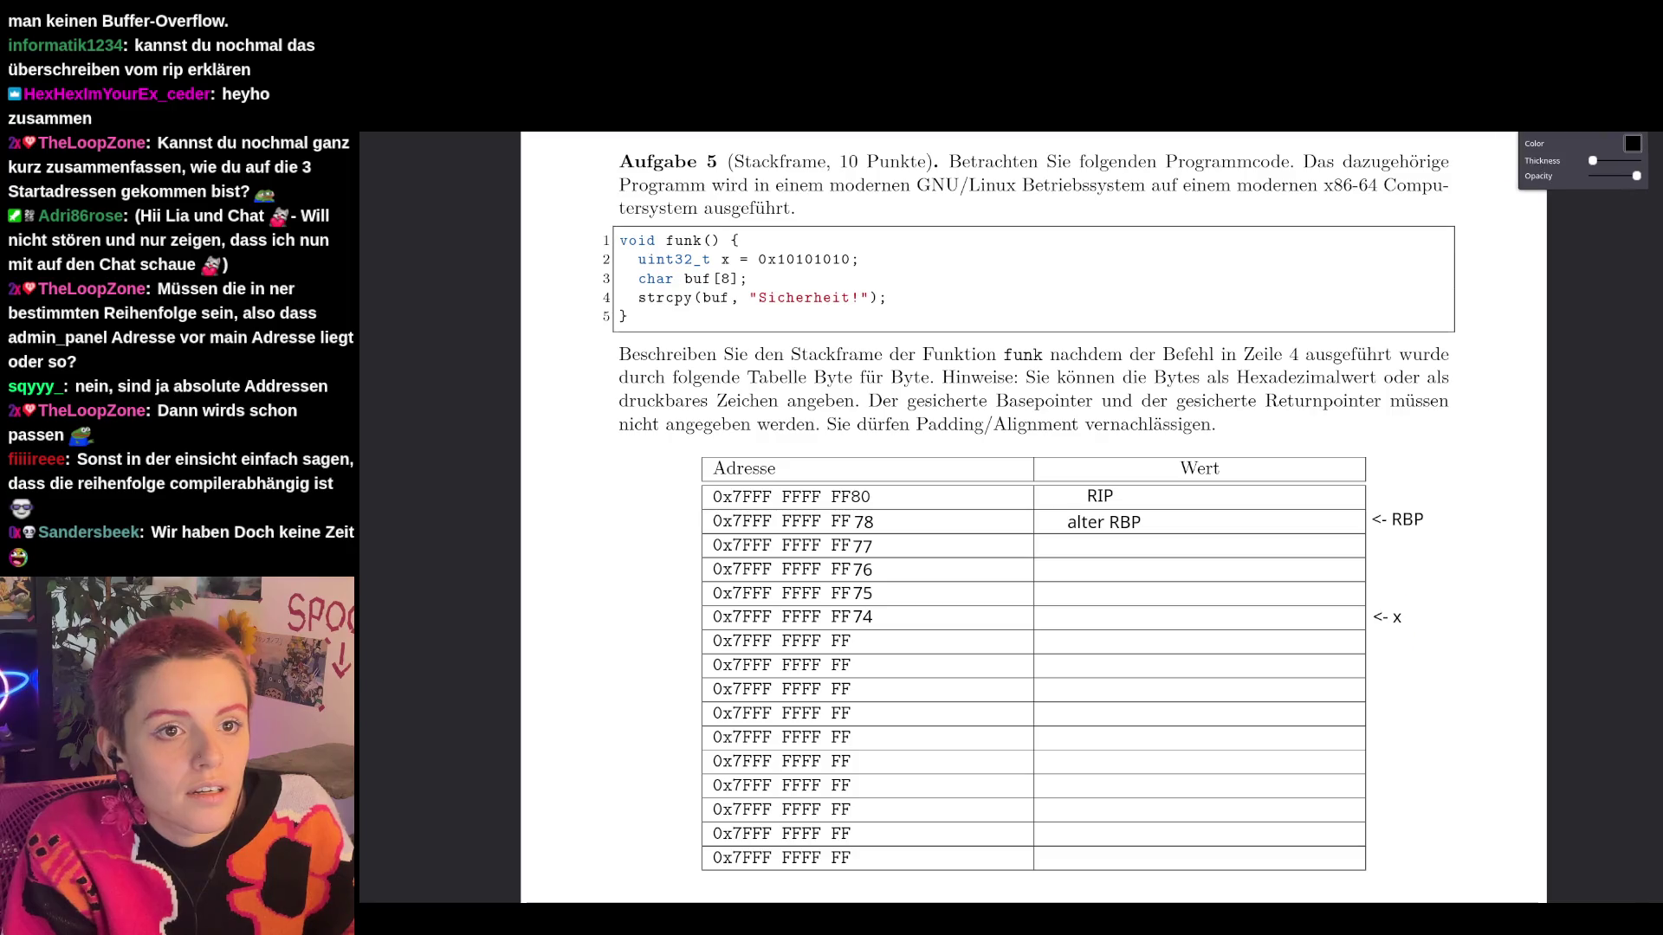
# Outline the FF77–FF74 Wert cells and mark the '<- x' label in orange; place a note beside code line 2.
pyautogui.click(1633, 144)
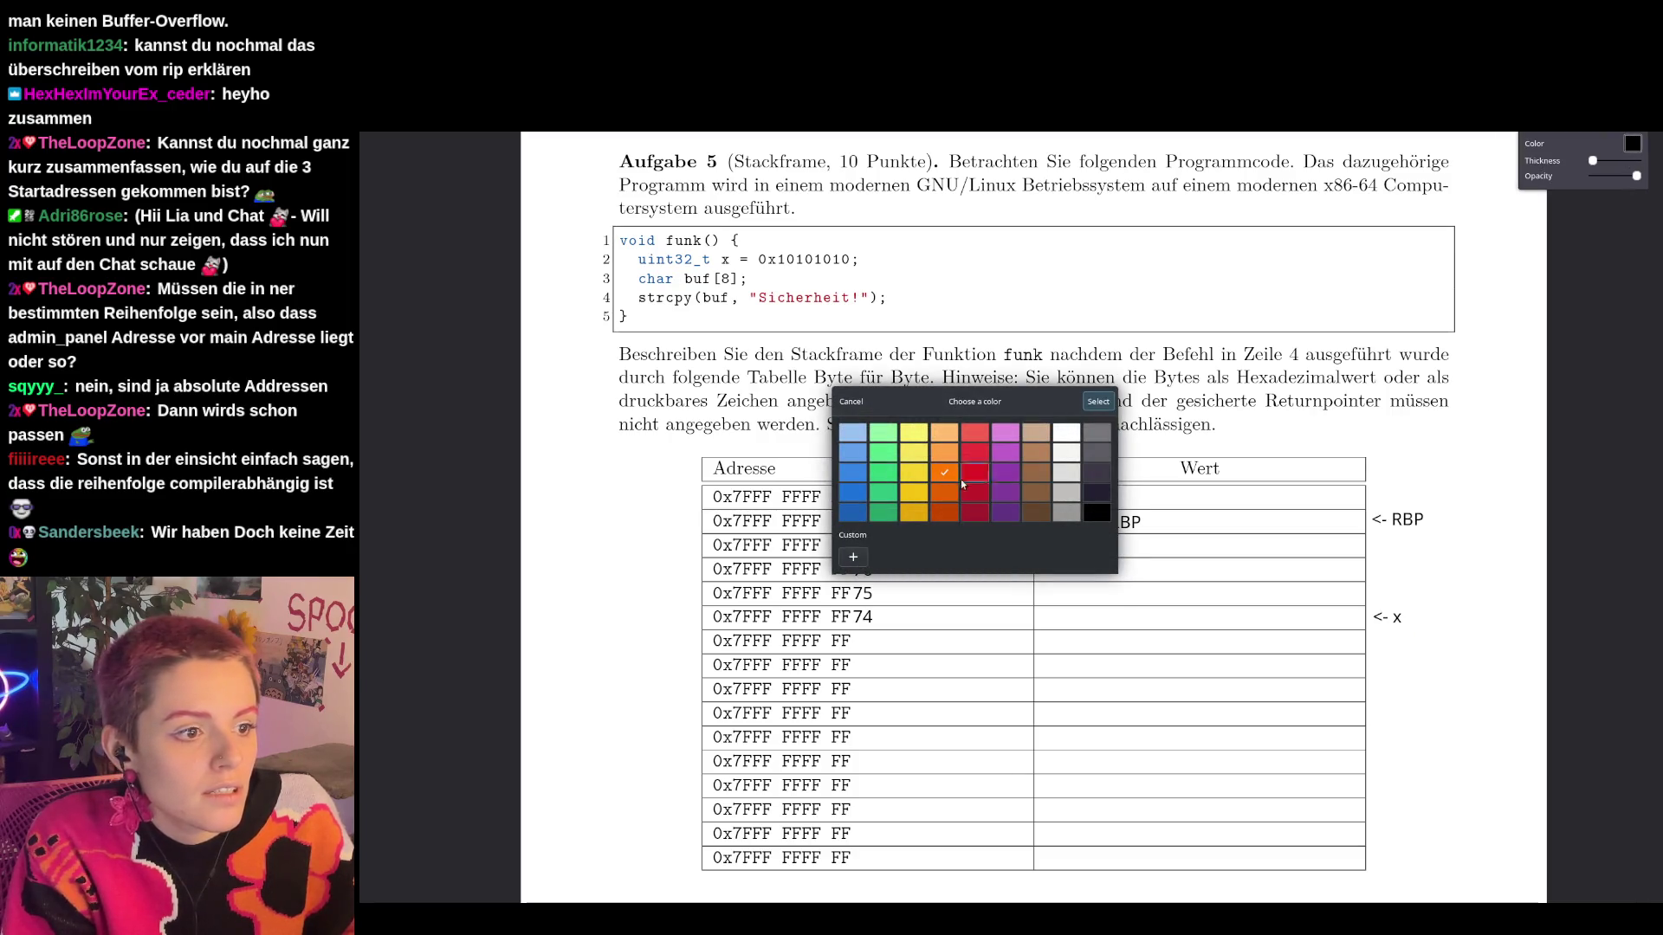
pyautogui.moveTo(1363, 624); pyautogui.dragTo(1363, 583)
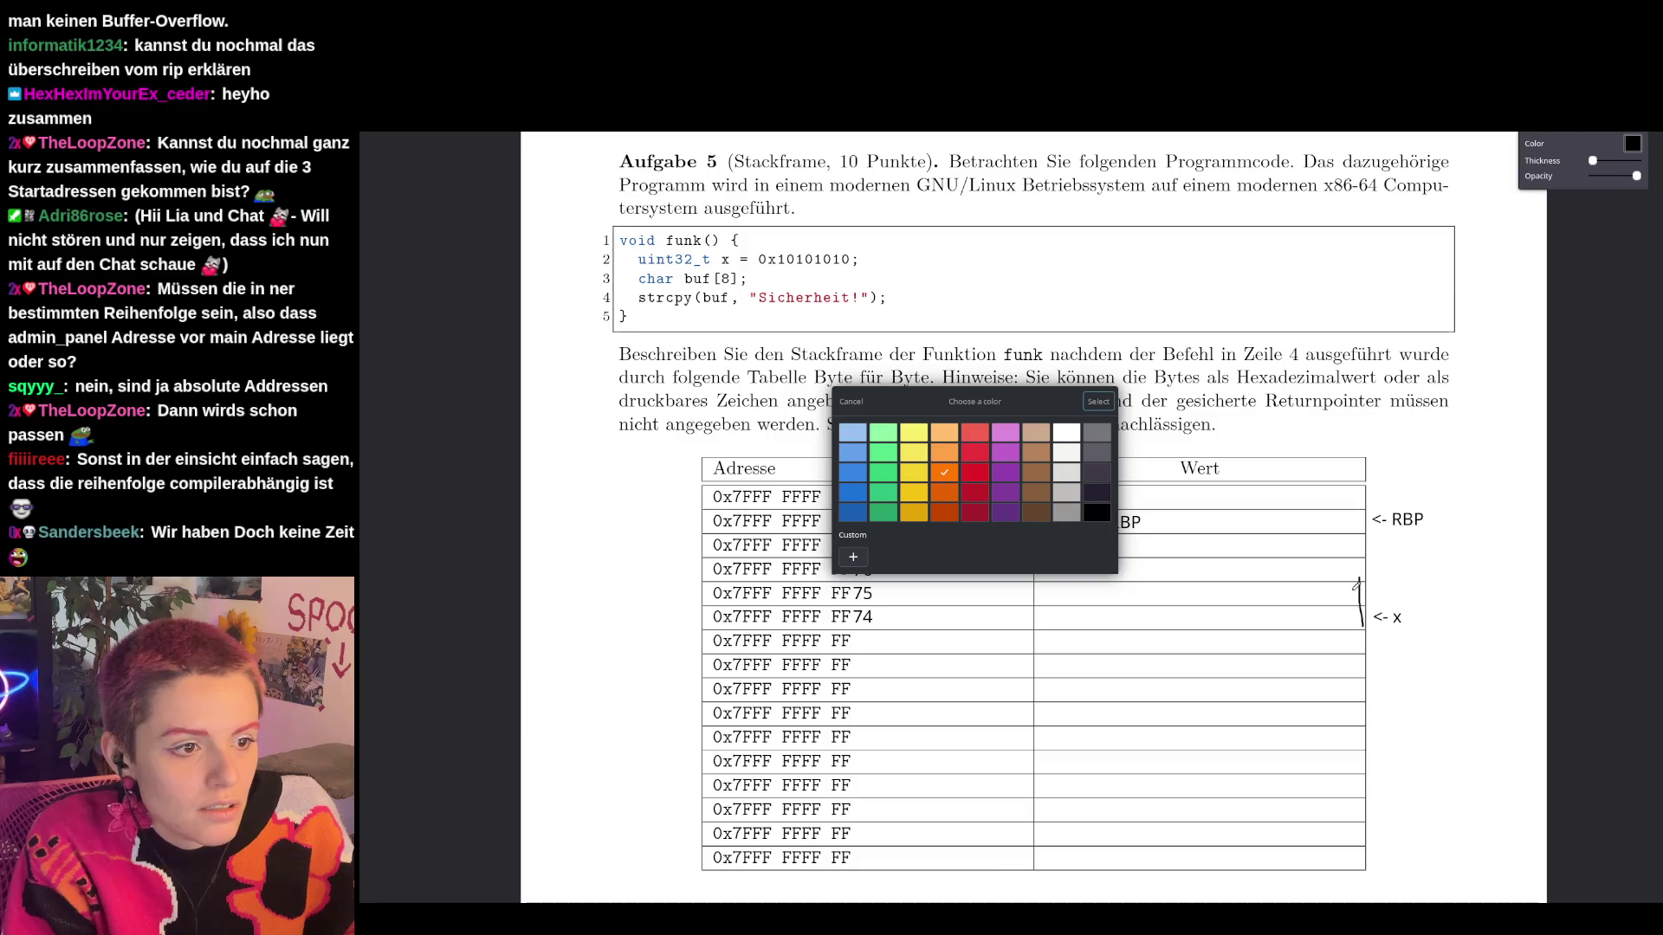
pyautogui.click(1098, 401)
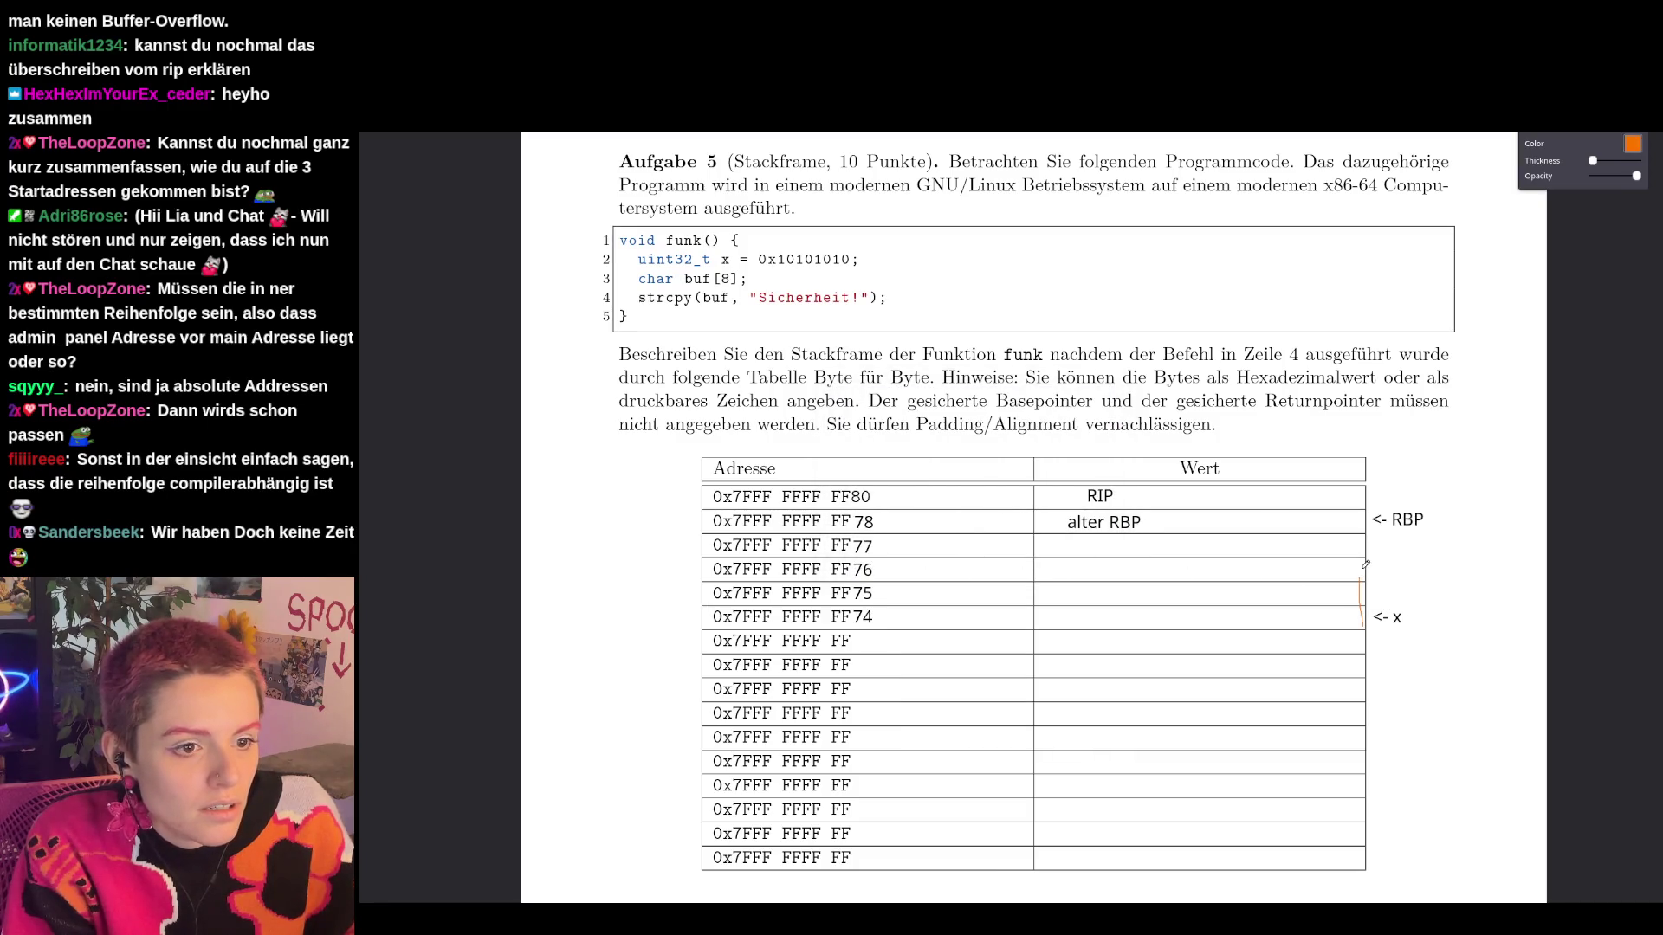
pyautogui.moveTo(1362, 537)
pyautogui.mouseDown()
pyautogui.moveTo(1362, 574)
pyautogui.moveTo(1268, 536)
pyautogui.moveTo(1034, 538)
pyautogui.moveTo(1037, 609)
pyautogui.moveTo(1125, 625)
pyautogui.moveTo(1401, 611)
pyautogui.mouseUp()
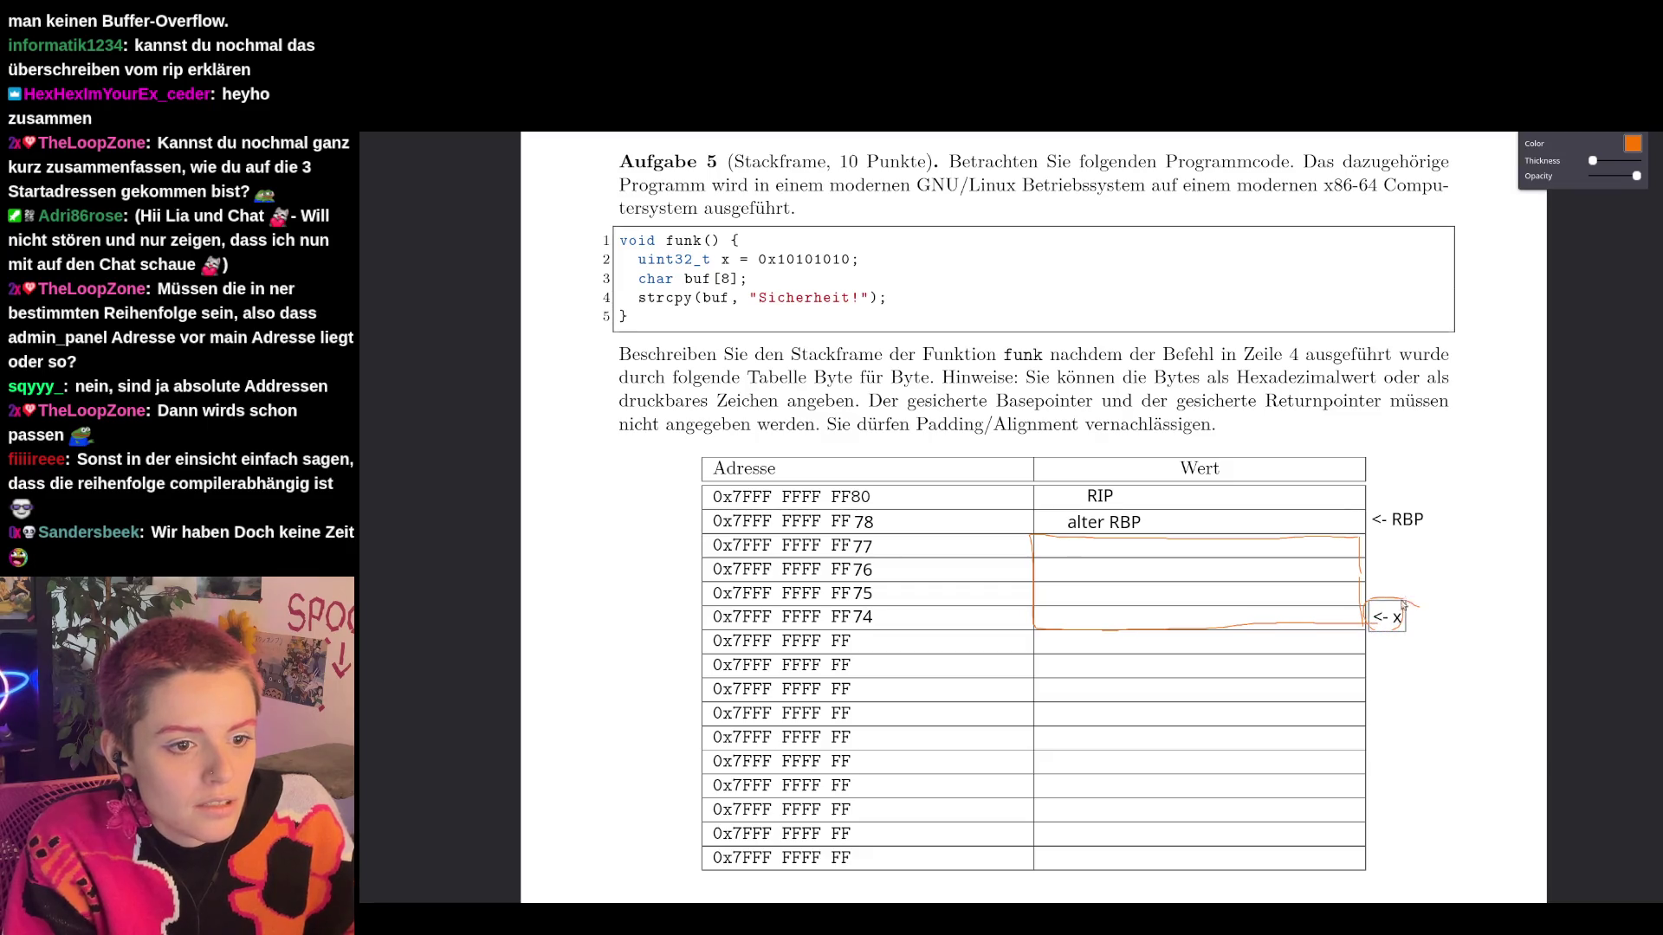
pyautogui.click(1632, 132)
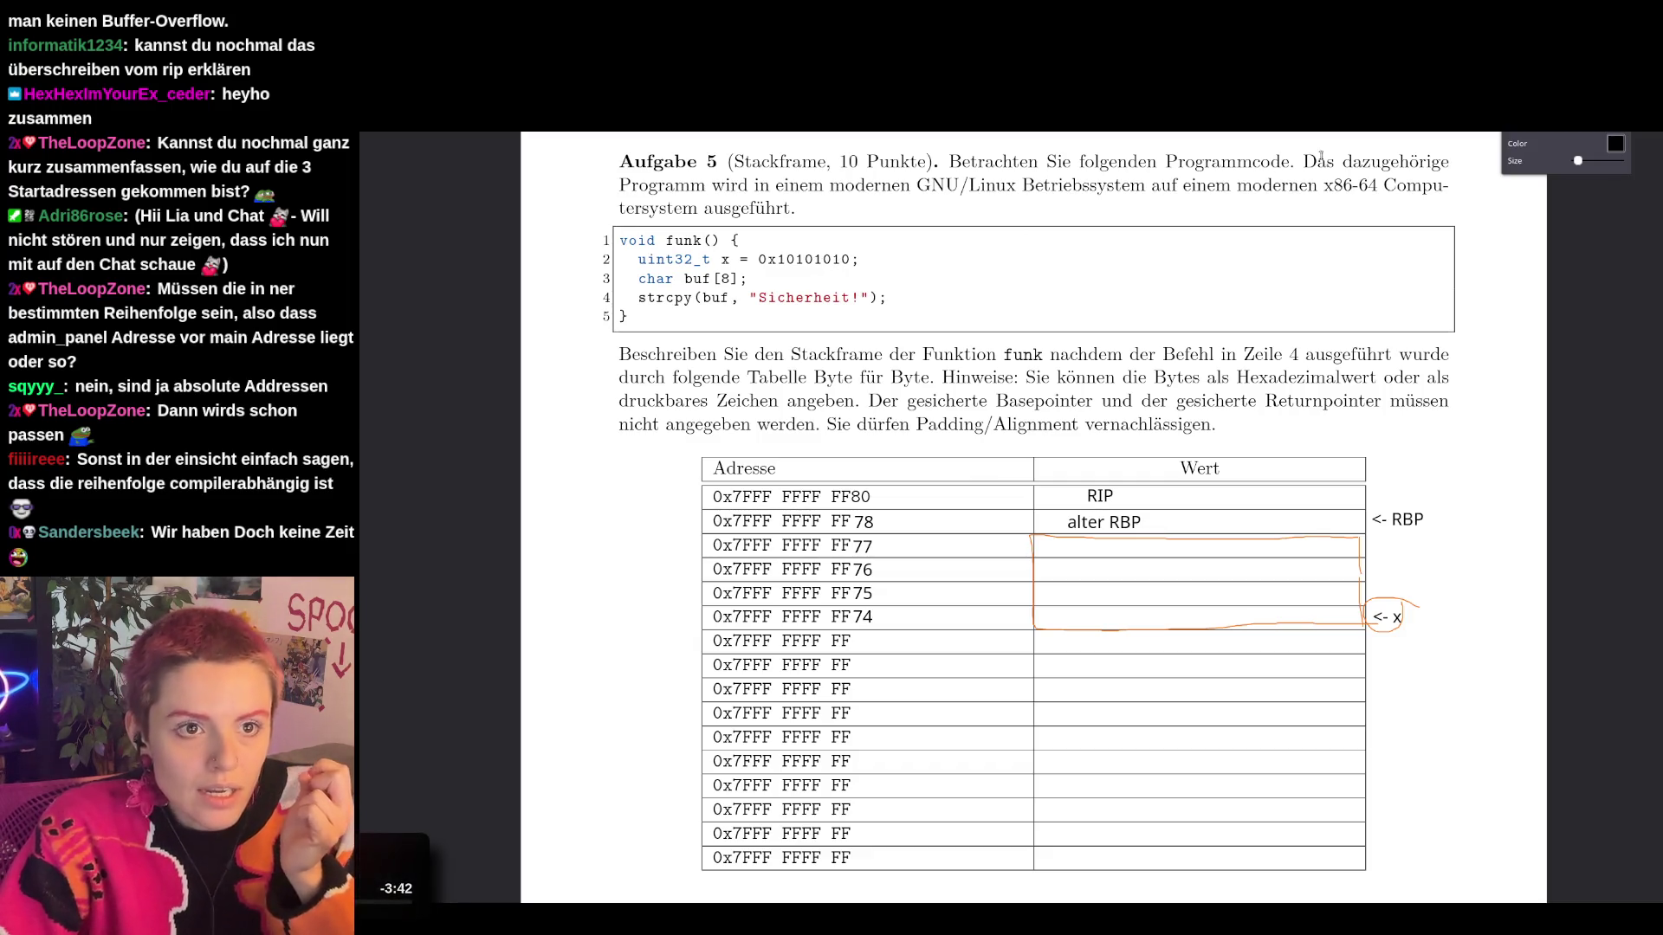
pyautogui.click(868, 260)
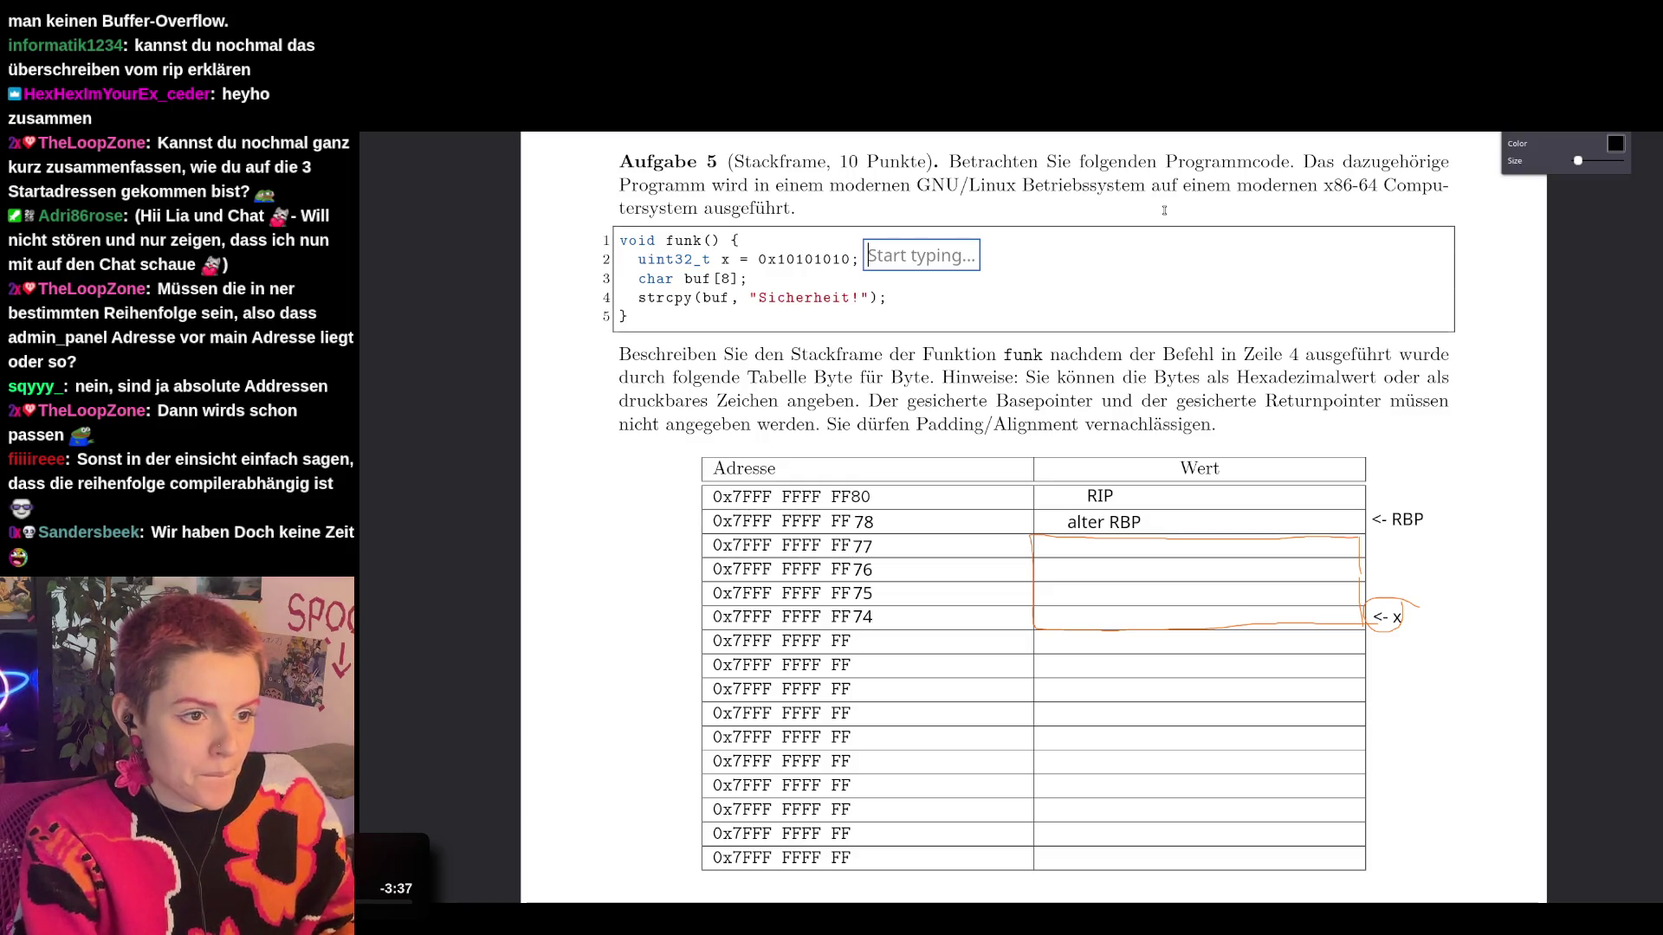
# Write 0x10203040 in the note beside code line 2 and check the orange rectangle.
pyautogui.write('0x')
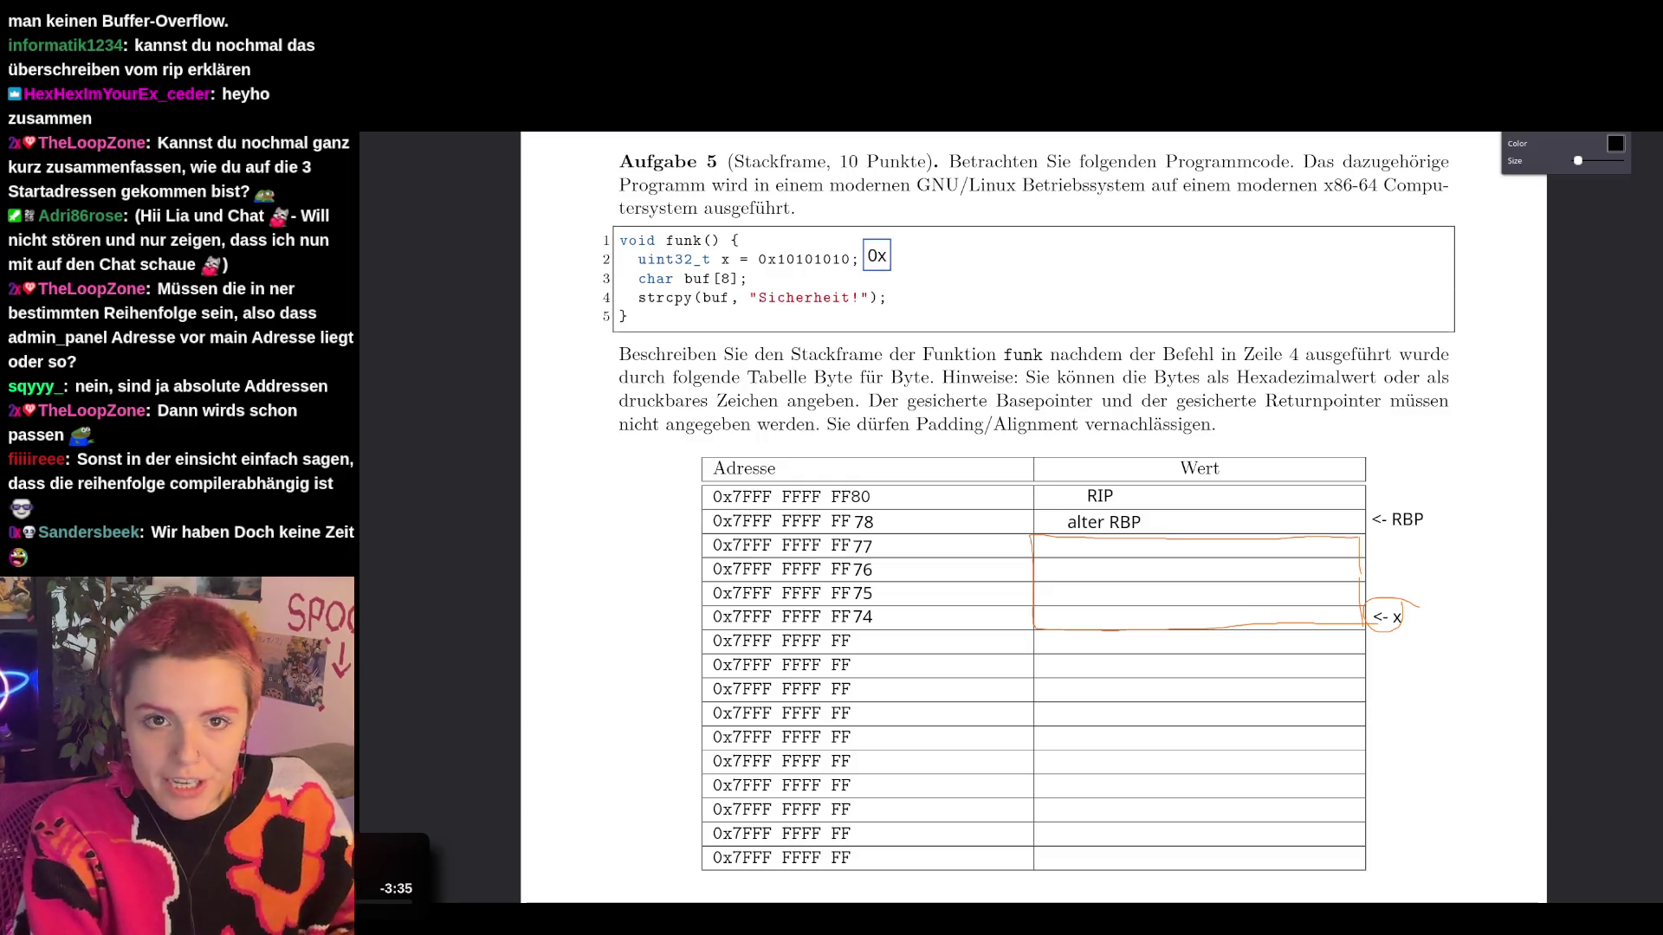
pyautogui.write('1')
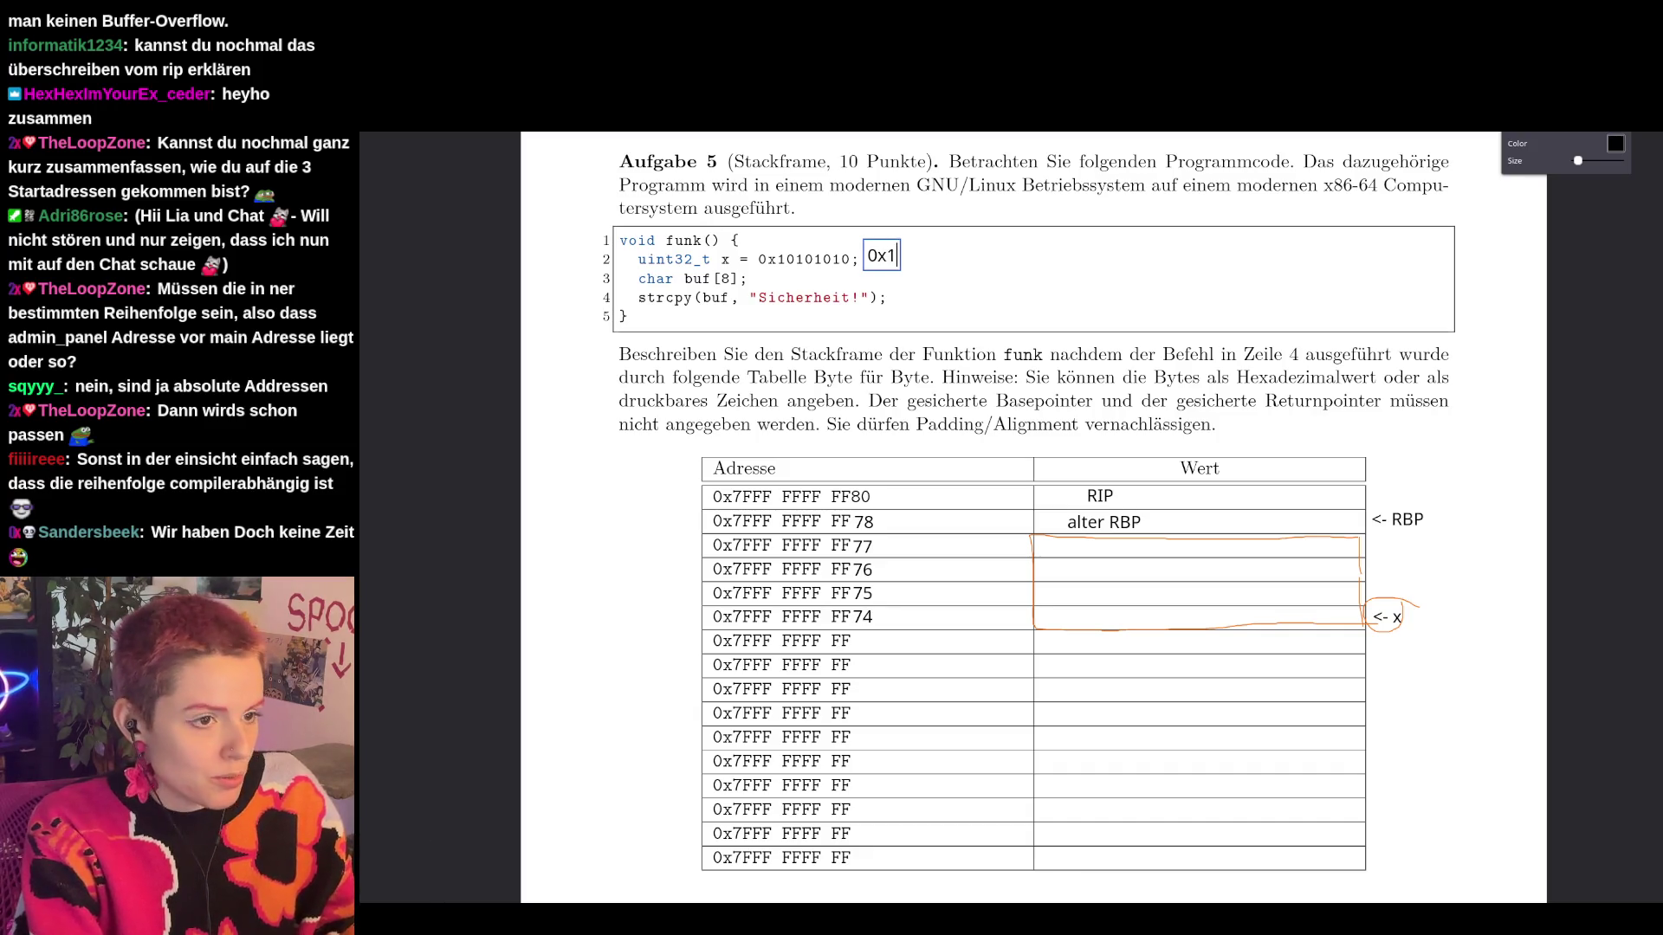
pyautogui.write('0203040')
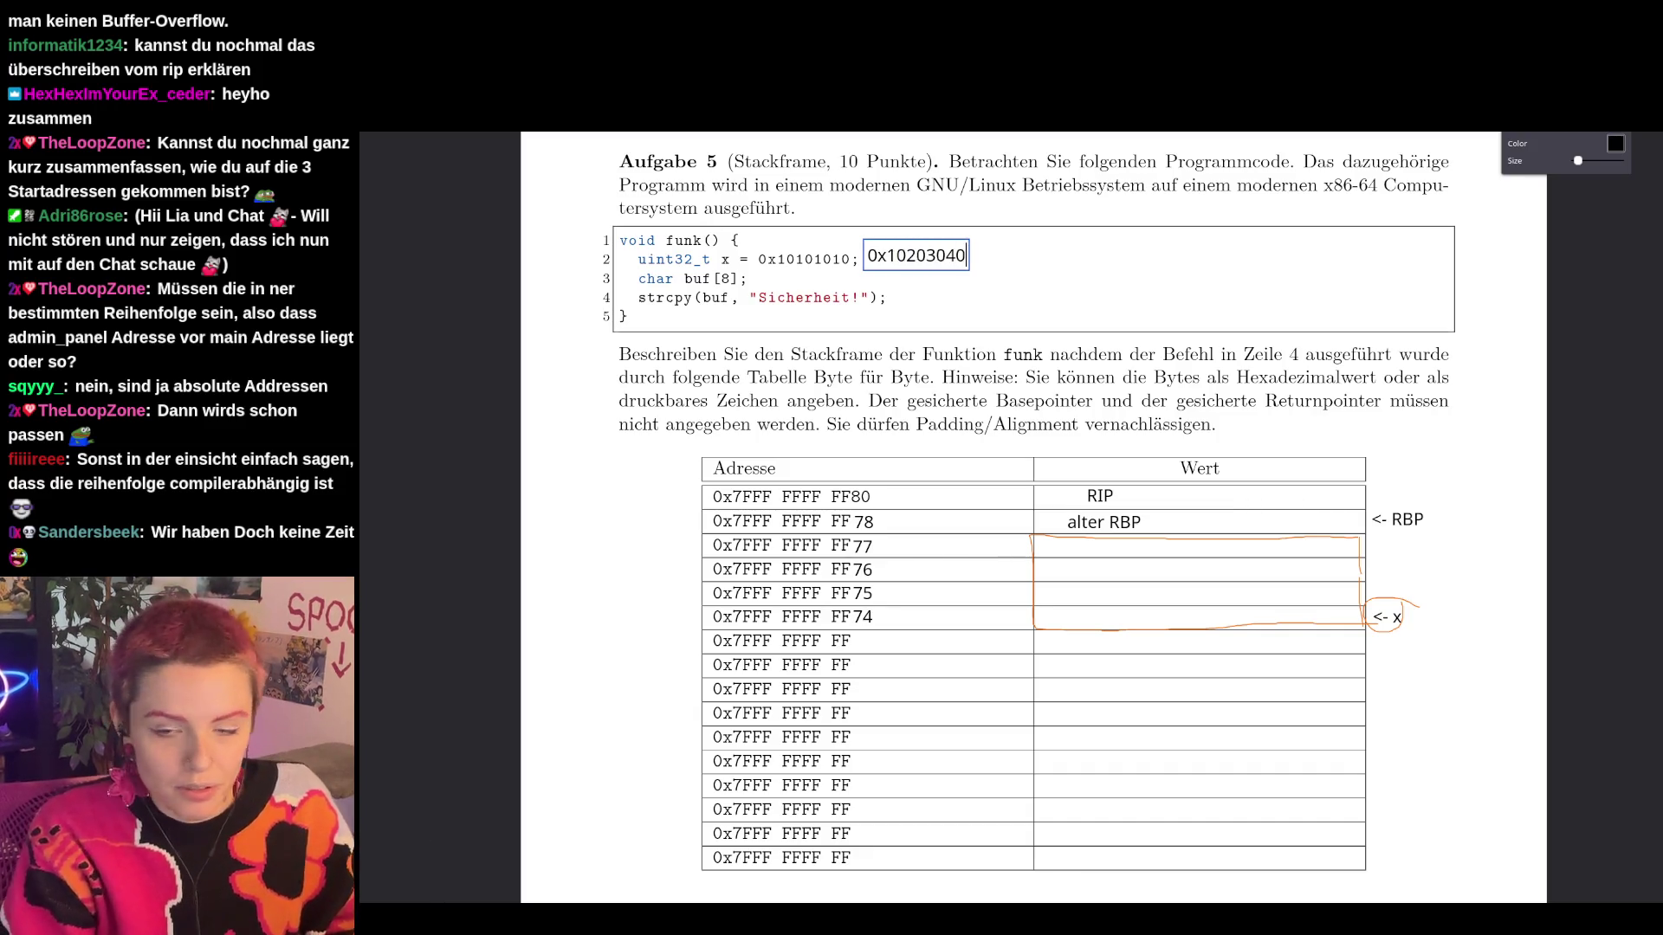
pyautogui.click(1040, 220)
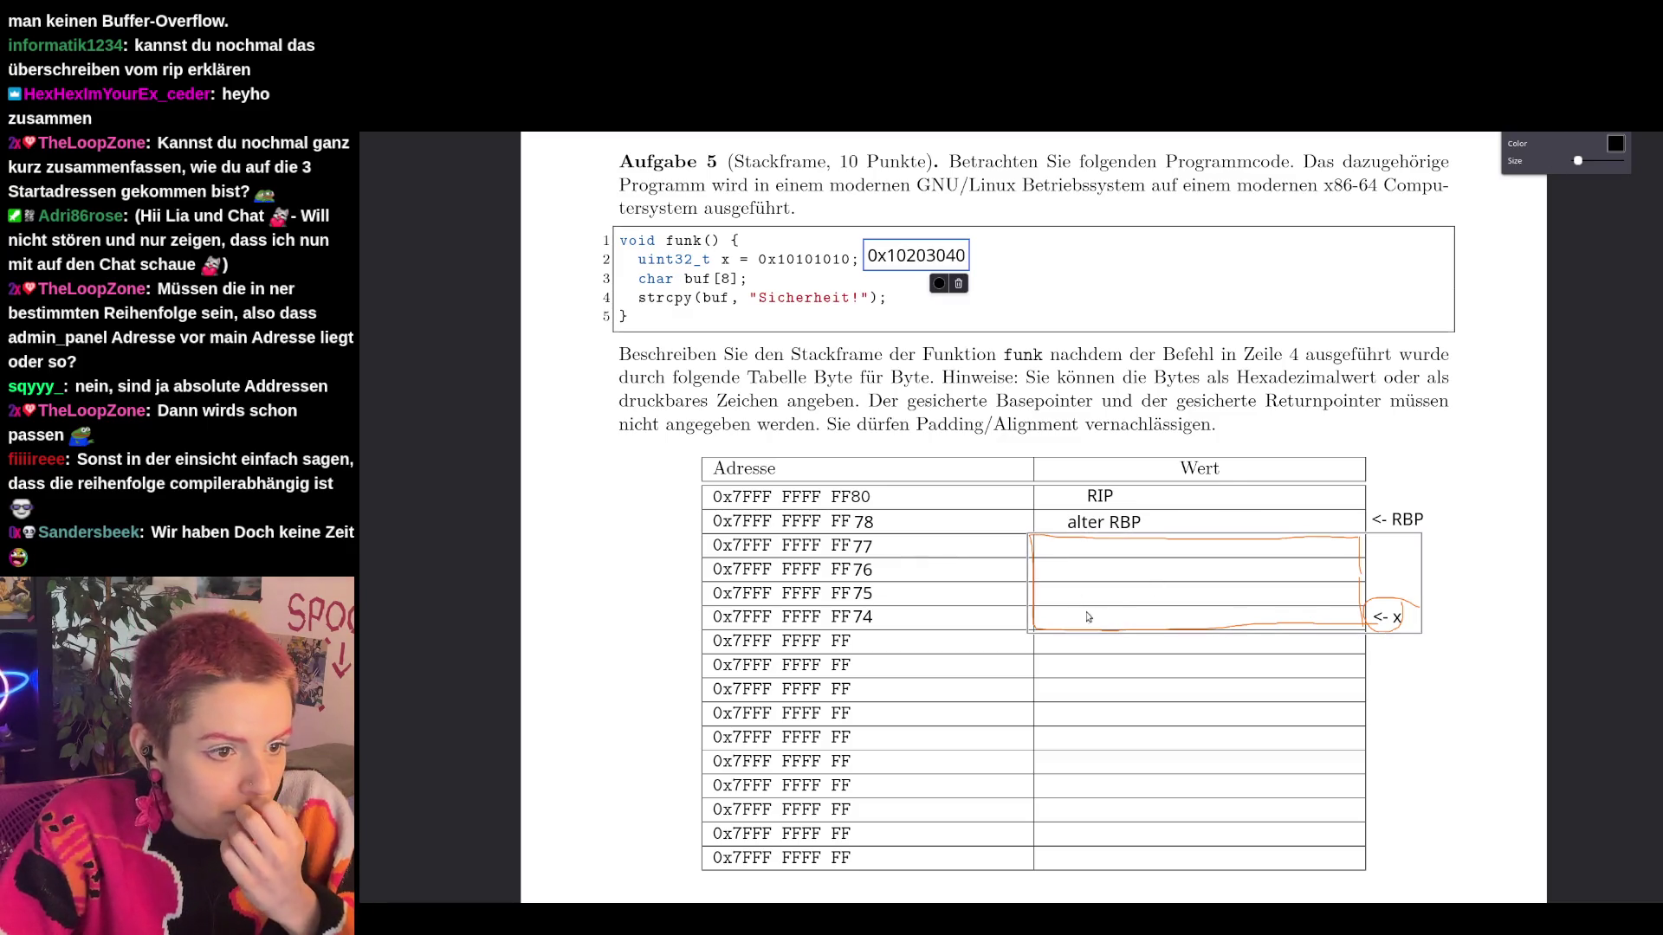
pyautogui.click(1096, 629)
pyautogui.click(1437, 585)
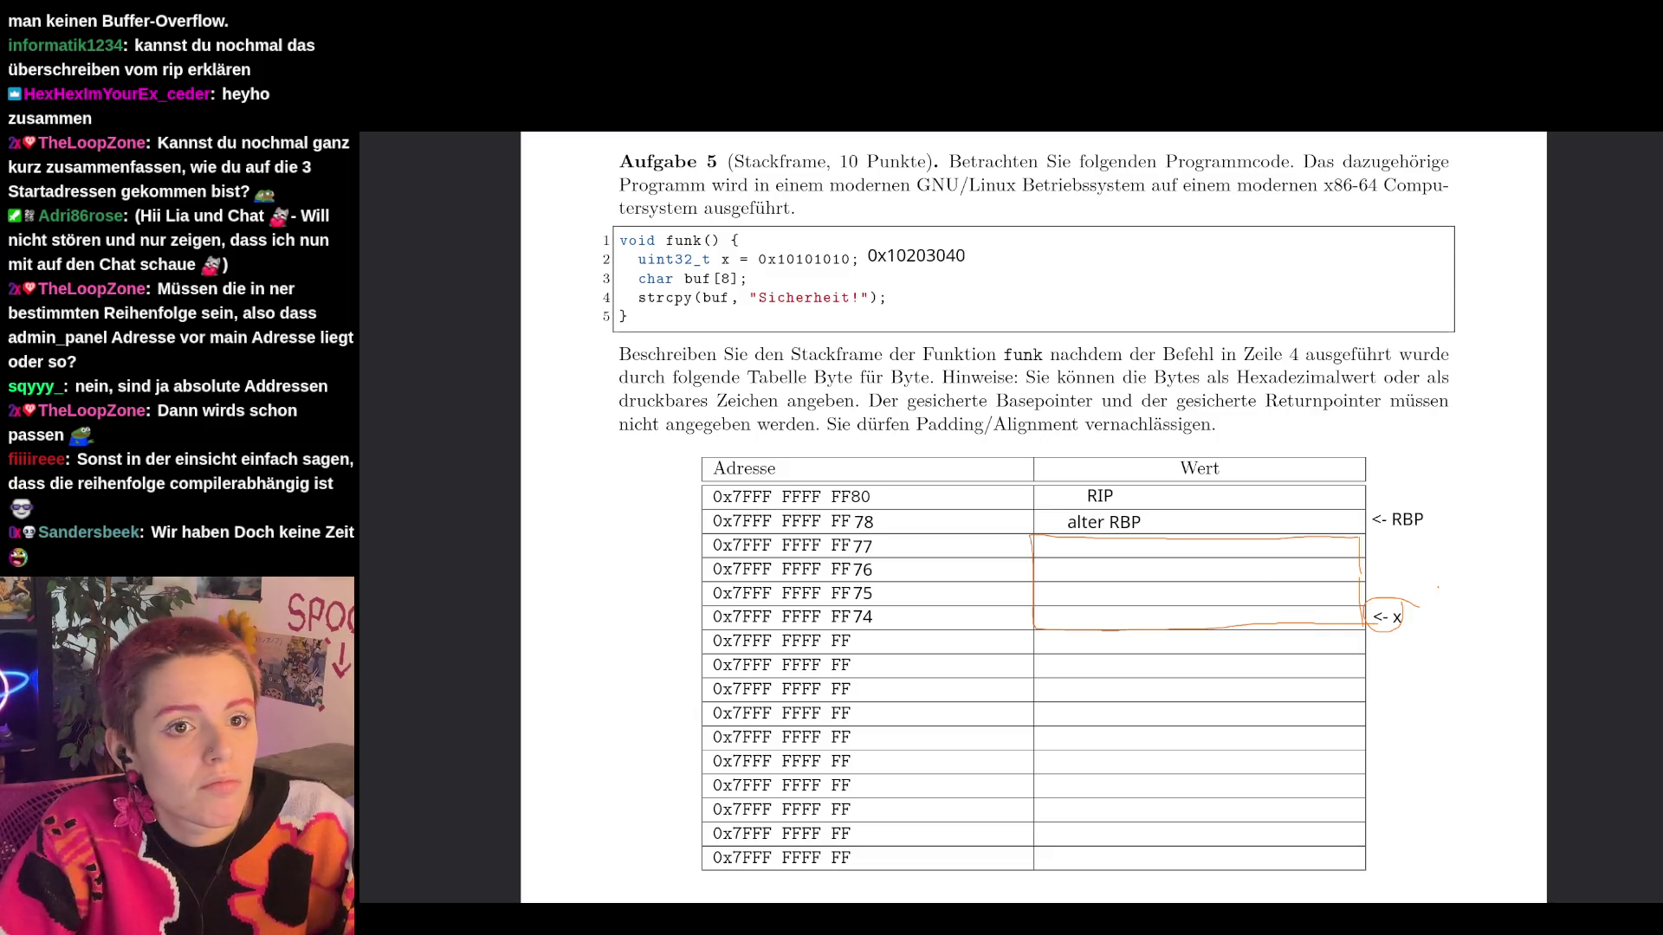
# Save the annotated exam as ITSi_2122_WS_1A.pdf and switch to the file manager.
pyautogui.hotkey('ctrl', 's')
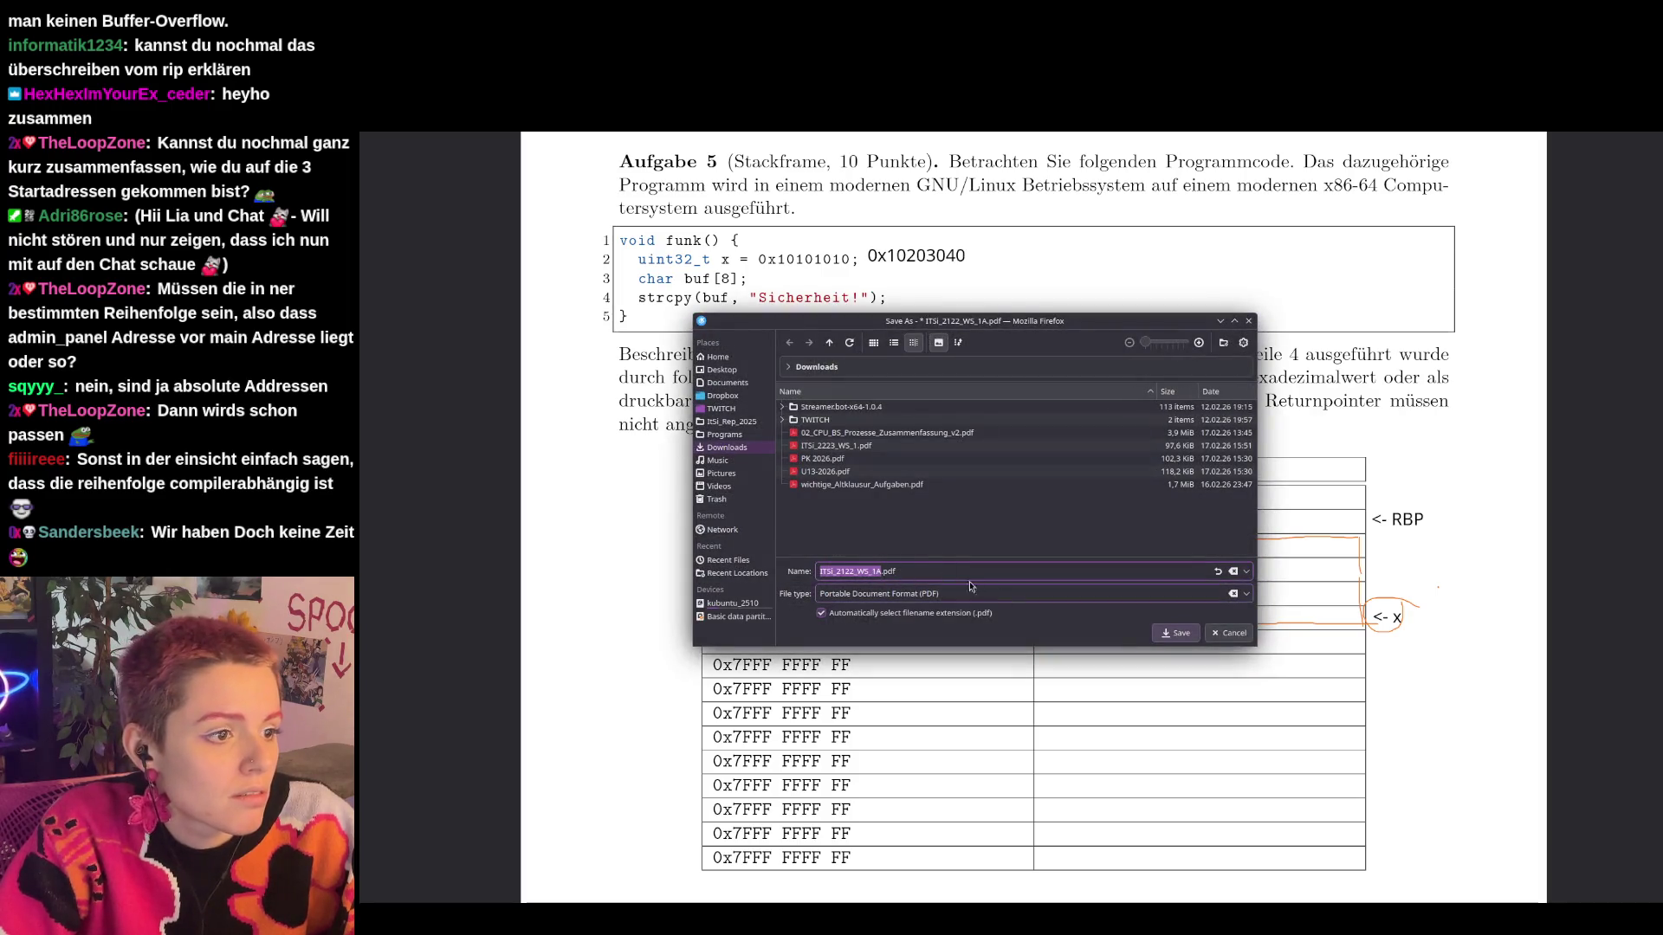
pyautogui.click(1164, 633)
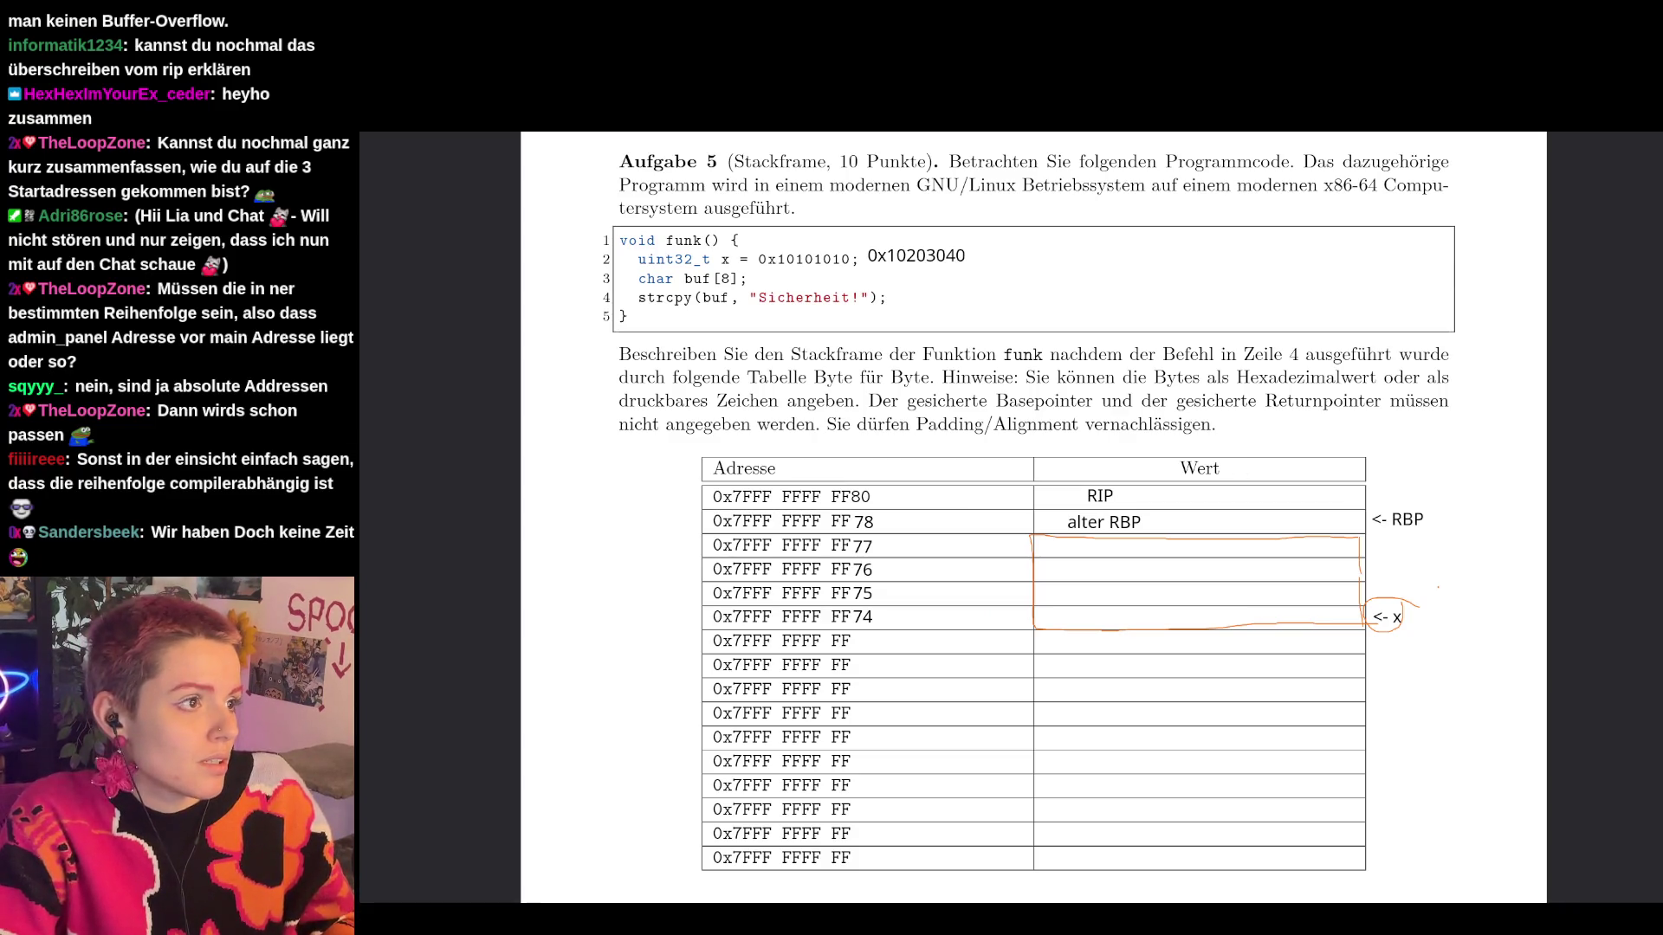
pyautogui.hotkey('alt', 'Tab')
pyautogui.click(993, 306)
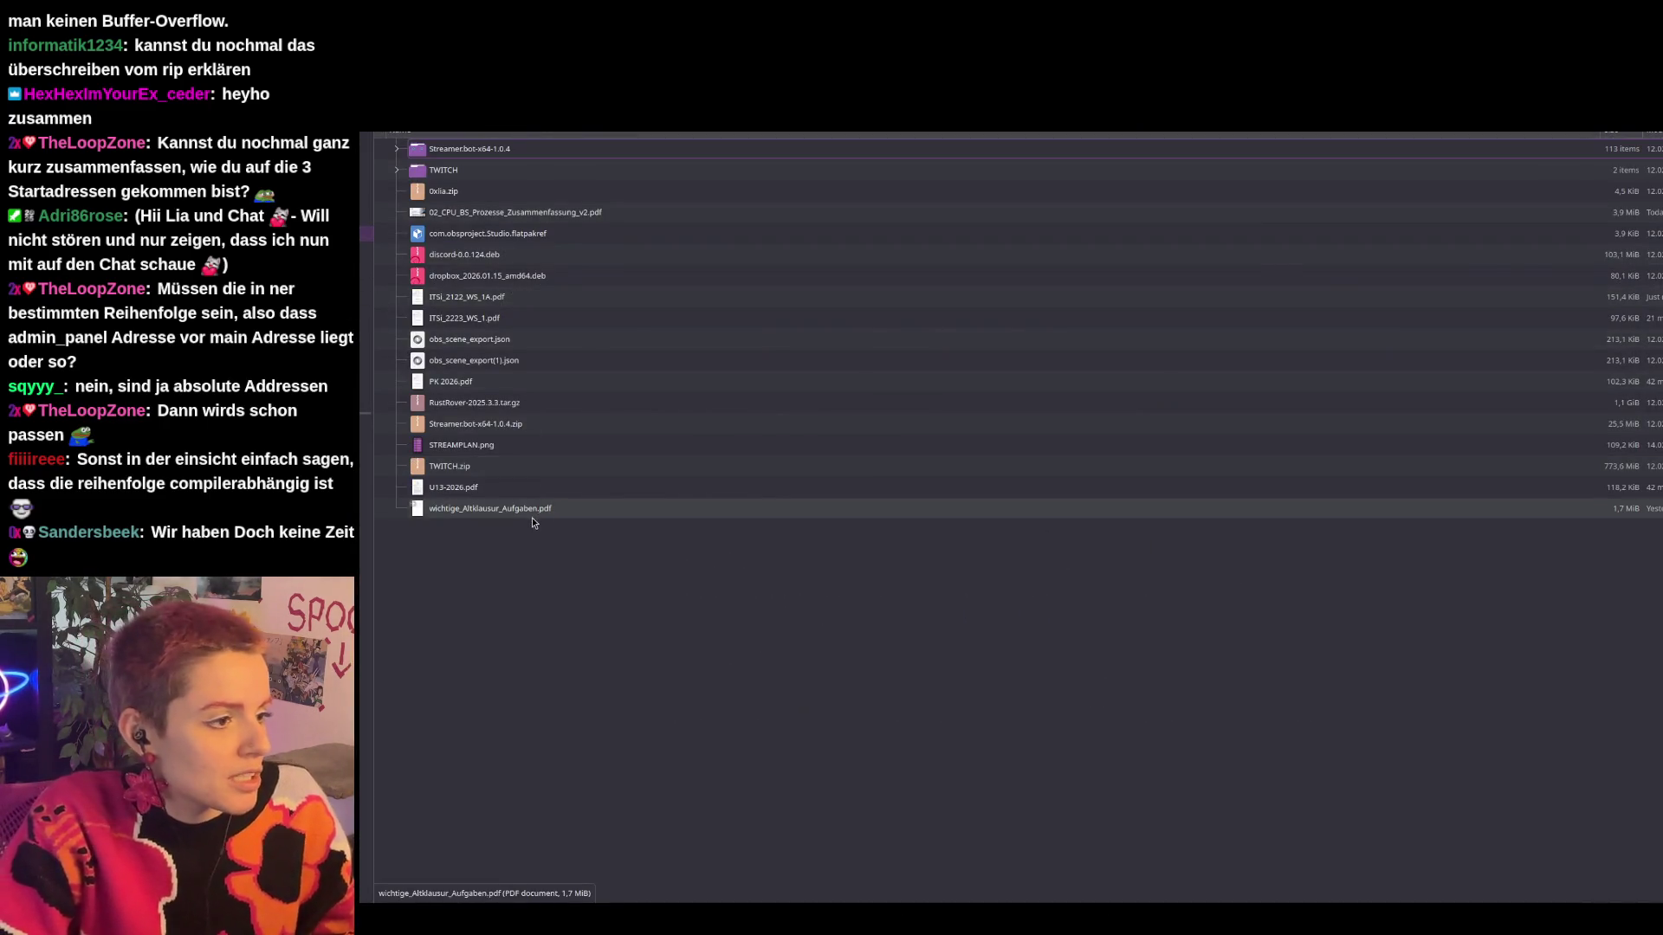
# Open ITSi_2122_WS_1A.pdf from Dolphin in Firefox instead of Okular.
pyautogui.doubleClick(500, 299)
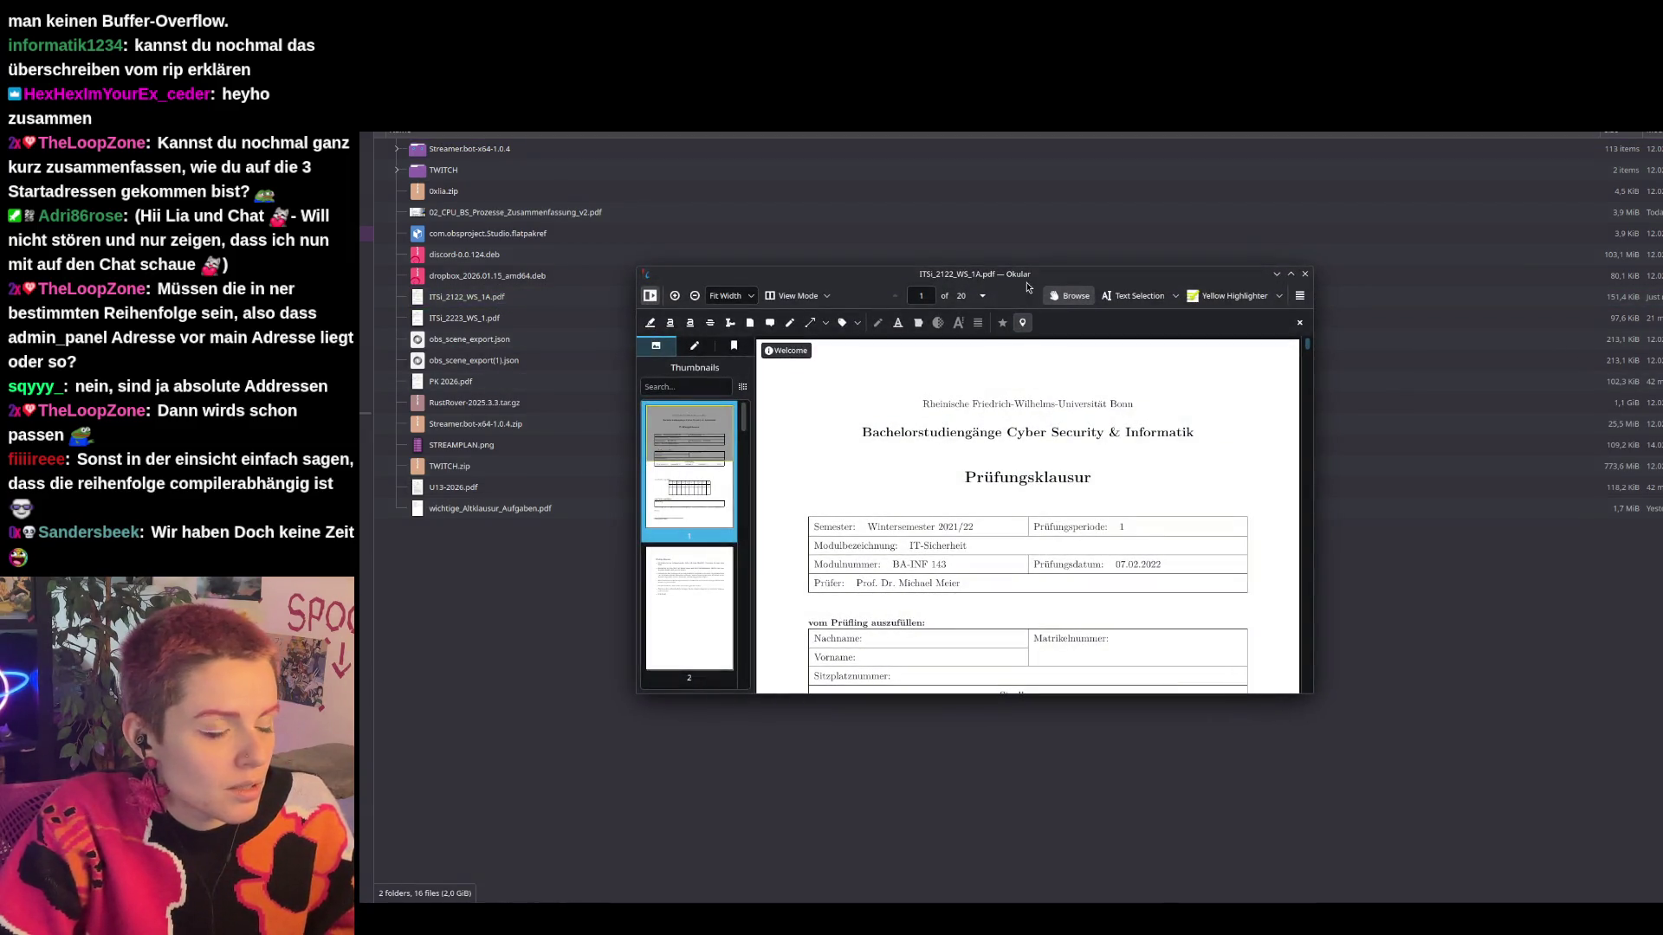
pyautogui.click(1305, 273)
pyautogui.rightClick(473, 305)
pyautogui.moveTo(501, 330)
pyautogui.click(684, 330)
pyautogui.hotkey('alt', 'Tab')
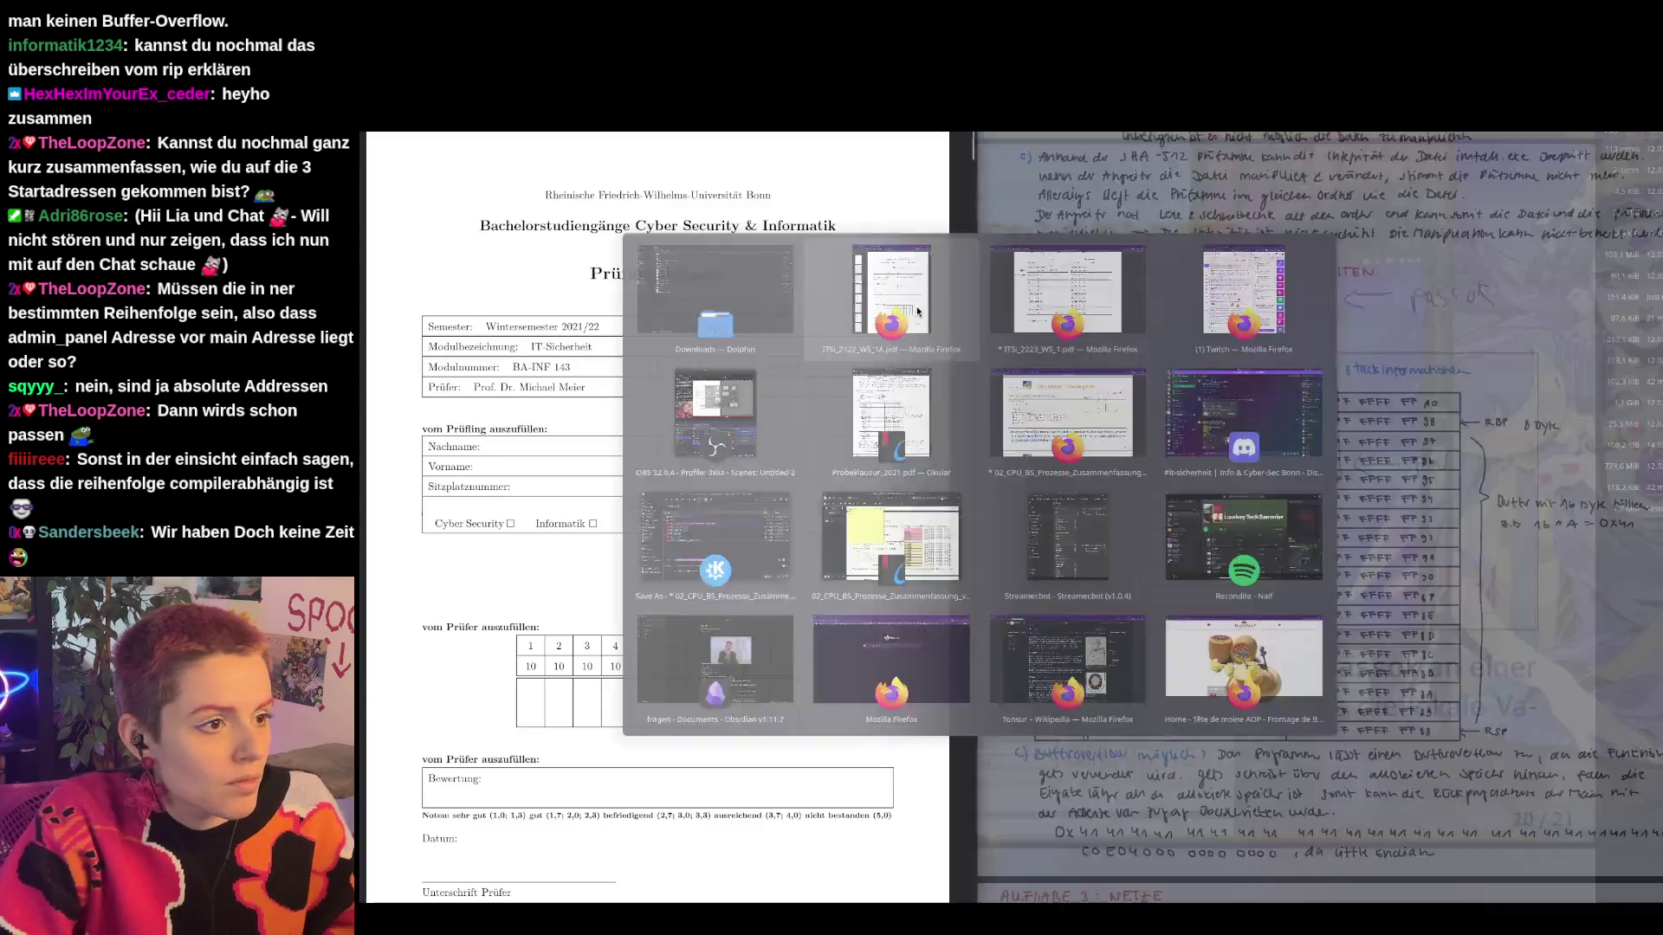
pyautogui.click(918, 310)
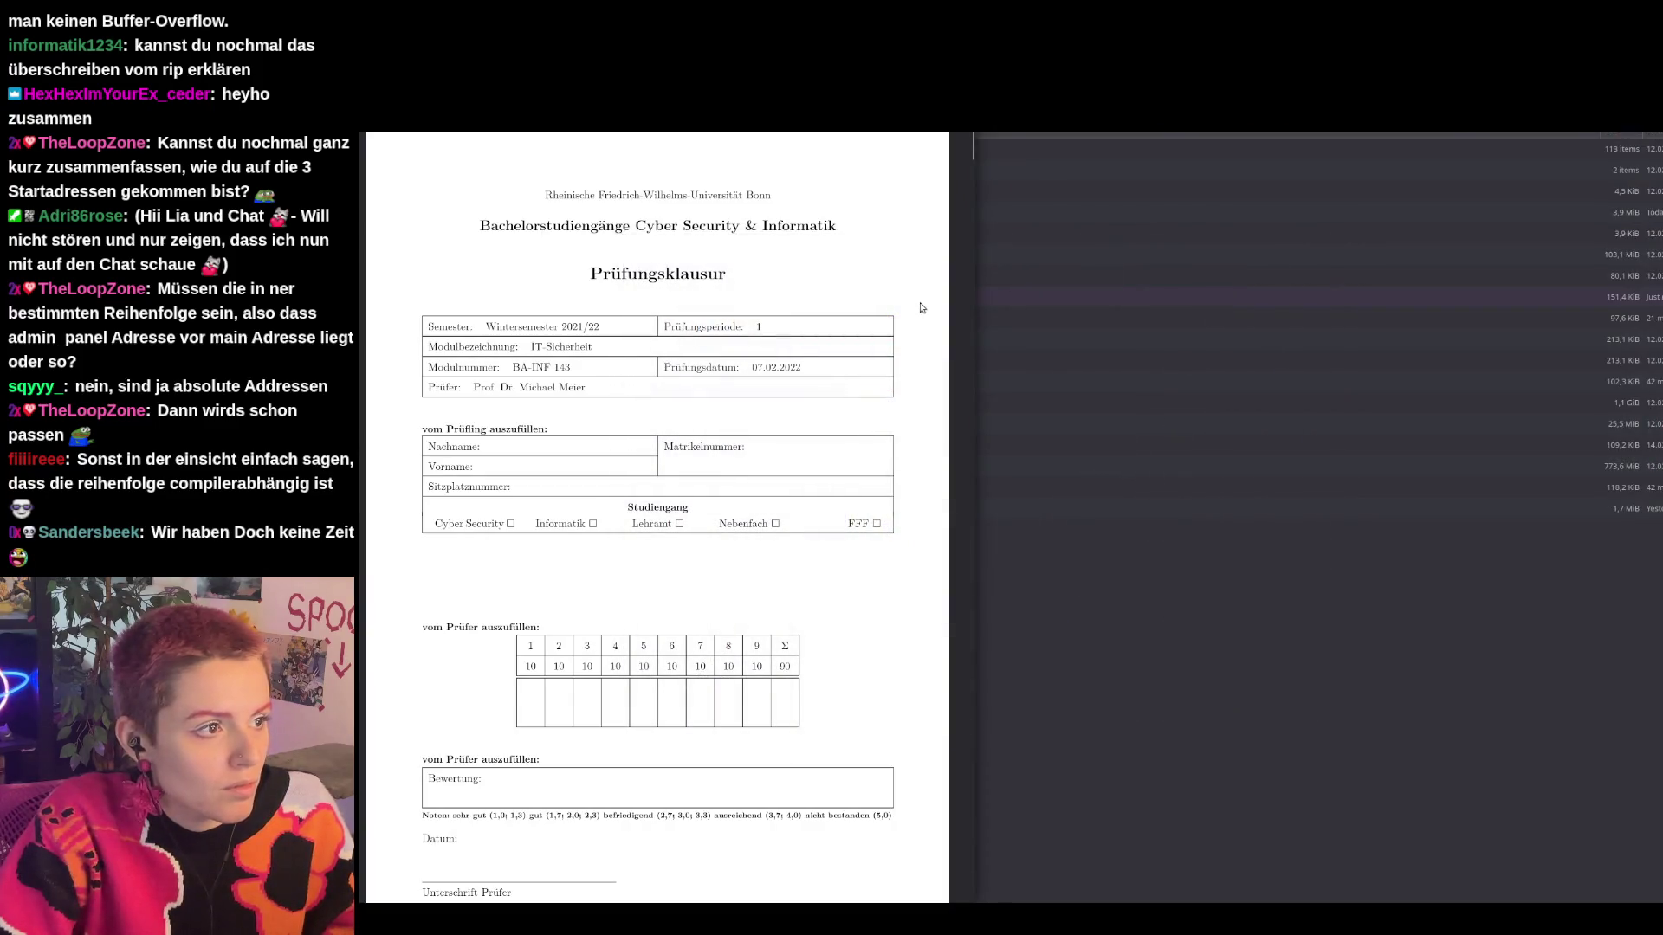
# Scroll down to Aufgabe 5 and zoom in on it.
pyautogui.scroll(-15, 786, 304)
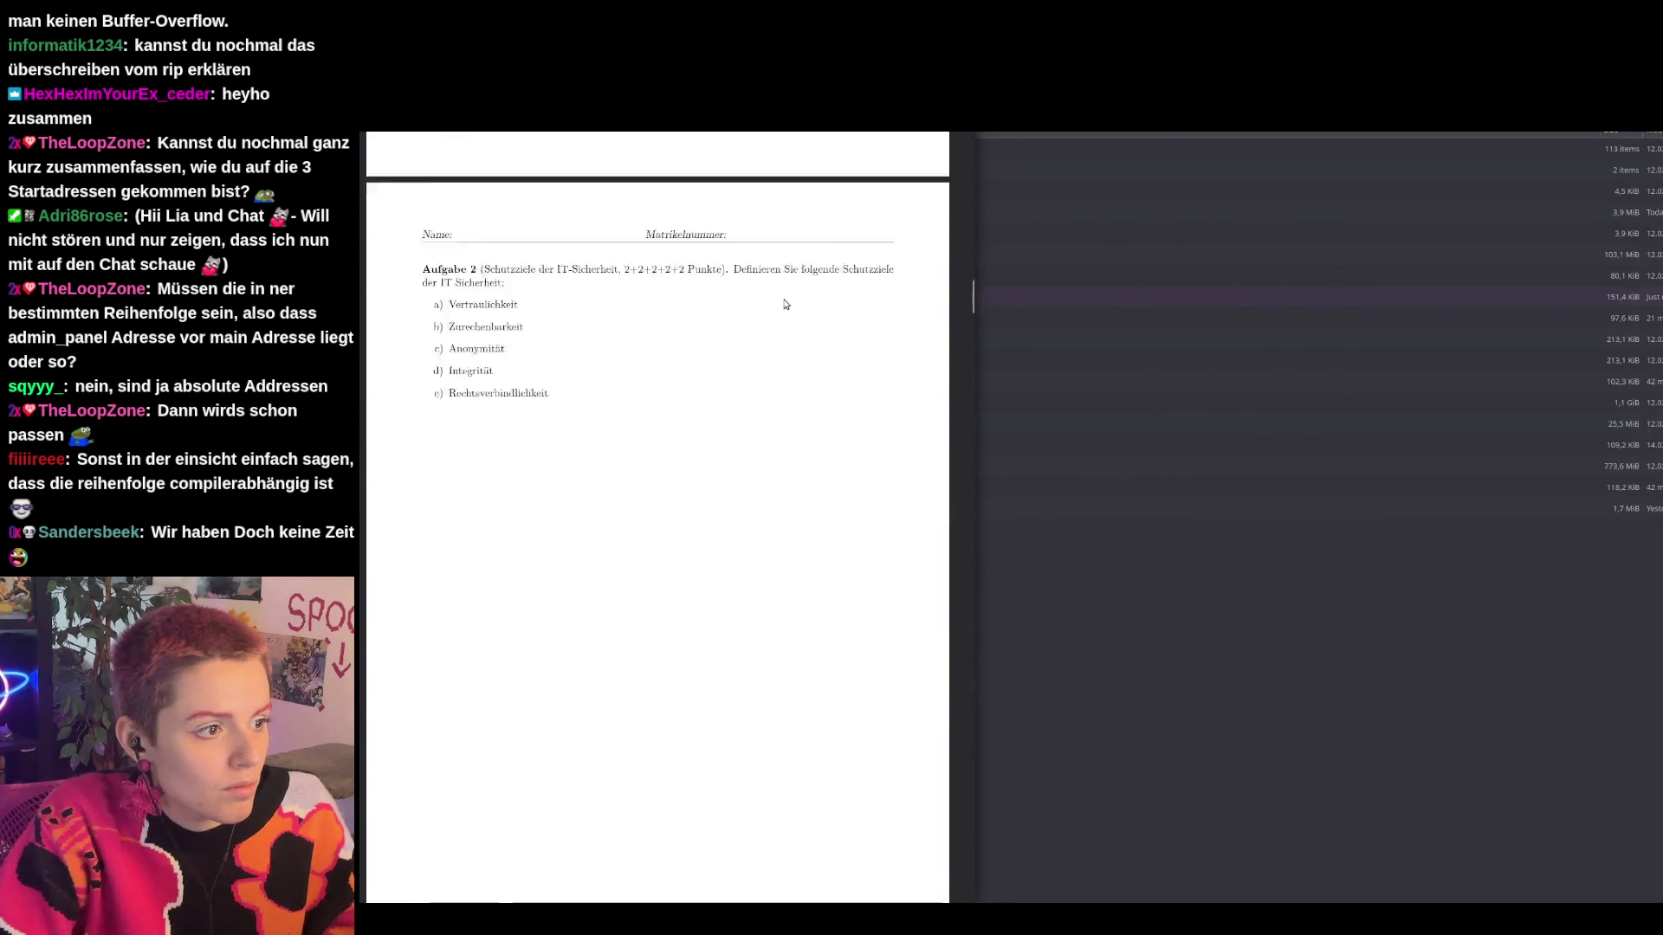
pyautogui.scroll(-12, 786, 304)
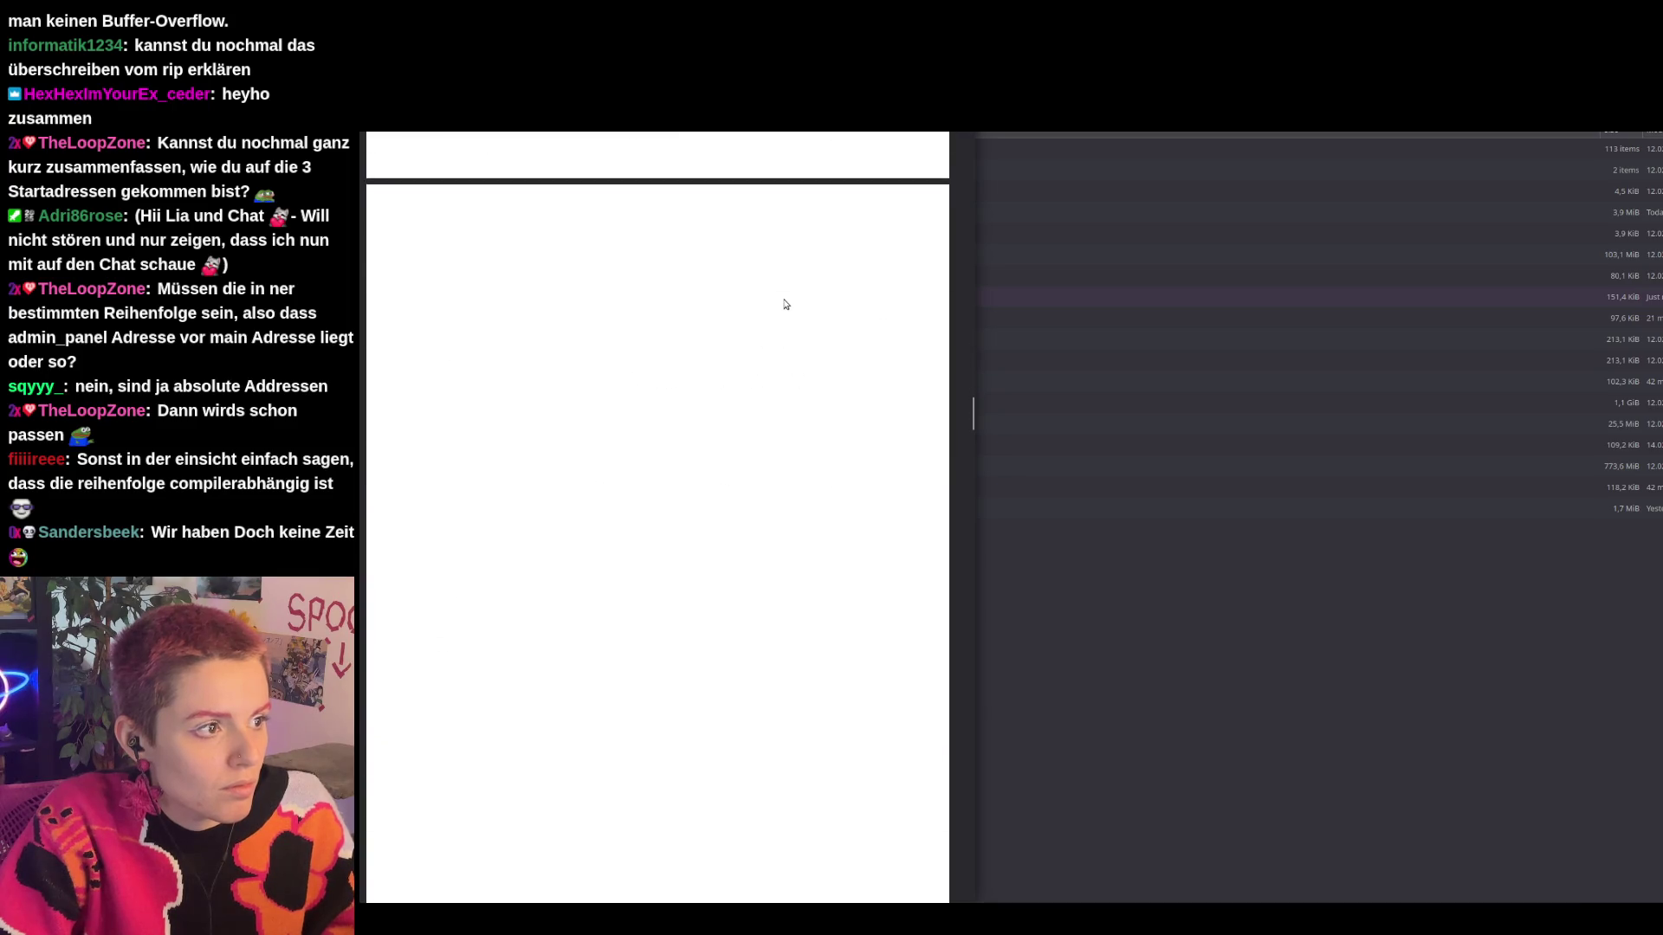
pyautogui.scroll(-10, 785, 304)
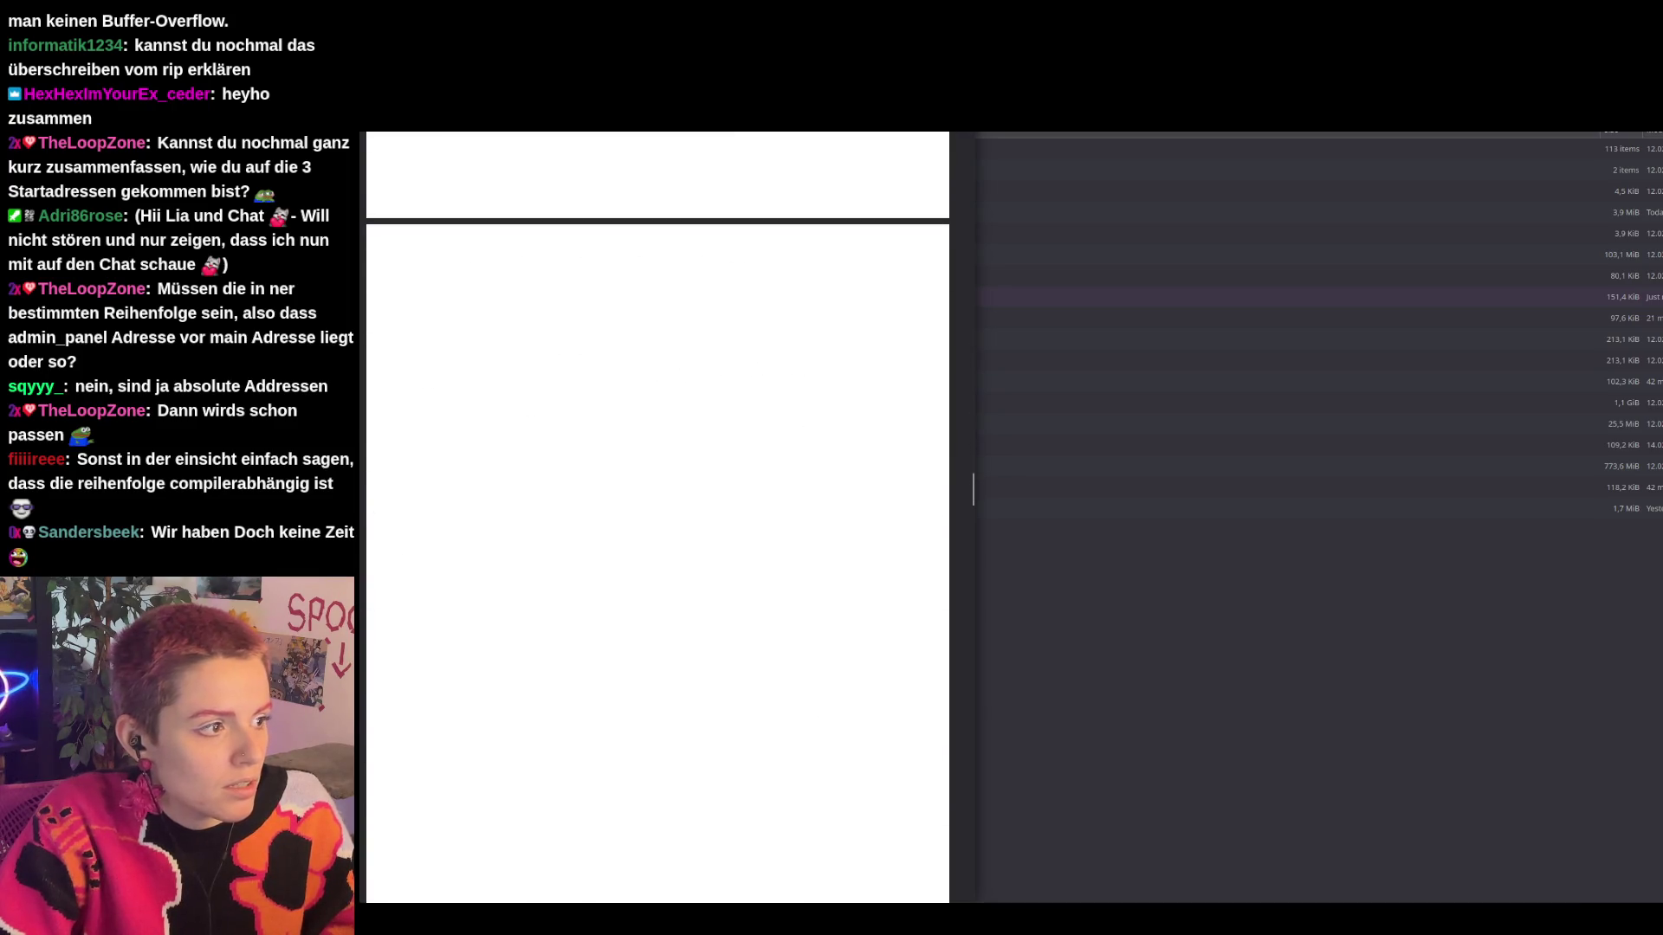
pyautogui.scroll(-2, 972, 489)
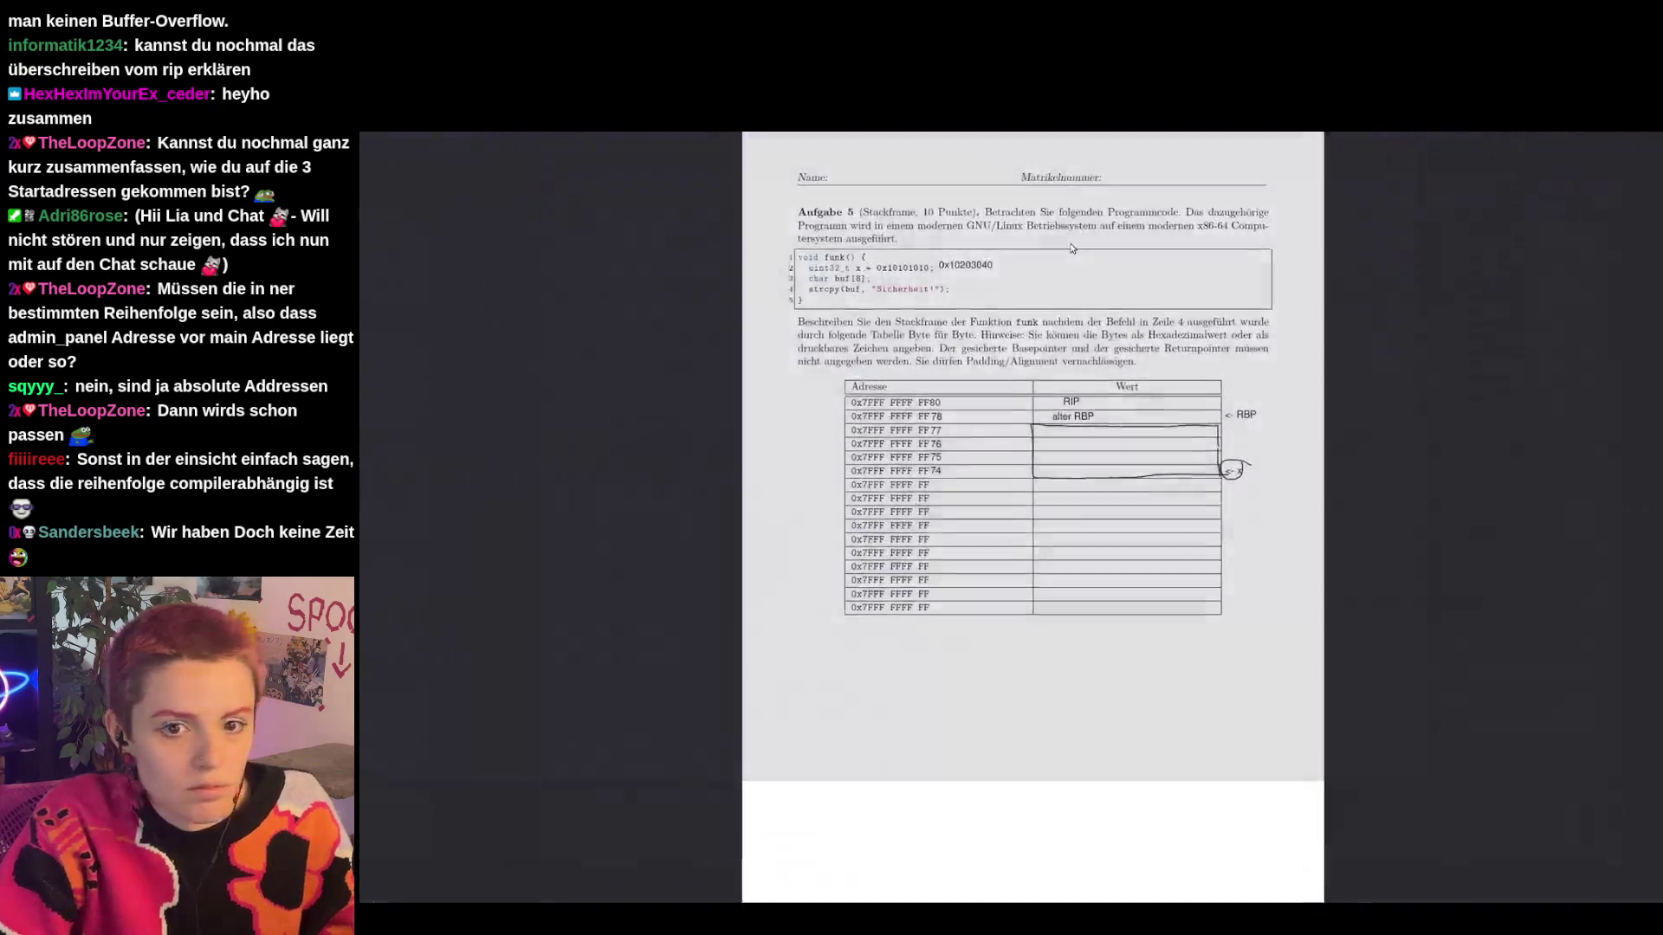
pyautogui.hotkey('ctrl', '+')
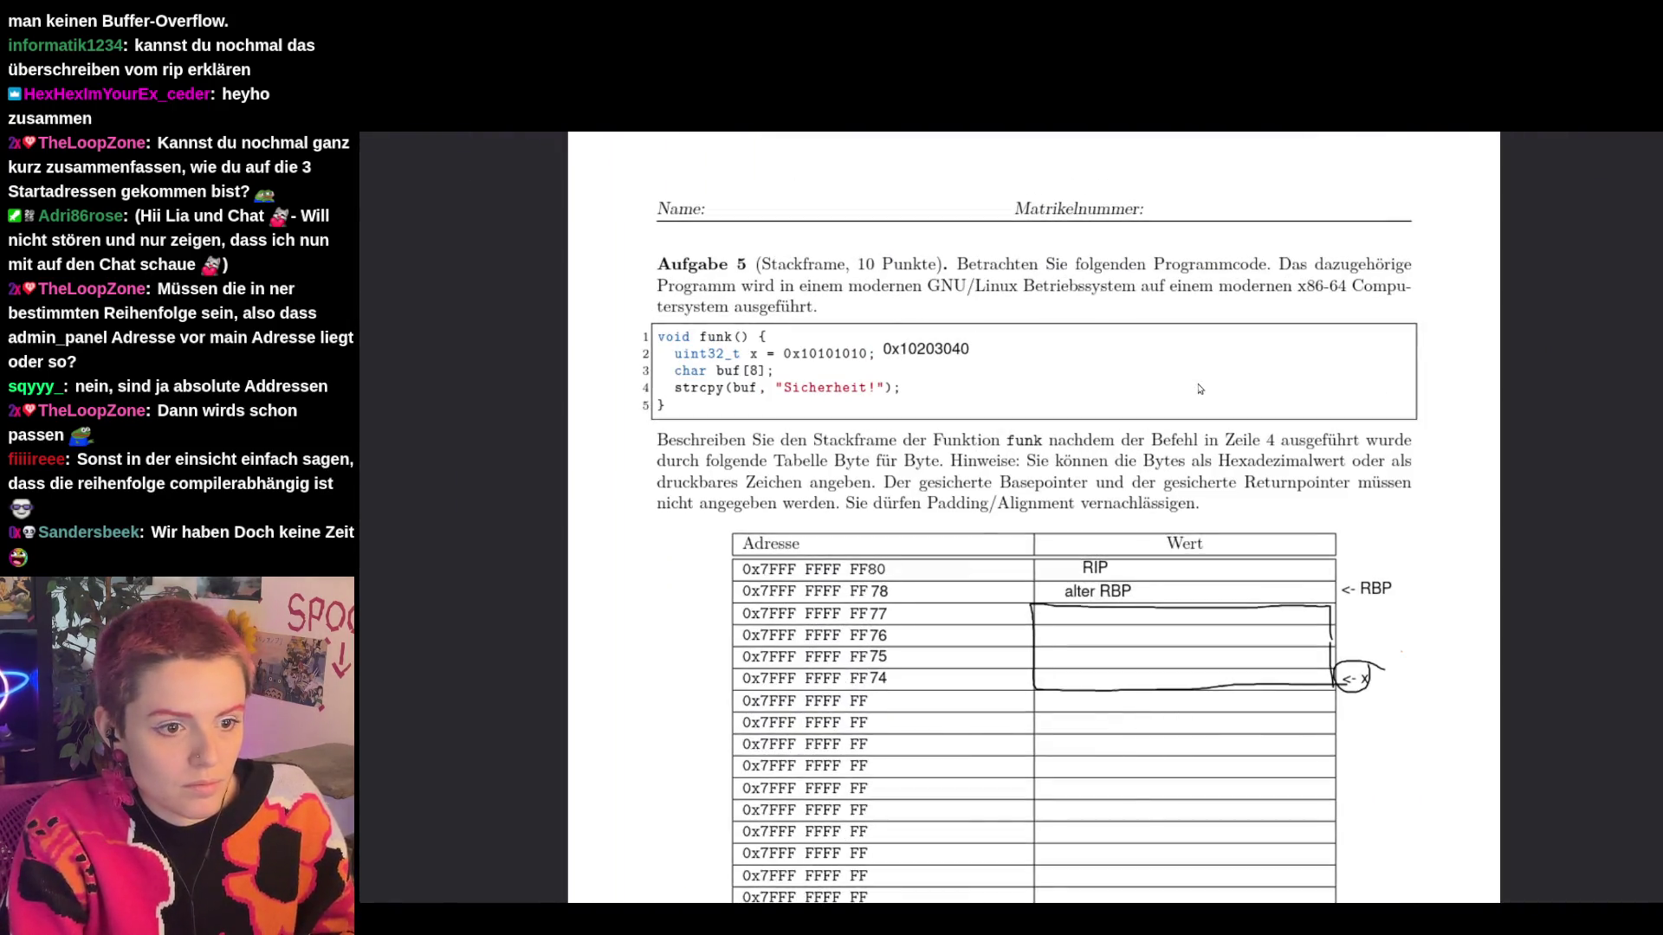
# Put 0x40 into the FF74 Wert cell and 0x30 into the FF75 Wert cell.
pyautogui.scroll(-3, 1199, 389)
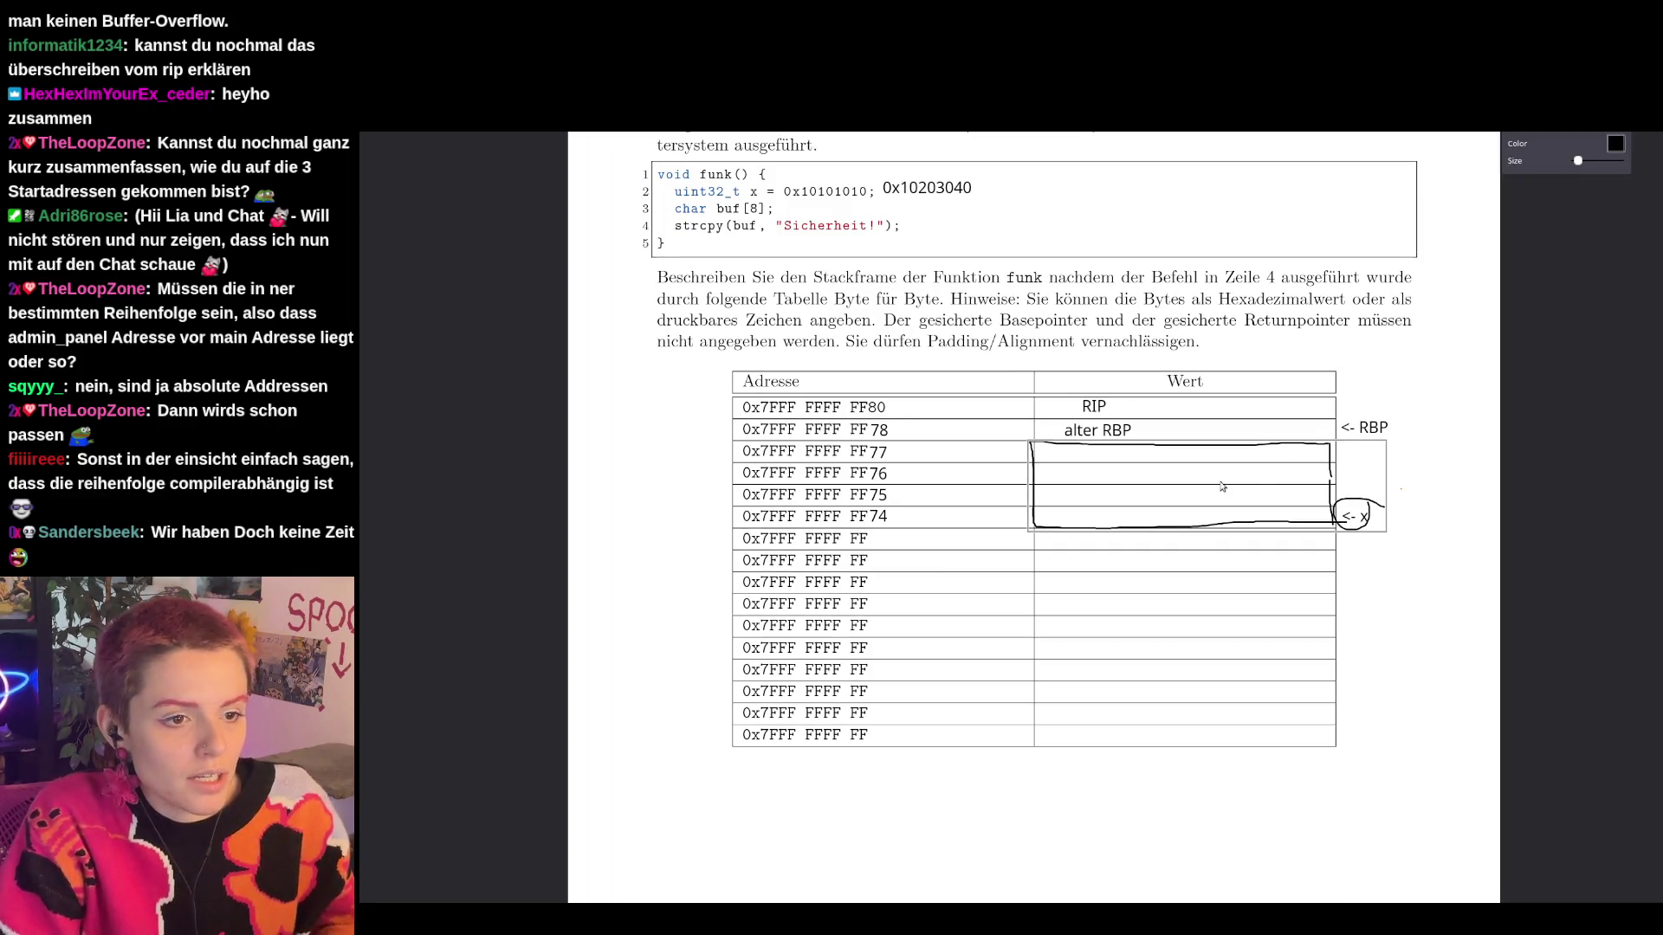
pyautogui.click(1413, 478)
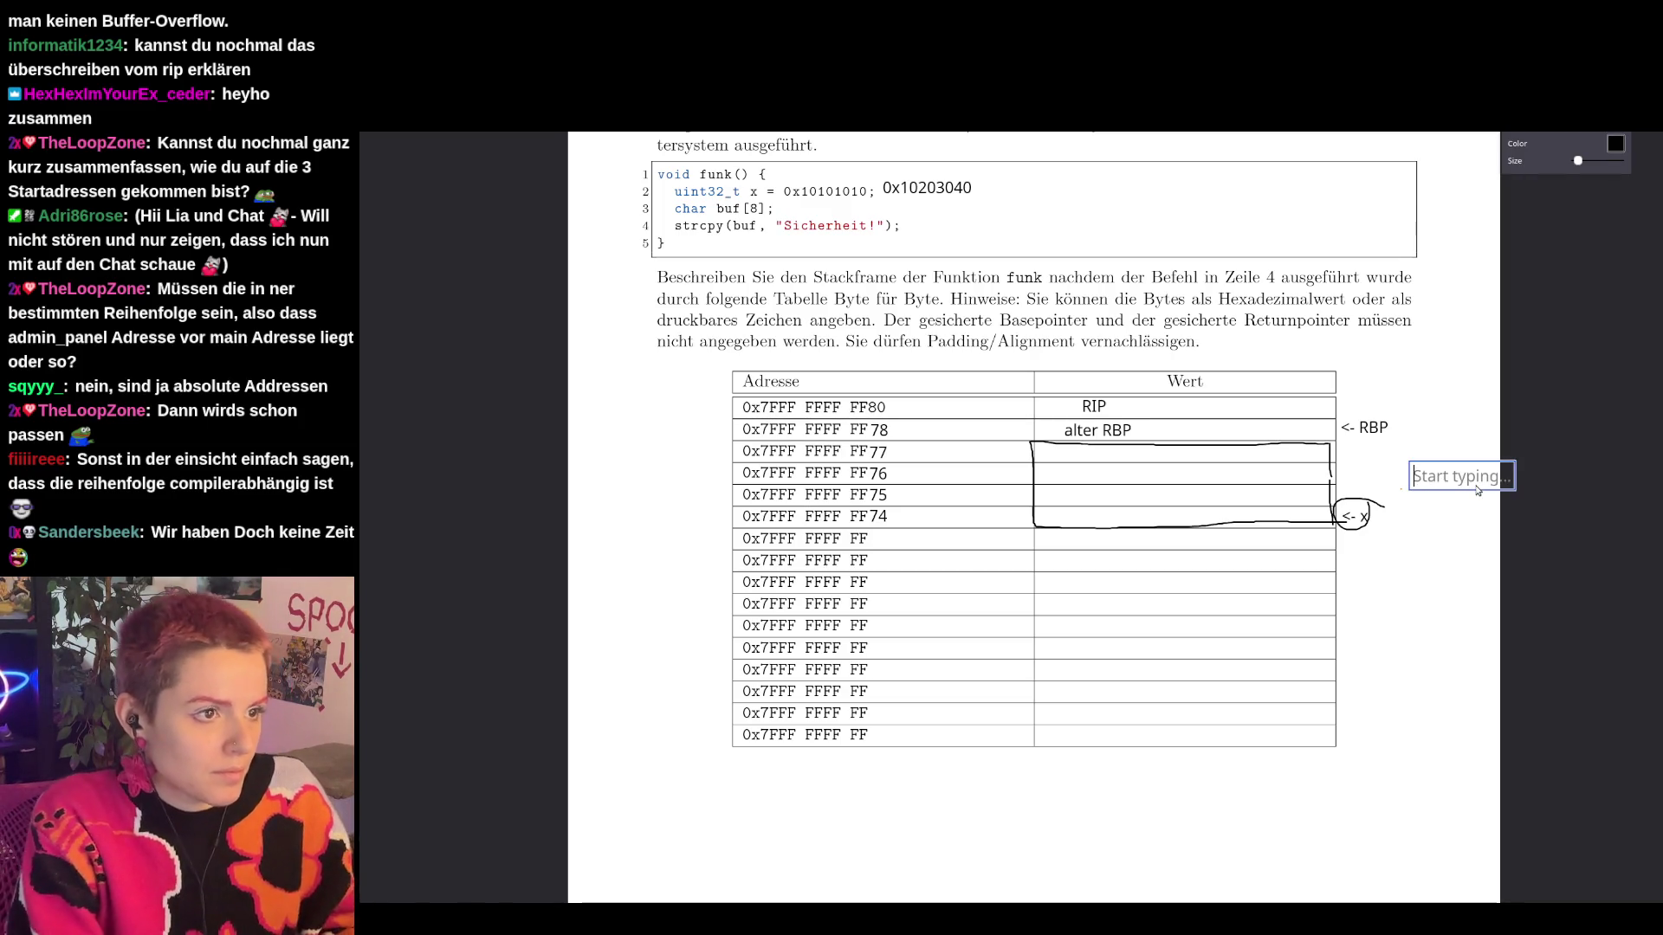
pyautogui.write('0x40')
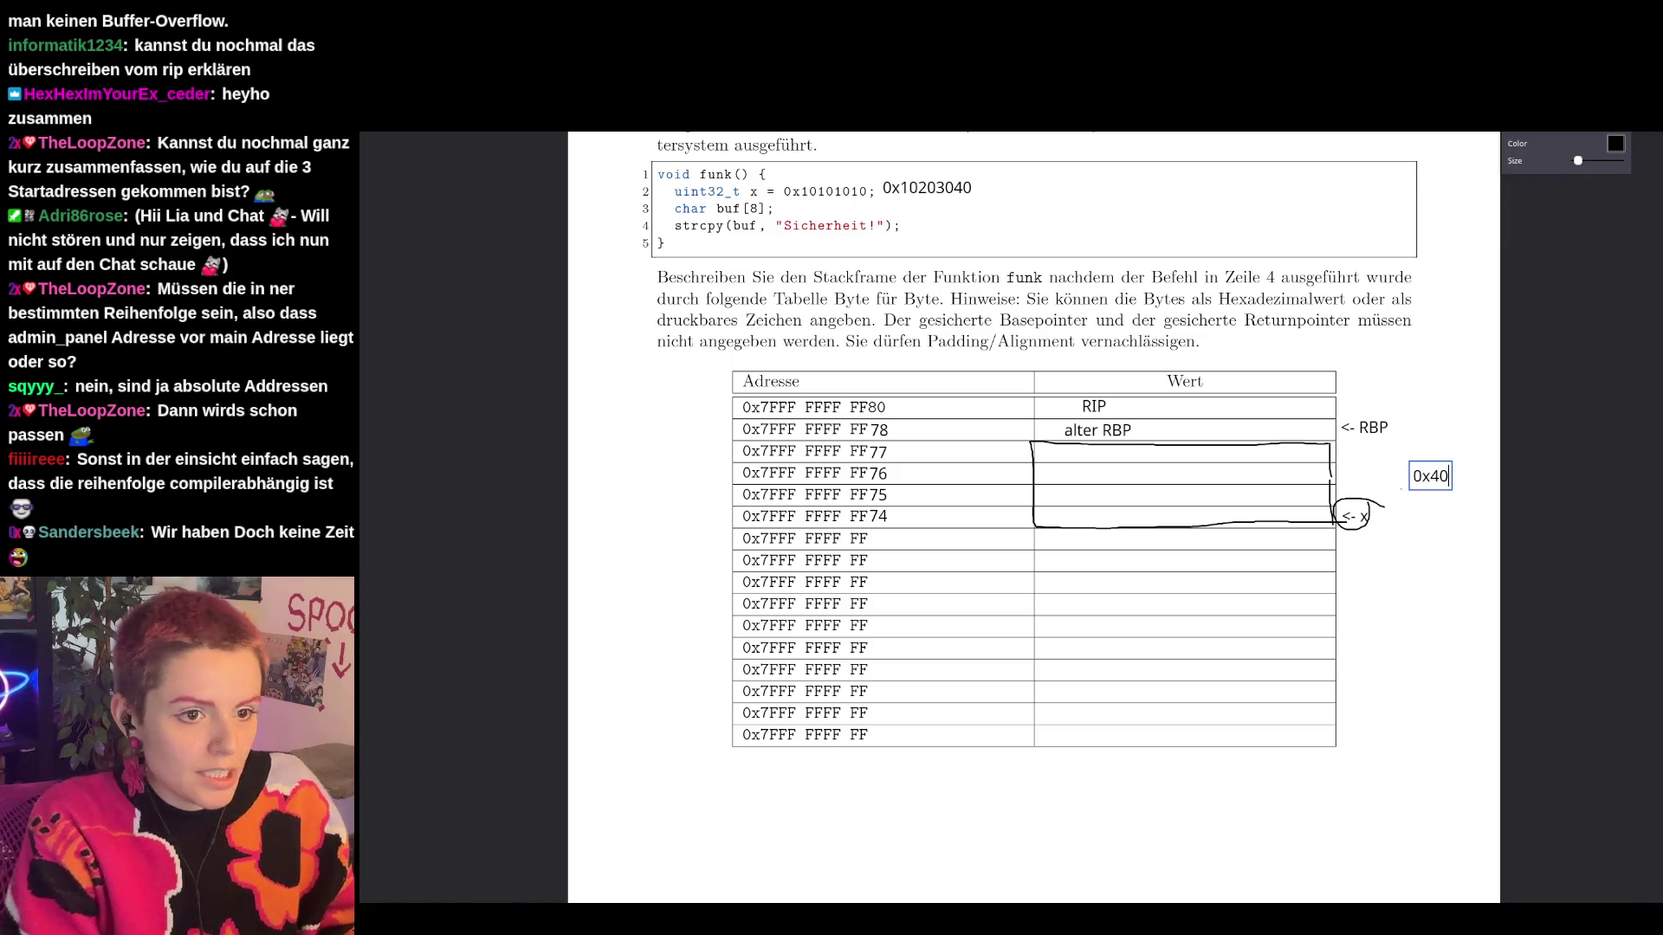
pyautogui.moveTo(1439, 480)
pyautogui.mouseDown()
pyautogui.moveTo(1209, 537)
pyautogui.moveTo(1104, 520)
pyautogui.mouseUp()
pyautogui.click(1374, 519)
pyautogui.click(1386, 568)
pyautogui.write('0x30')
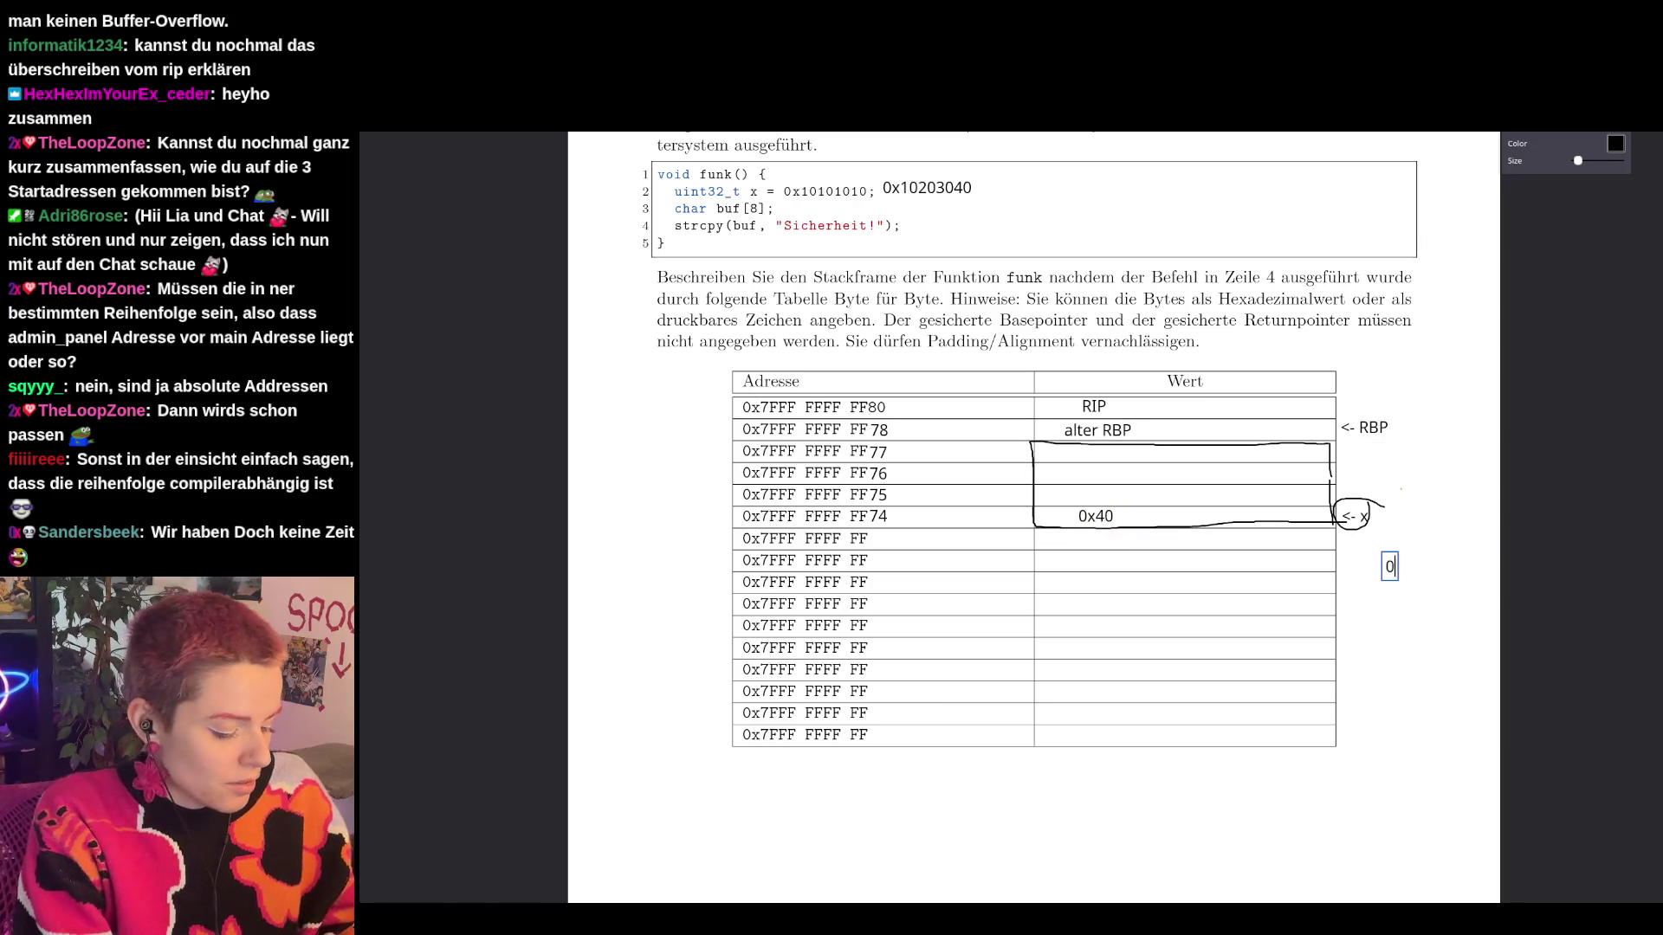
pyautogui.moveTo(1412, 577); pyautogui.dragTo(1105, 506)
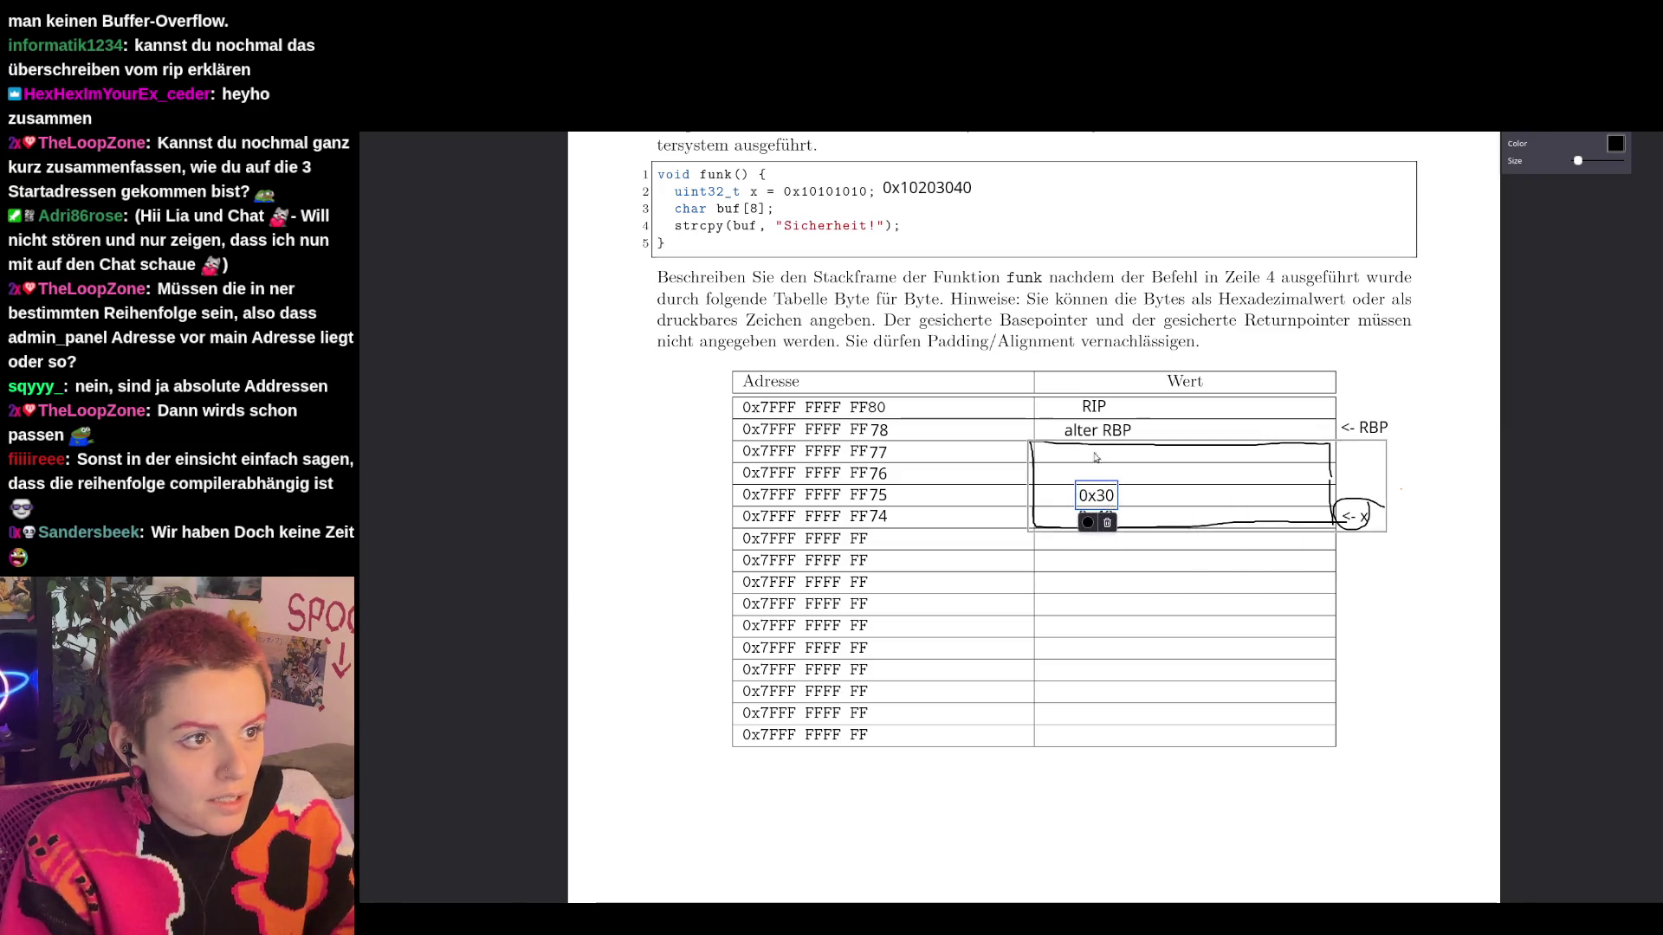
# Put 0x20 into the FF76 Wert cell and 0x10 into the FF77 Wert cell.
pyautogui.click(1367, 604)
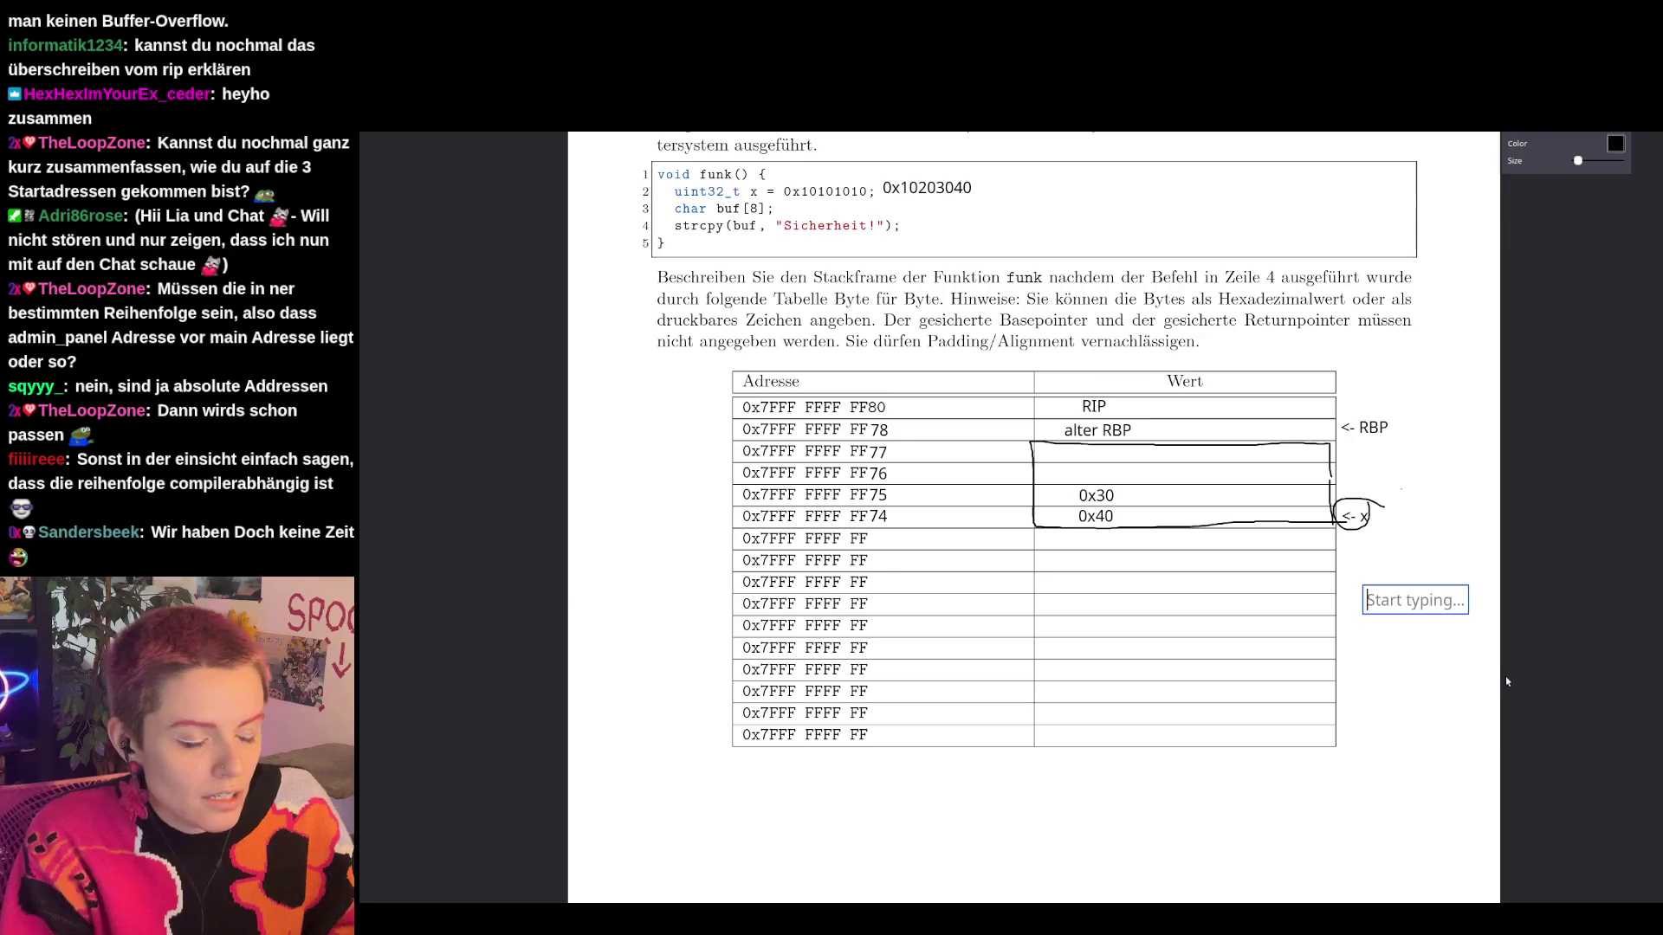
pyautogui.write('0x2')
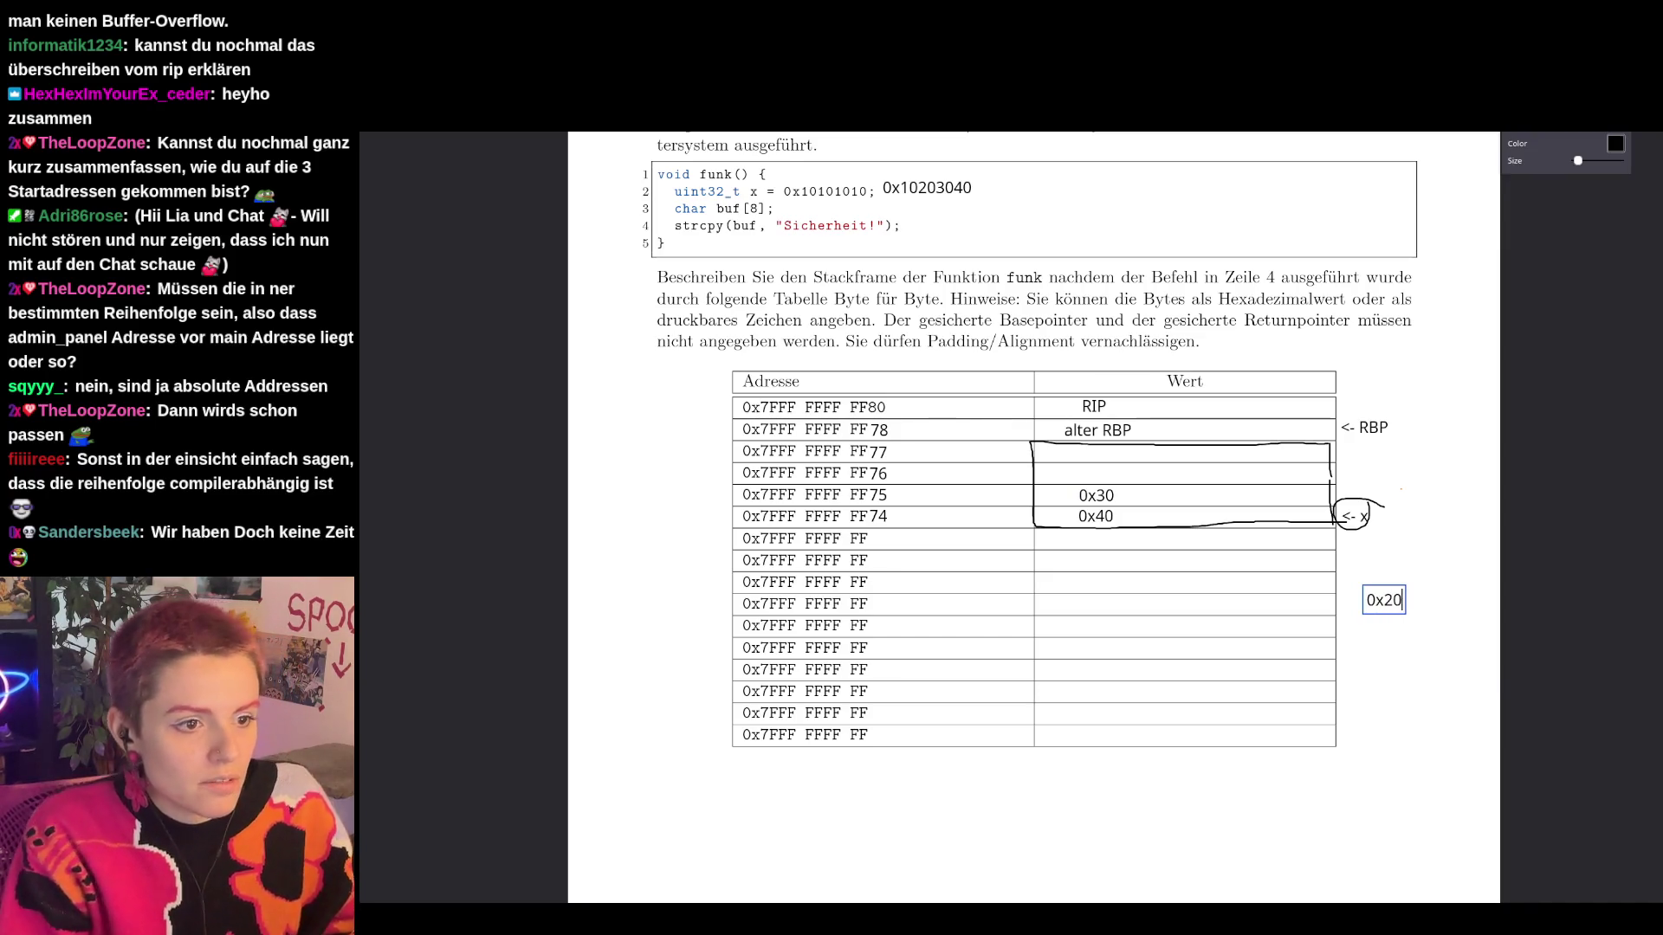
pyautogui.write('0')
pyautogui.moveTo(1379, 601); pyautogui.dragTo(1098, 477)
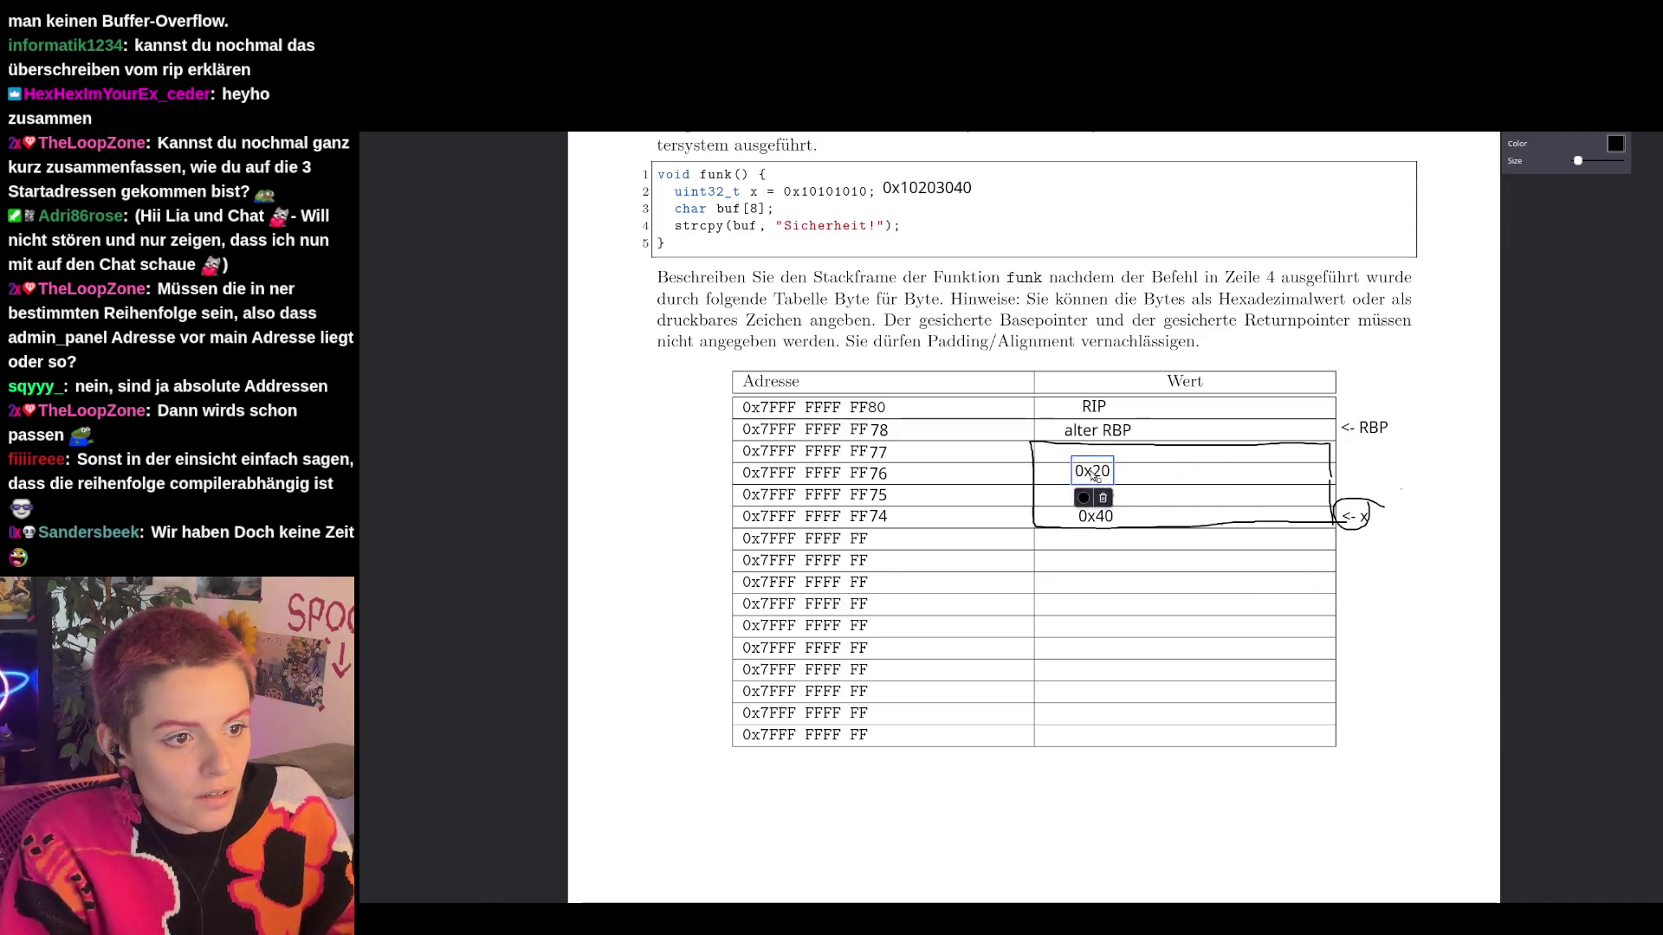
pyautogui.click(1404, 614)
pyautogui.write('0x10')
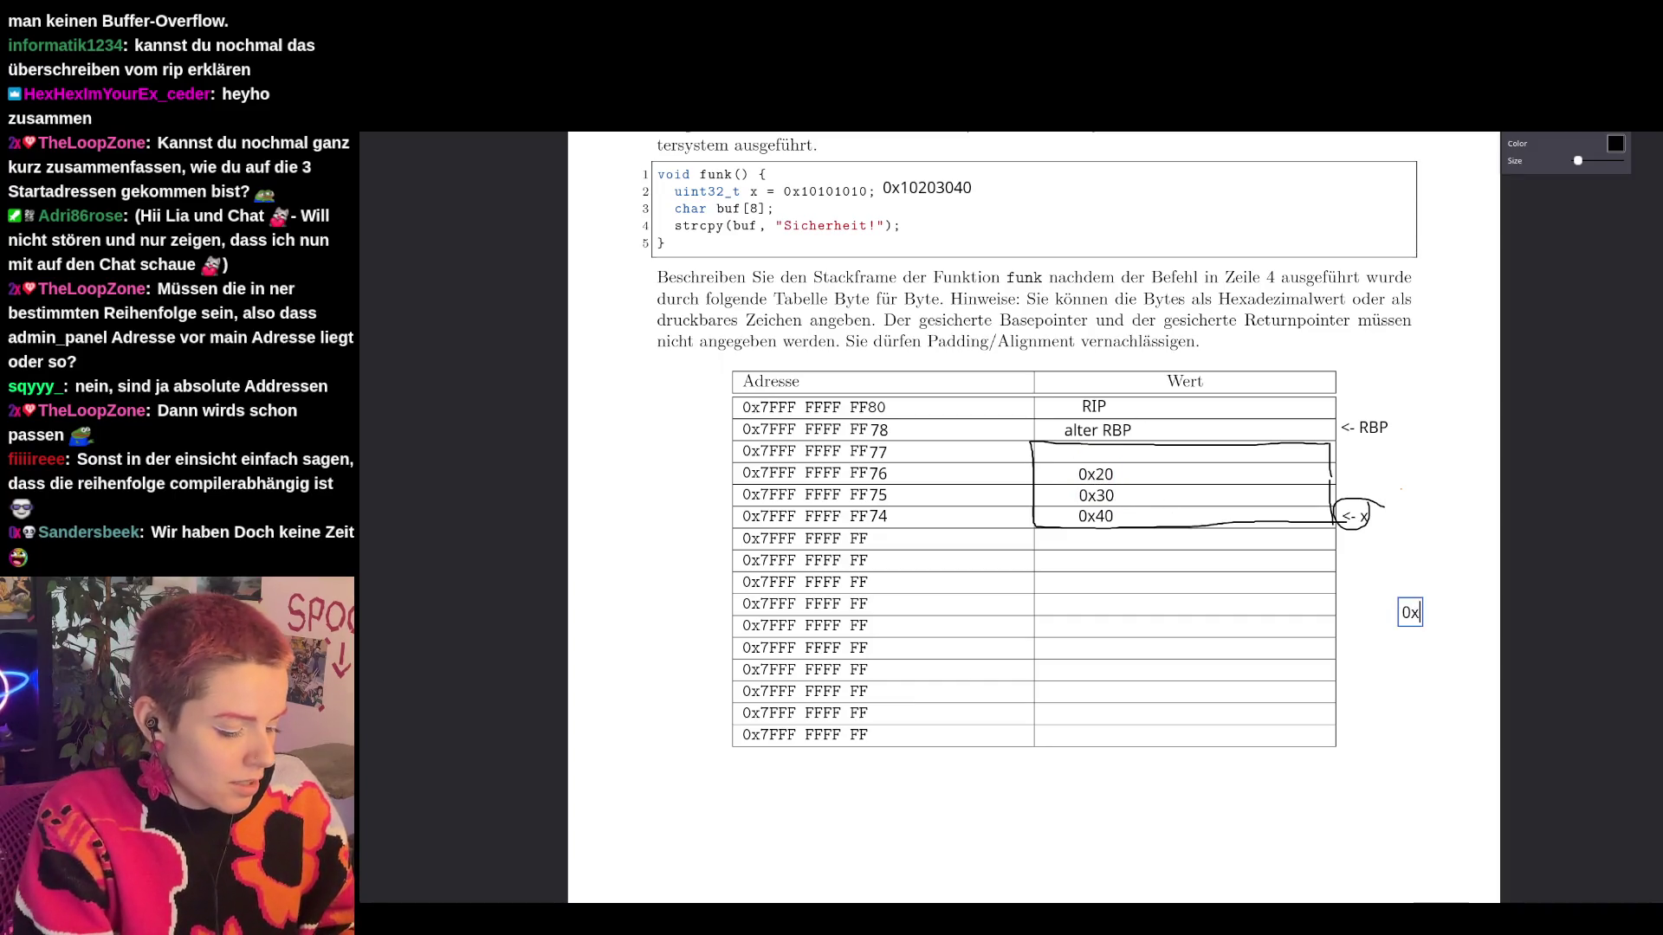
pyautogui.moveTo(1421, 618); pyautogui.dragTo(1096, 461)
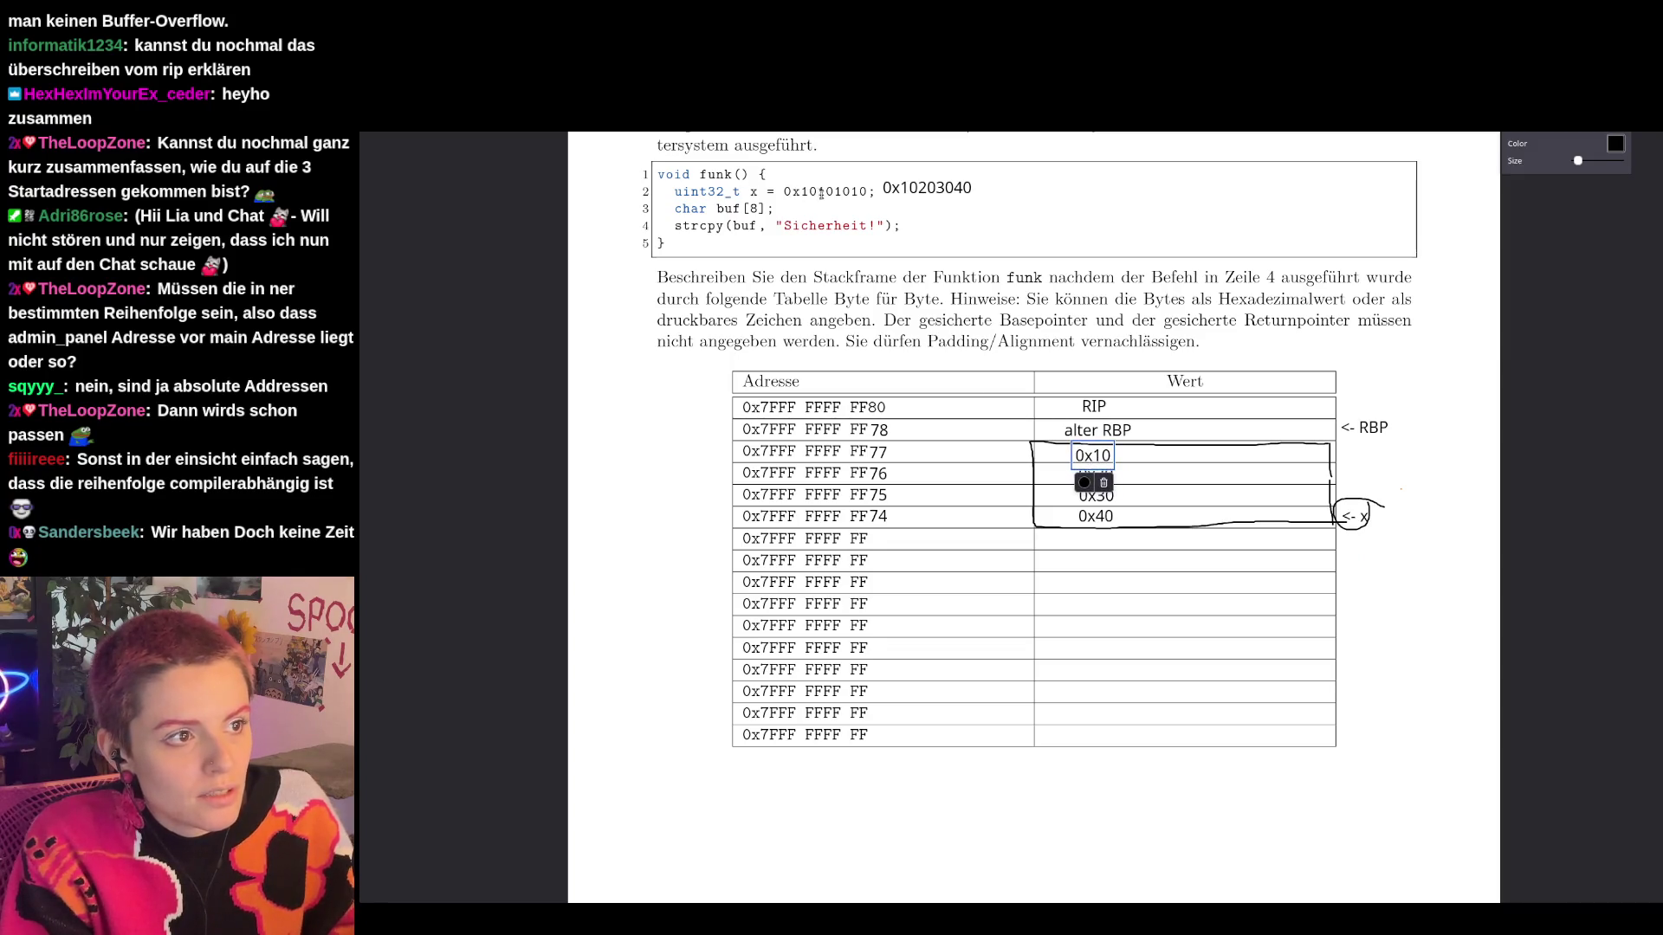
pyautogui.click(1488, 477)
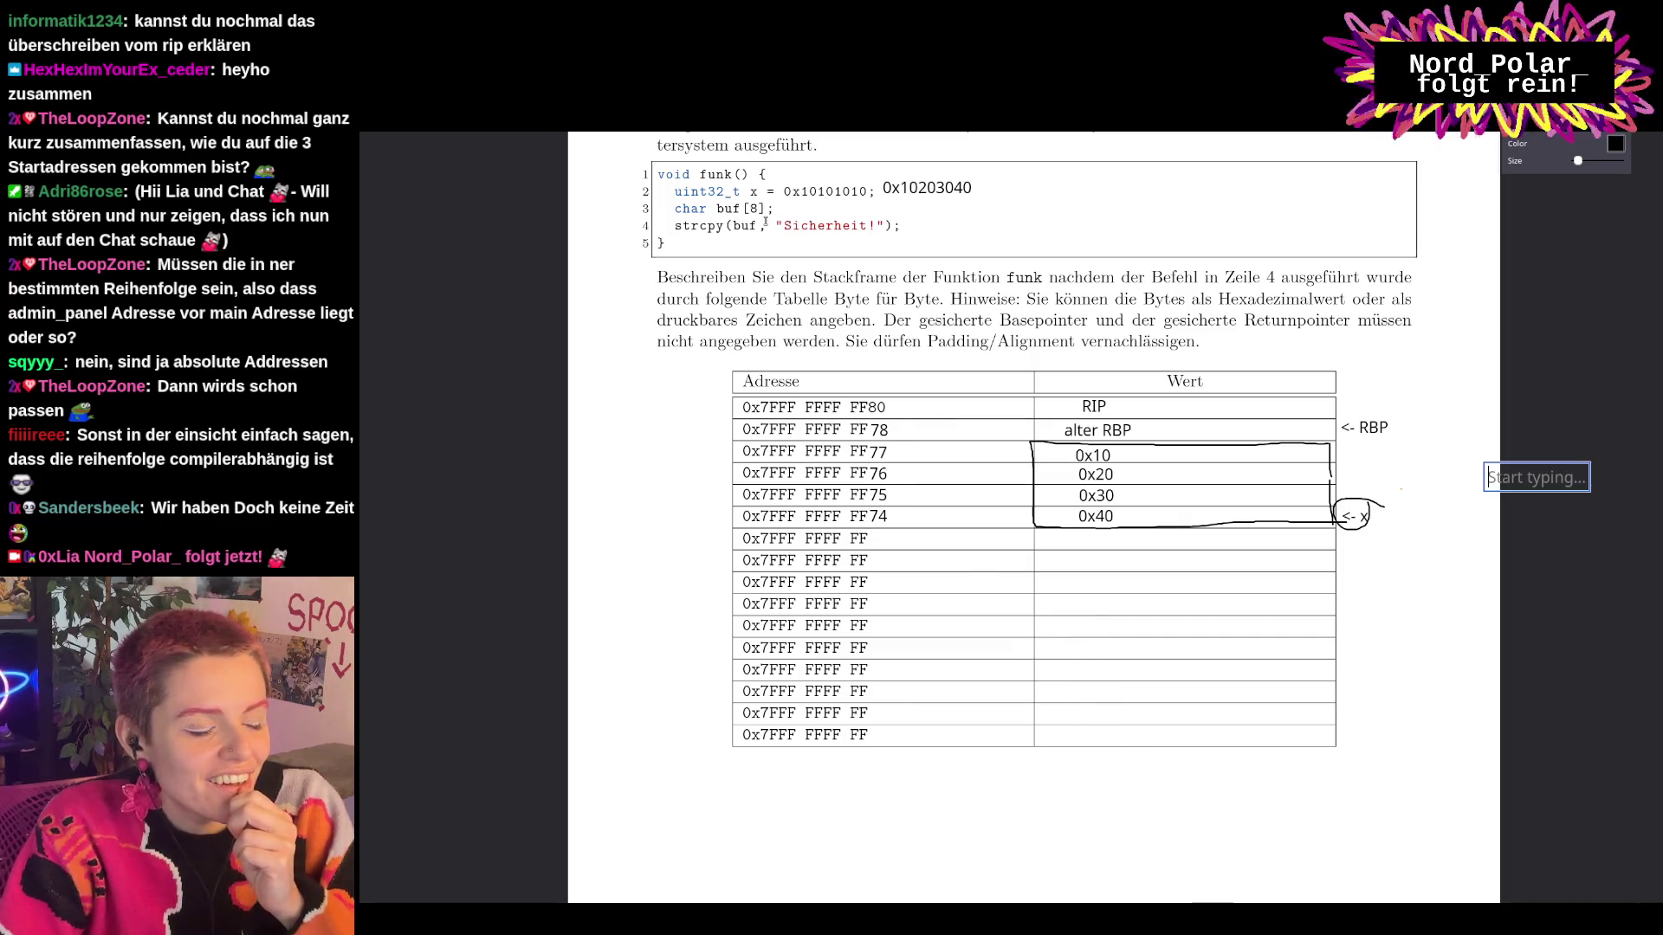
pyautogui.click(870, 536)
# Label the address rows 73 down to 6E and align them with the table rows.
pyautogui.write('73')
pyautogui.press('Return')
pyautogui.press('Return')
pyautogui.write('71')
pyautogui.press('Return')
pyautogui.write('0')
pyautogui.press('Return')
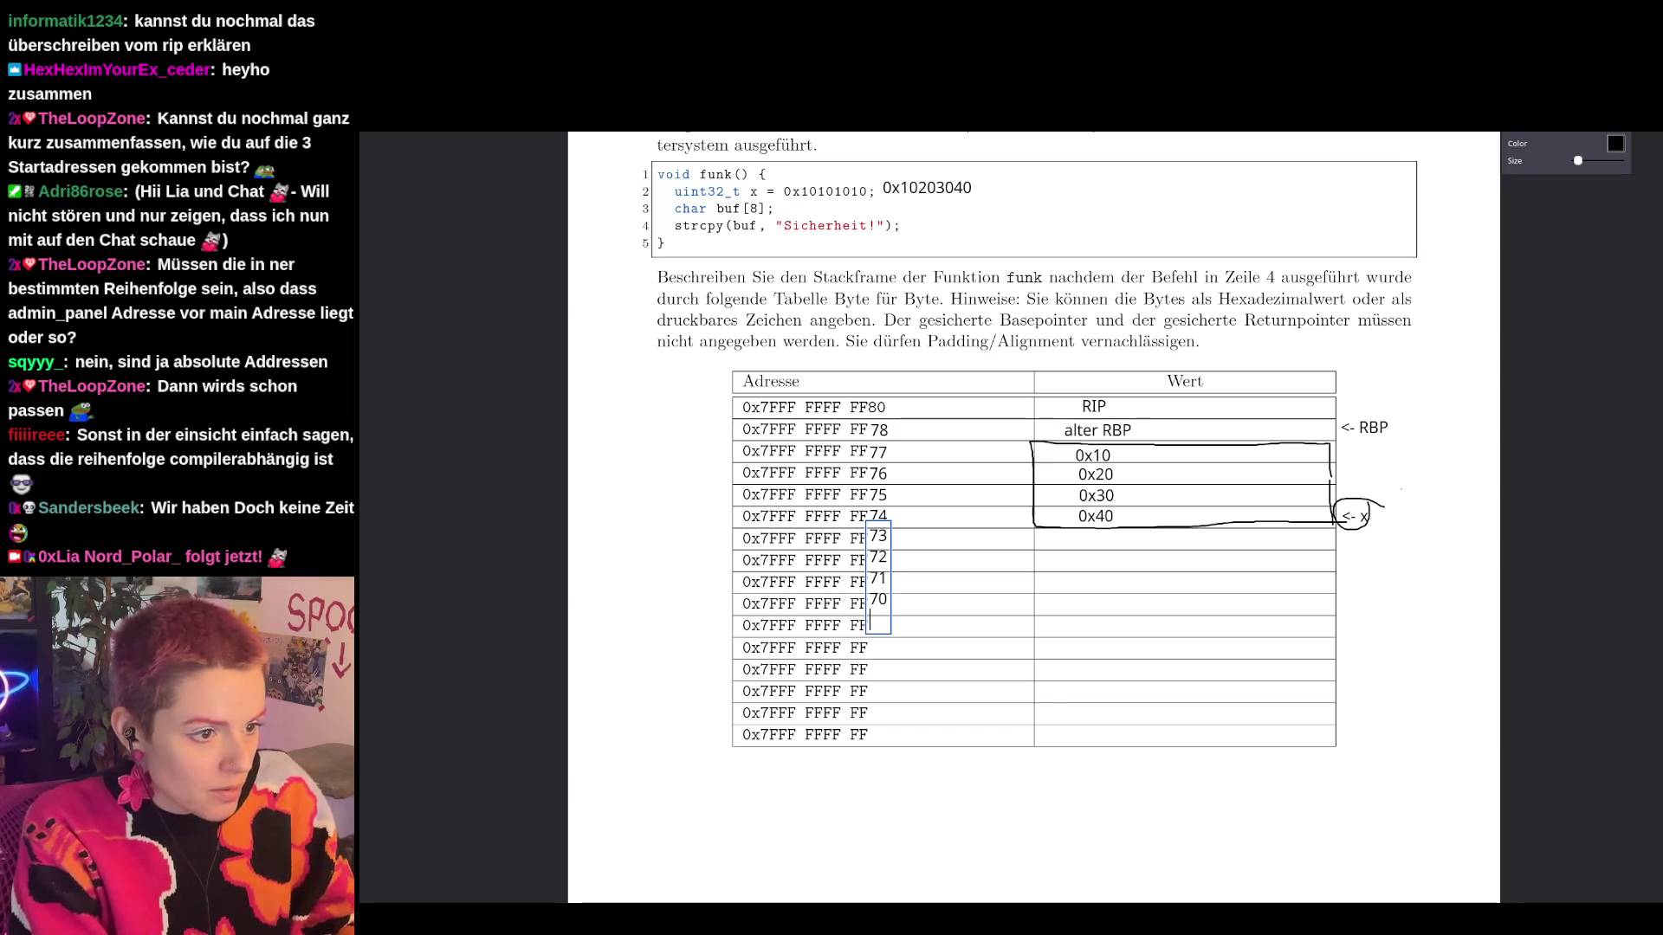
pyautogui.write('6F')
pyautogui.press('Return')
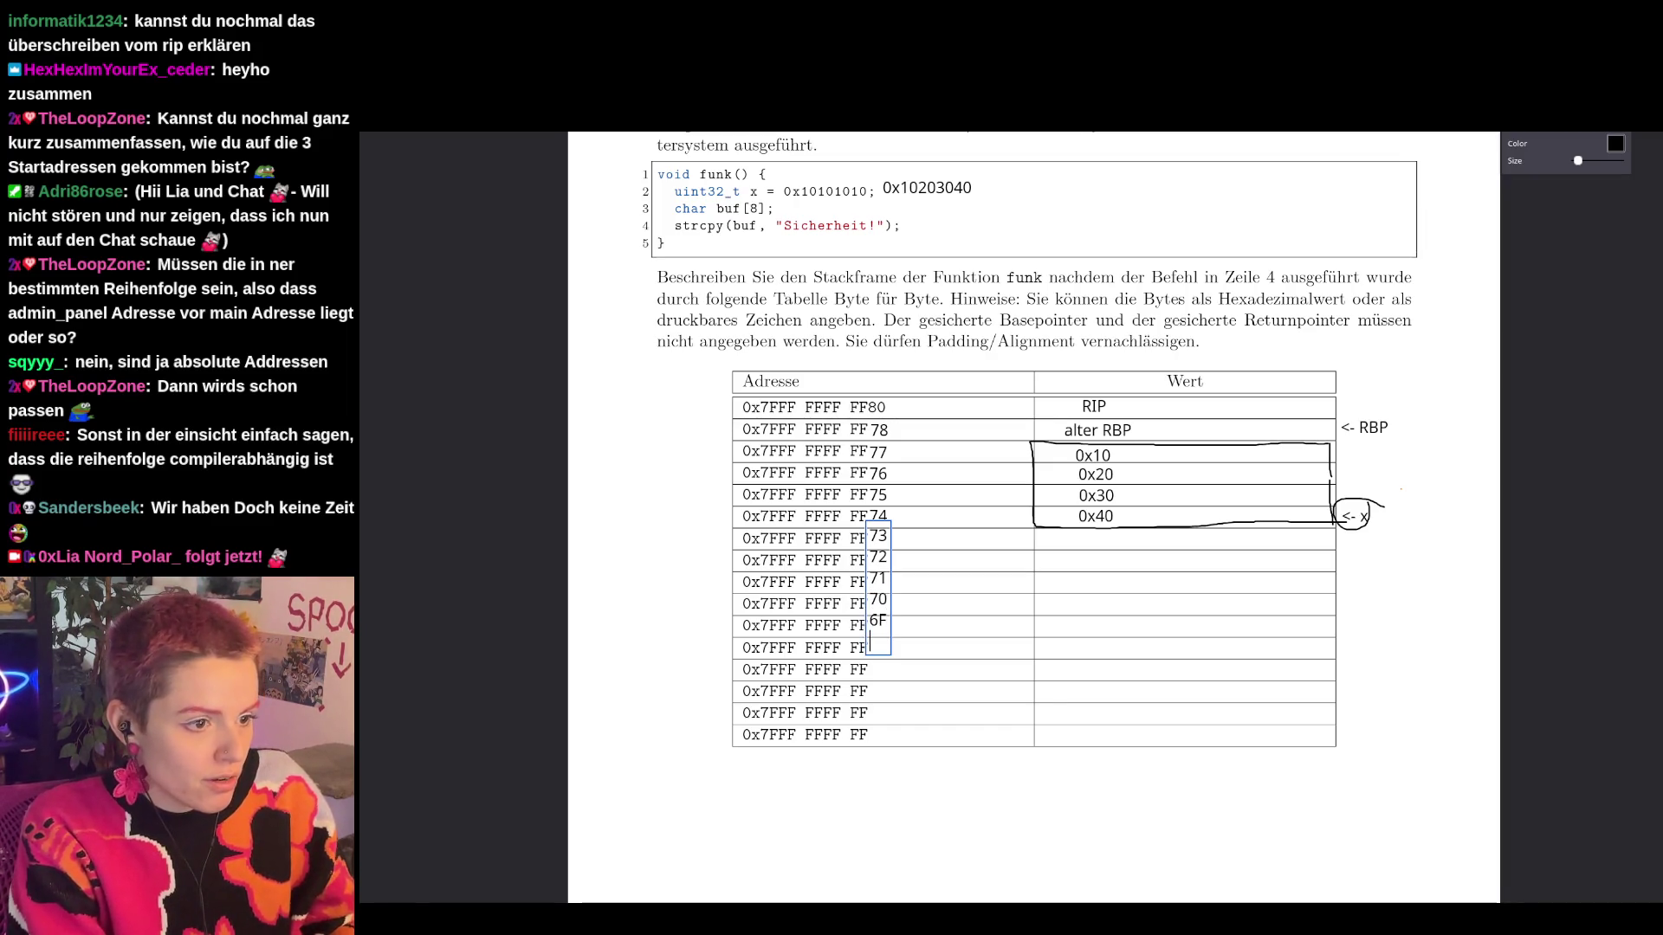
pyautogui.write('6E')
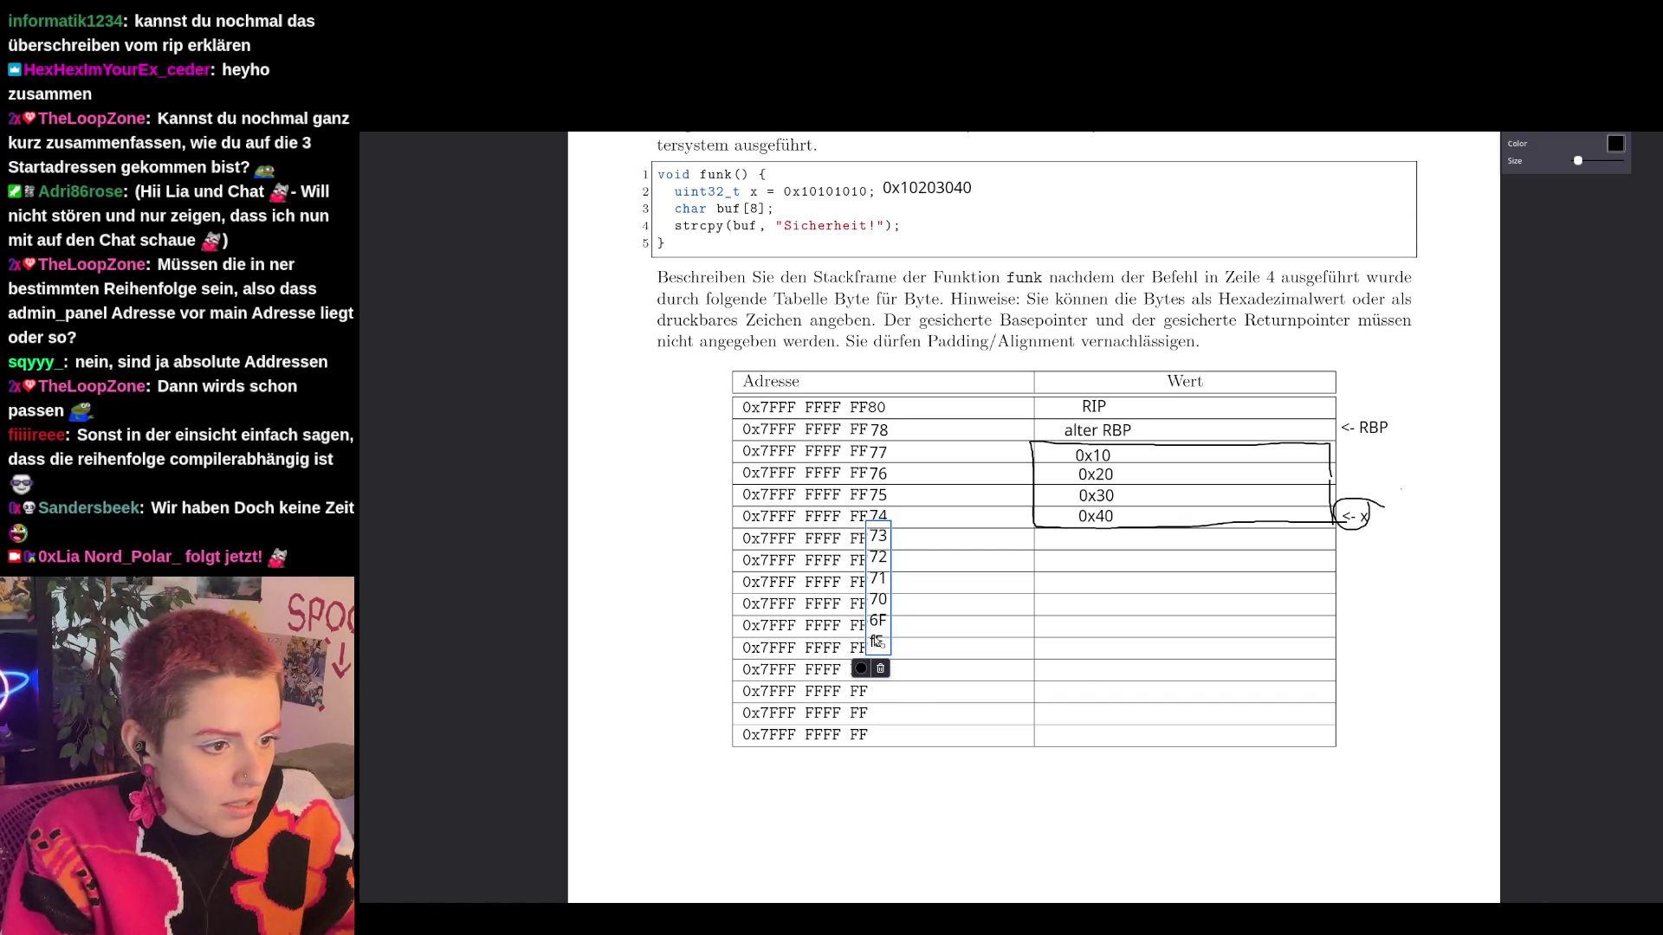
pyautogui.doubleClick(877, 642)
pyautogui.write('6E')
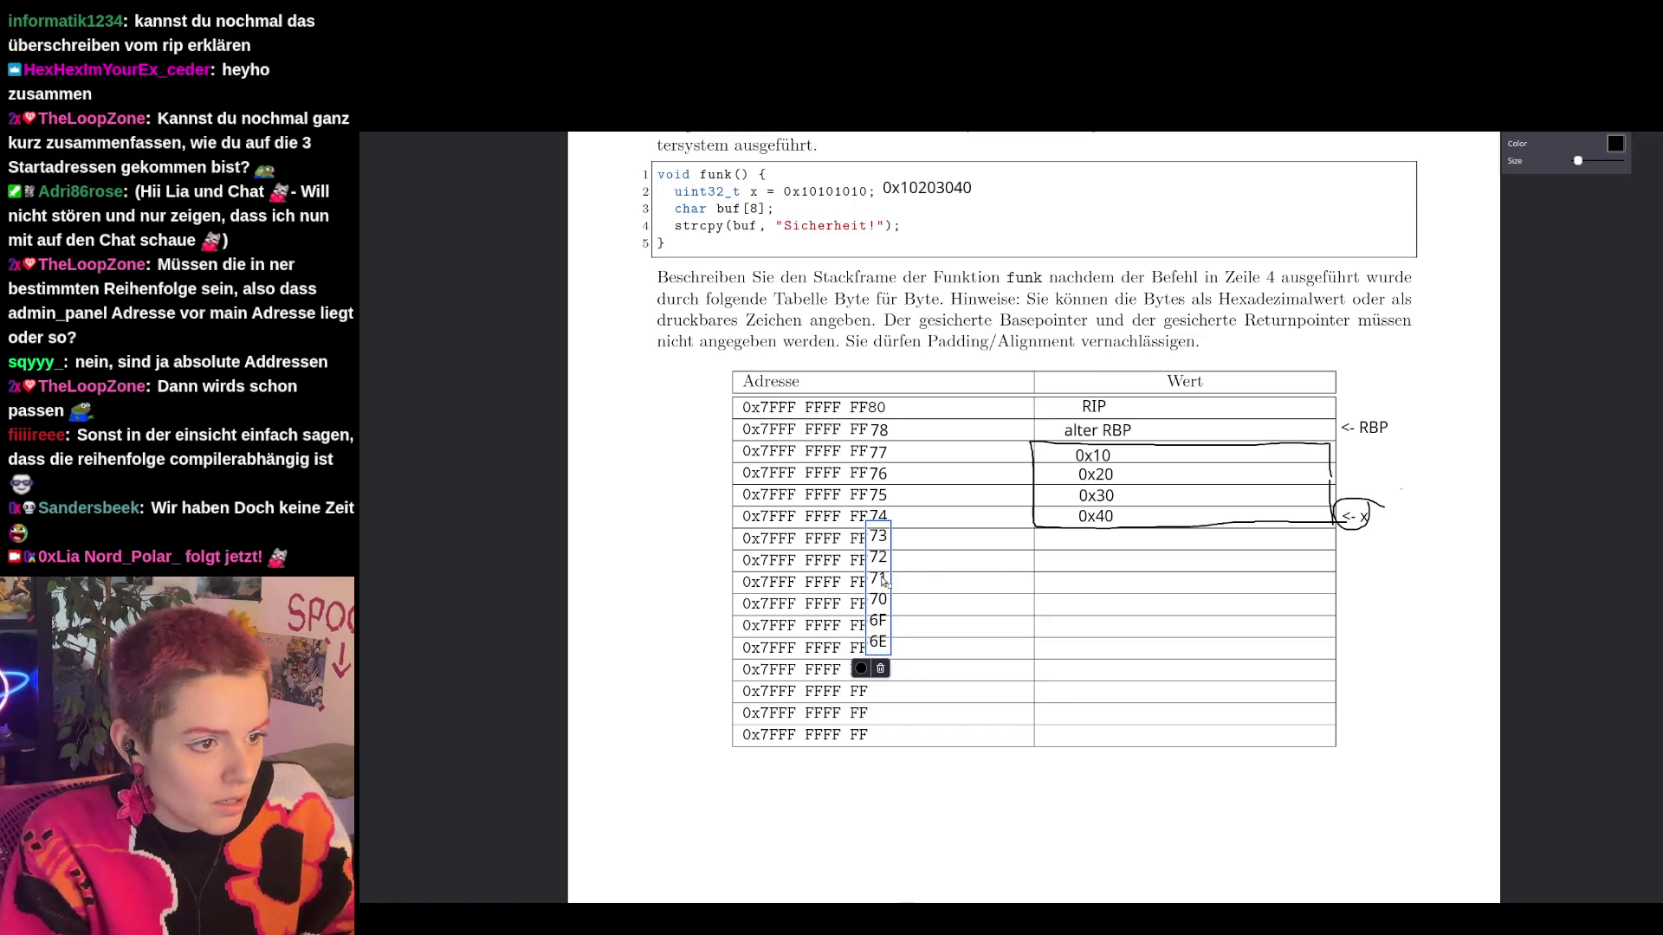
pyautogui.moveTo(880, 587); pyautogui.dragTo(879, 594)
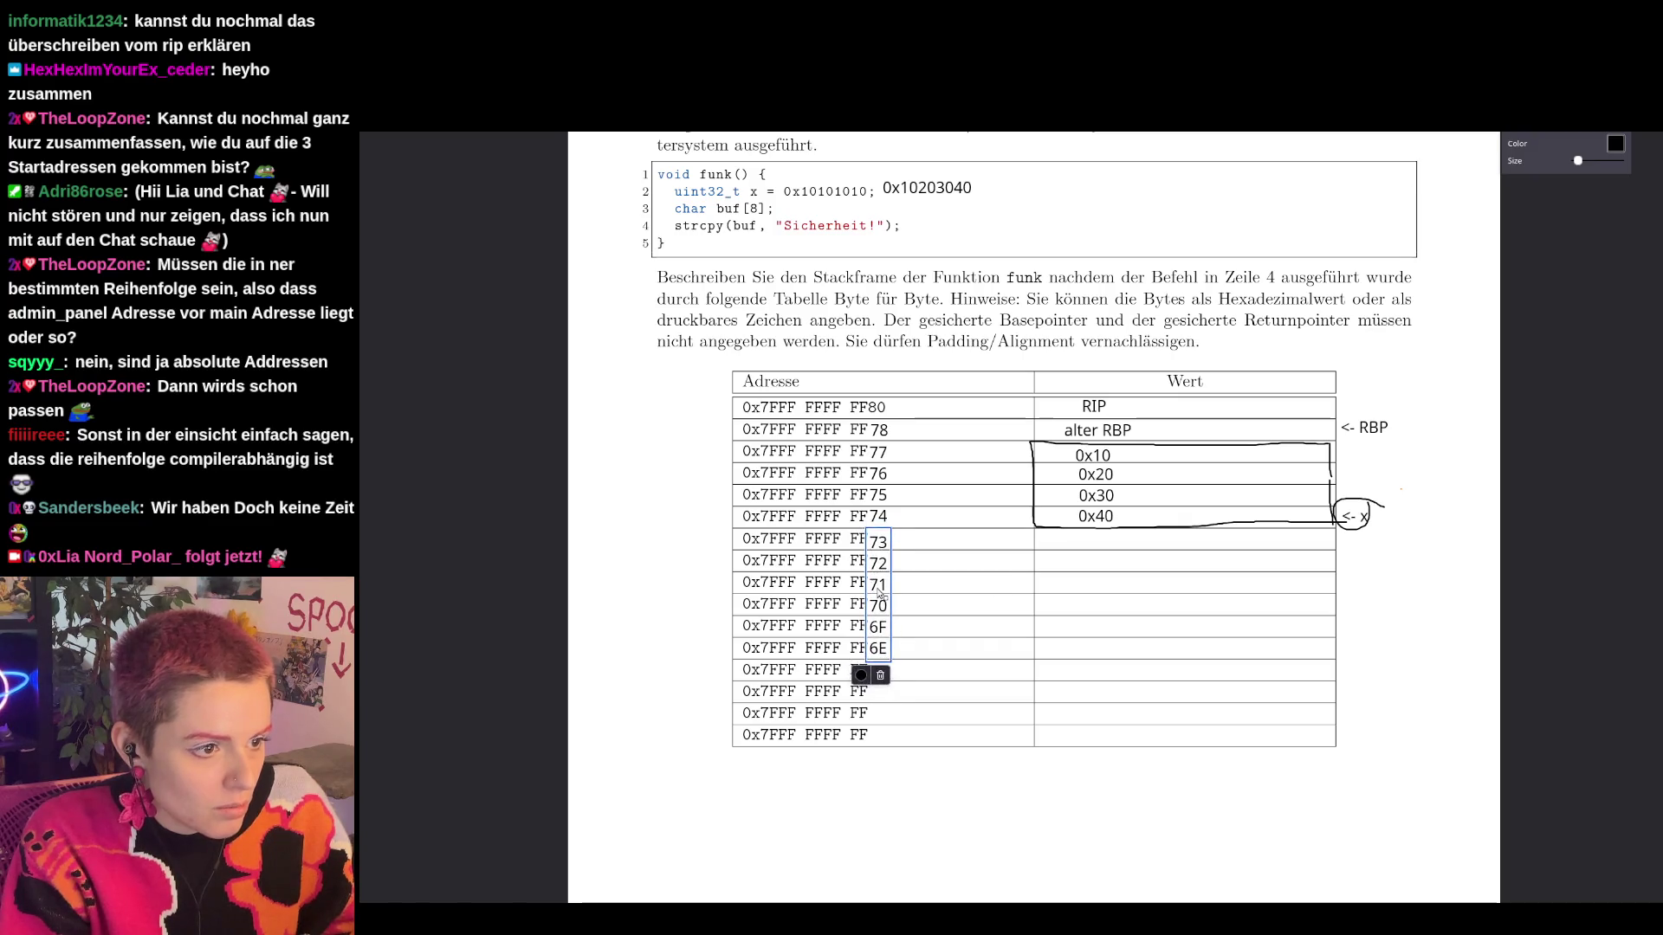
# Label the next address rows 6D, 6C, 6B and 6A and align them.
pyautogui.click(875, 670)
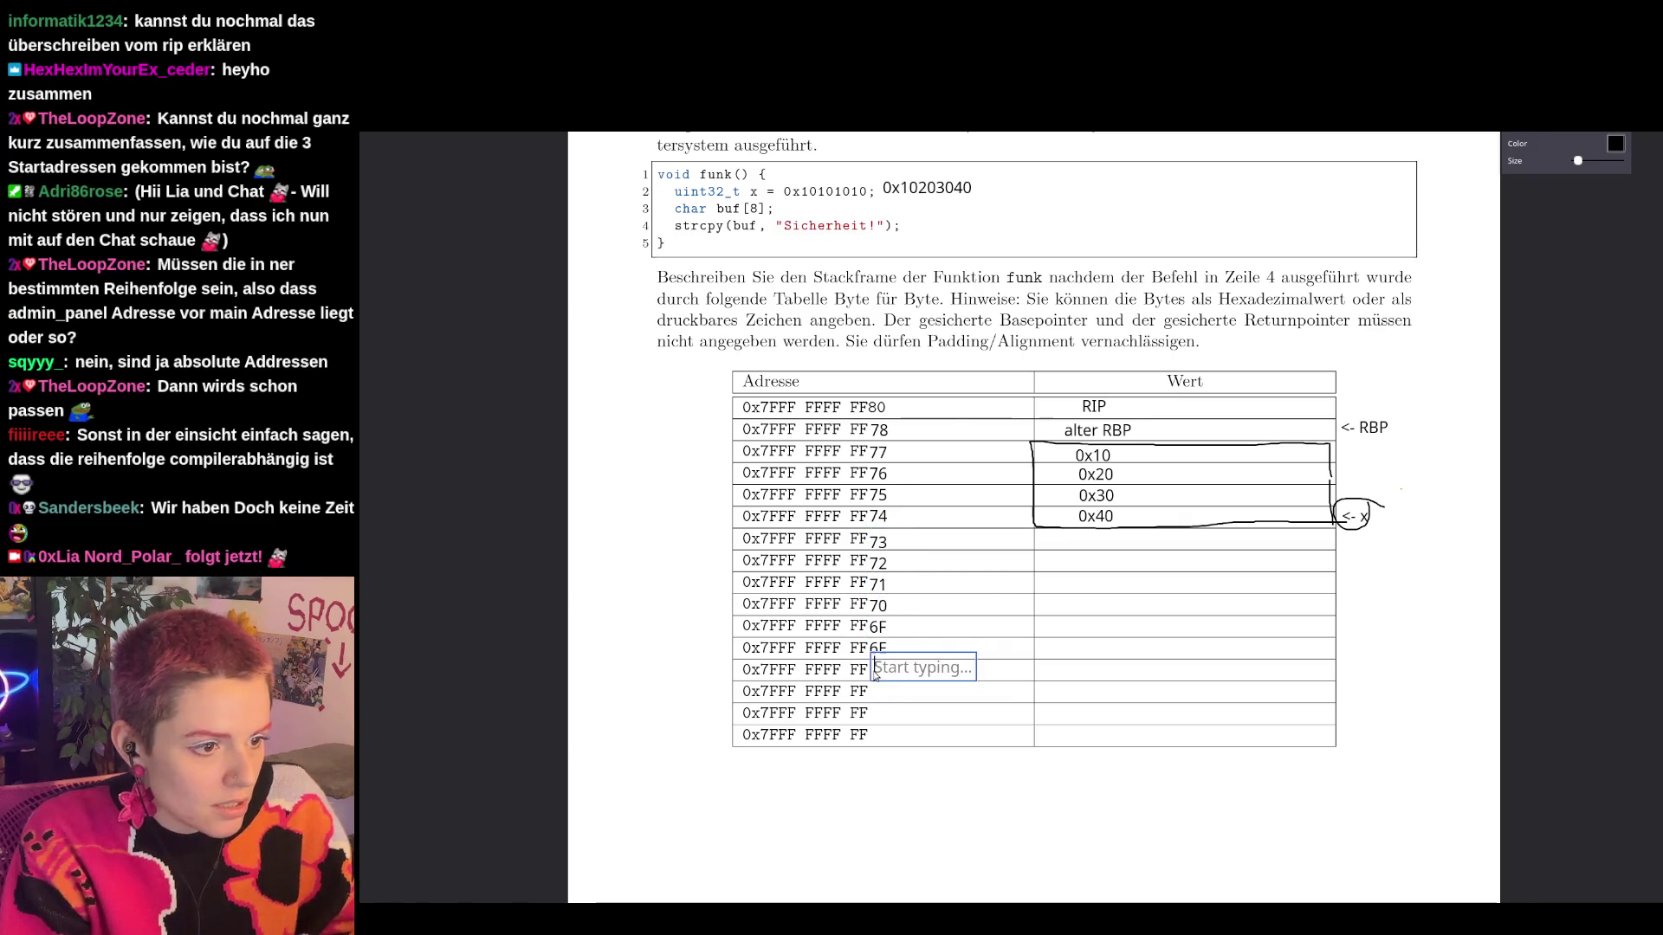
pyautogui.write('6')
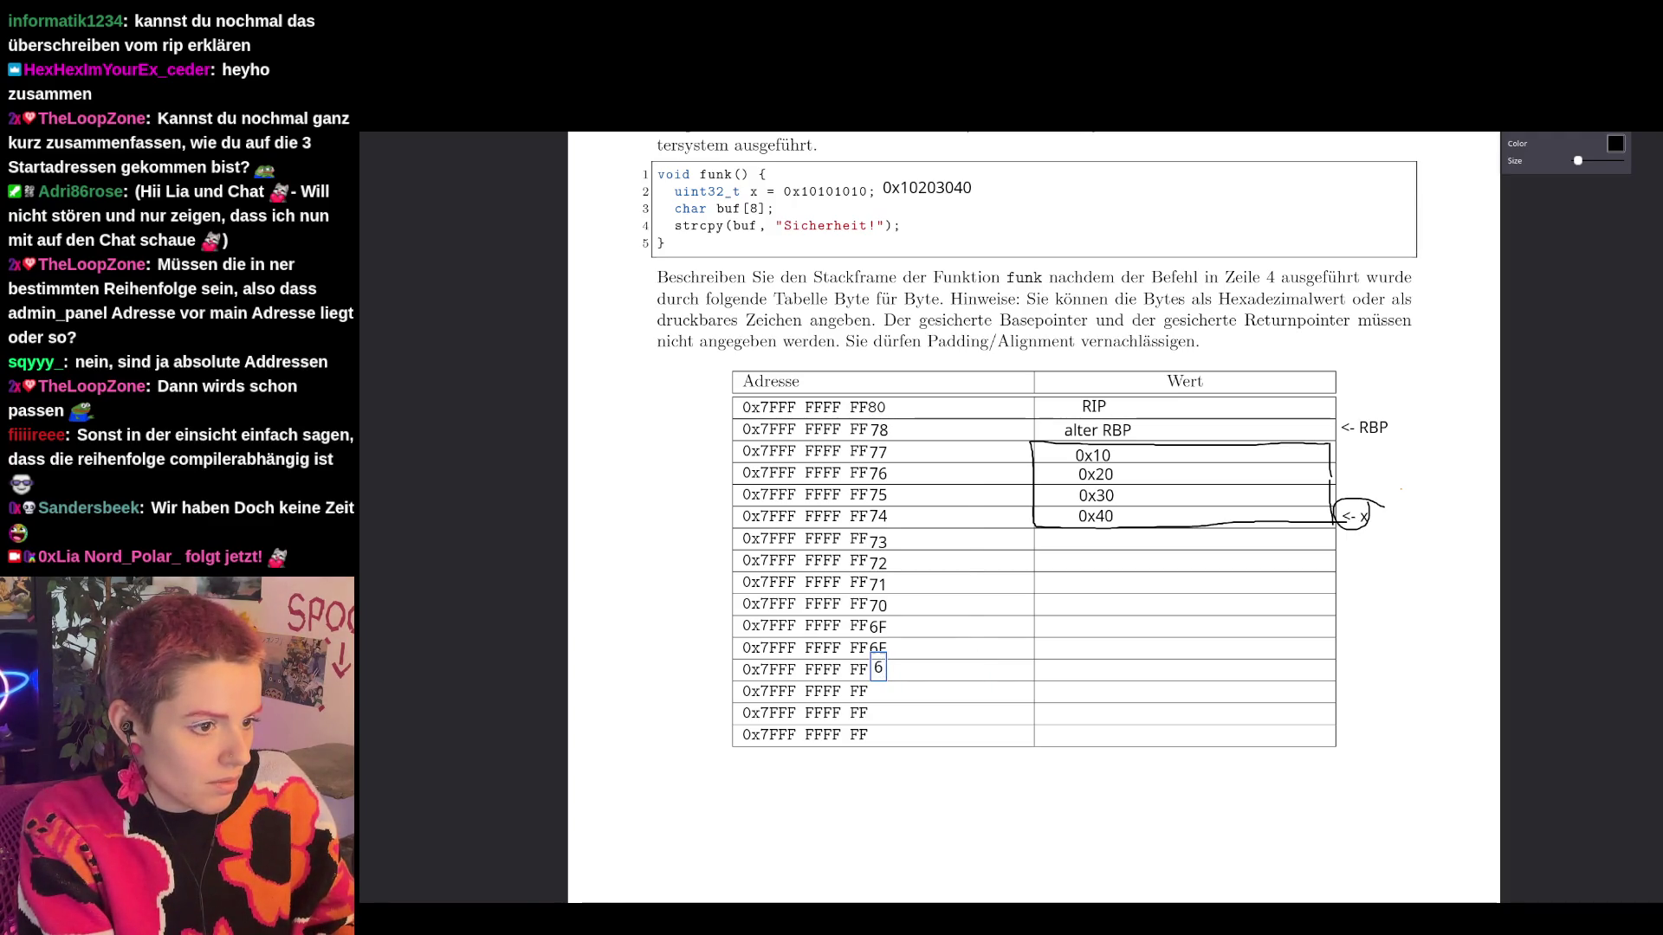
pyautogui.write('D')
pyautogui.press('Return')
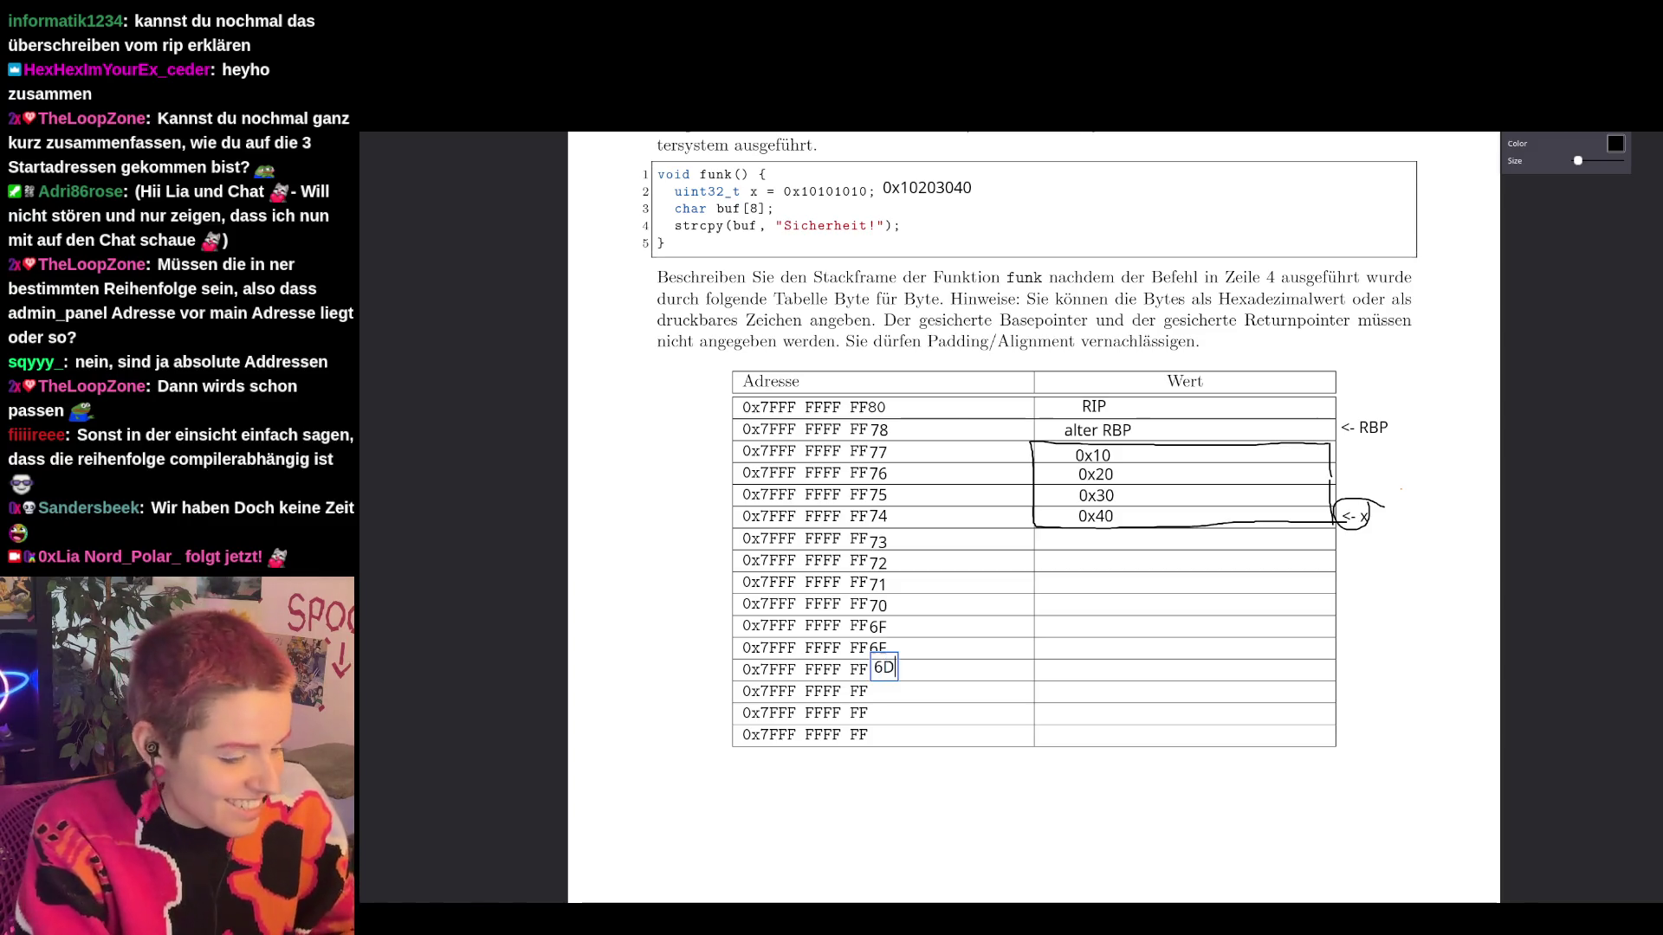
pyautogui.write('6C')
pyautogui.press('Return')
pyautogui.write('6B')
pyautogui.press('Return')
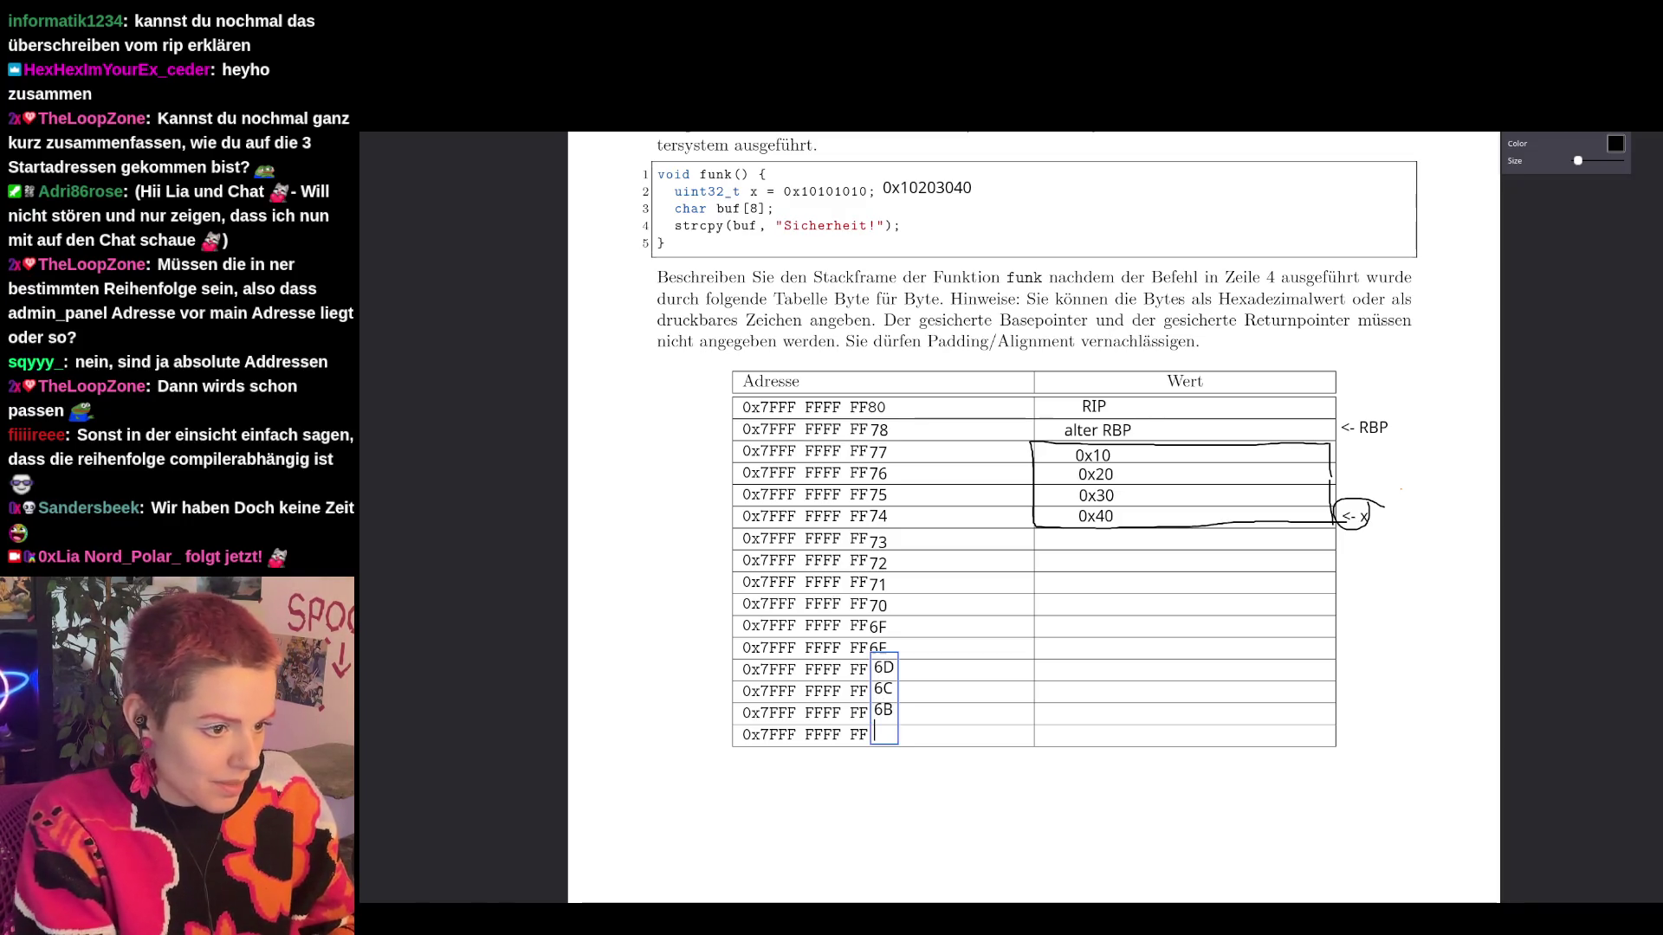
pyautogui.write('6A')
pyautogui.moveTo(885, 776)
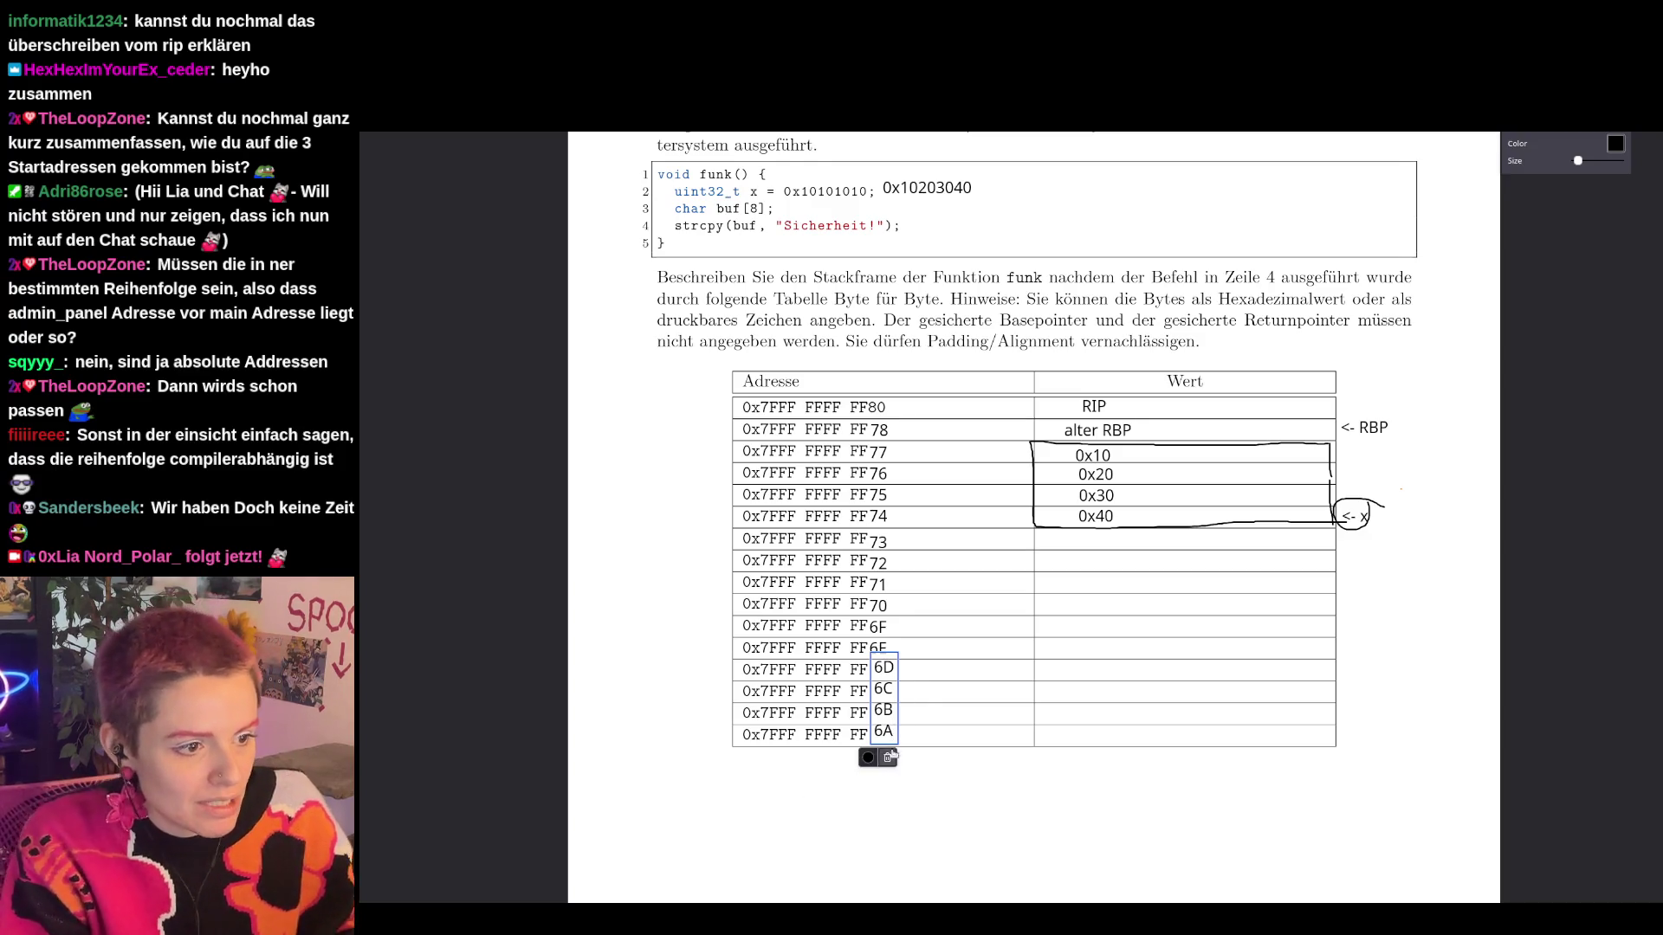
pyautogui.moveTo(887, 690); pyautogui.dragTo(881, 698)
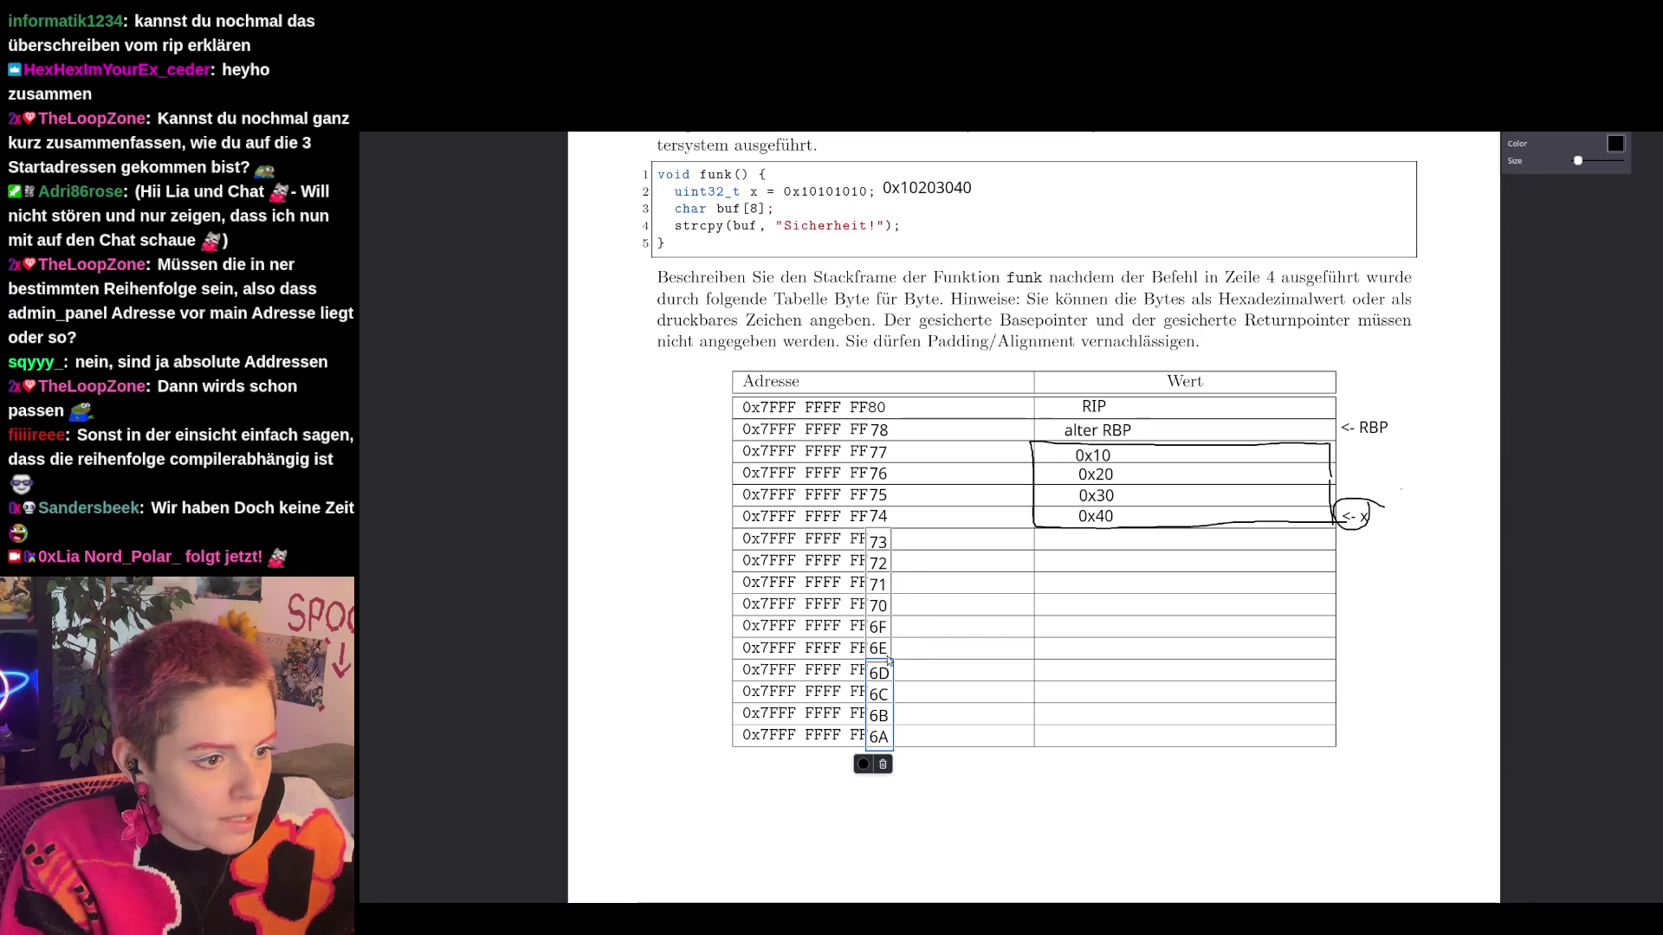
# Add a '<-buf' label right of the table, level with the FF6C row.
pyautogui.click(1396, 691)
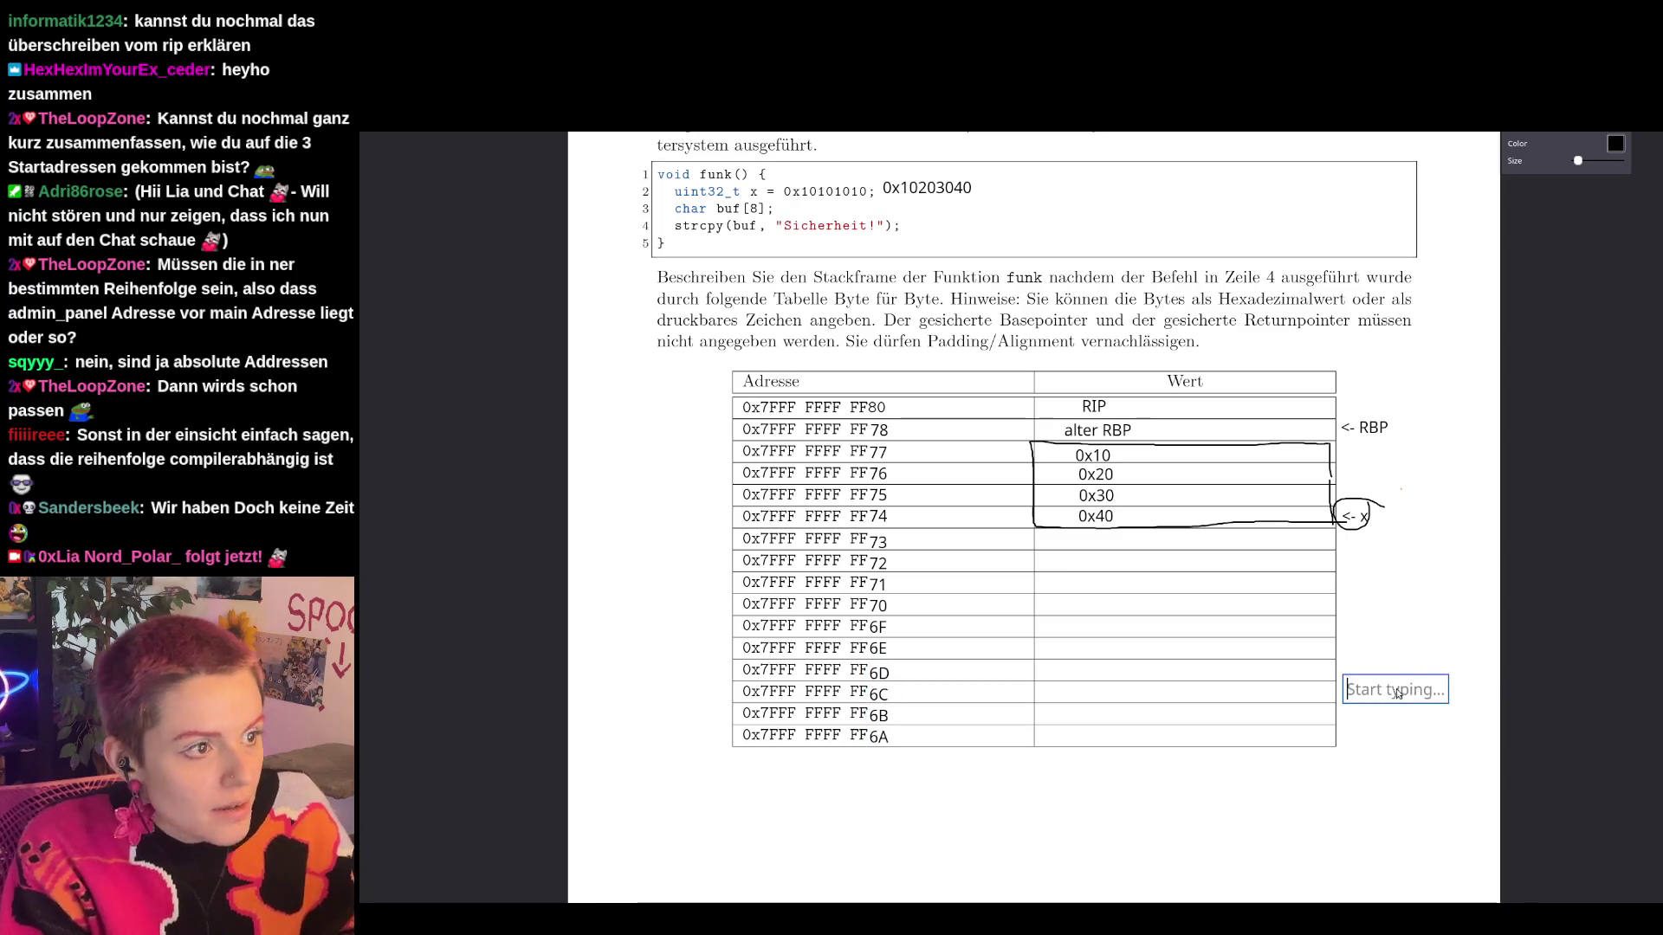
pyautogui.write('bud')
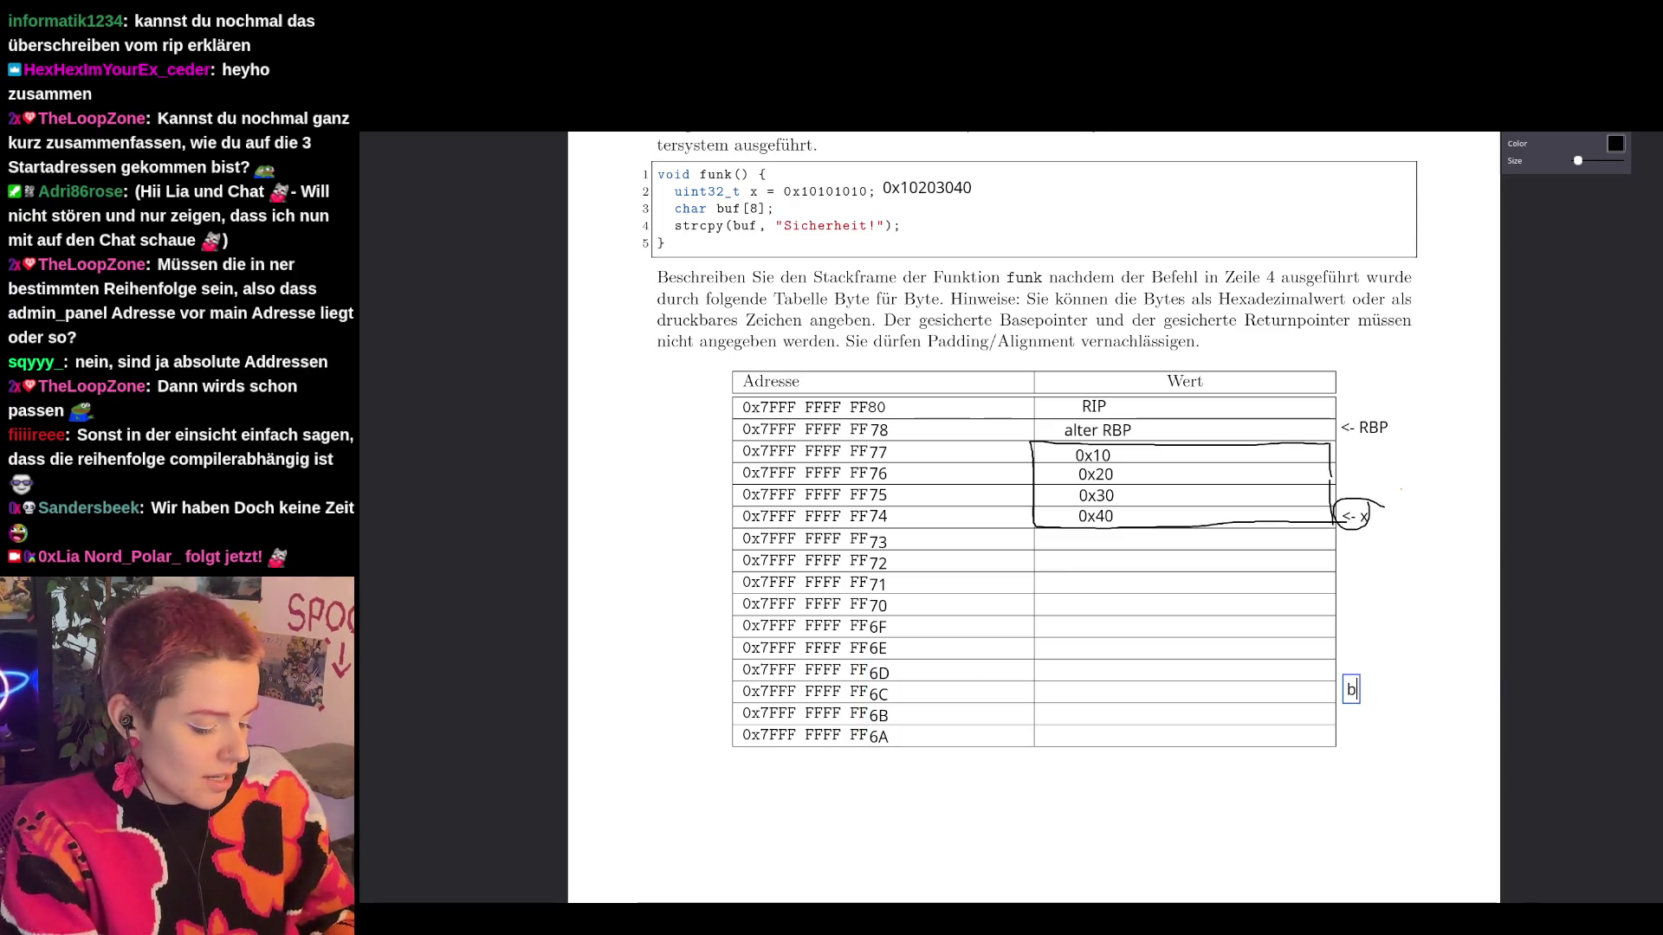
pyautogui.press('BackSpace')
pyautogui.write('f')
pyautogui.press('Home')
pyautogui.write('<-')
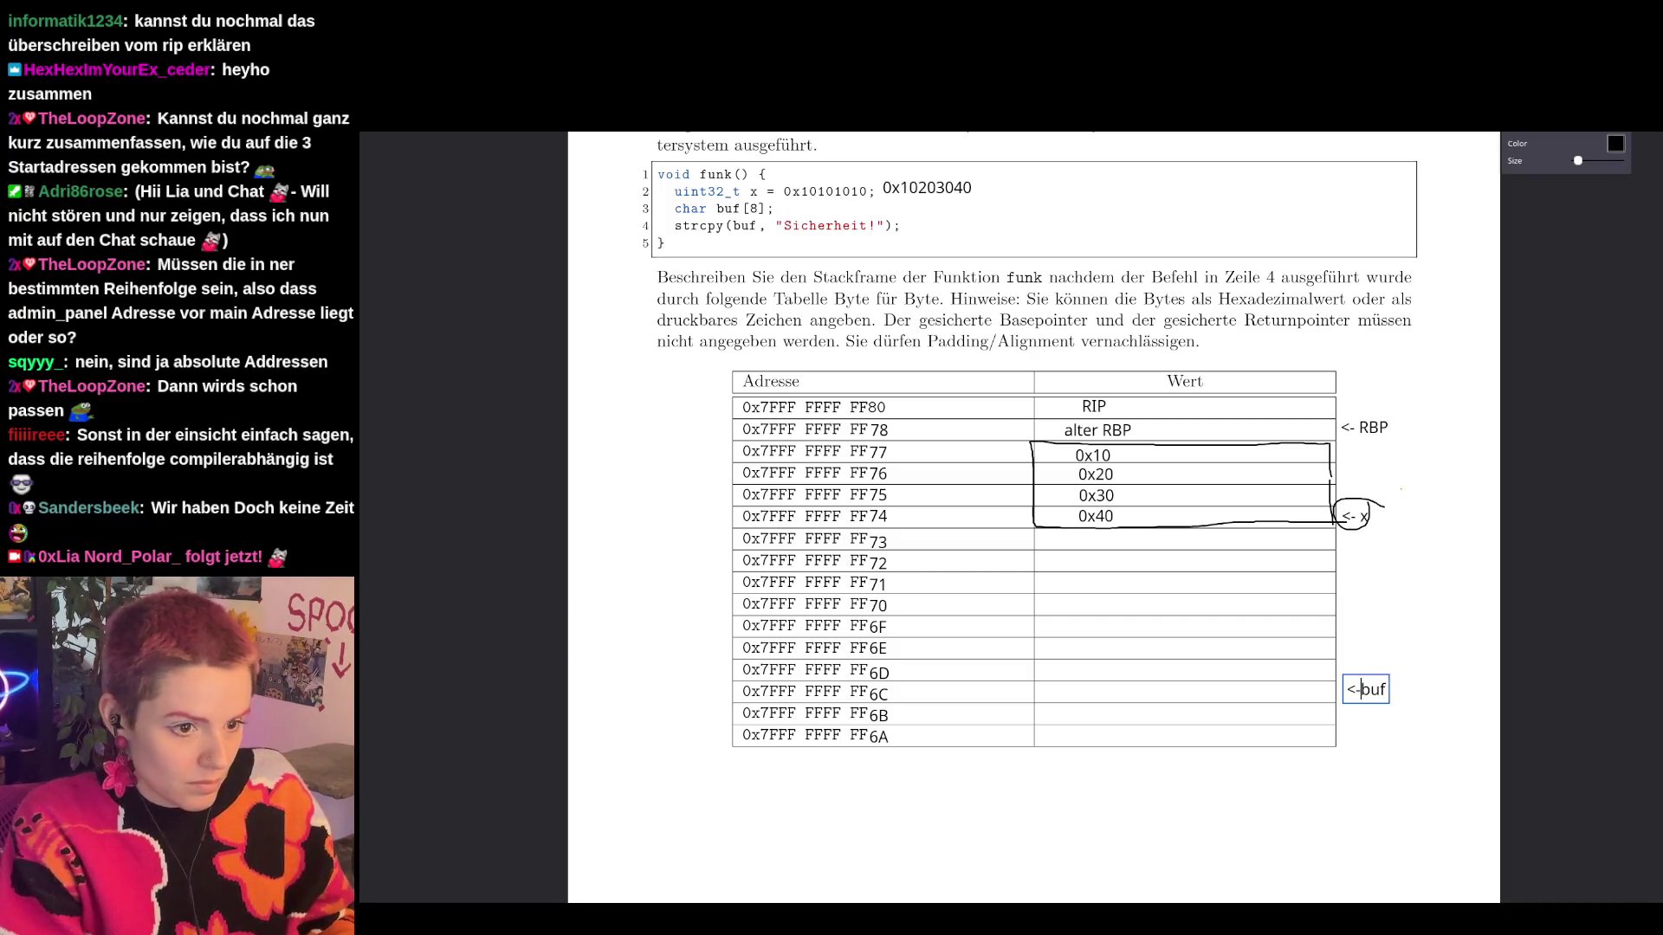
pyautogui.moveTo(1376, 706)
pyautogui.moveTo(1376, 706); pyautogui.dragTo(1374, 712)
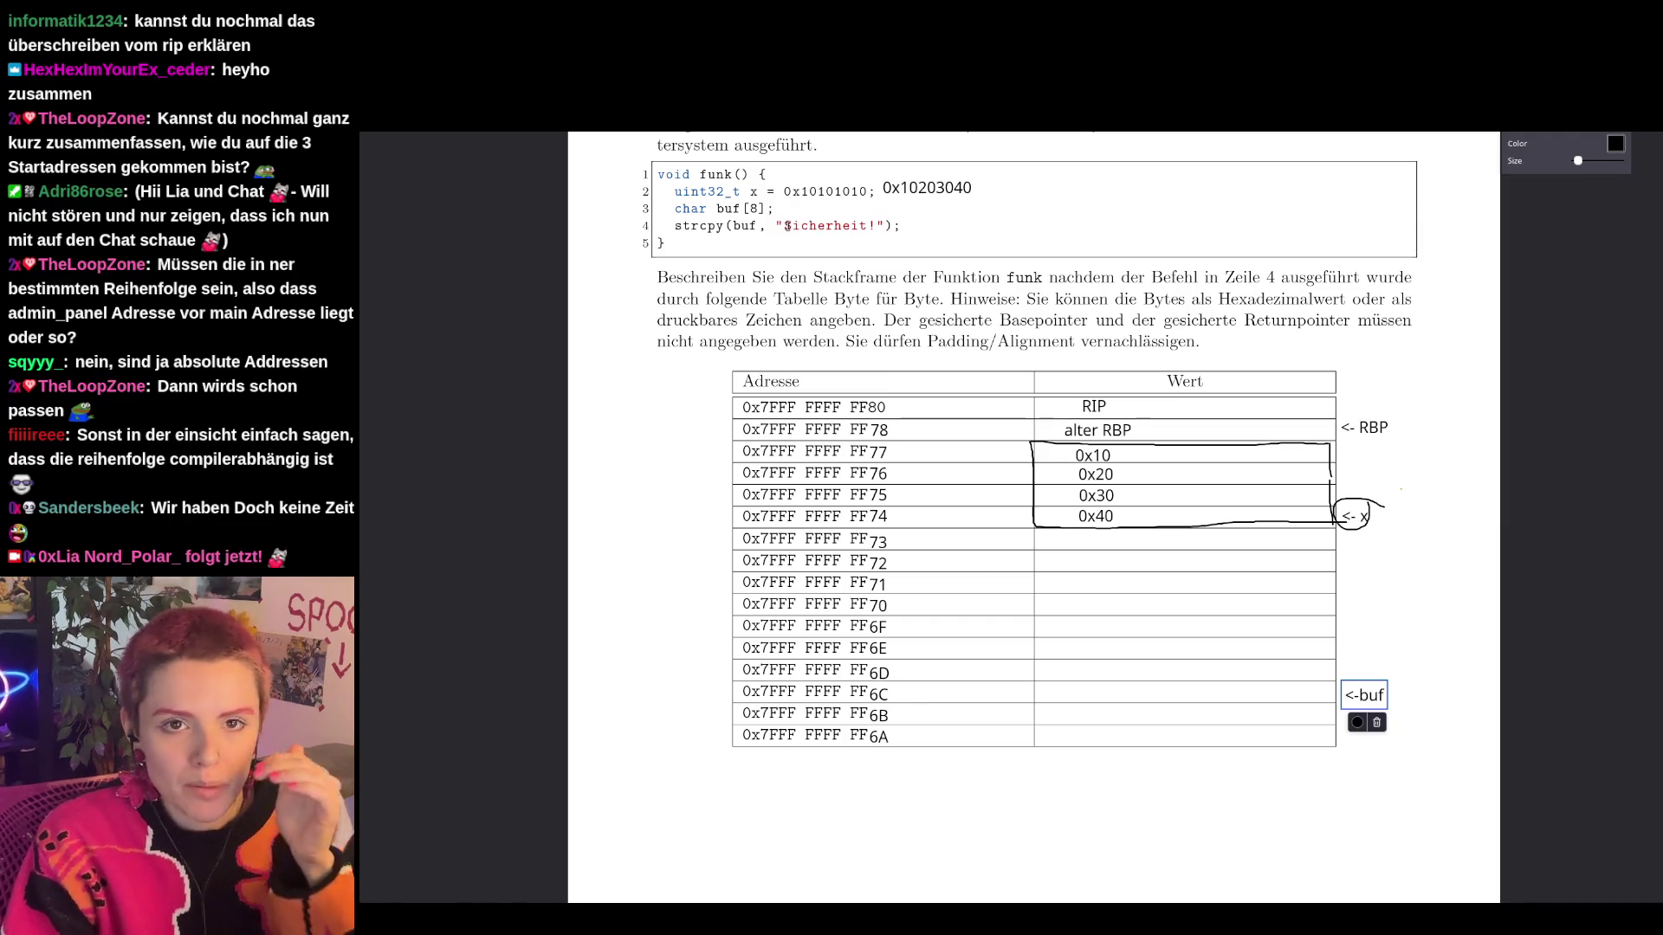
# Enter 'S', 'i' and 'c' in the Wert cells of rows FF6C, FF6D and FF6E.
pyautogui.click(1152, 698)
pyautogui.write("'")
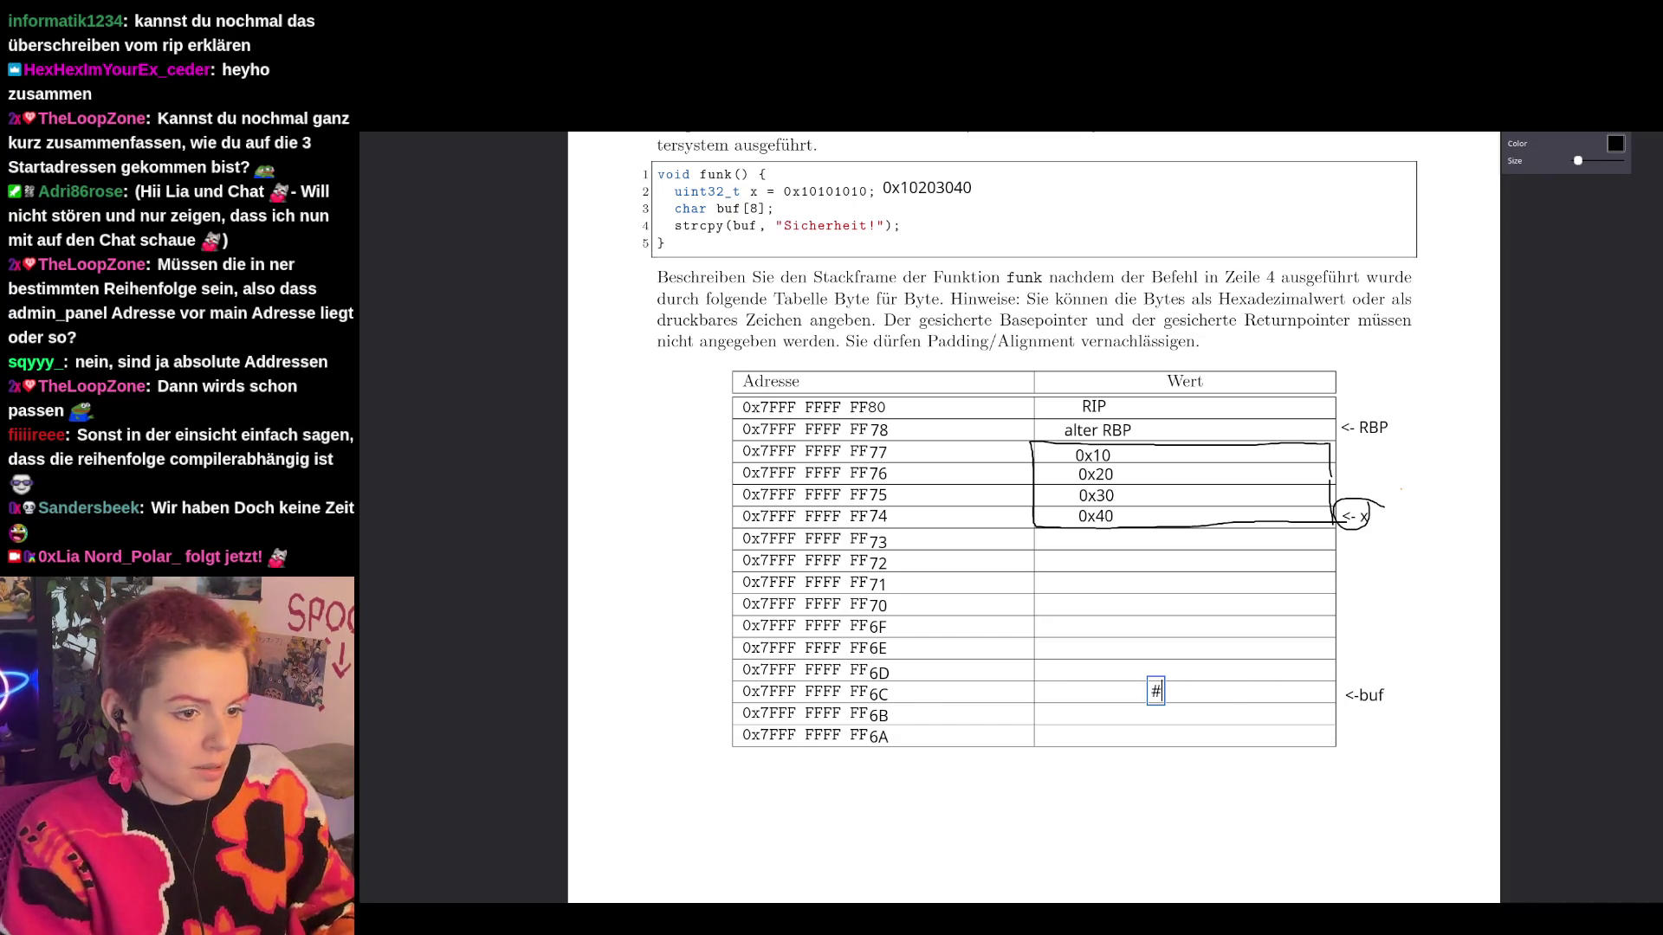
pyautogui.write('S')
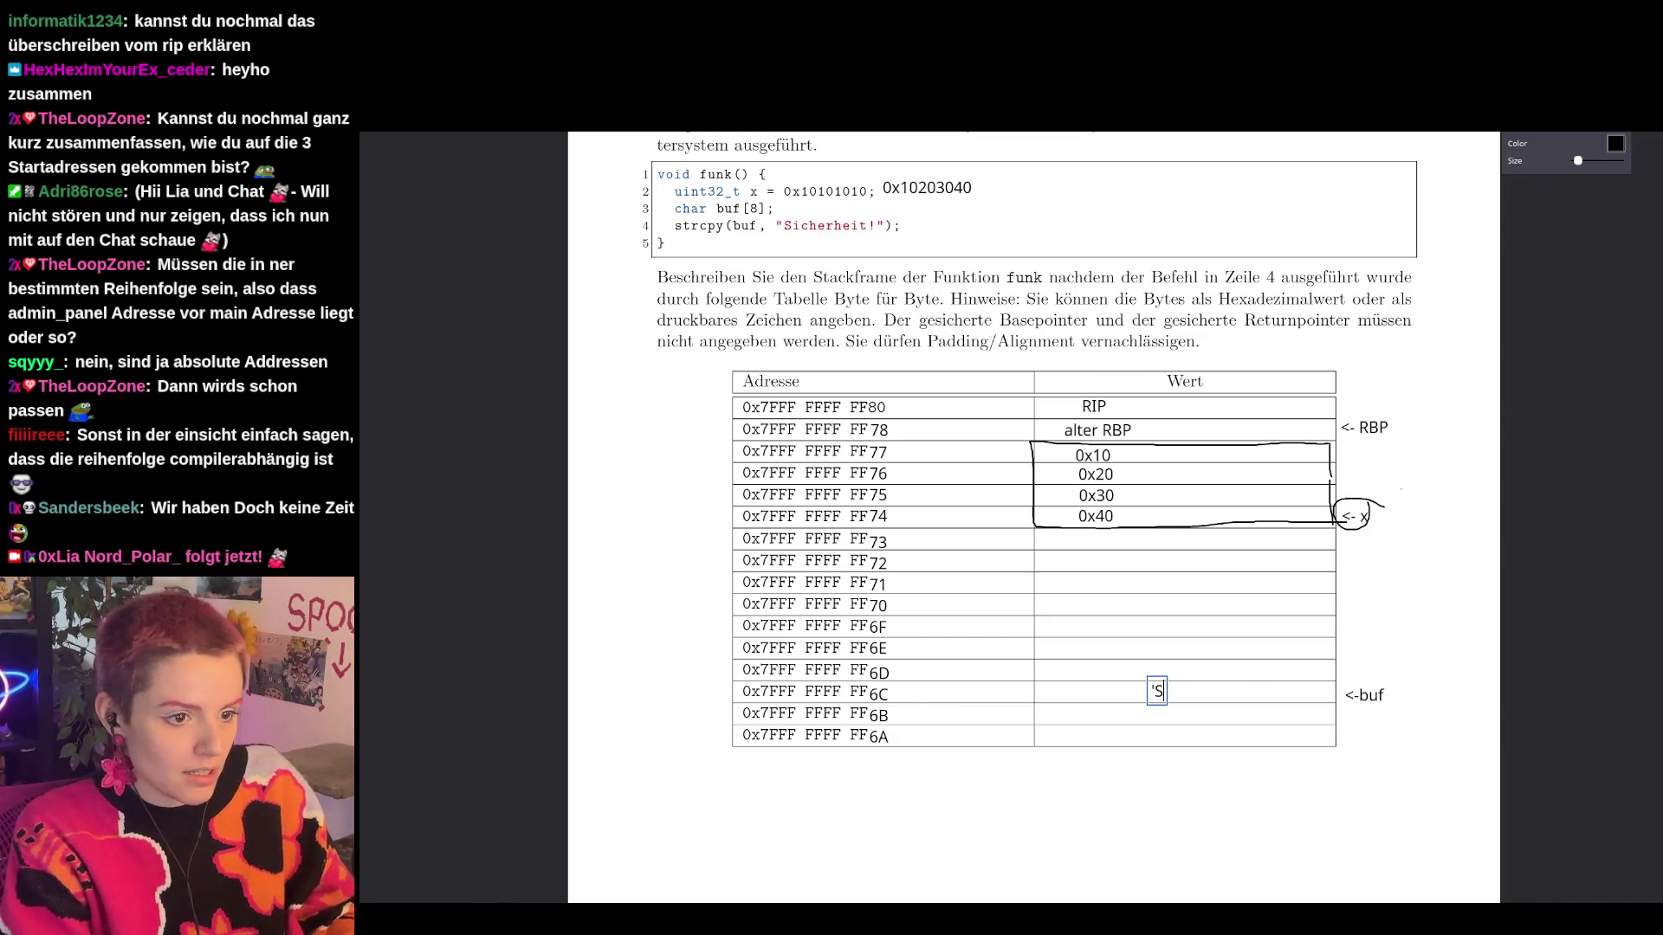
pyautogui.write("'")
pyautogui.press('Escape')
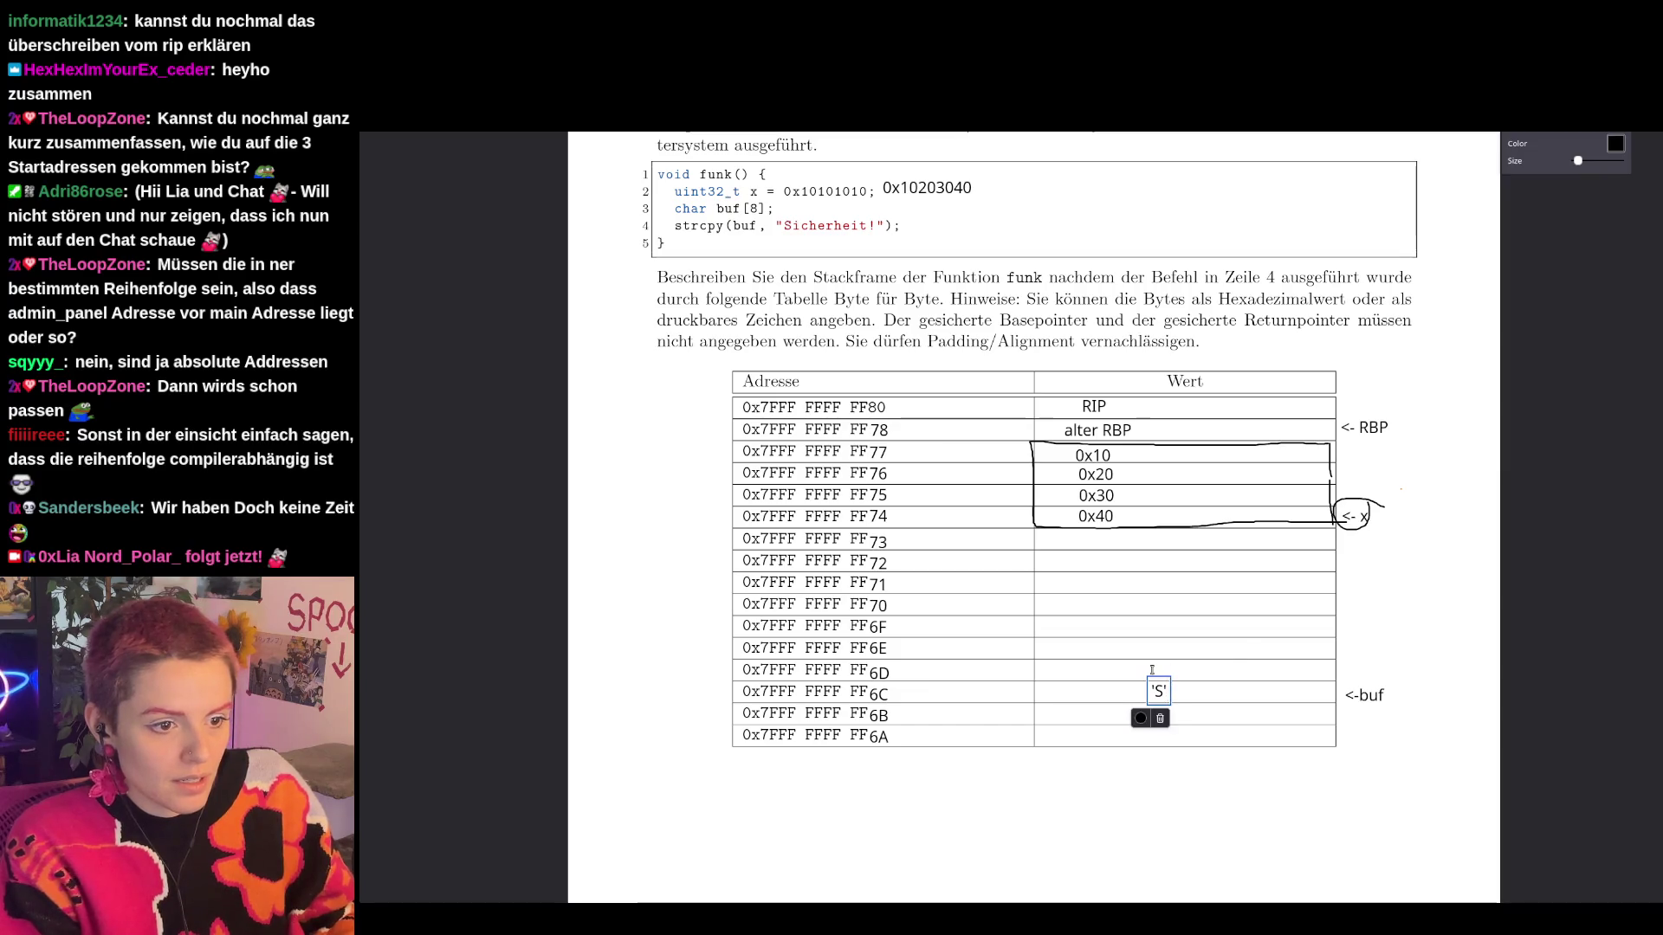
pyautogui.click(1152, 663)
pyautogui.write("'")
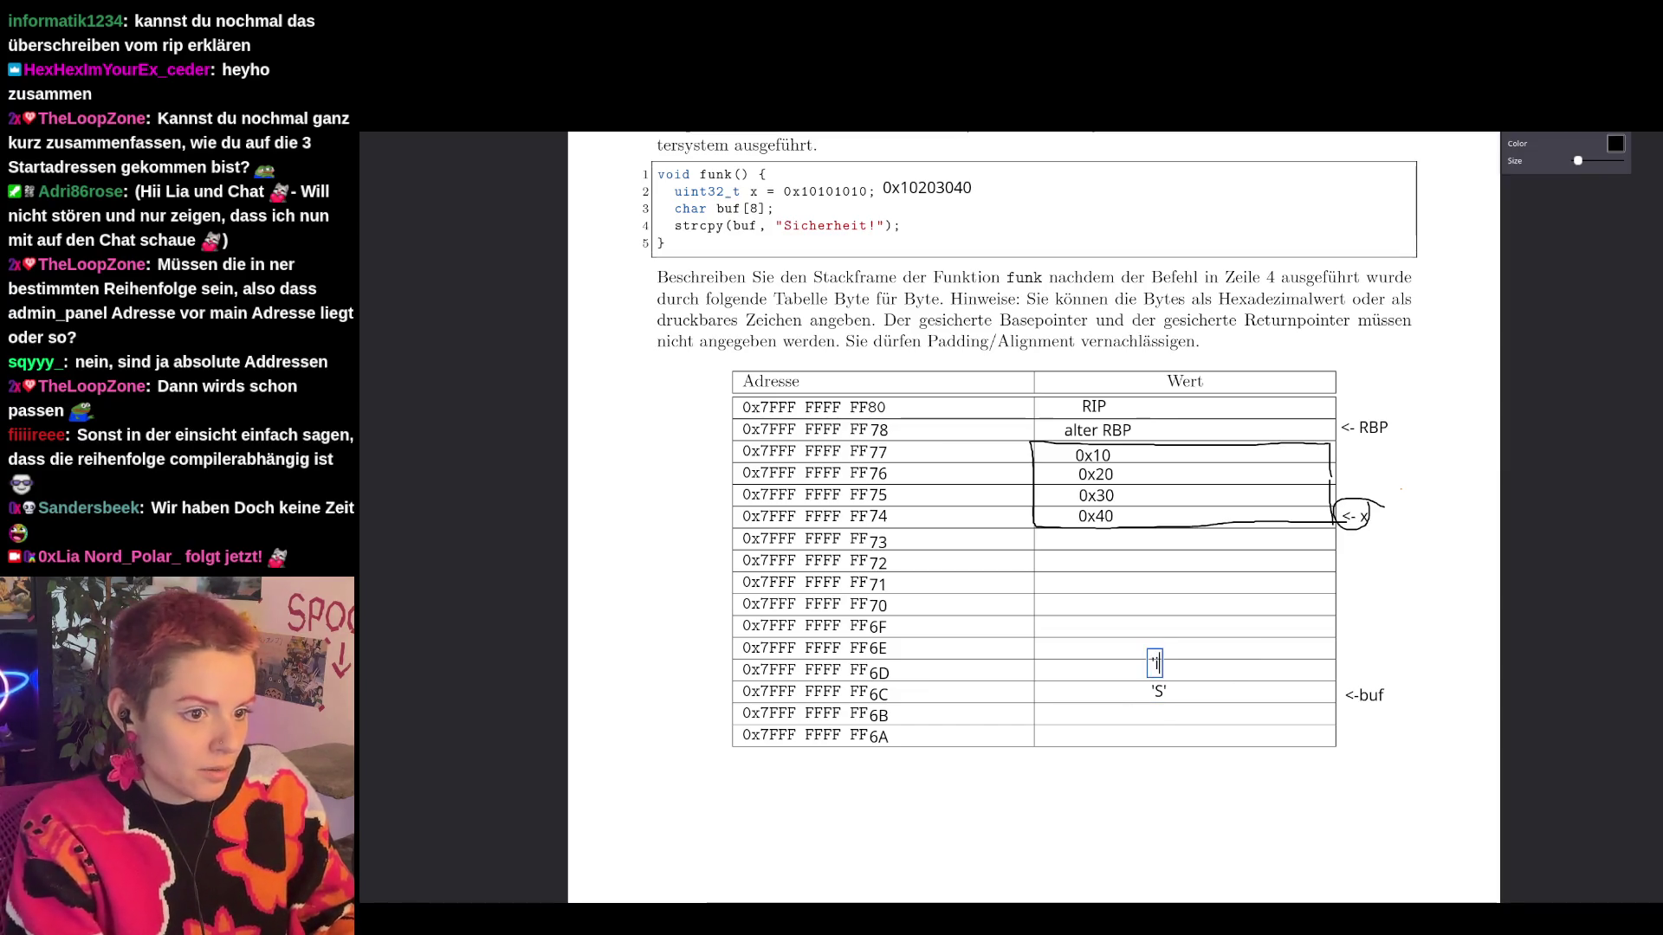
pyautogui.write("i'")
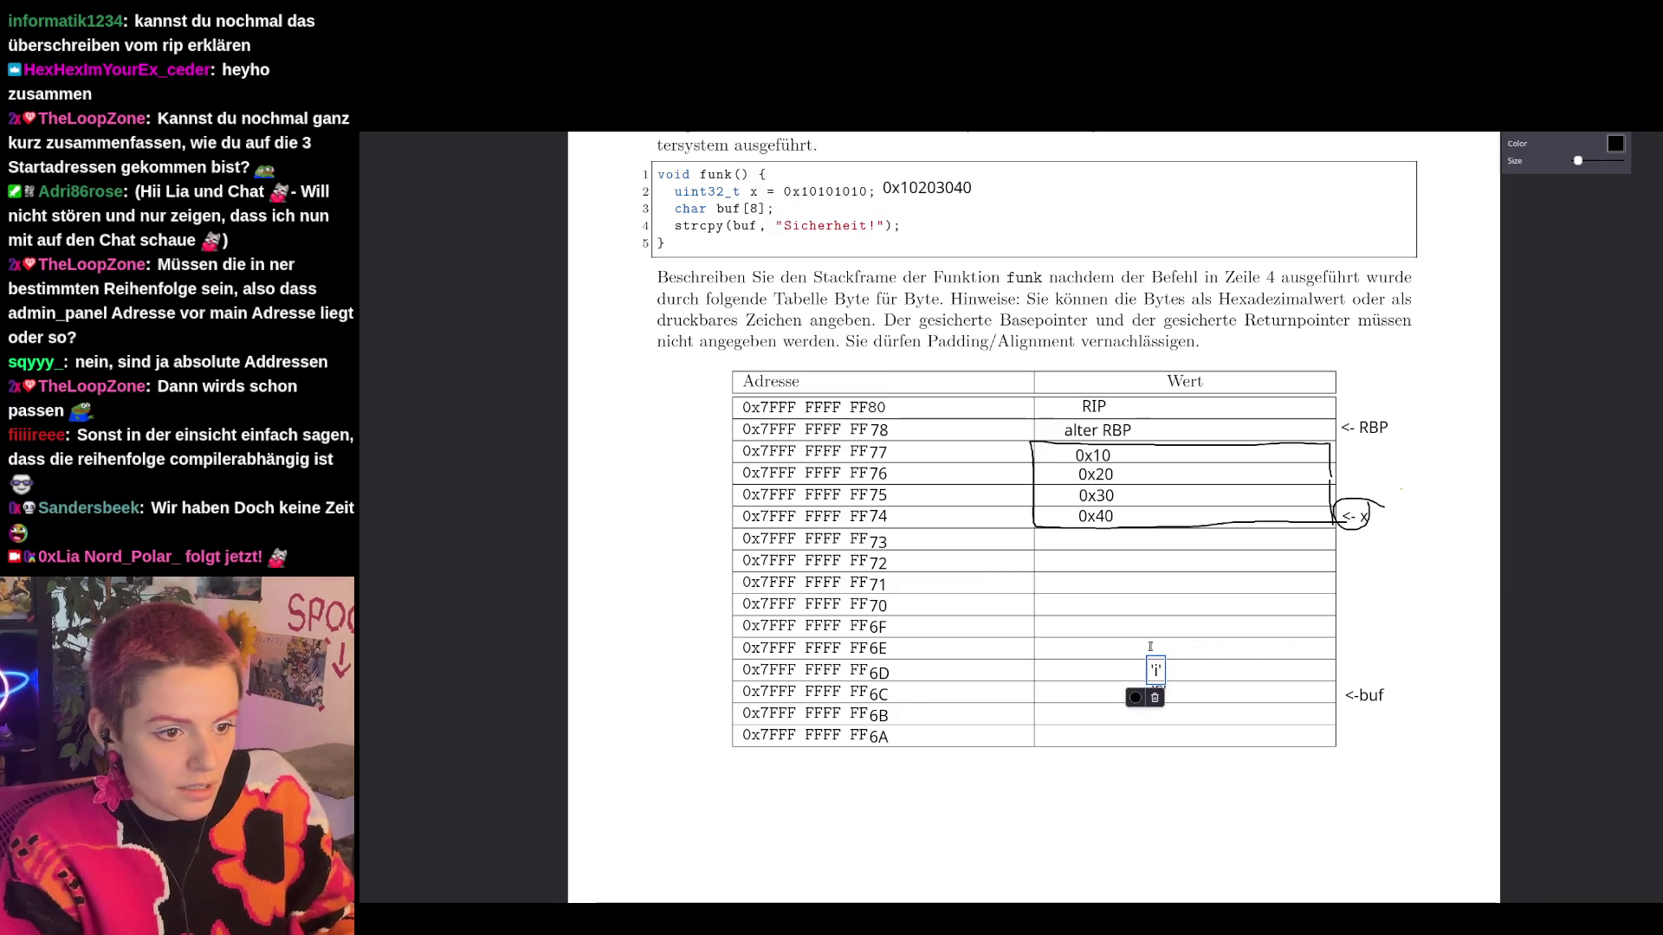
pyautogui.click(1146, 642)
pyautogui.write("'c'")
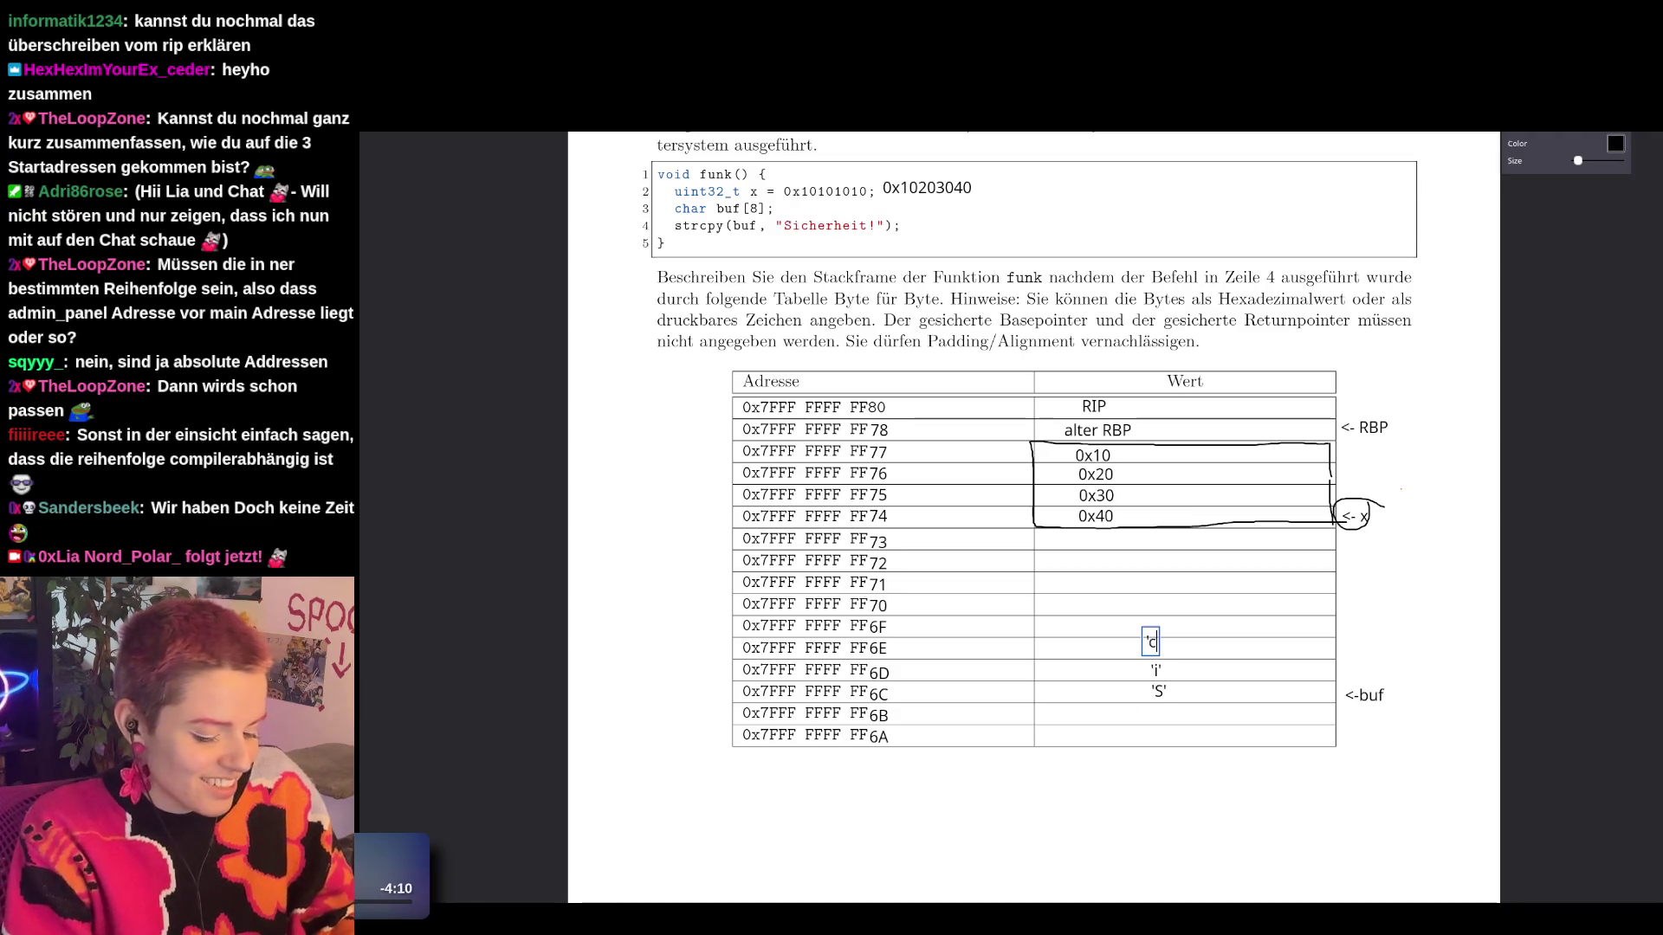
# Add 'h', 'e' and 'r' character notes and move 'c' and 'h' into their rows.
pyautogui.click(1188, 606)
pyautogui.write("'h")
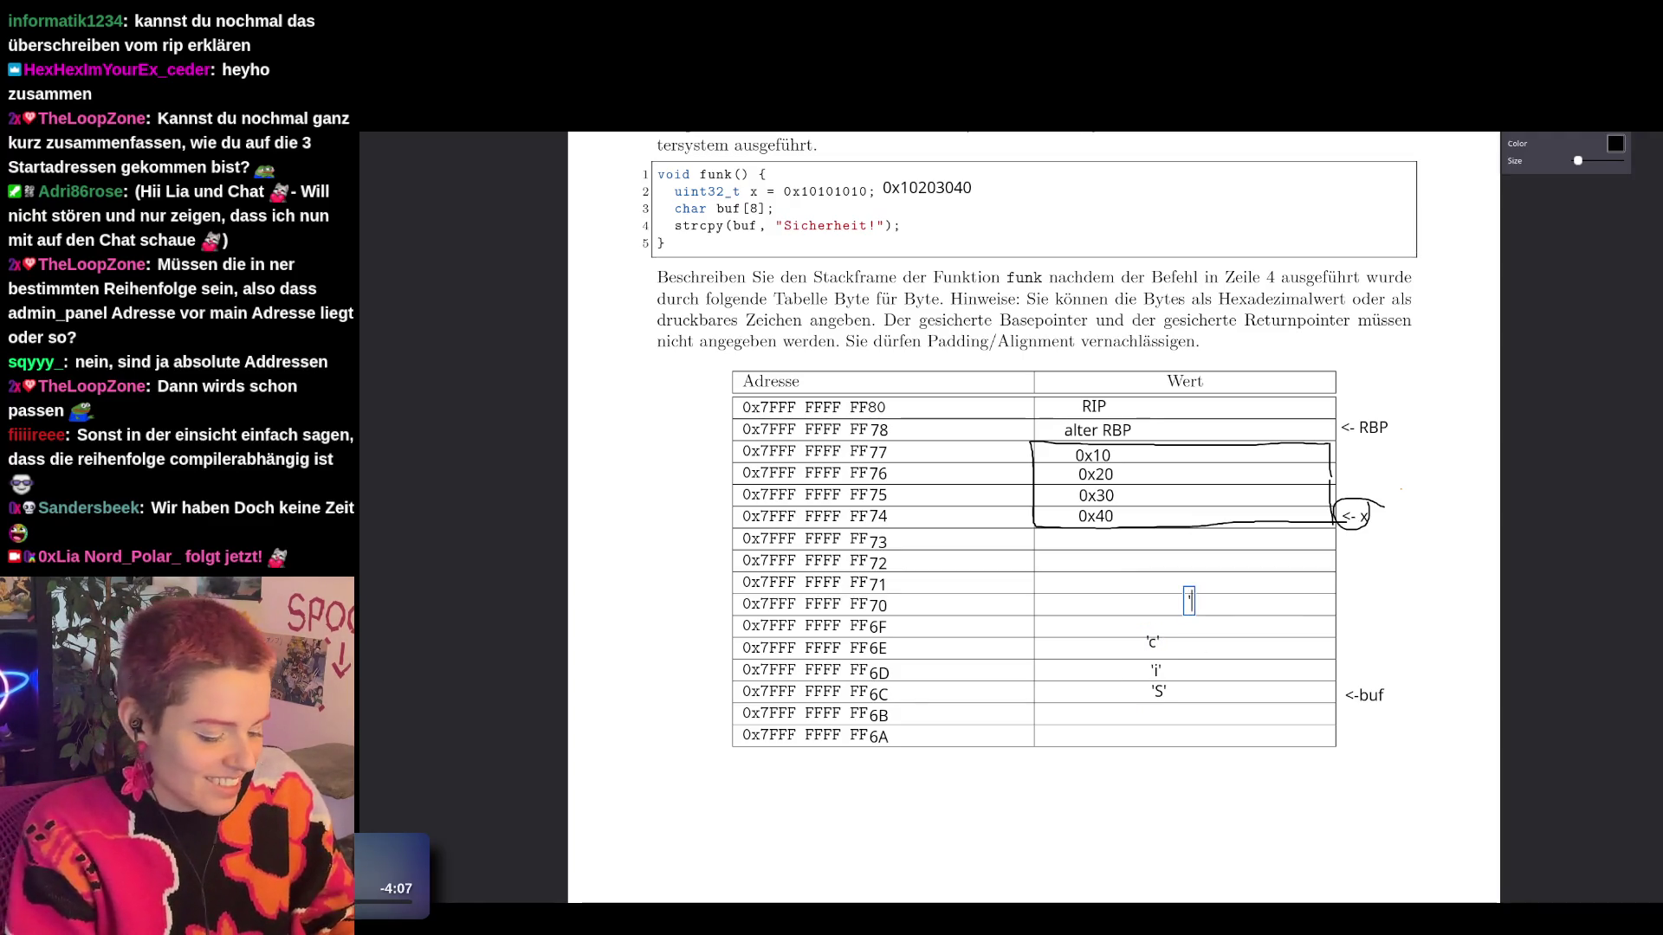
pyautogui.click(1221, 645)
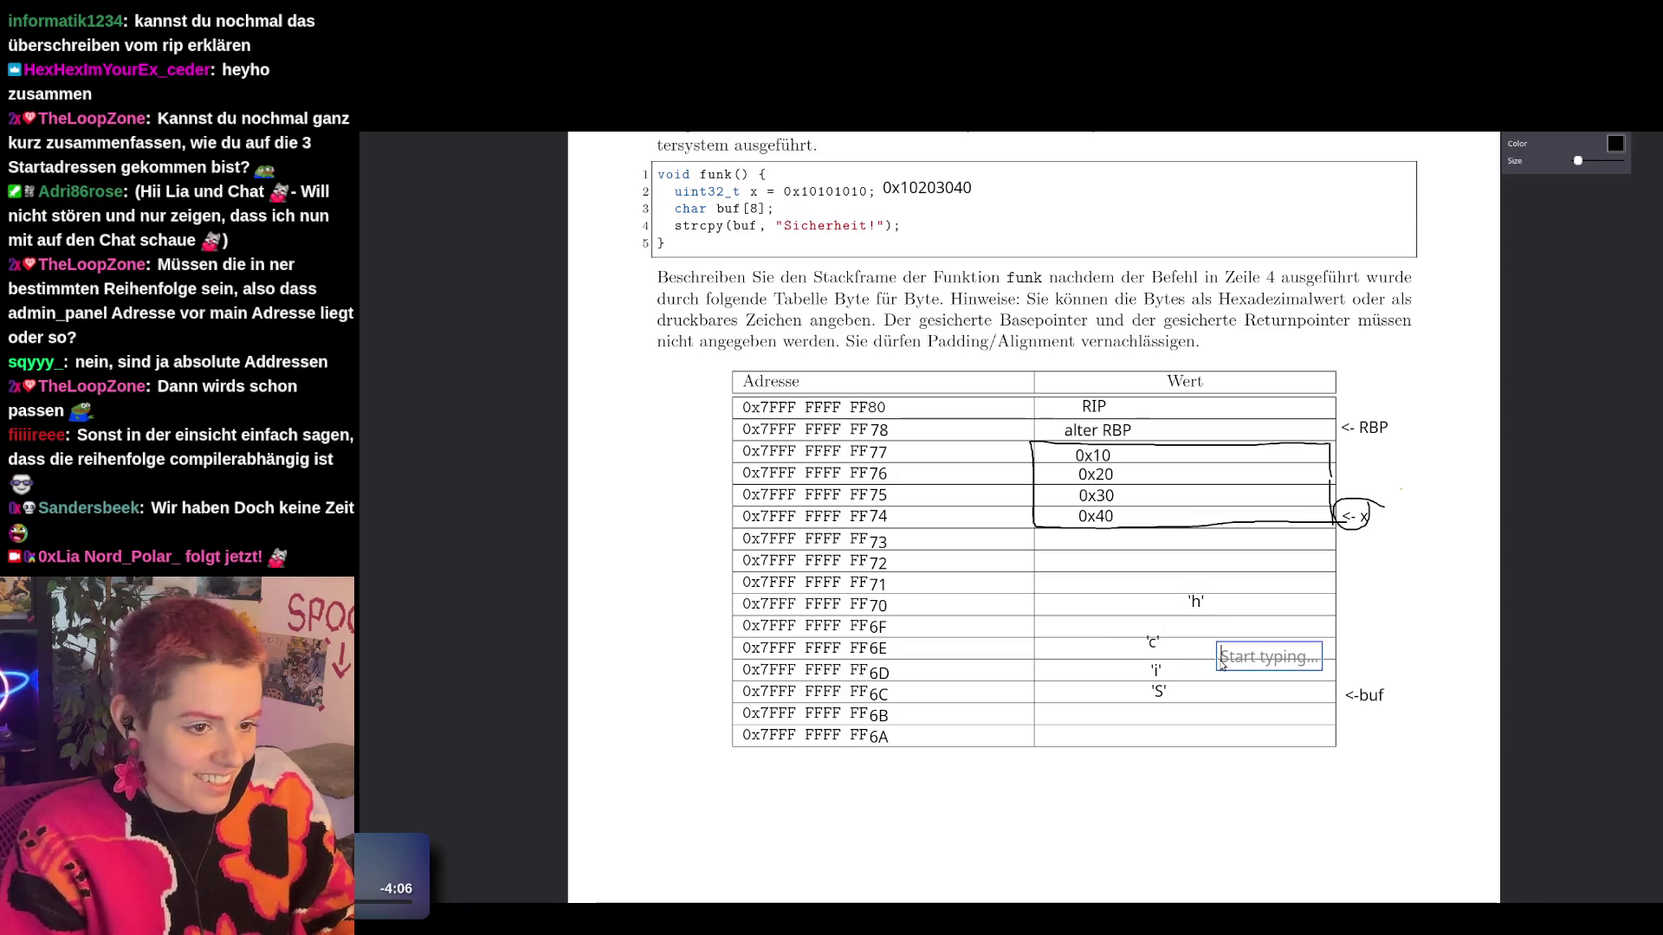
pyautogui.write("'e'")
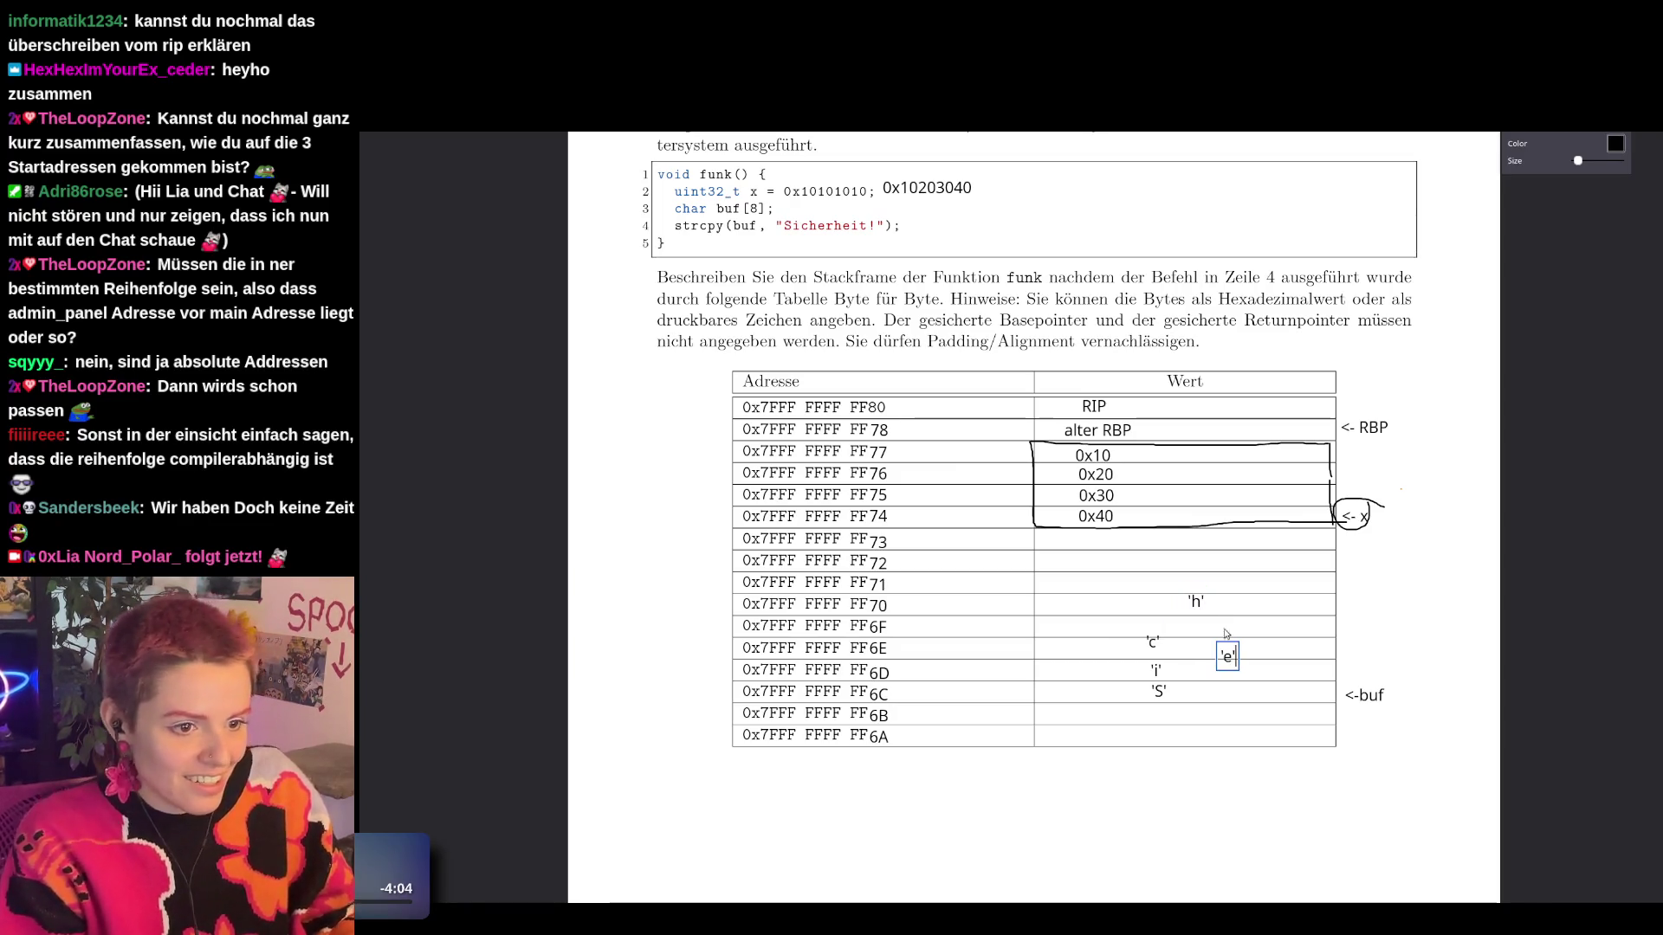
pyautogui.click(1253, 607)
pyautogui.write("'r'")
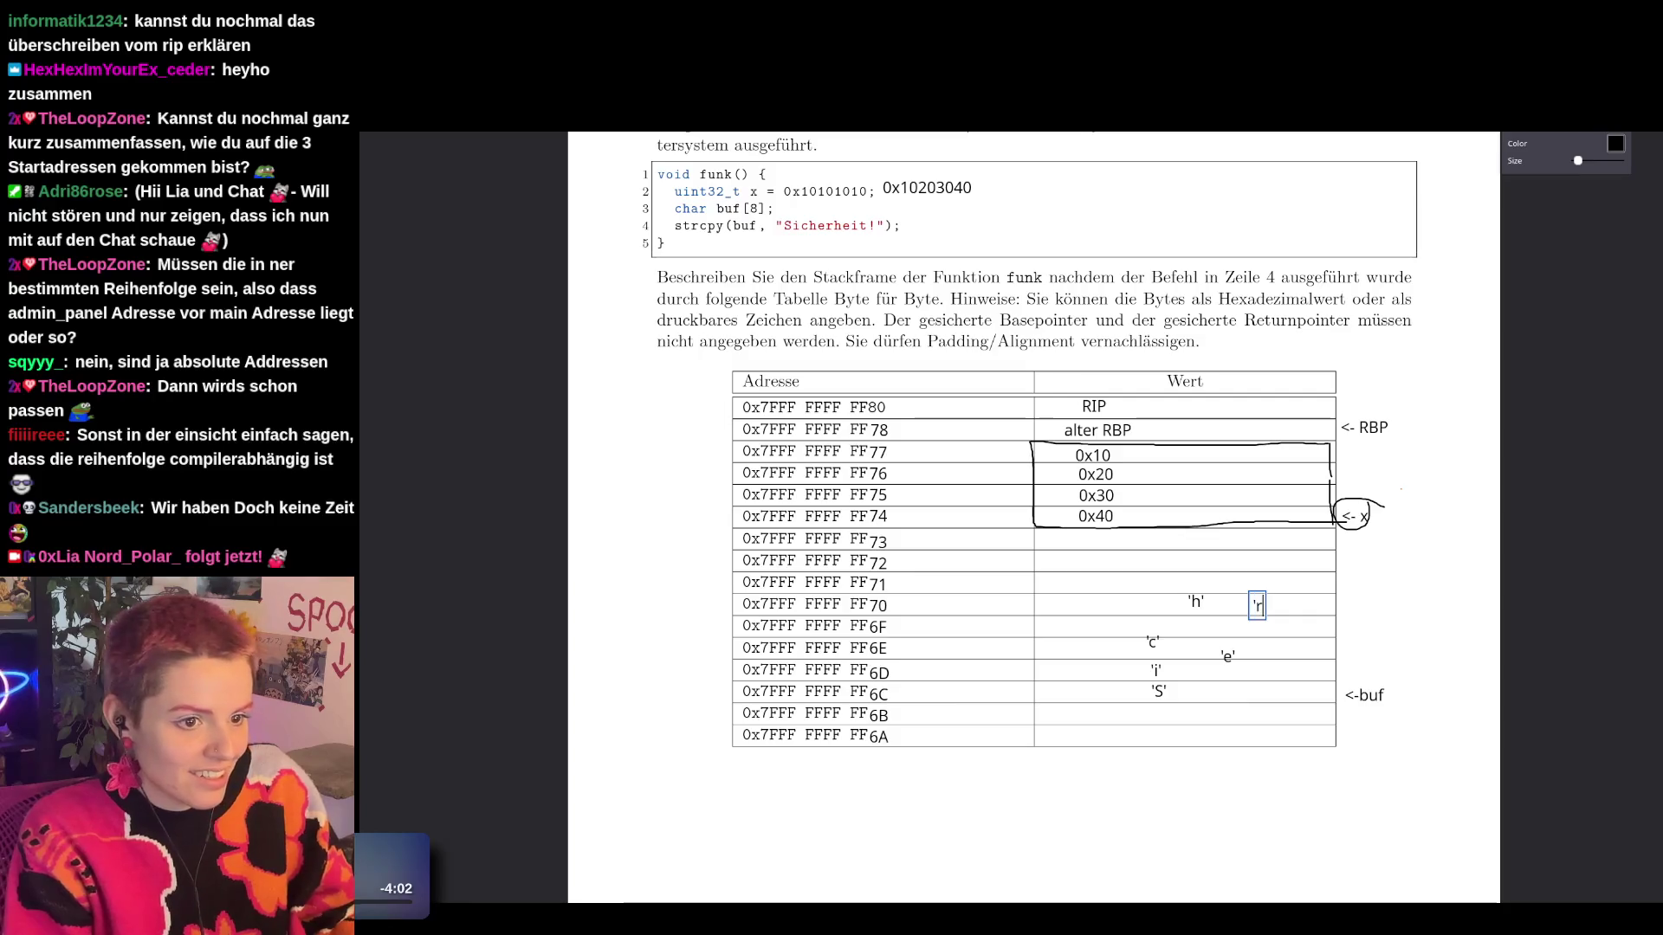
pyautogui.moveTo(1155, 645); pyautogui.dragTo(1154, 674)
pyautogui.click(1195, 602)
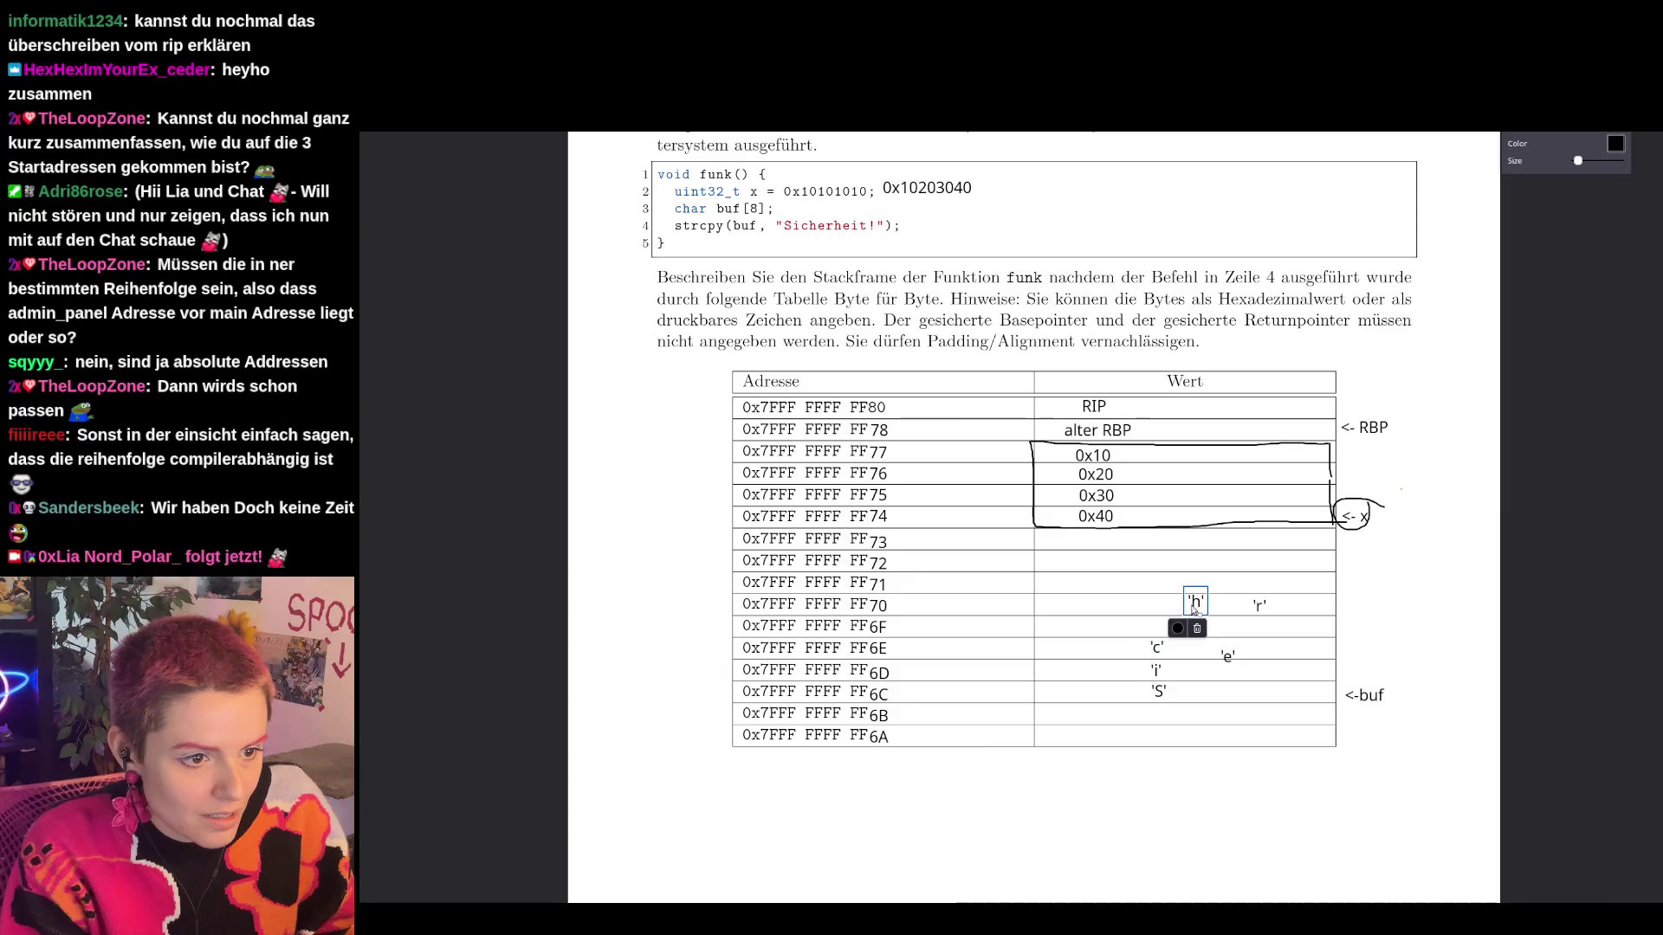
pyautogui.moveTo(1196, 604)
pyautogui.mouseDown()
pyautogui.moveTo(1161, 626)
pyautogui.moveTo(1220, 649)
pyautogui.moveTo(1161, 610)
pyautogui.mouseUp()
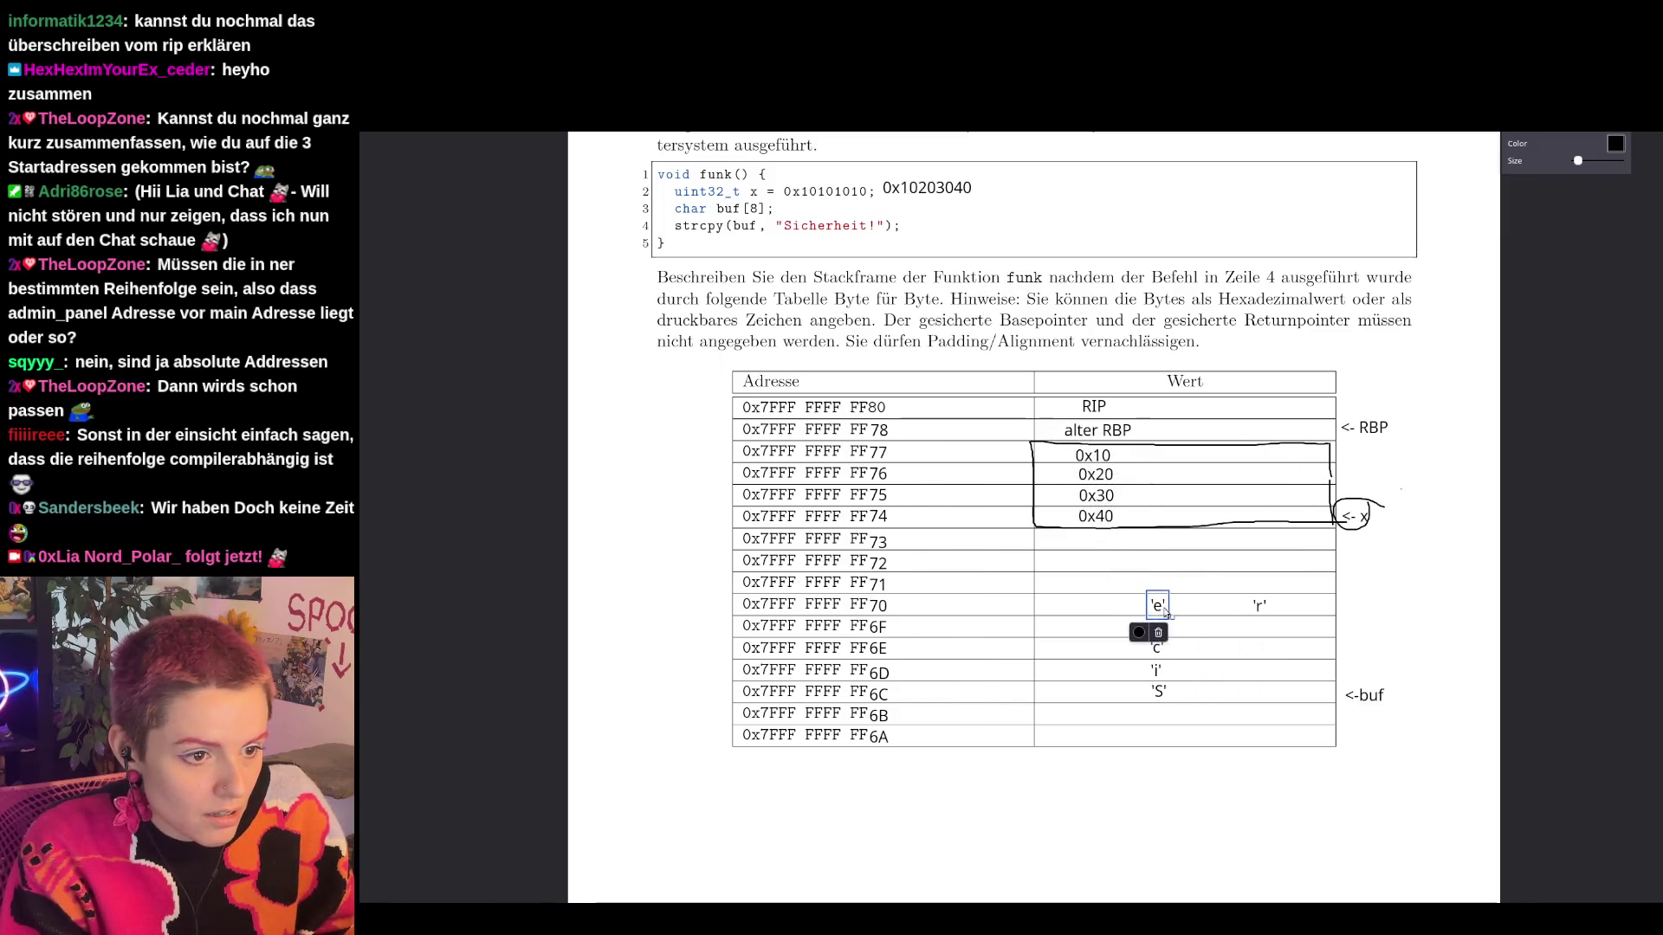
pyautogui.click(1261, 609)
# Place 'r', 'h', 'e' and 'i' into rows FF71 through FF74.
pyautogui.moveTo(1262, 609); pyautogui.dragTo(1158, 584)
pyautogui.click(1222, 609)
pyautogui.write("'h'")
pyautogui.moveTo(1234, 610); pyautogui.dragTo(1163, 564)
pyautogui.click(1214, 593)
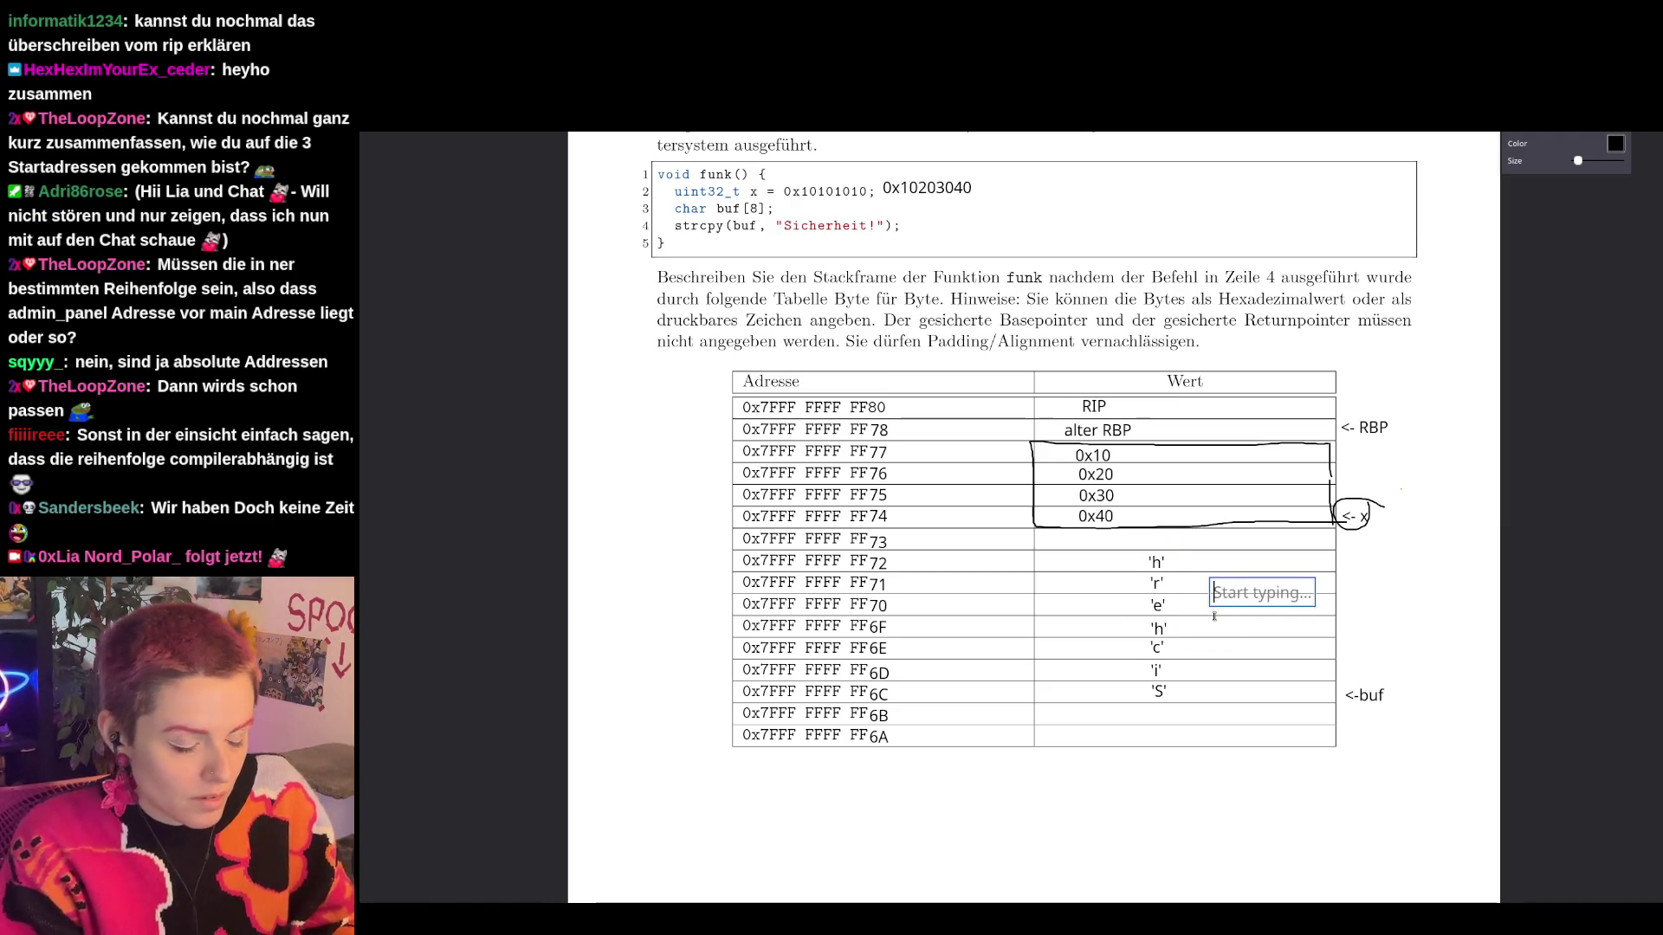
pyautogui.write("'e'")
pyautogui.moveTo(1224, 598); pyautogui.dragTo(1161, 544)
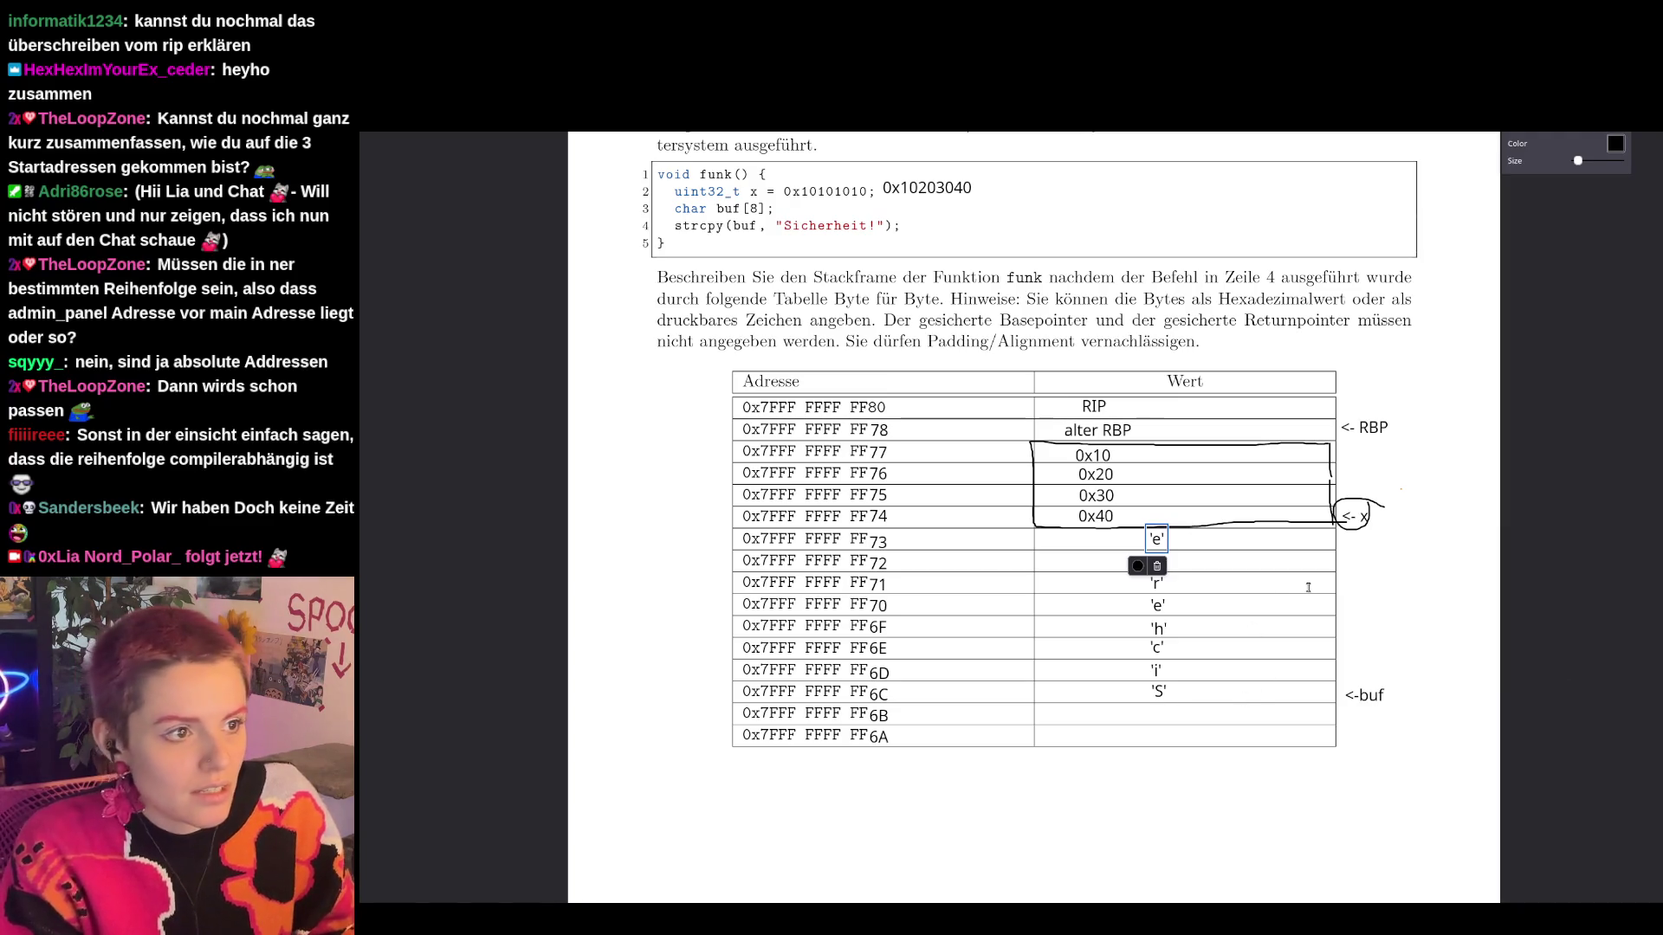
pyautogui.click(1264, 594)
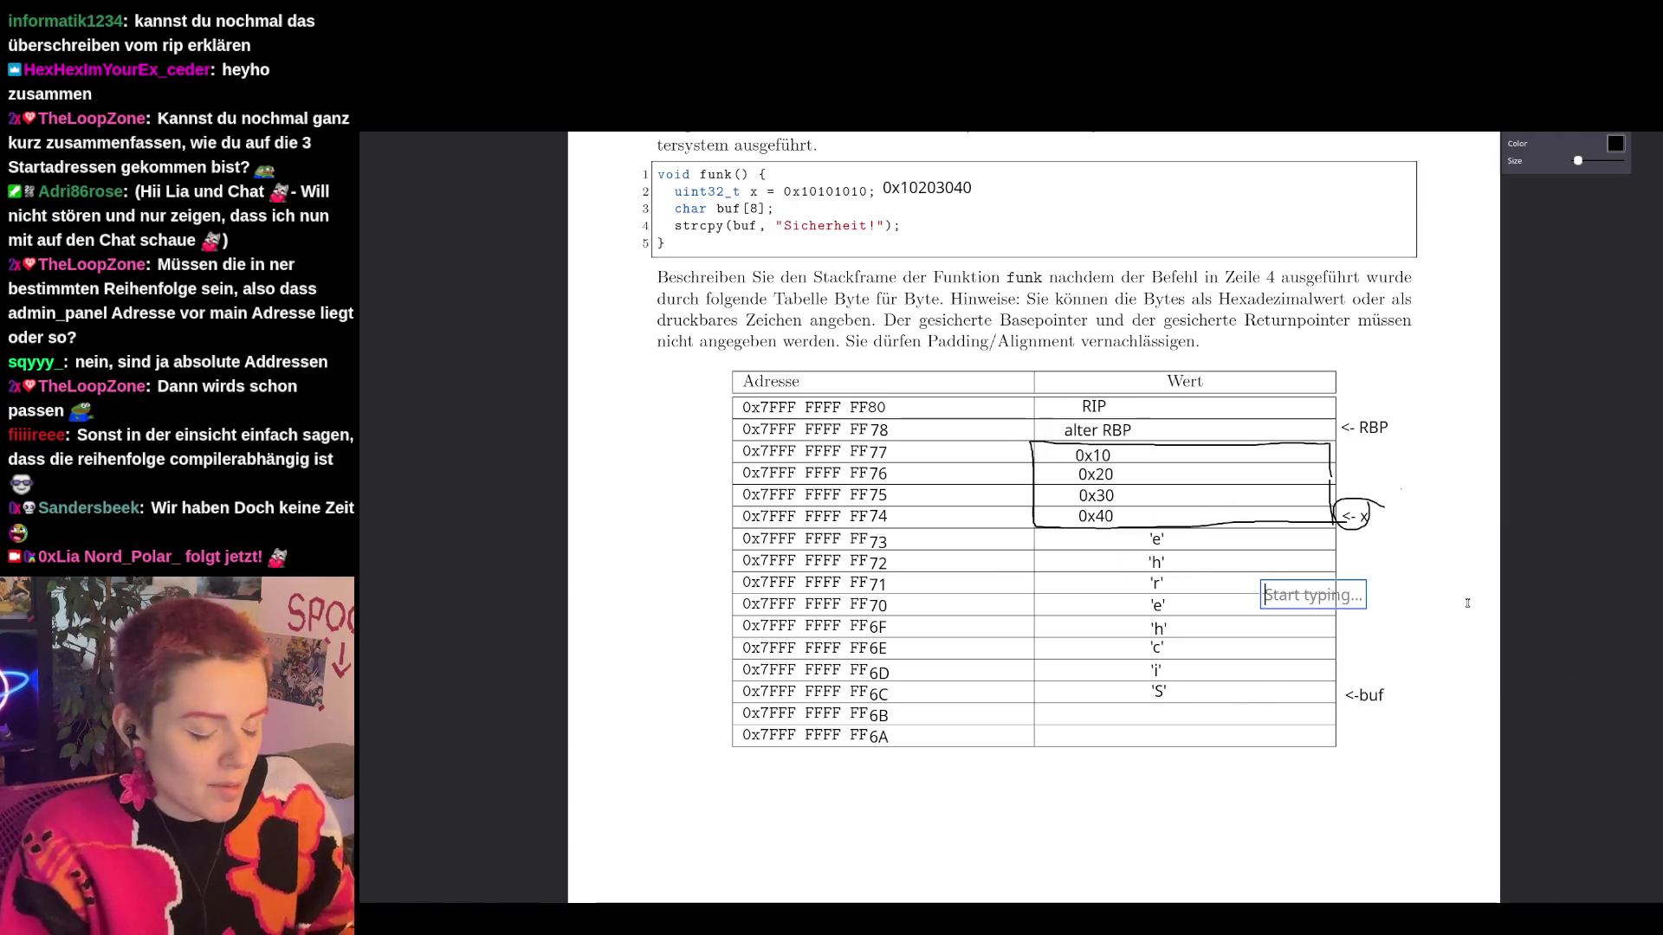
pyautogui.write("'i'")
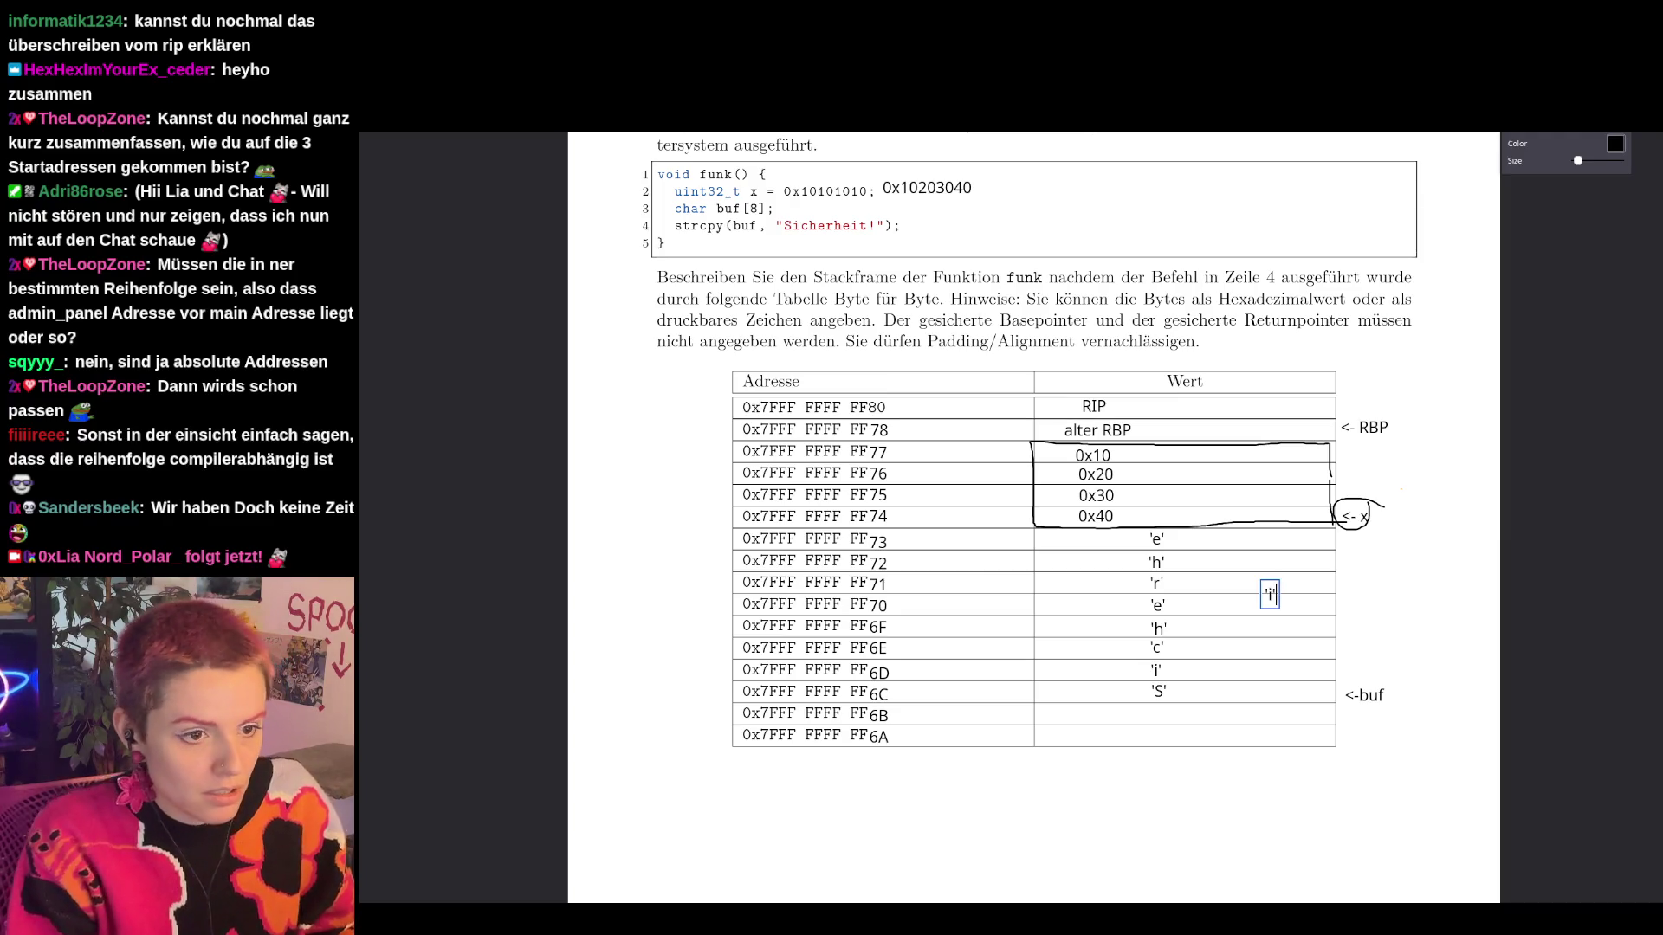
pyautogui.moveTo(1270, 594); pyautogui.dragTo(1154, 520)
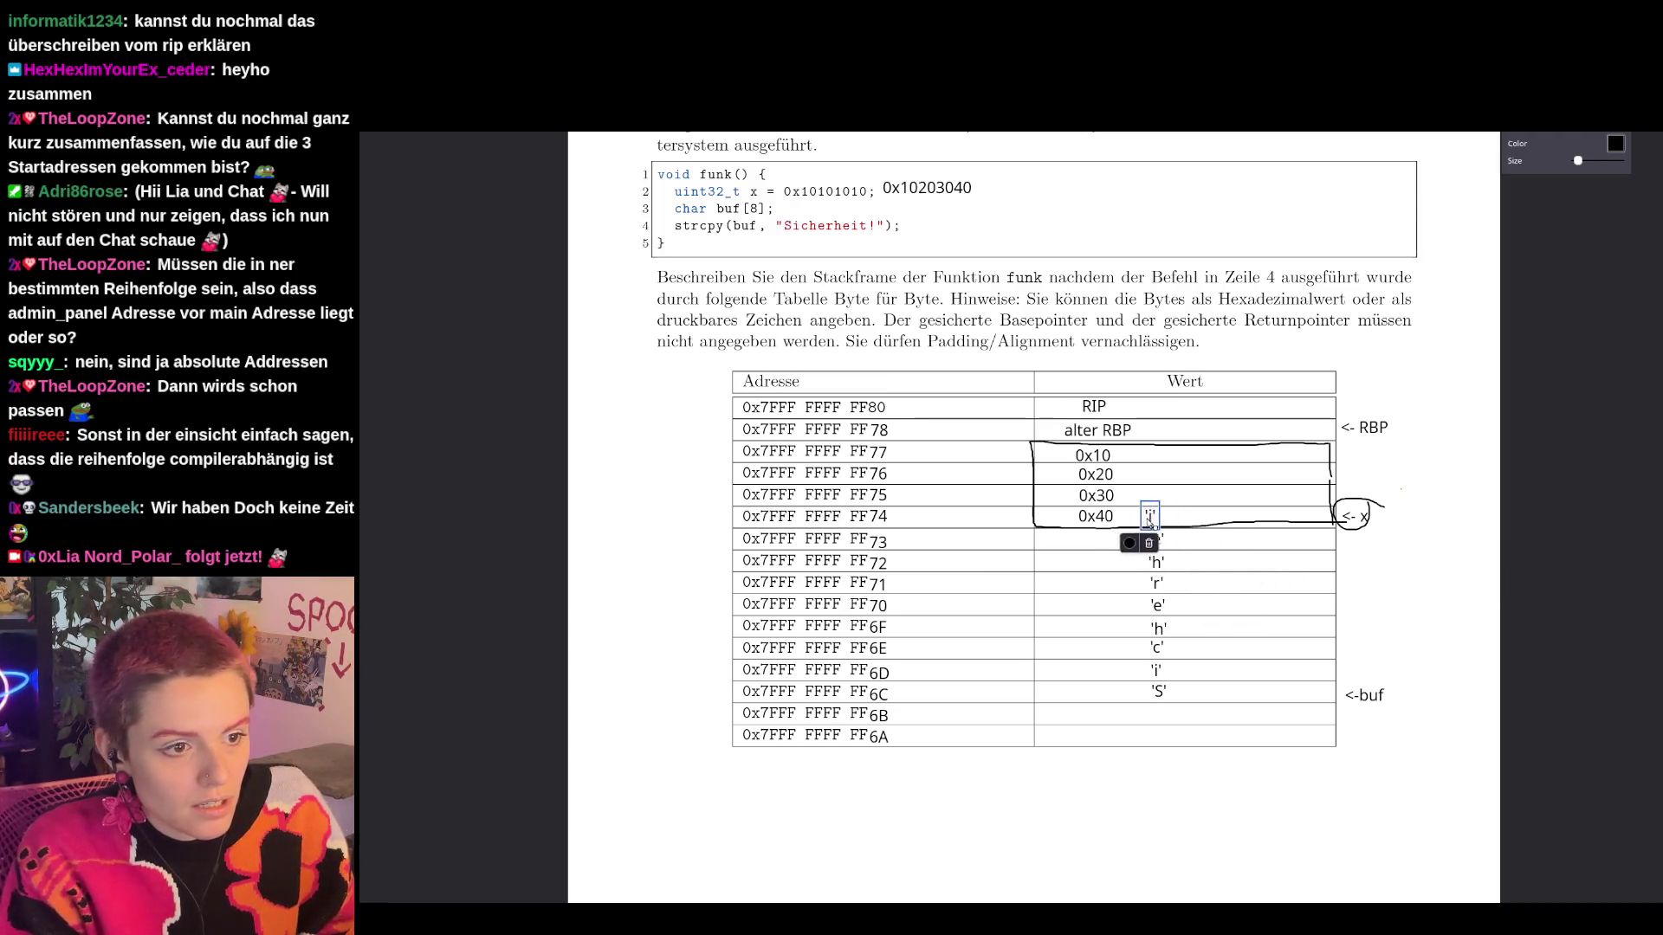
# Place 't', '!' and \0 into rows FF75, FF76 and FF77.
pyautogui.click(1237, 590)
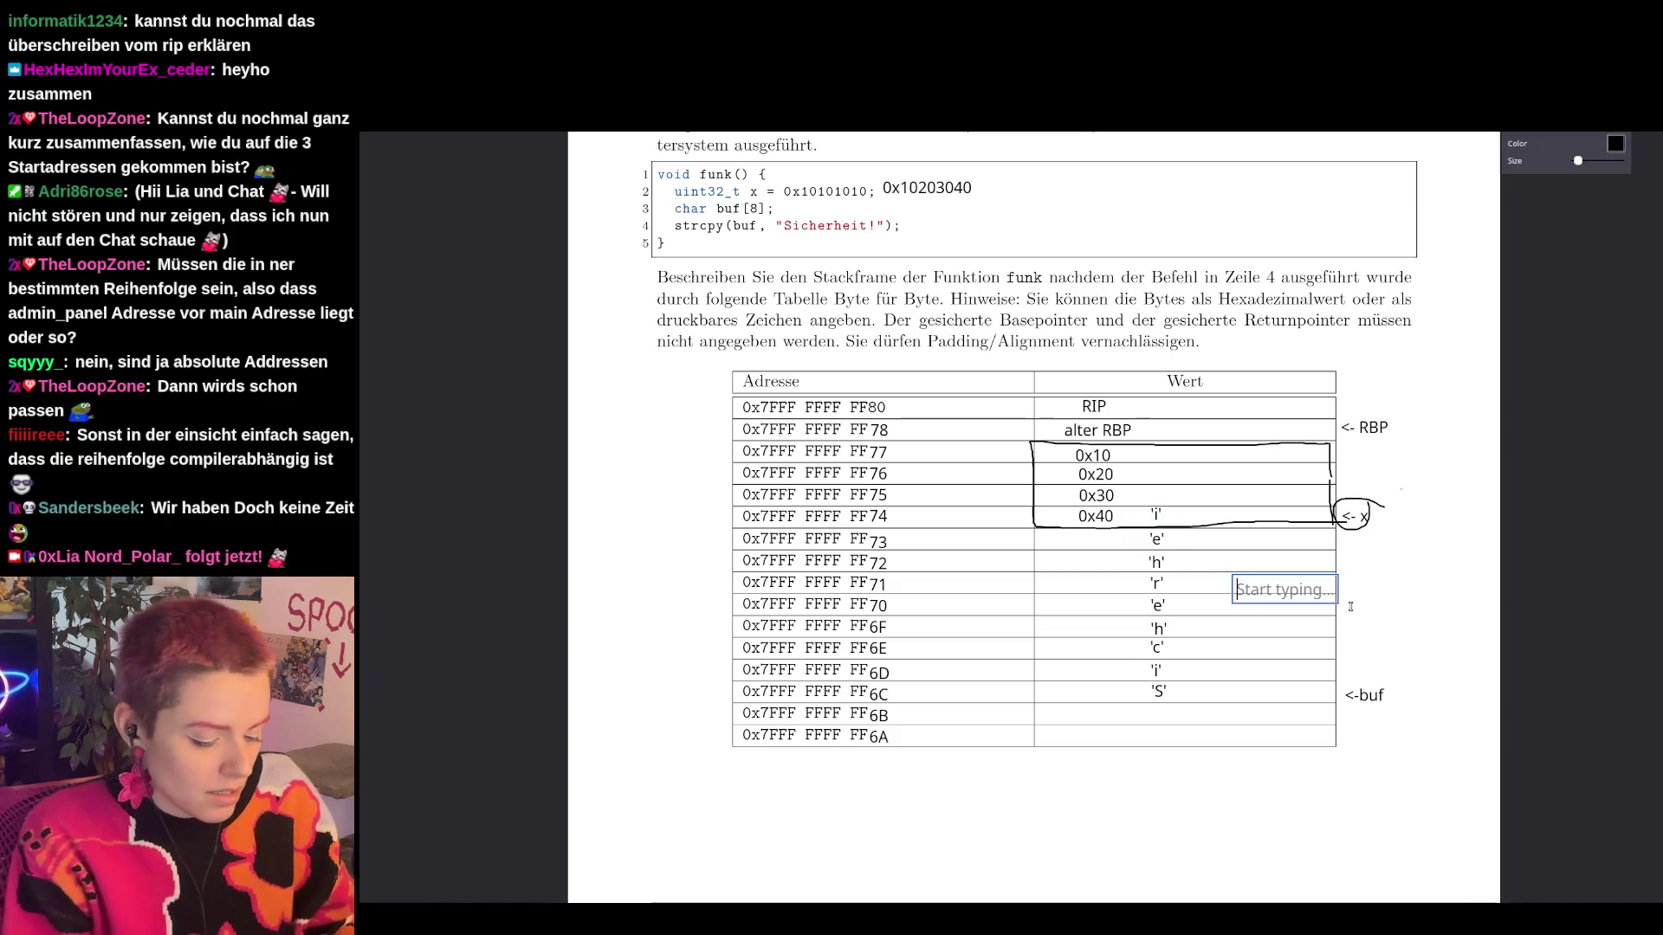
pyautogui.write("'t'")
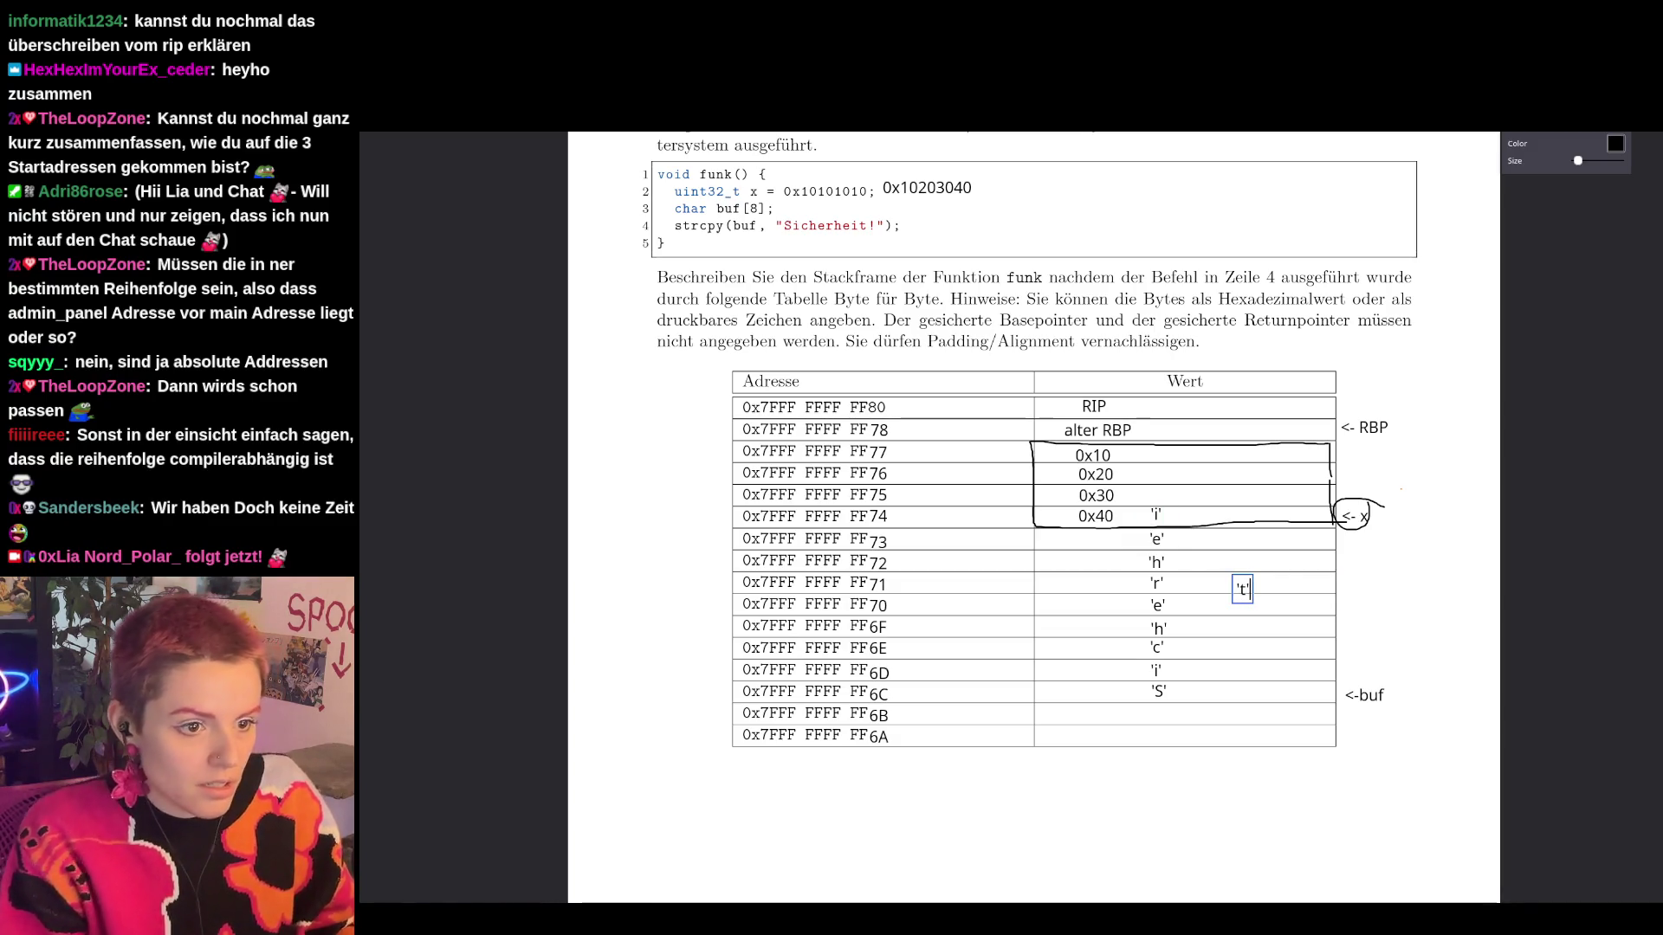
pyautogui.moveTo(1242, 591); pyautogui.dragTo(1156, 500)
pyautogui.click(1291, 625)
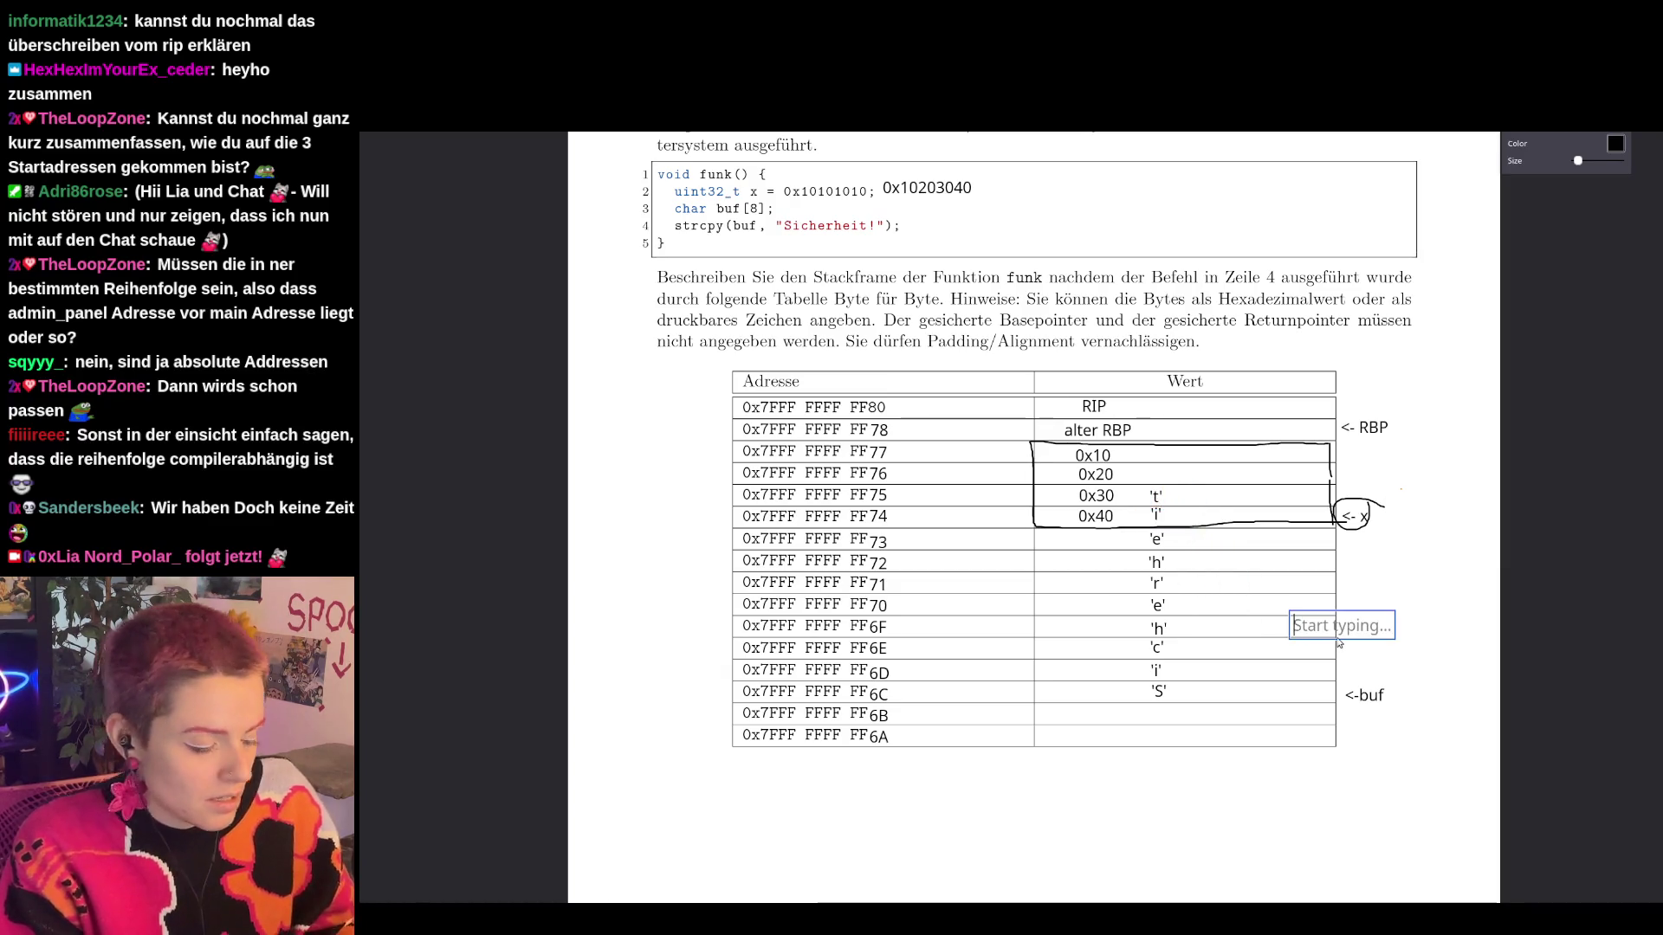
pyautogui.write("'")
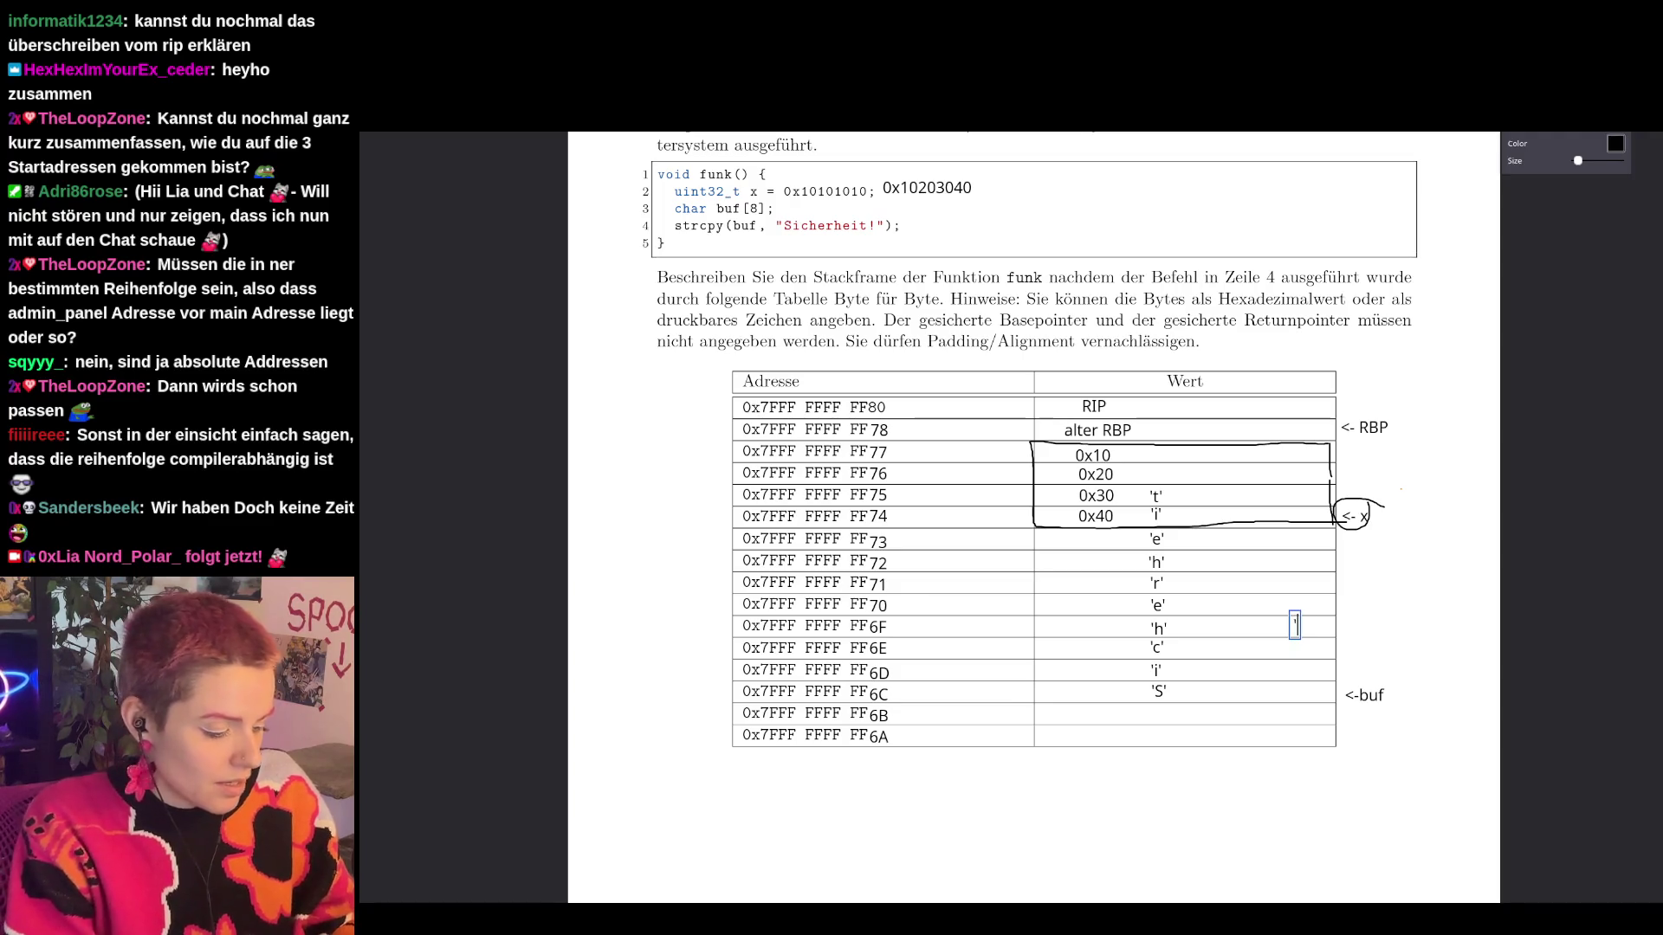
pyautogui.write('!')
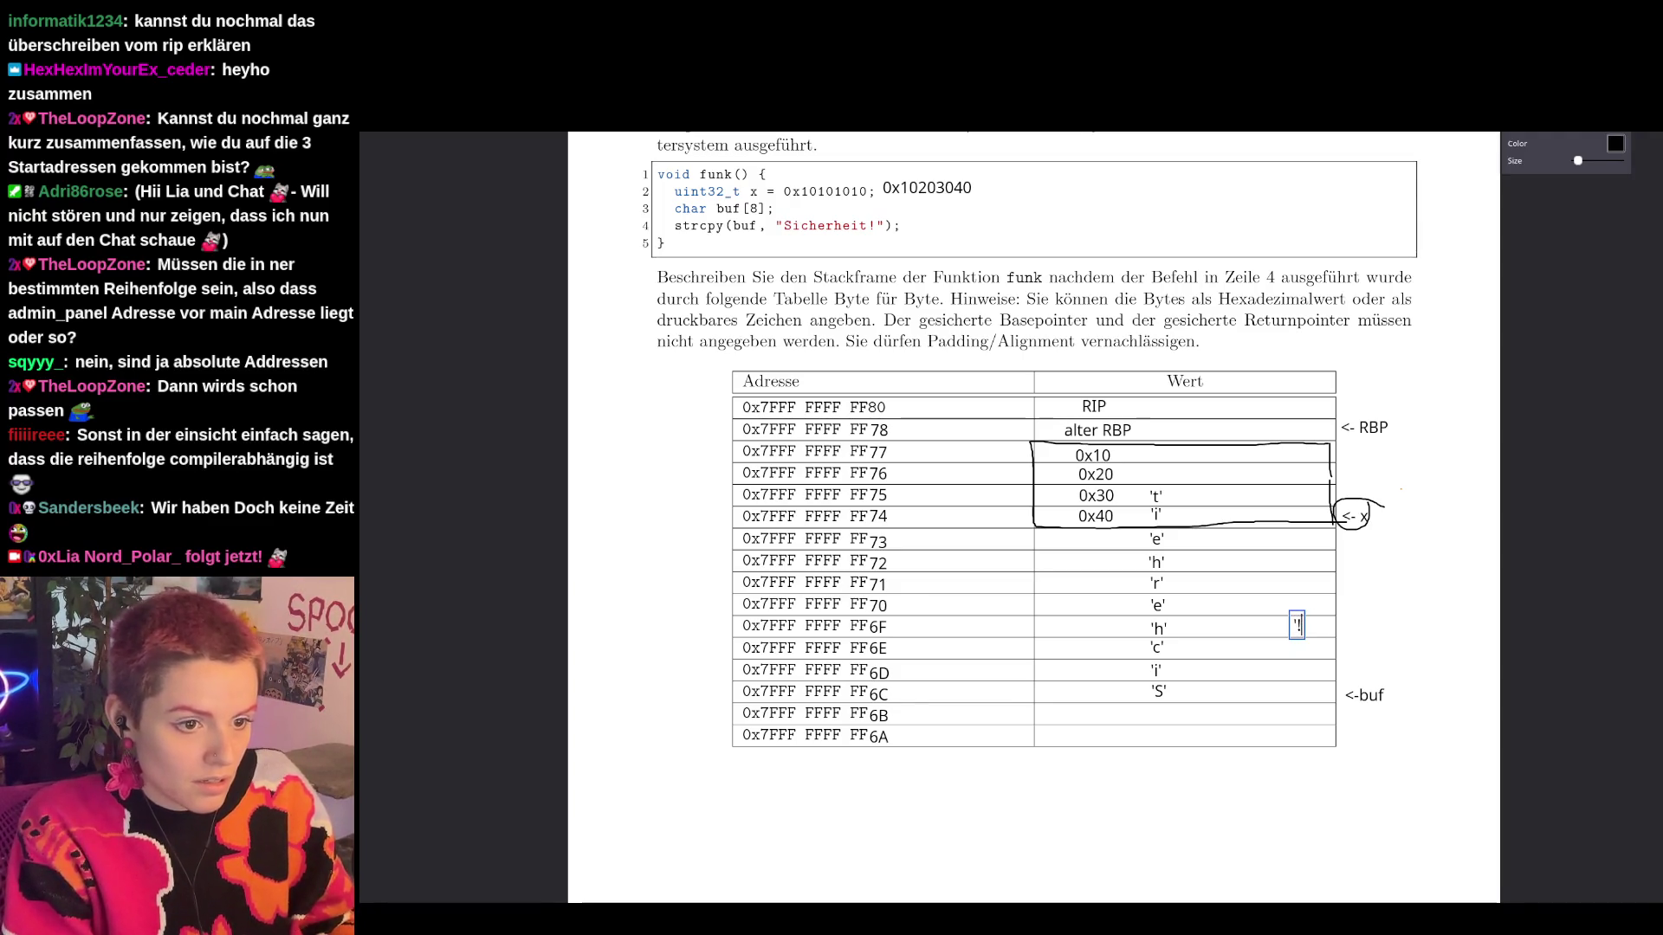
pyautogui.moveTo(1299, 627); pyautogui.dragTo(1160, 474)
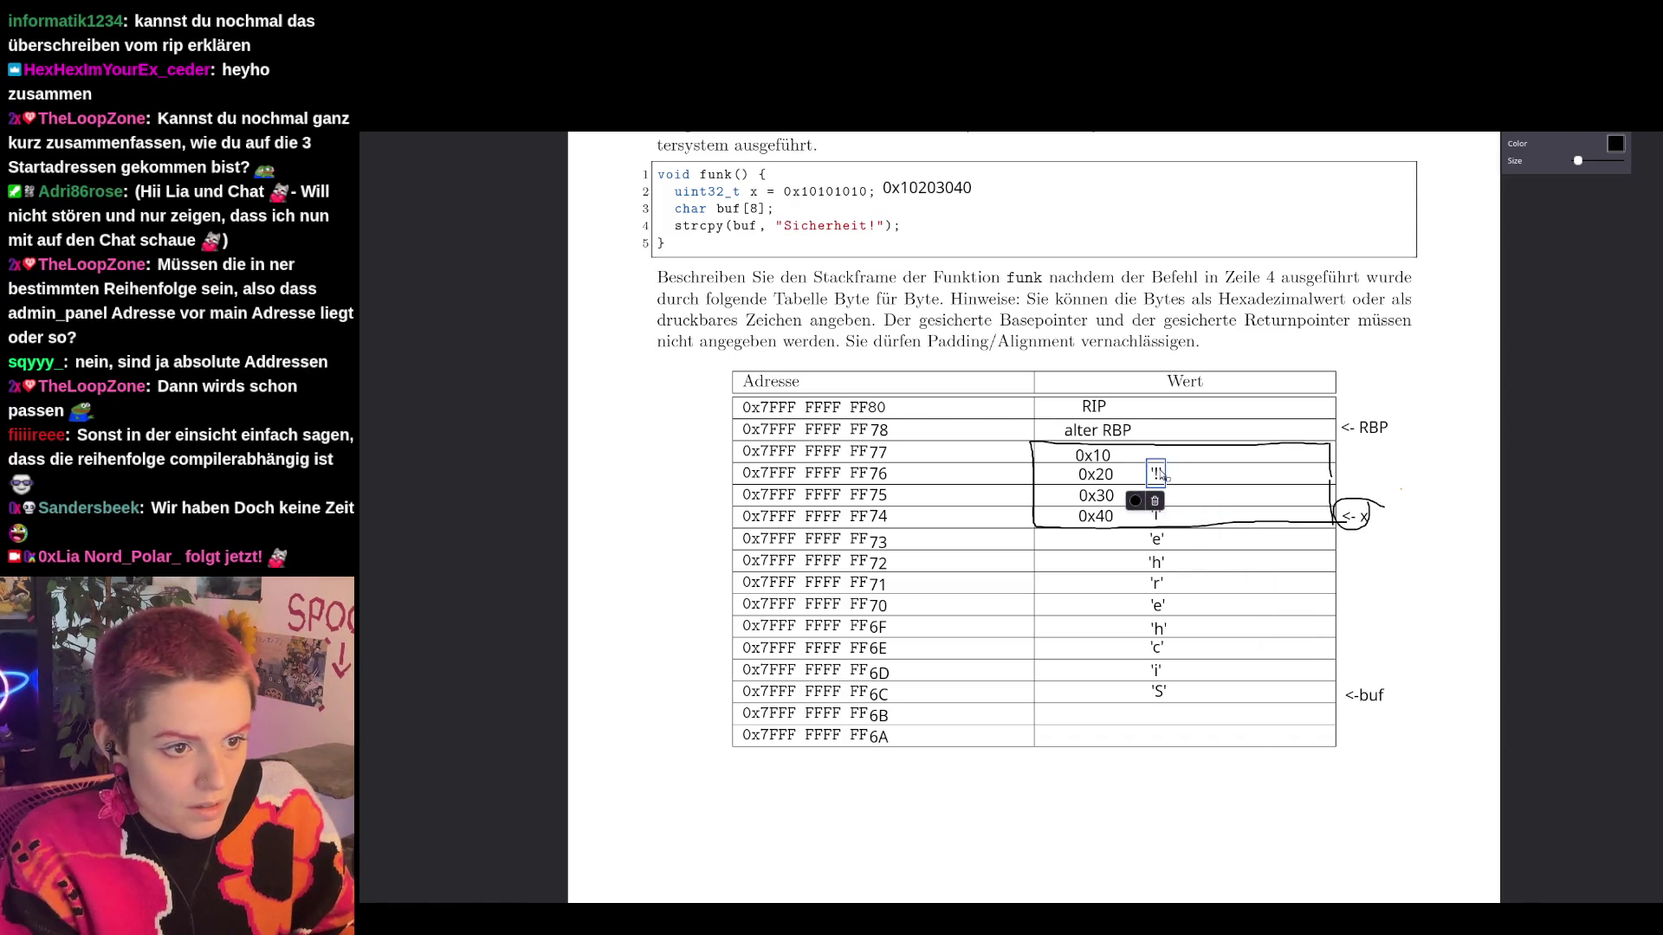
pyautogui.click(1308, 598)
pyautogui.write("'")
pyautogui.press('BackSpace')
pyautogui.write('\\0')
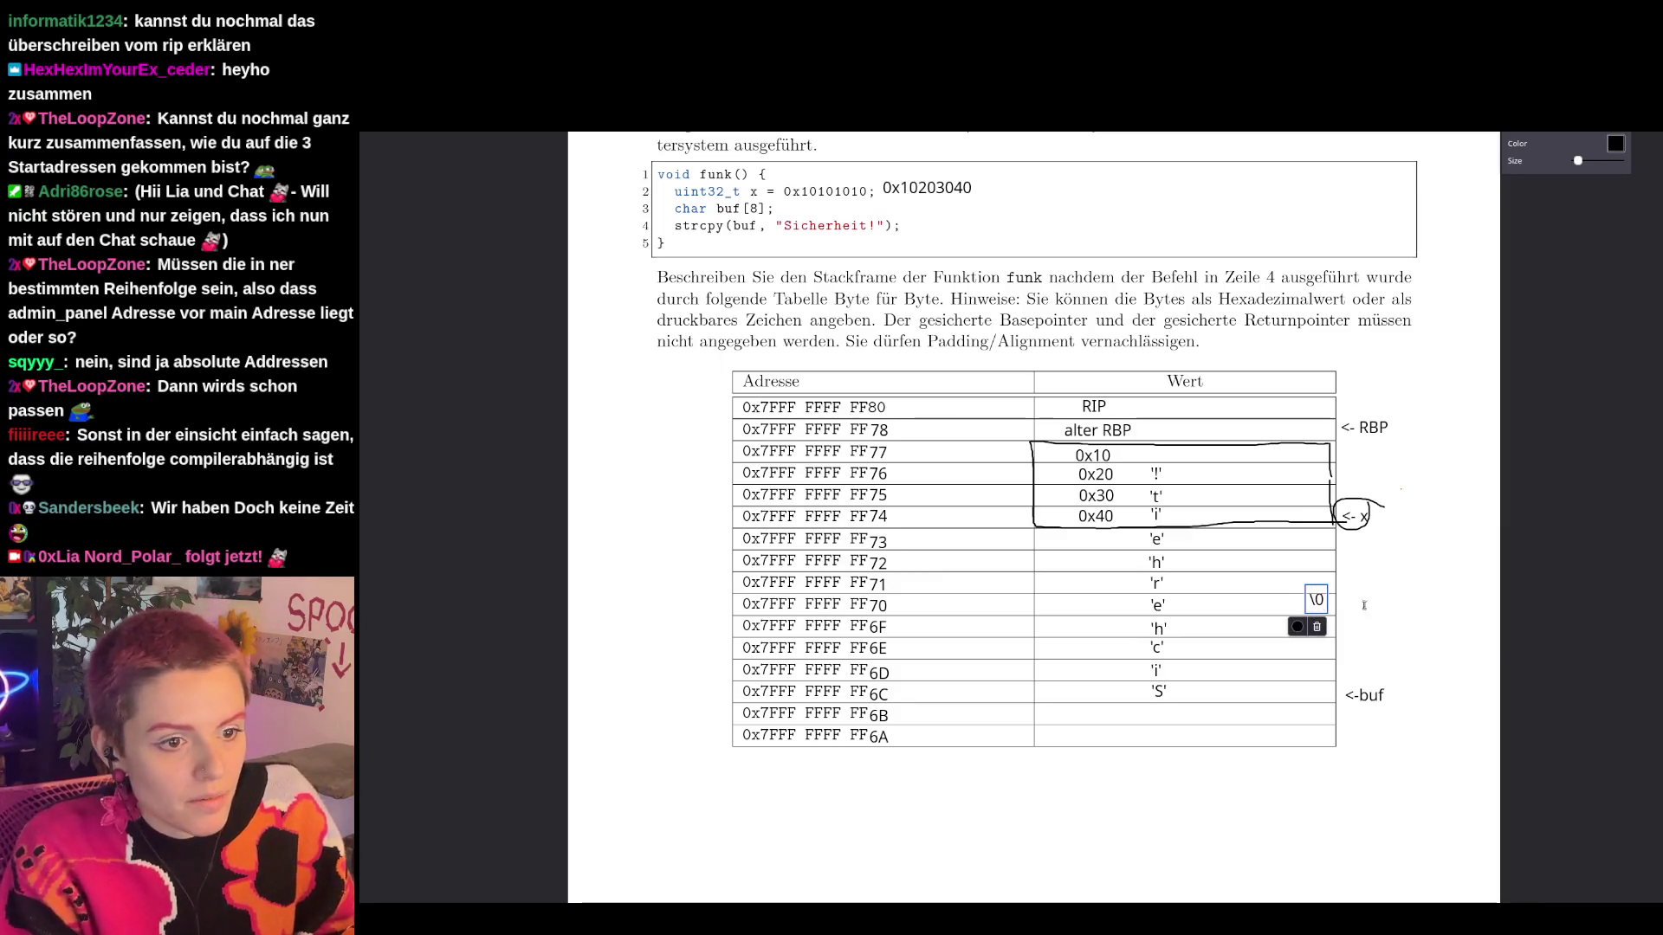
pyautogui.moveTo(1317, 602); pyautogui.dragTo(1156, 457)
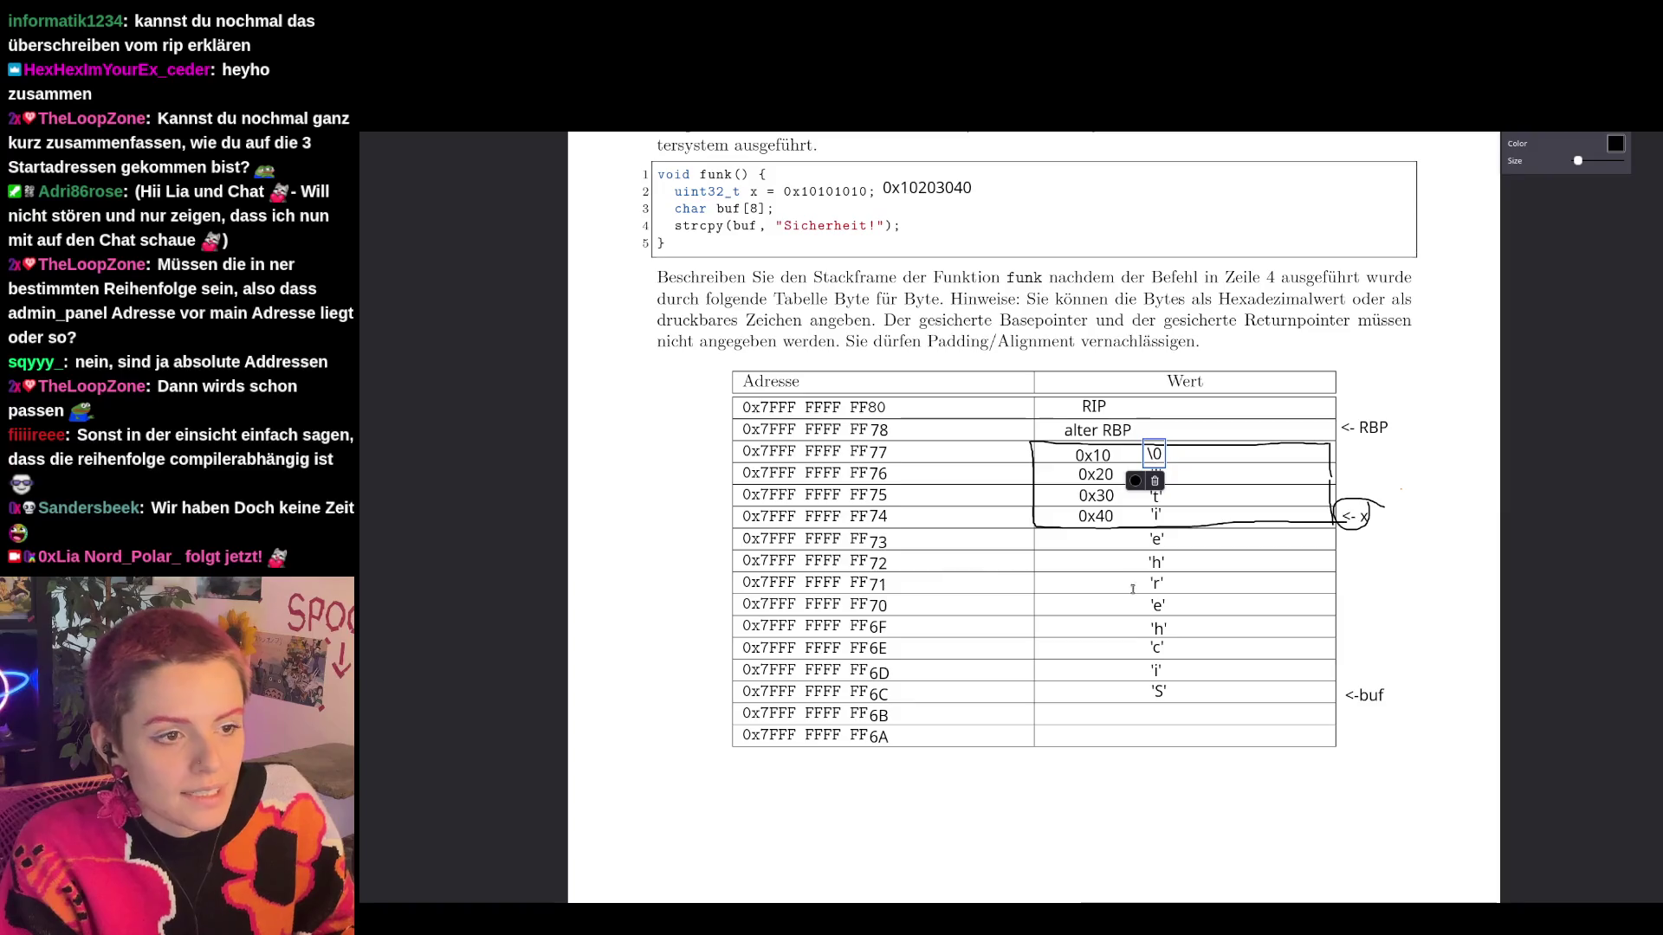
pyautogui.click(1095, 516)
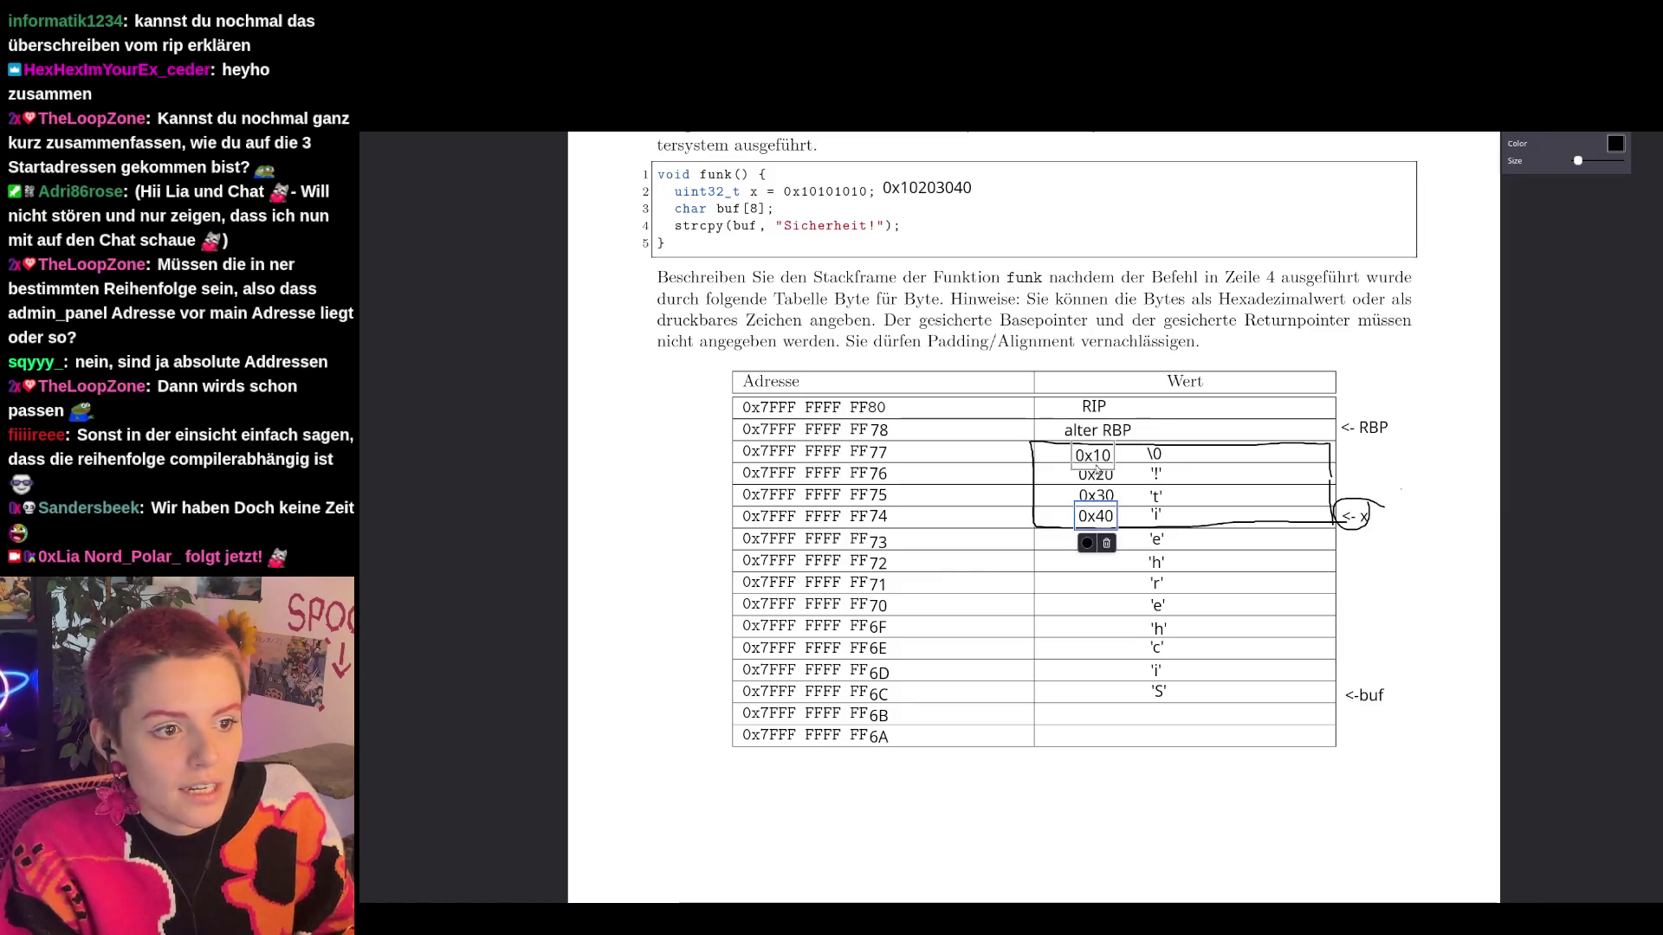
# Add an '<- rsp' label next to '<-buf'.
pyautogui.click(1460, 560)
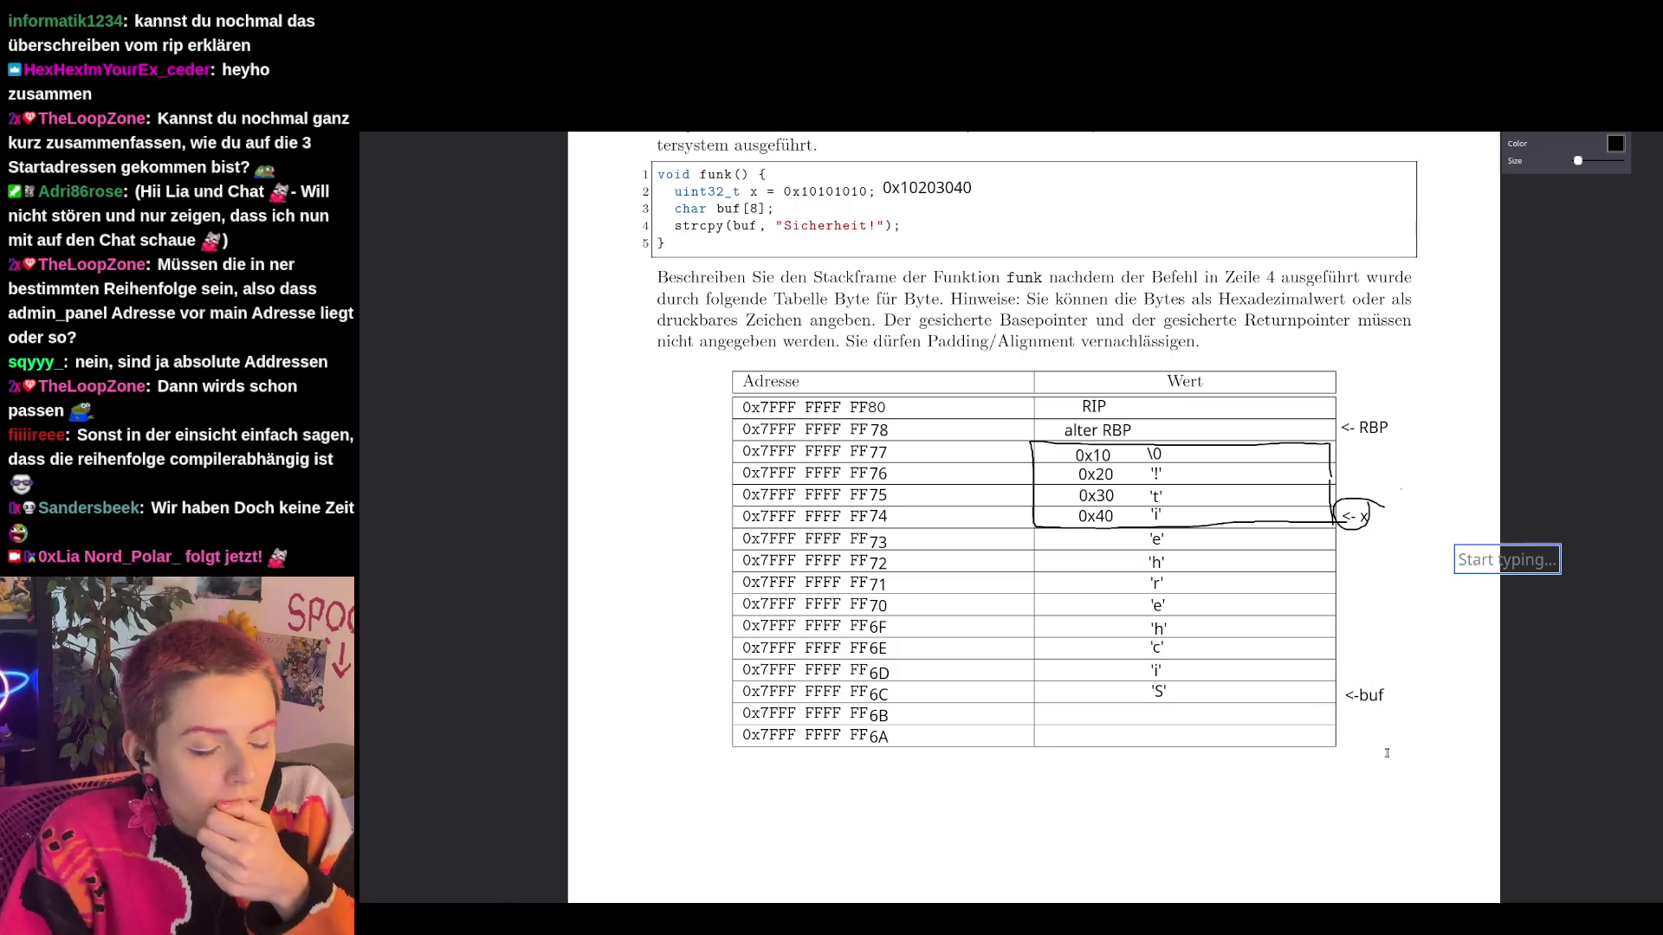
pyautogui.click(1400, 692)
pyautogui.write('<')
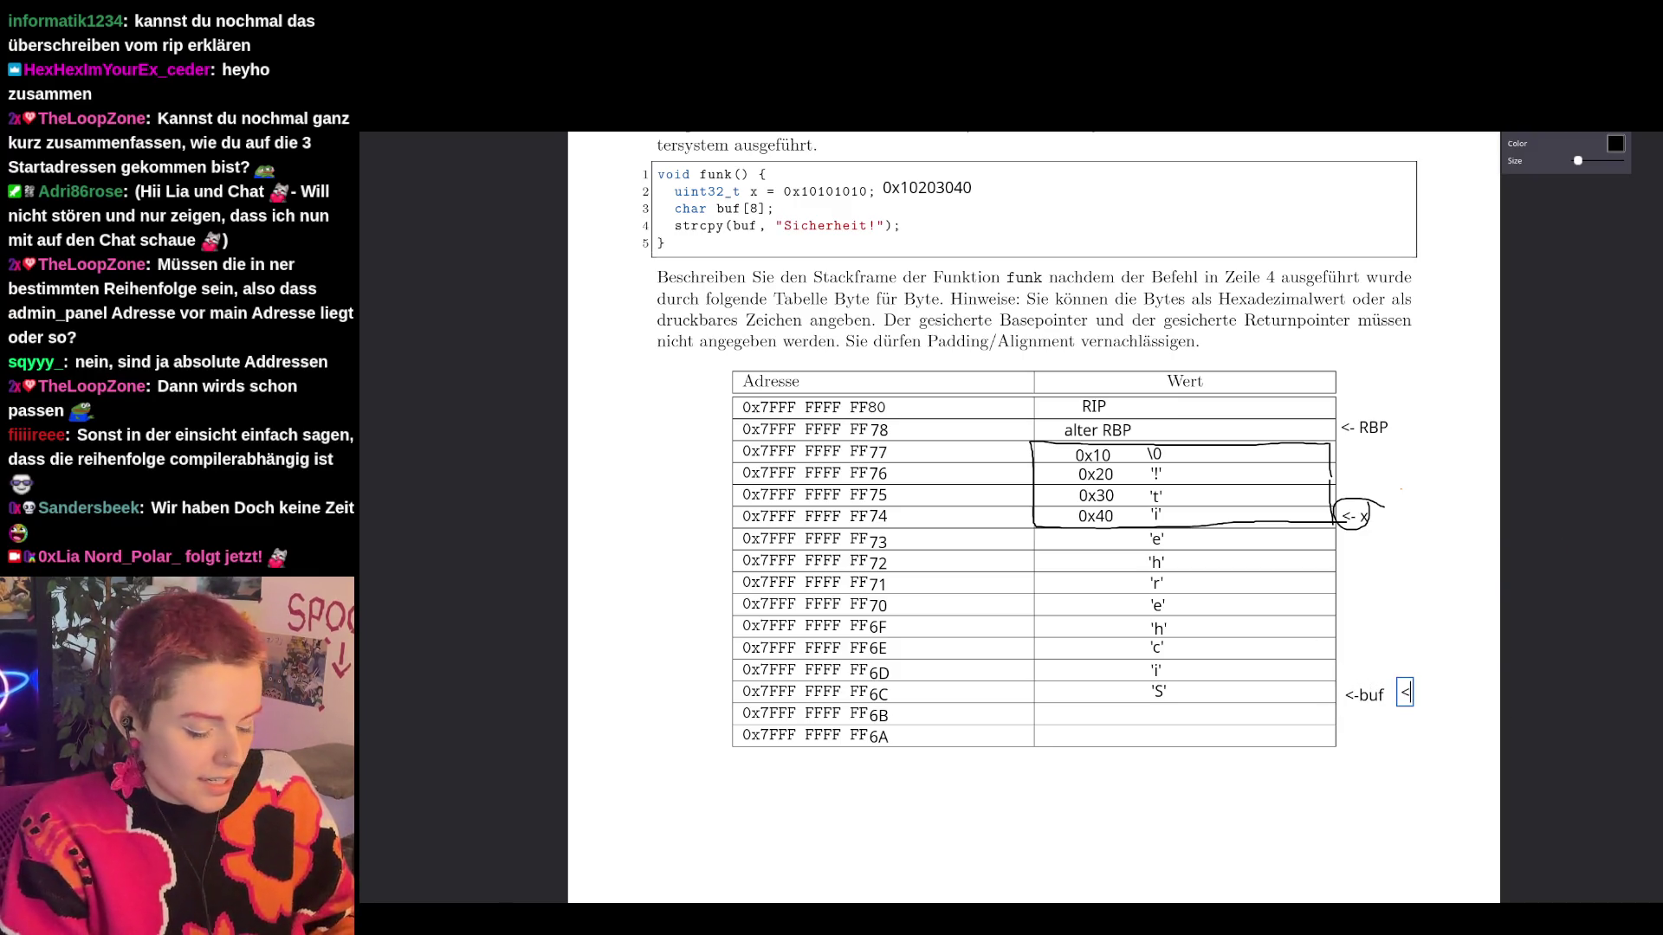
pyautogui.write('- rsp')
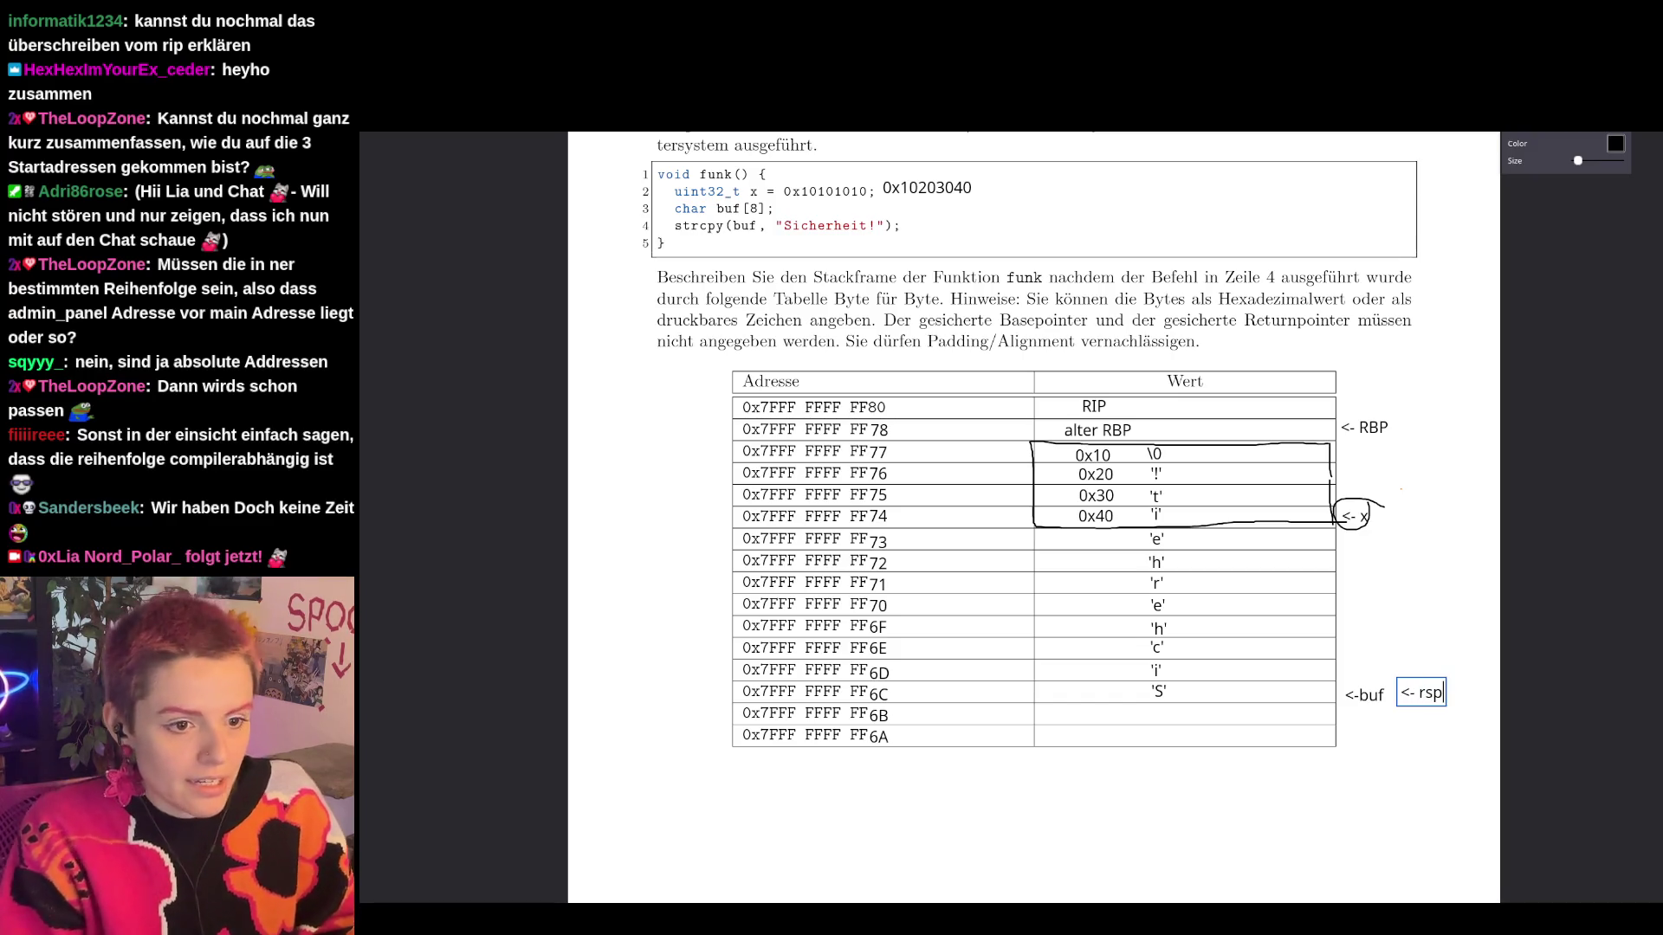
pyautogui.click(1423, 795)
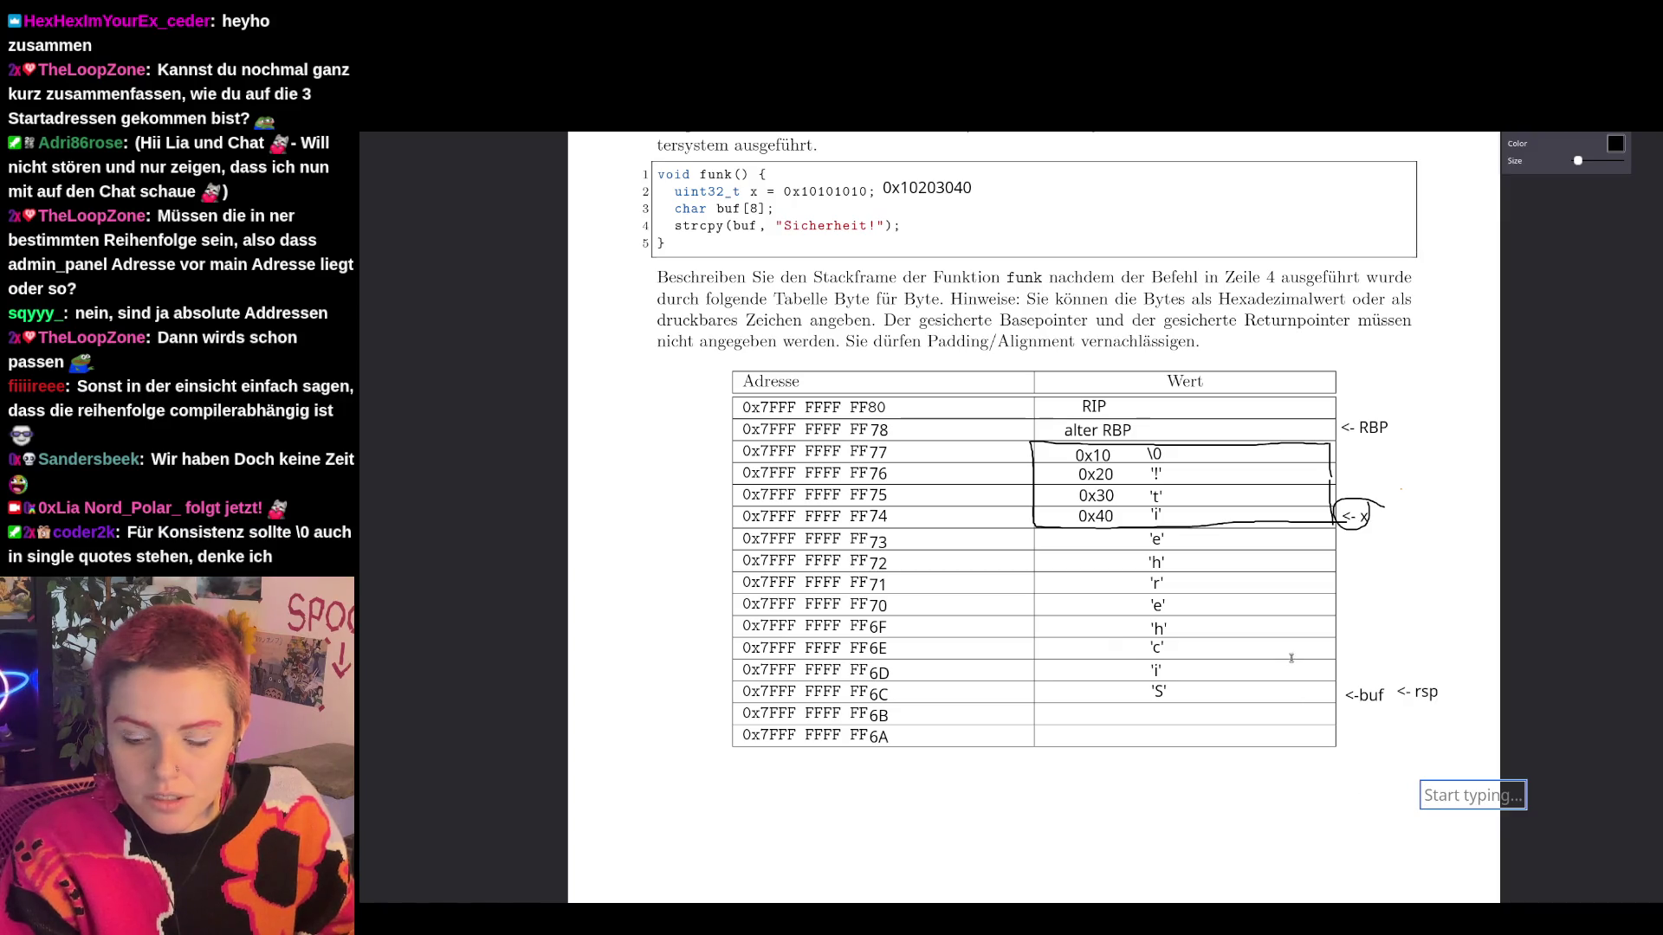
pyautogui.click(1154, 454)
# Change the FF77 terminator to '\0' in quotes and dismiss the empty note.
pyautogui.write("'\\0")
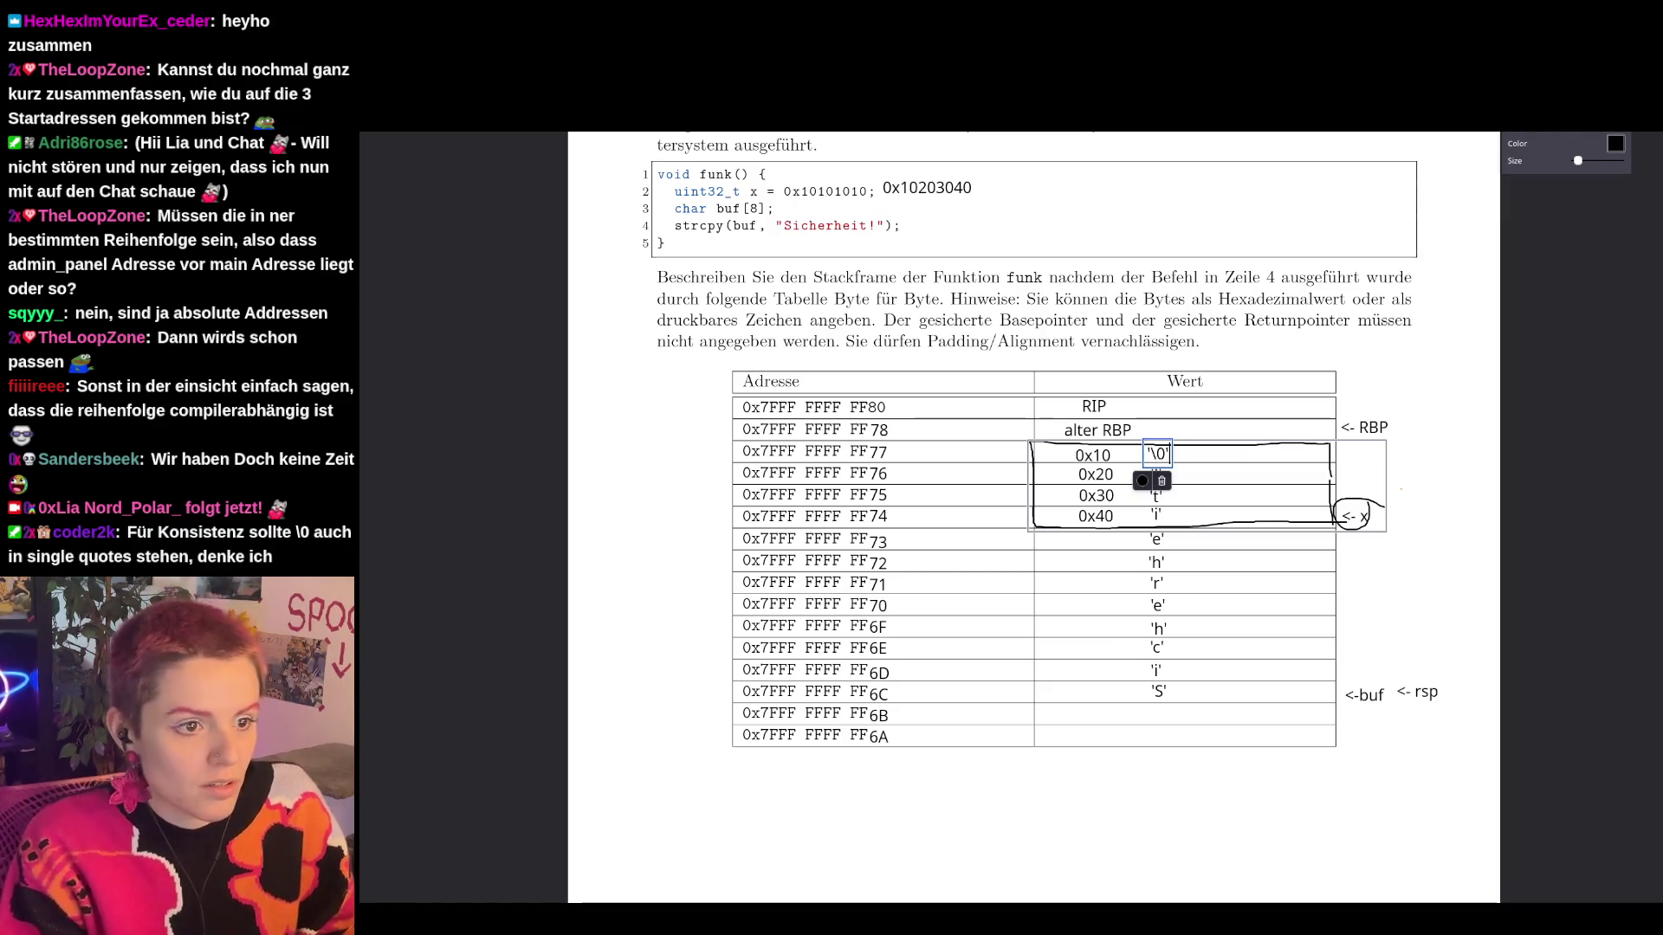
pyautogui.write("'")
pyautogui.click(1415, 552)
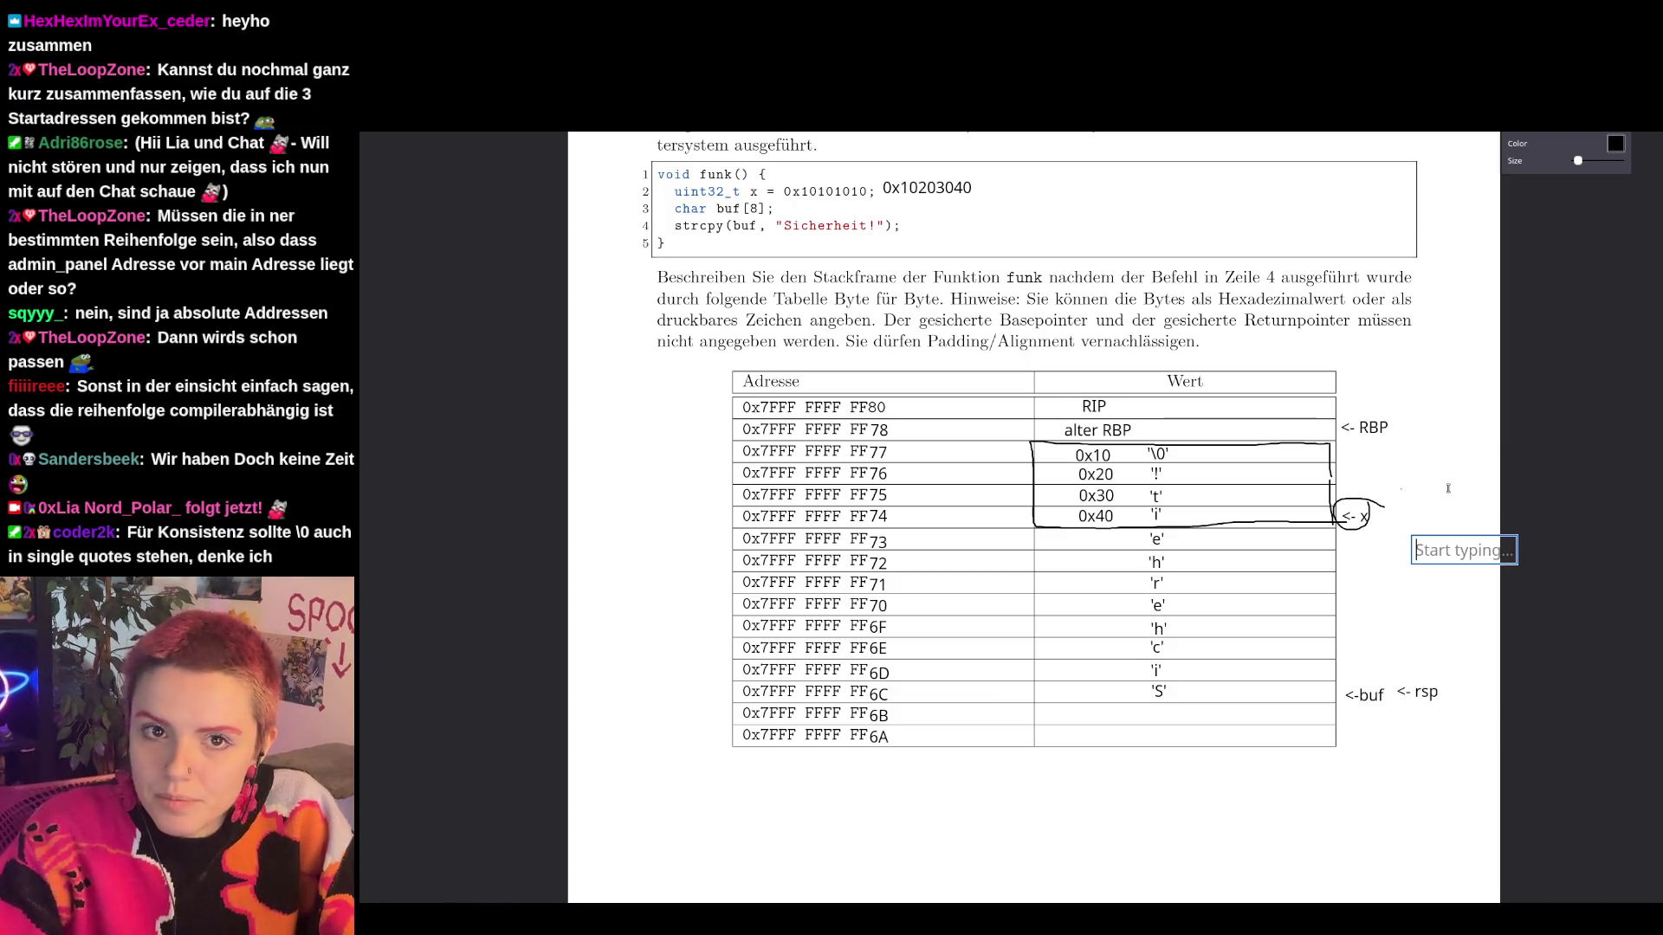
pyautogui.scroll(-15, 1075, 586)
pyautogui.scroll(-1, 1077, 590)
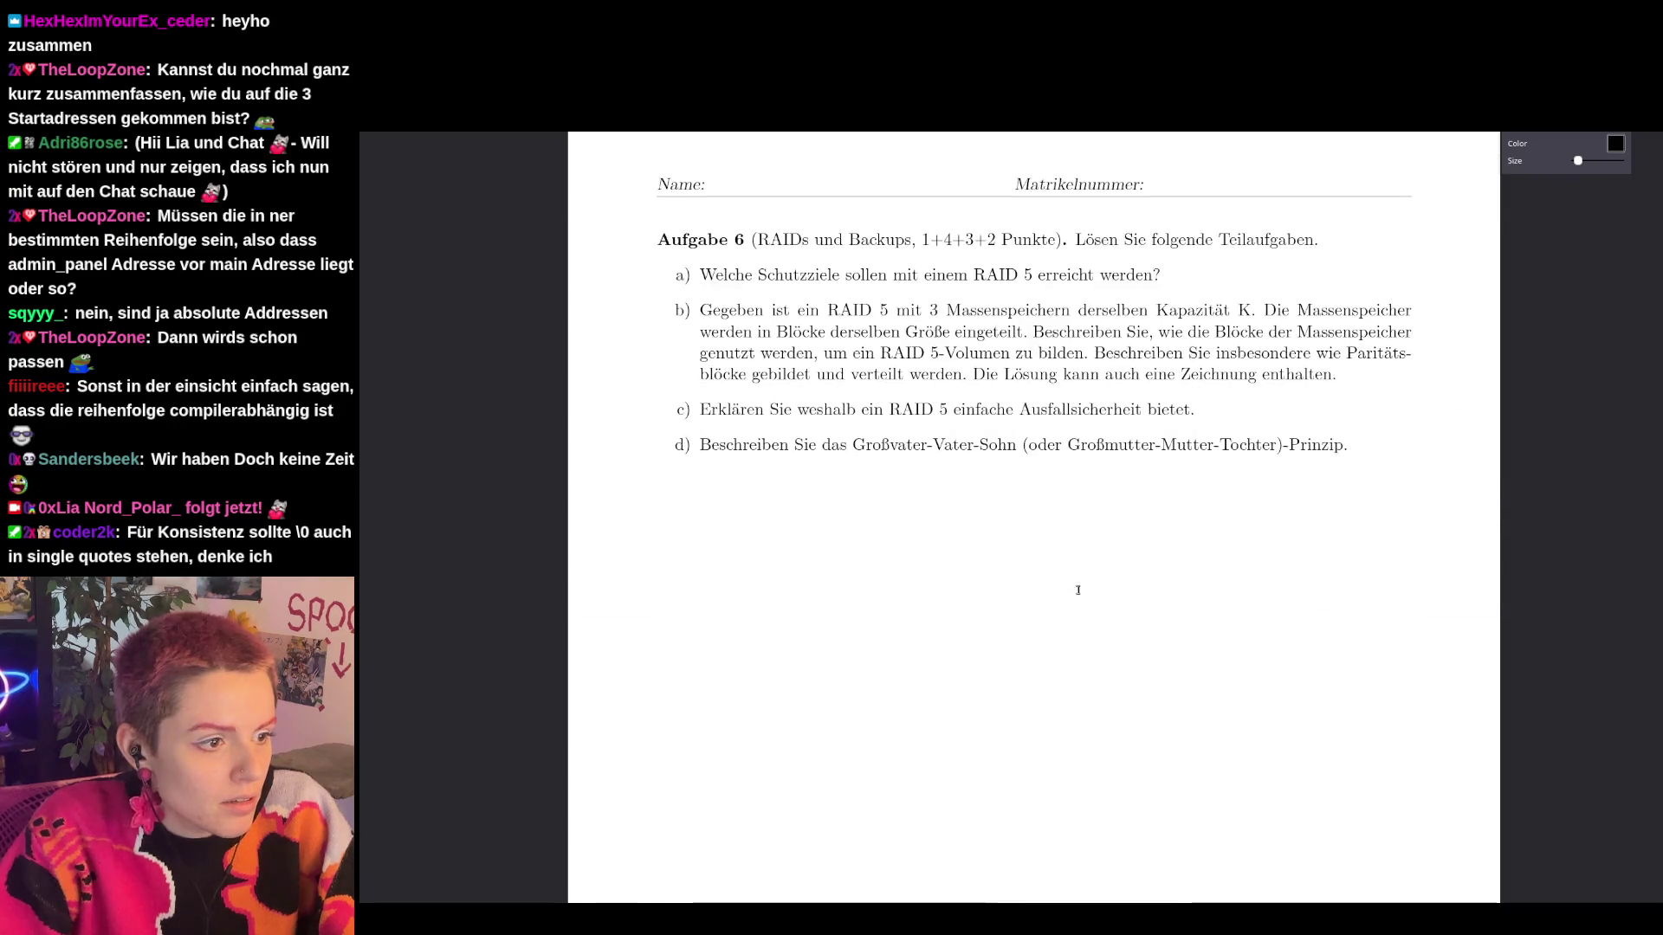
pyautogui.scroll(15, 1117, 573)
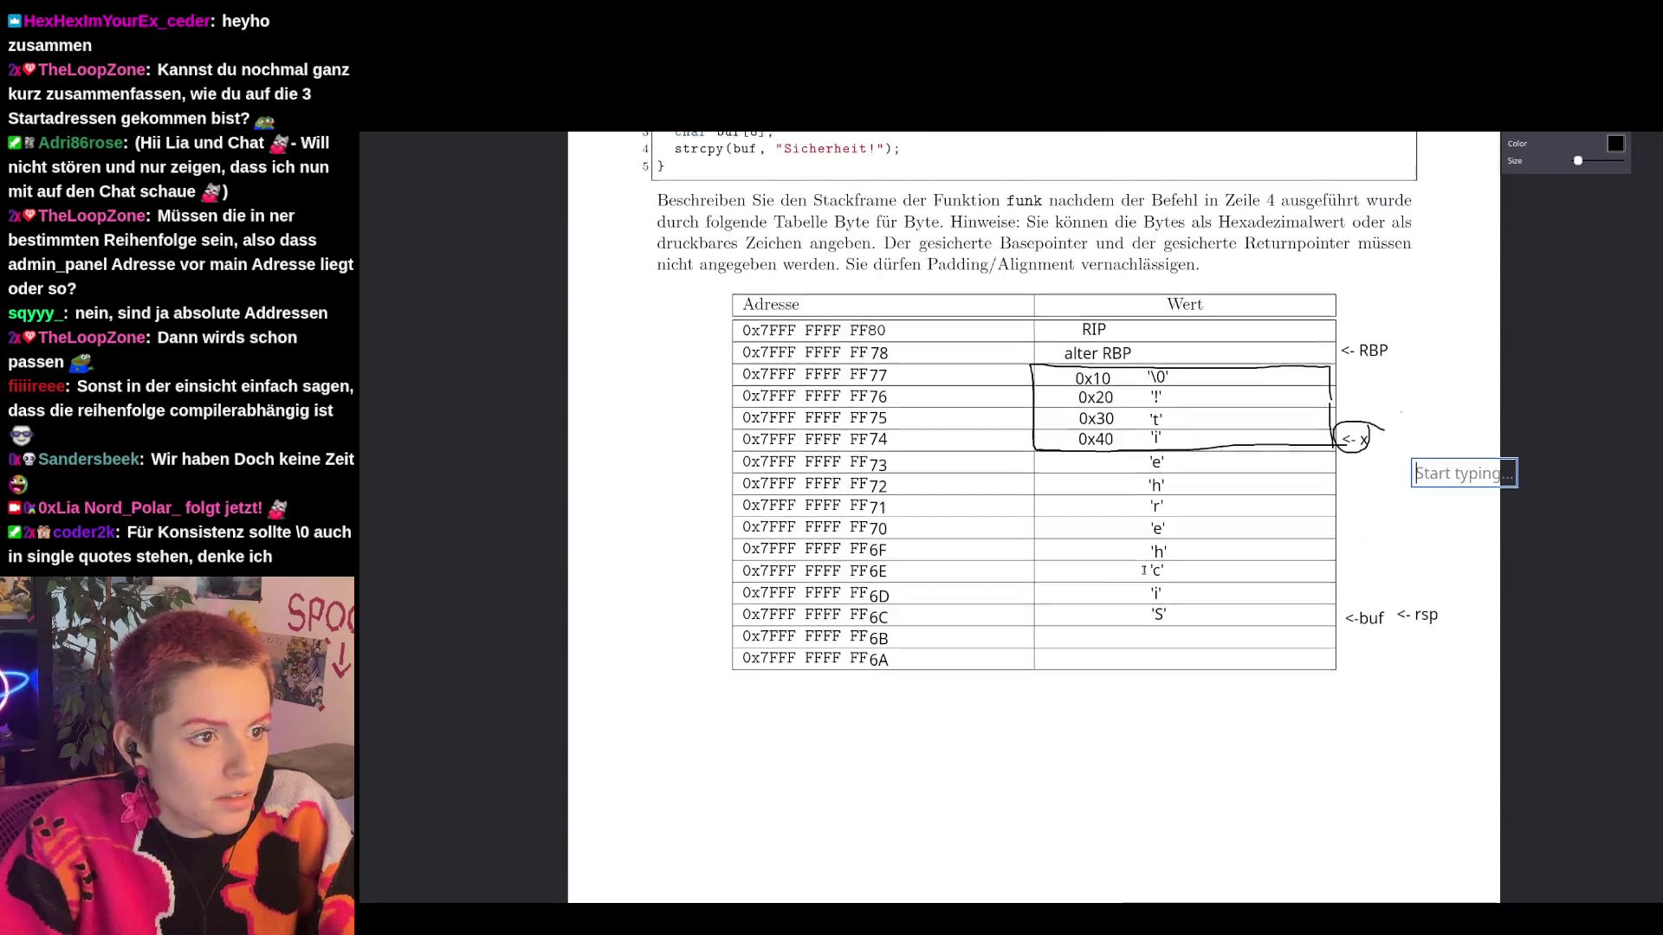
pyautogui.click(1615, 472)
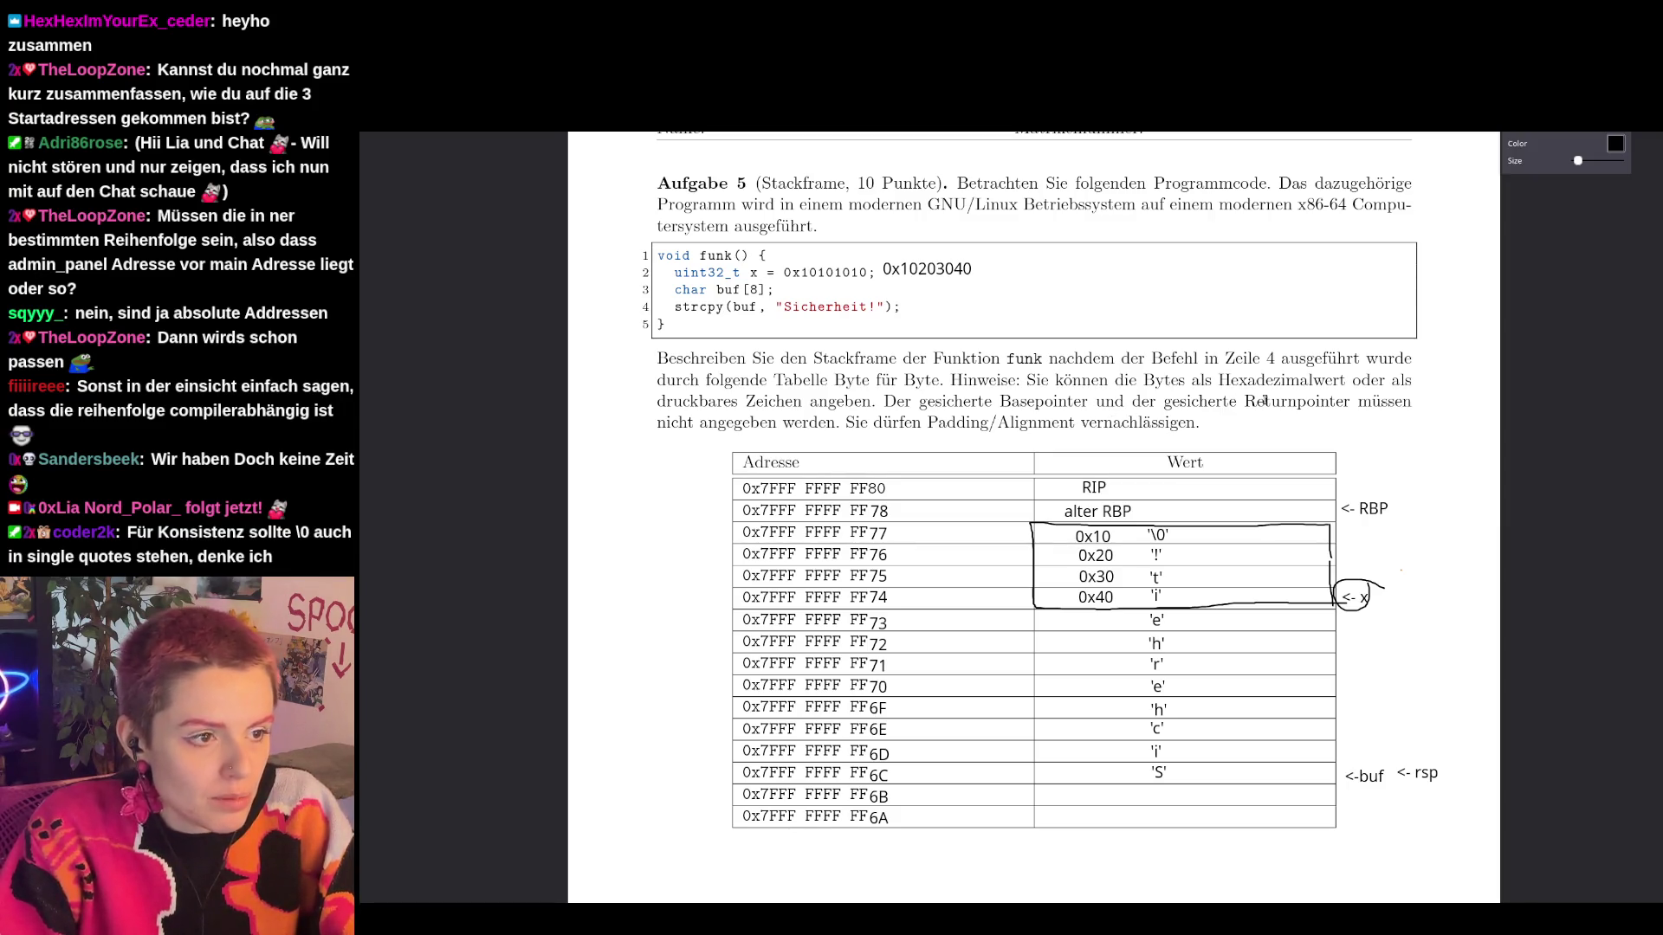
pyautogui.click(1088, 490)
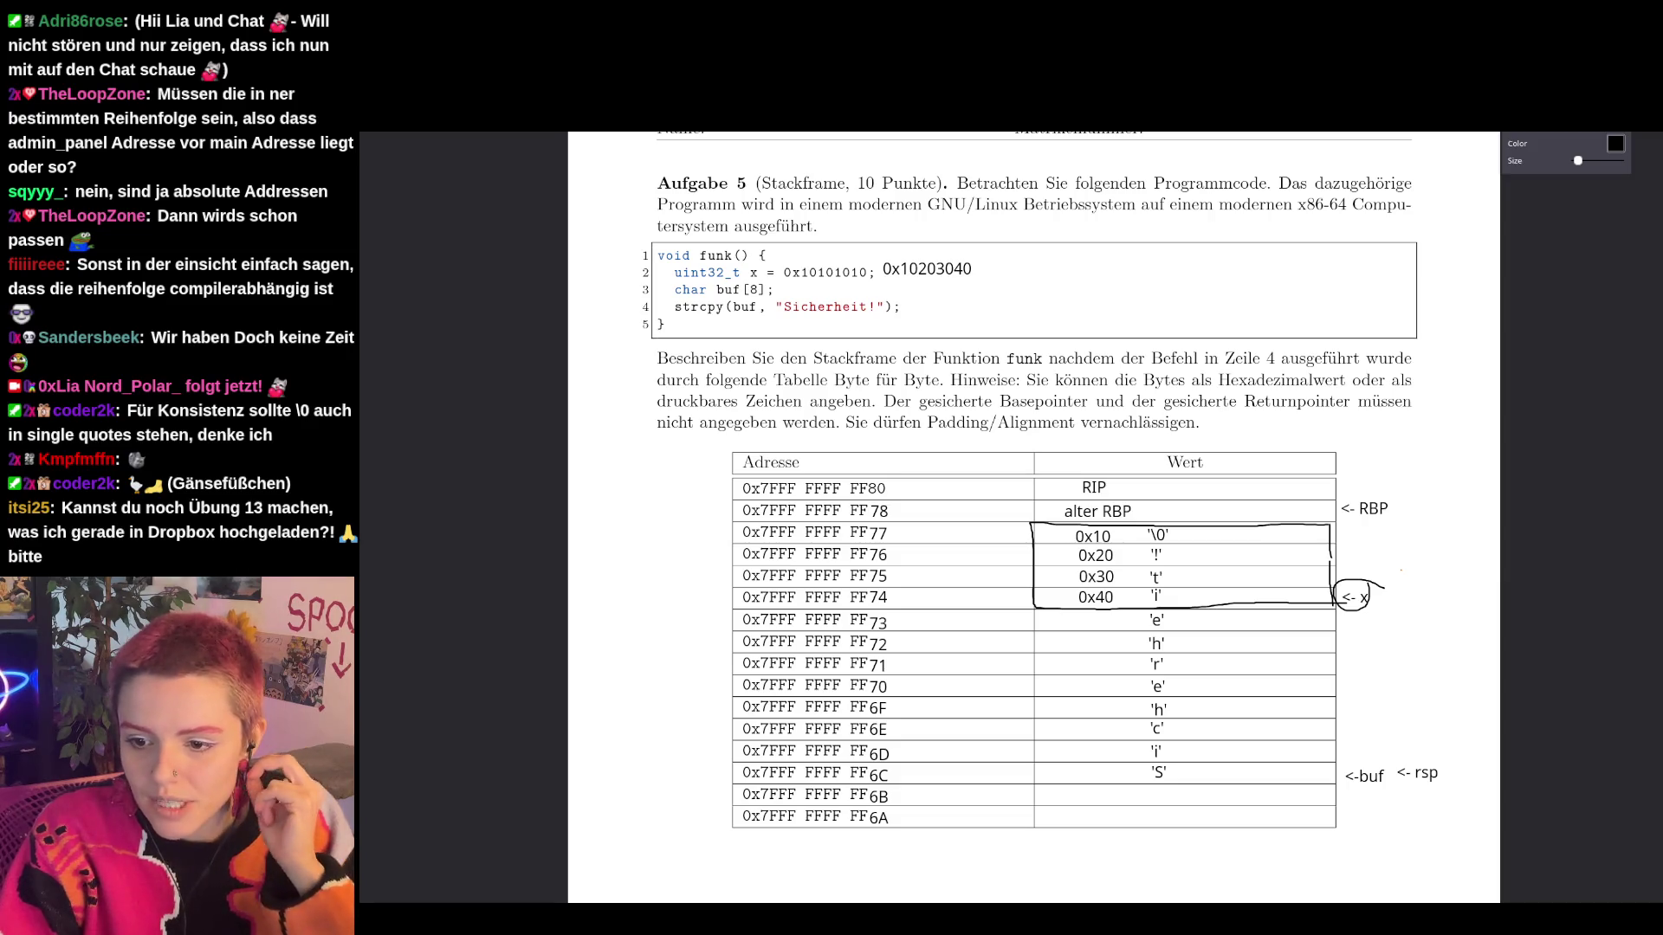
# Open U13-2026.pdf full-screen in Okular and scroll to Aufgabe 3's check_passwort listing.
pyautogui.hotkey('alt', 'Tab')
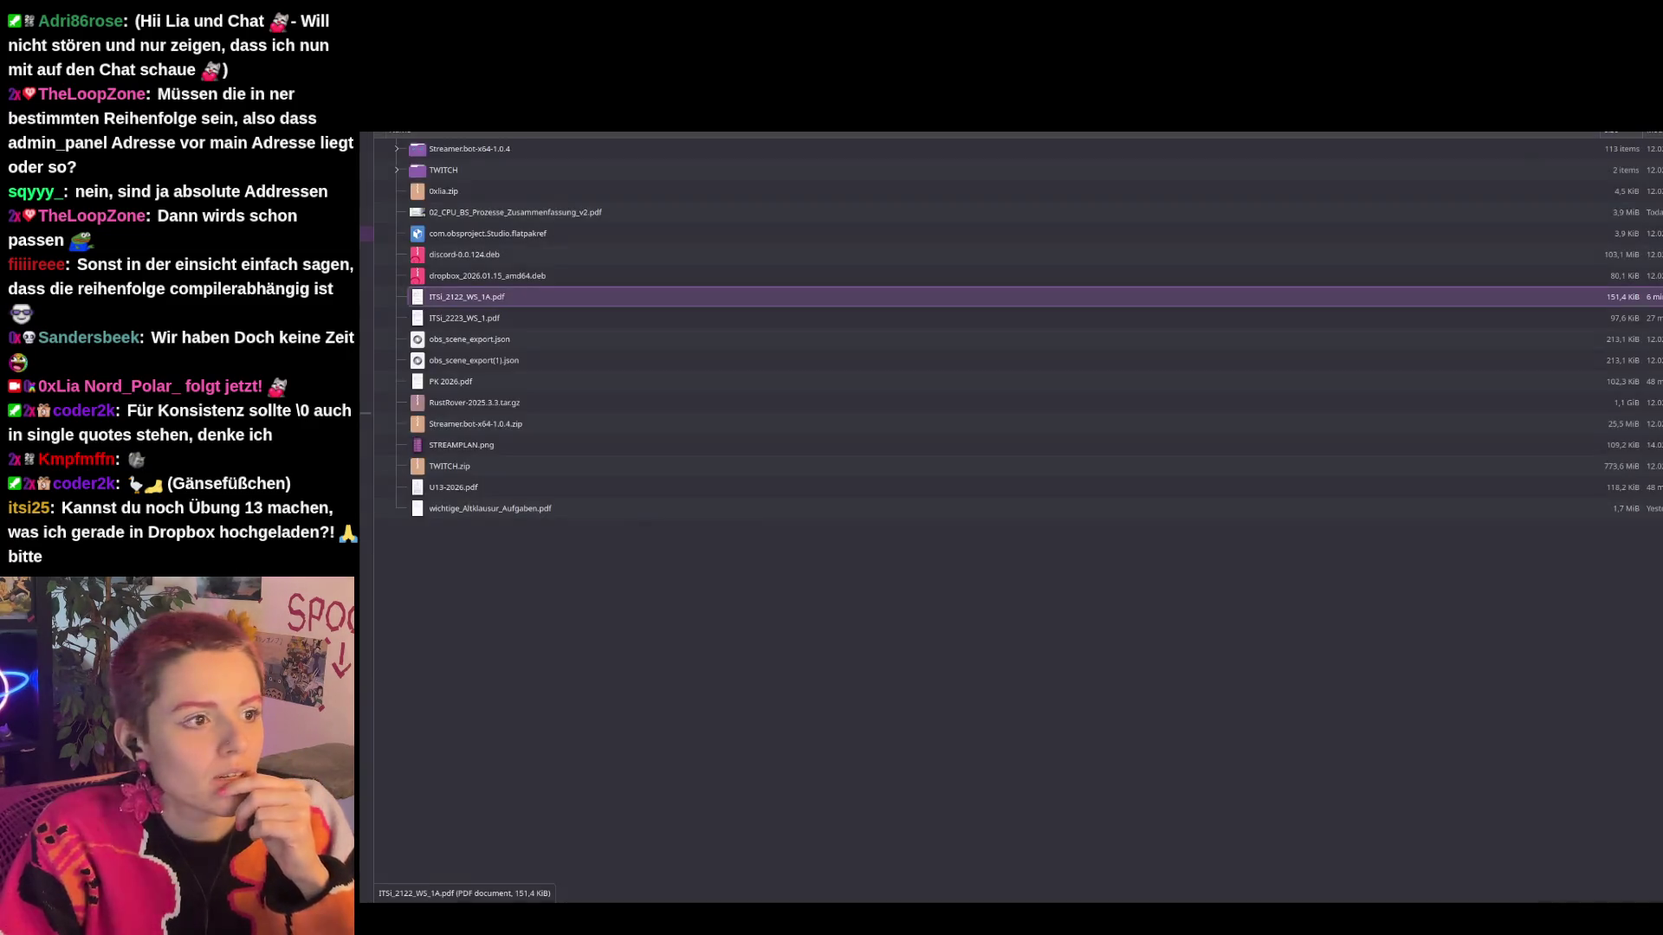
pyautogui.doubleClick(499, 487)
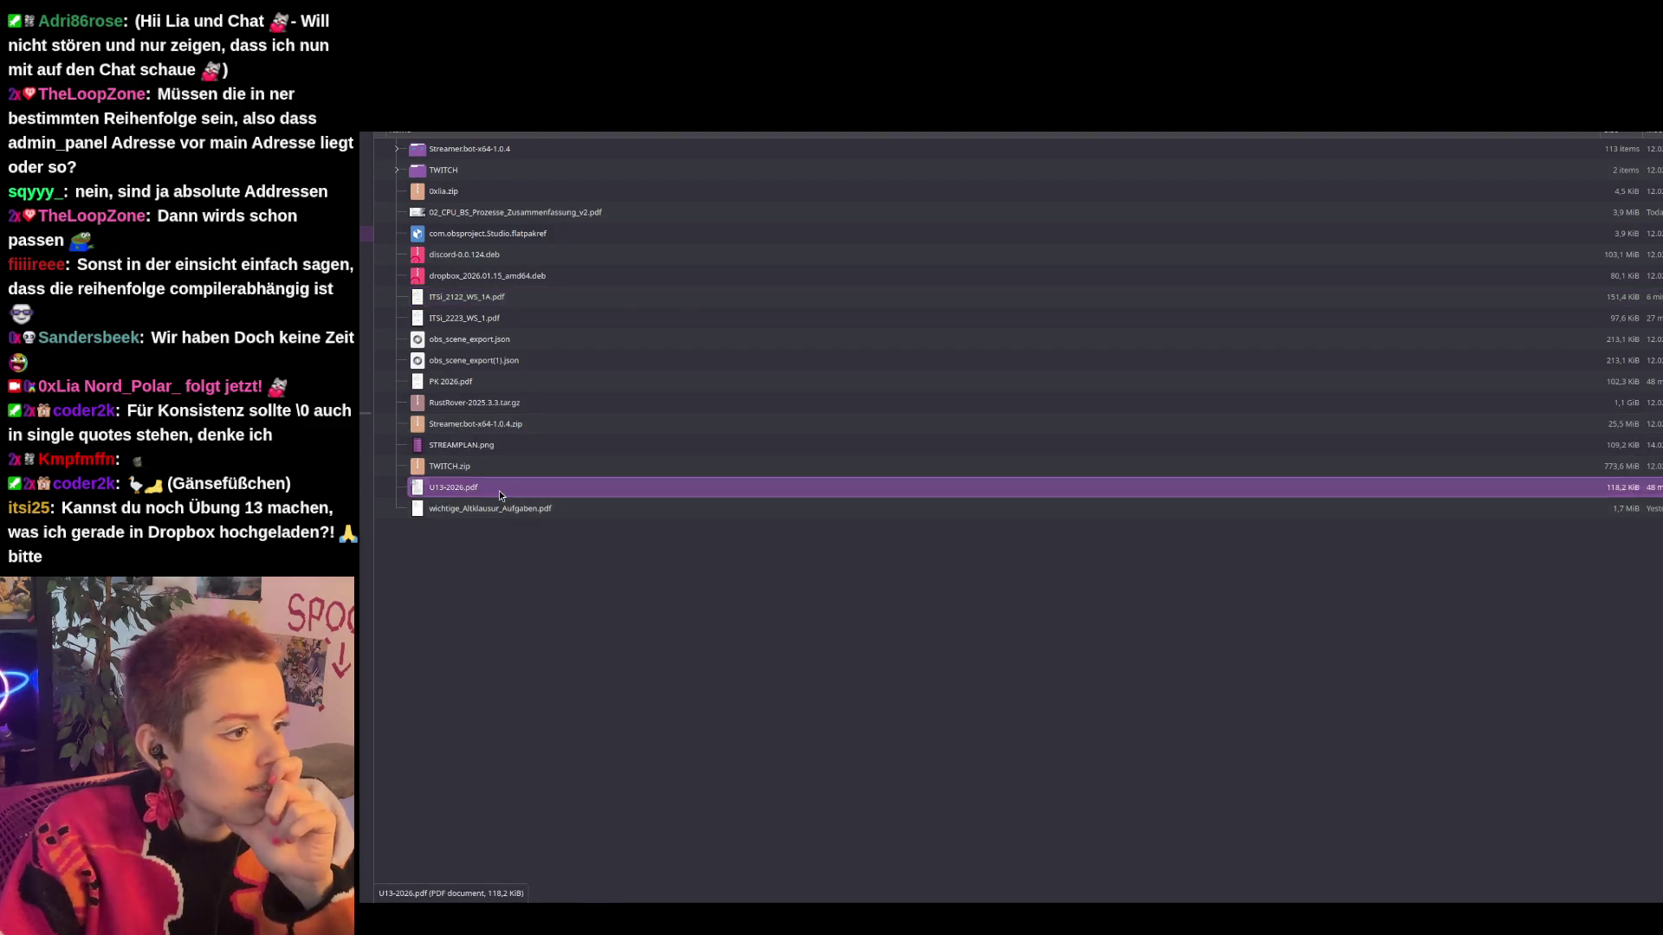
pyautogui.doubleClick(946, 279)
pyautogui.scroll(-6, 974, 410)
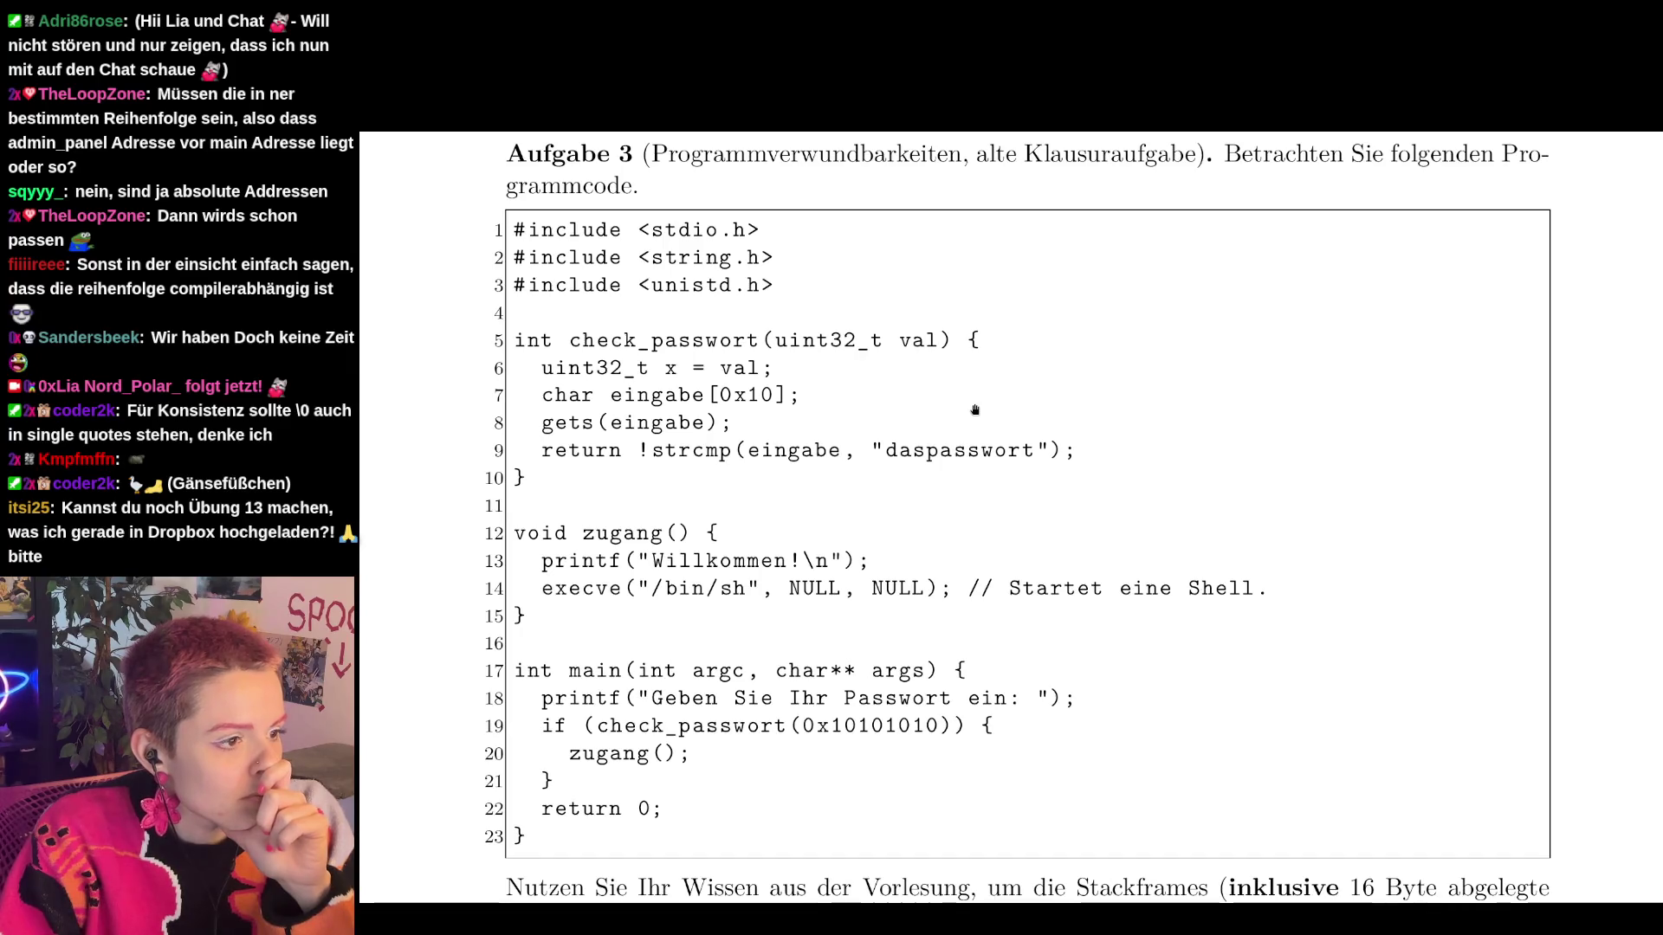
# Scroll through the check_passwort code, then minimize the exercise sheet window.
pyautogui.scroll(-5, 975, 409)
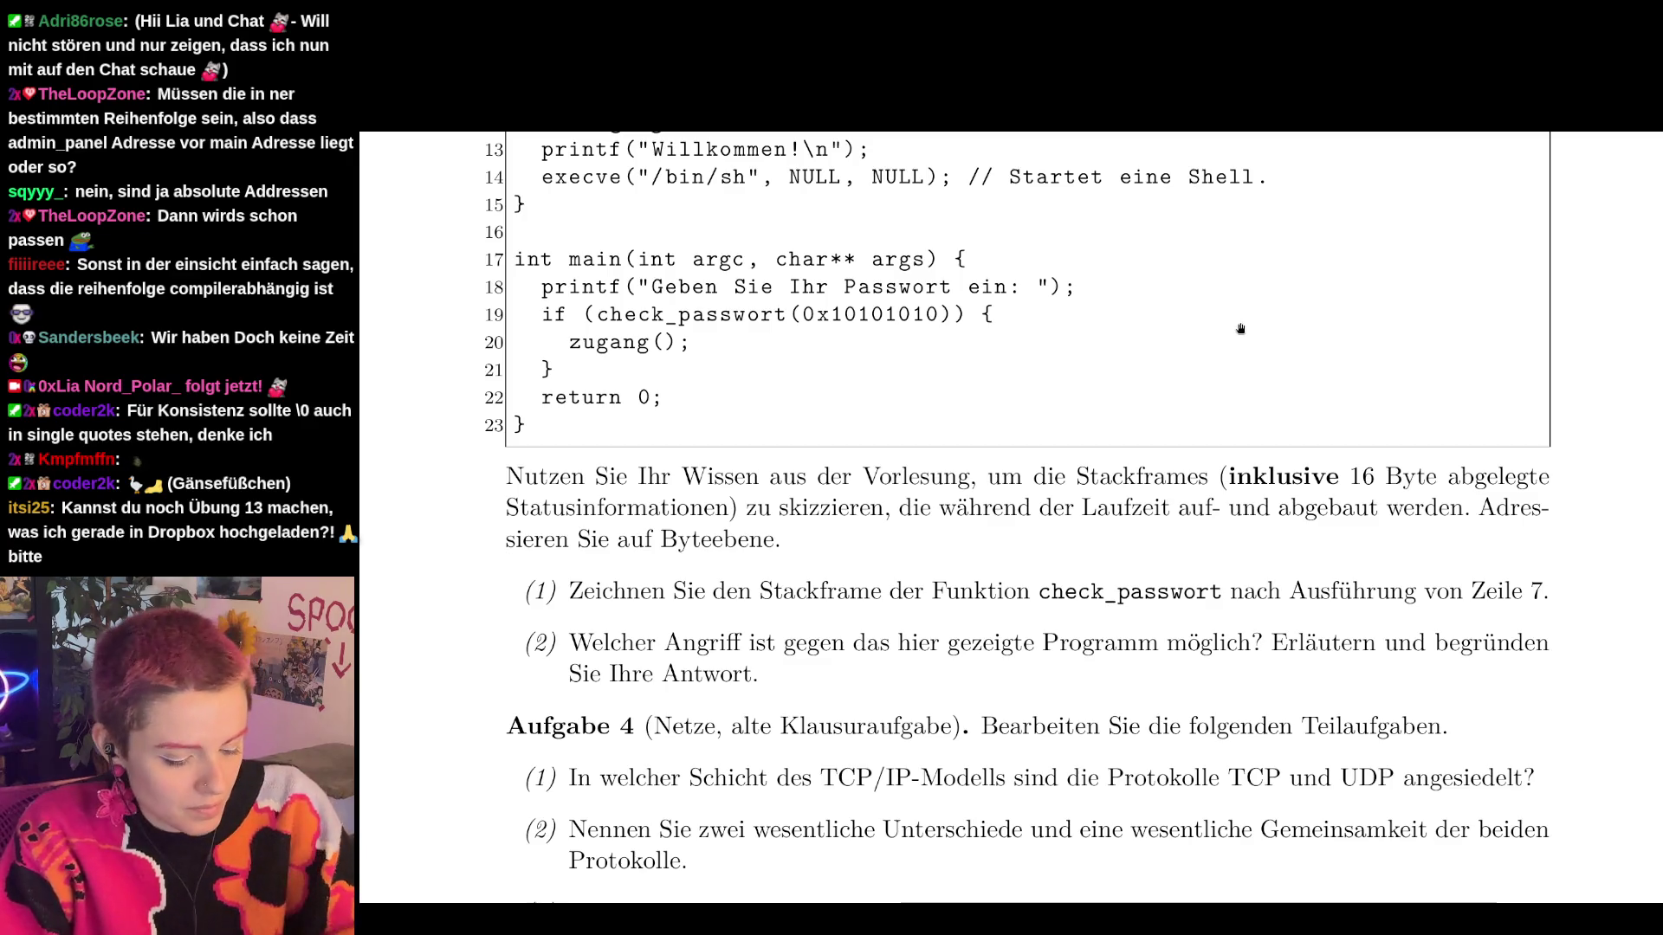
pyautogui.scroll(-3, 1240, 329)
pyautogui.scroll(4, 1131, 426)
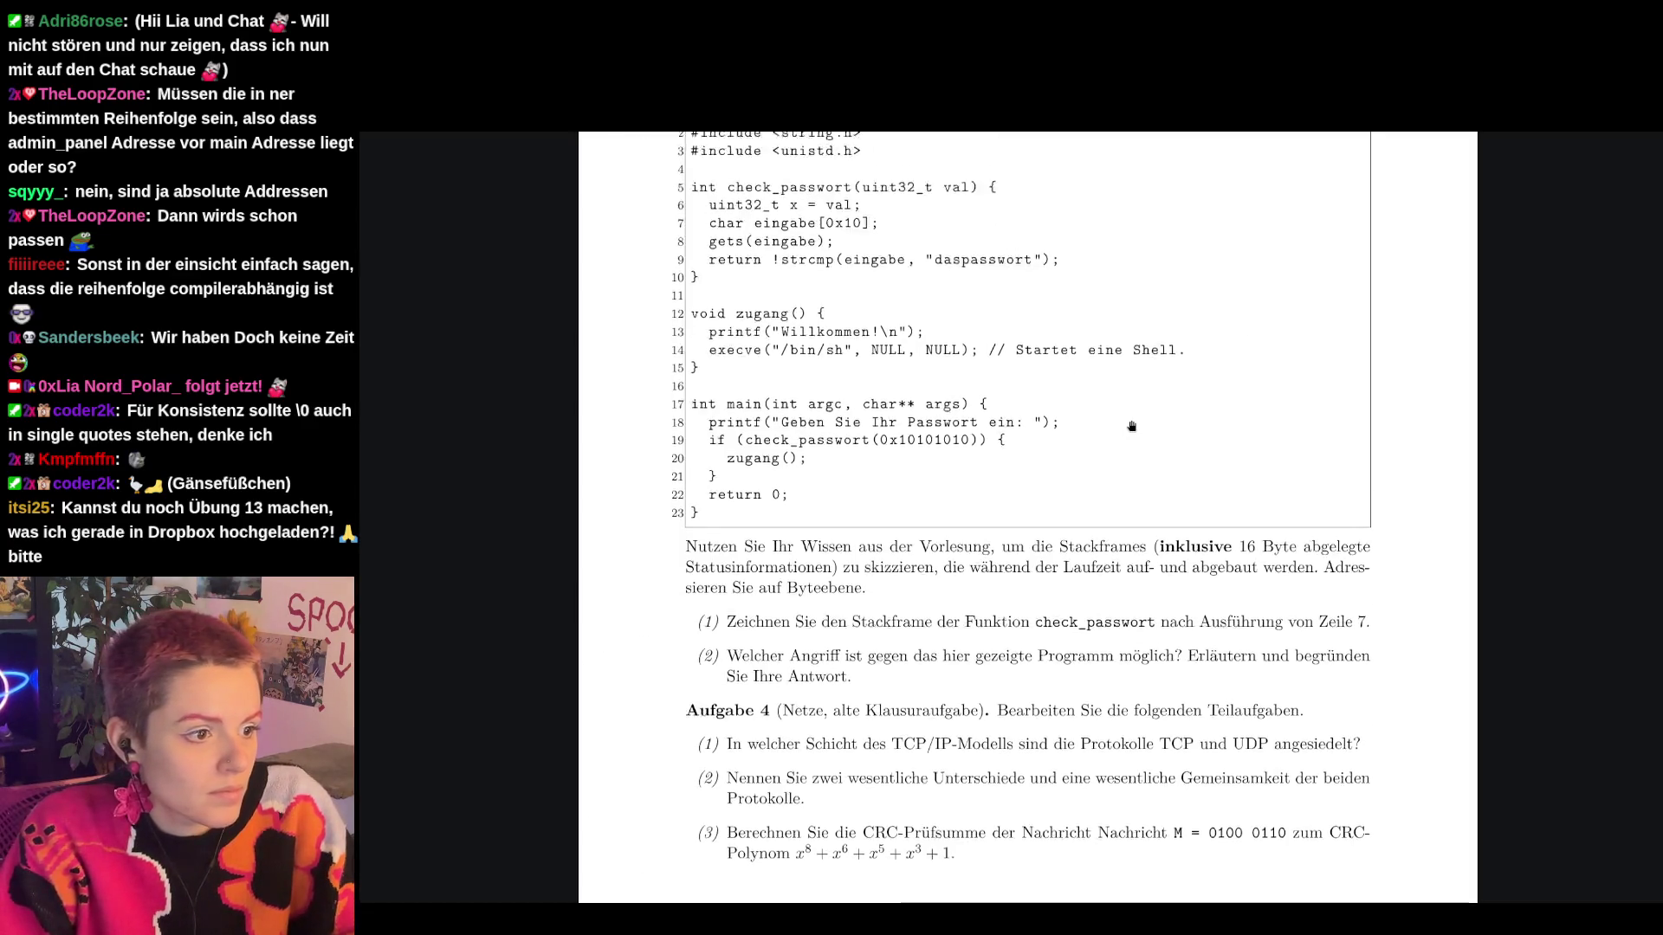
pyautogui.scroll(-1, 1131, 426)
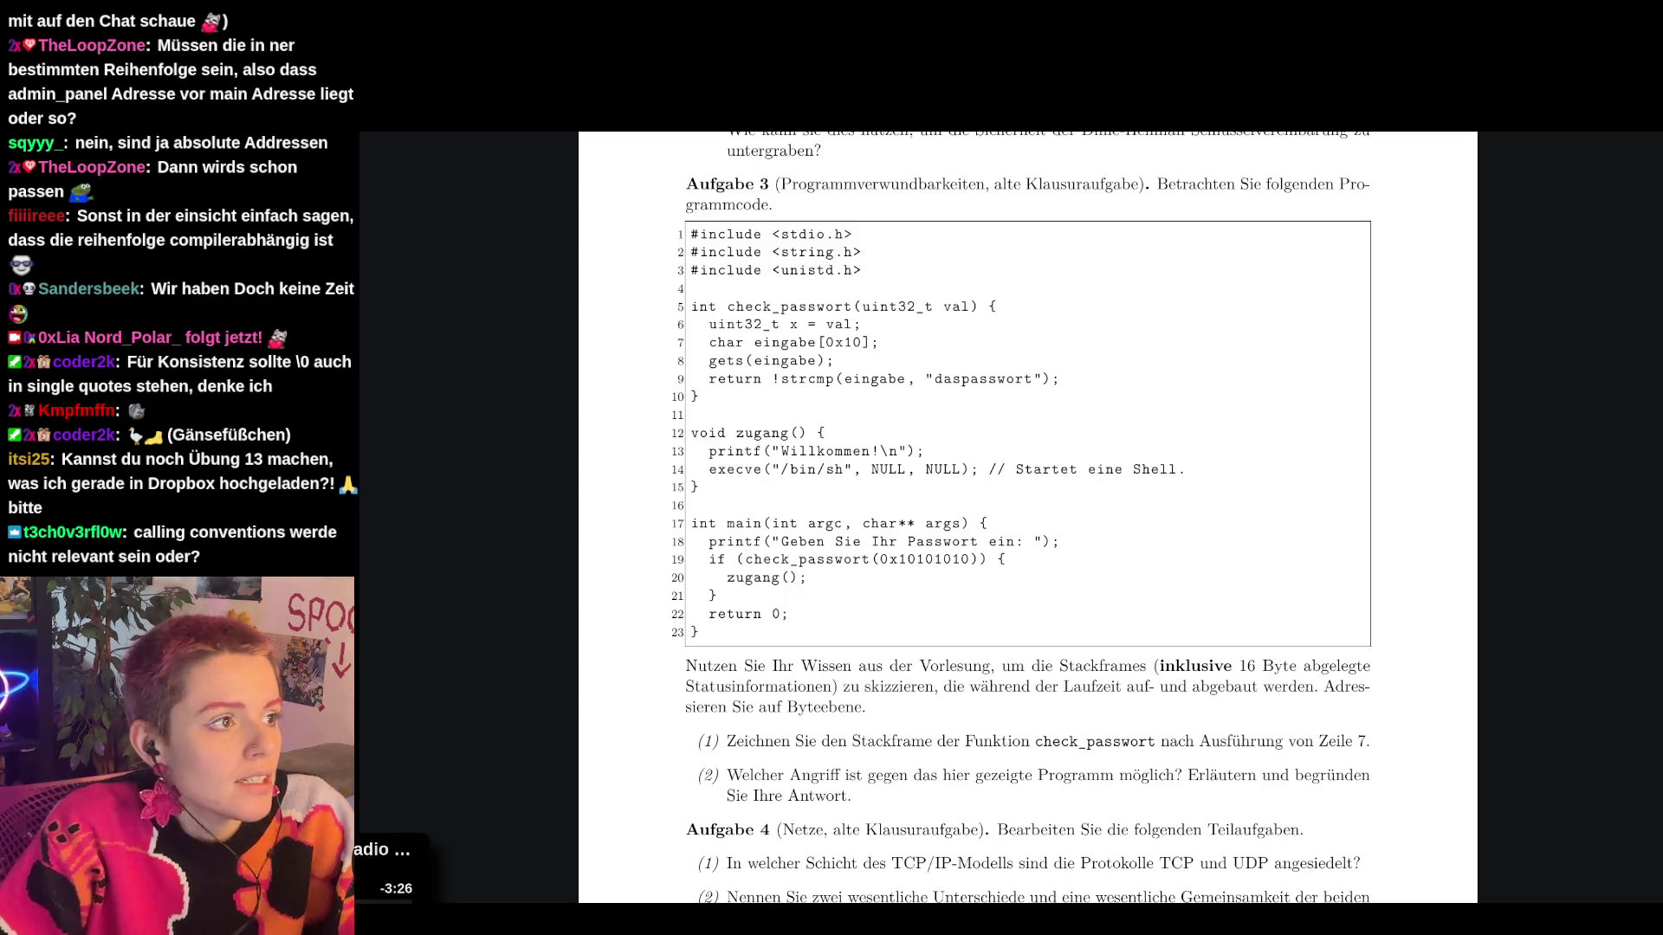
pyautogui.press('super+Page_Down')
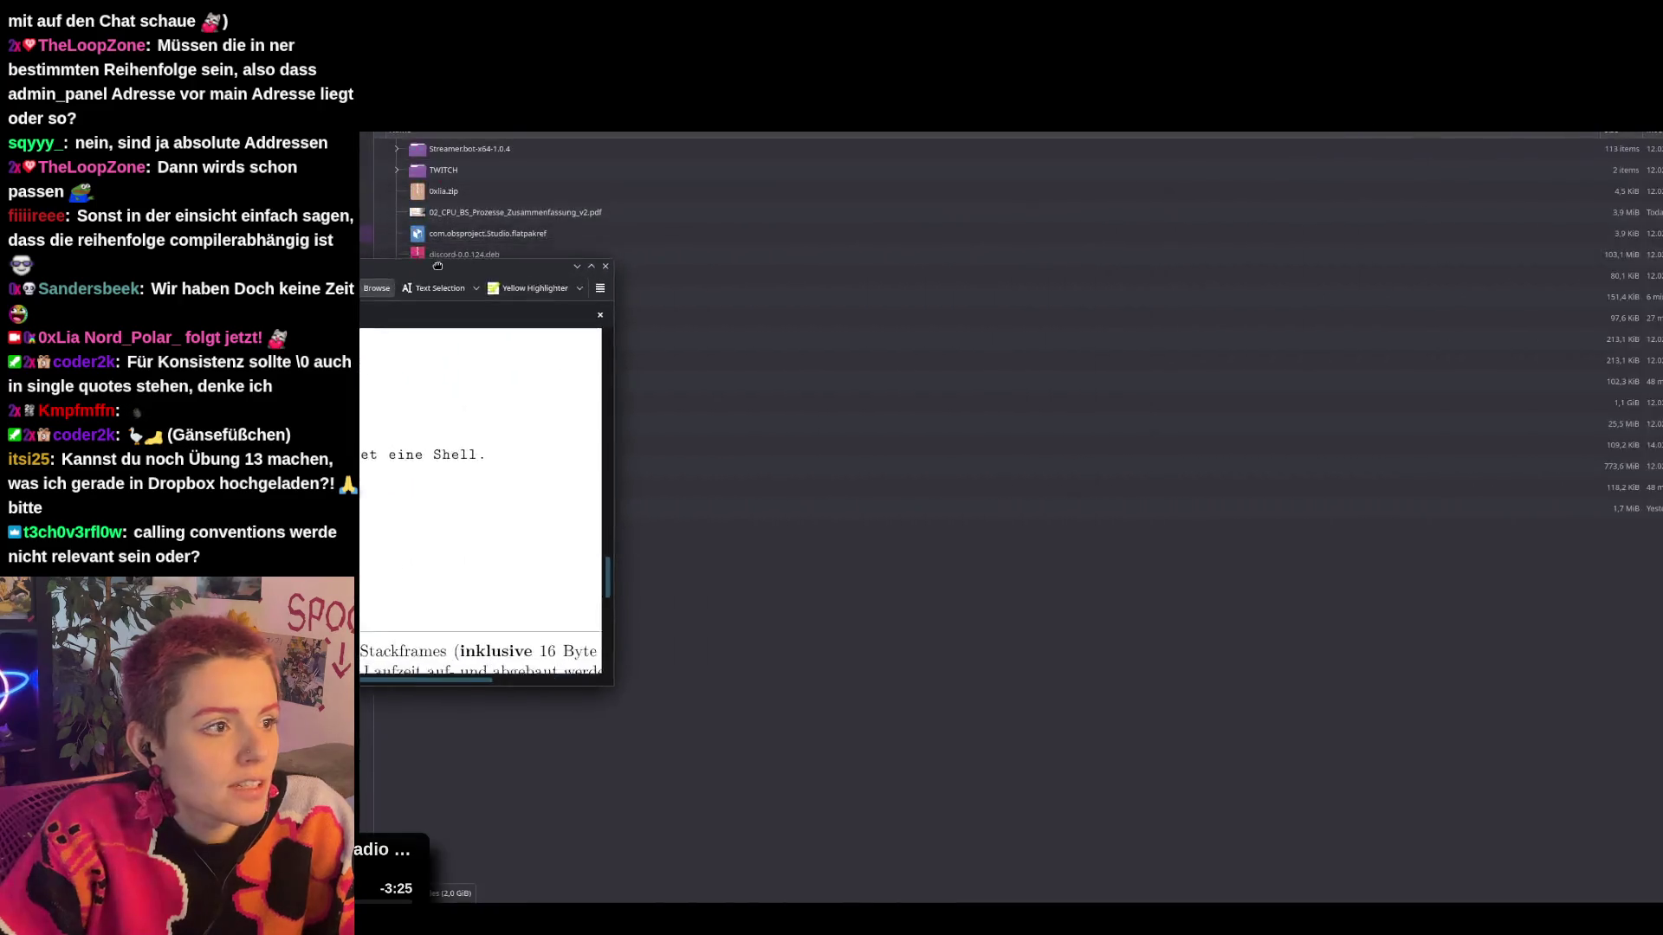
# Restore the exercise sheet and tile ITSi_2223_WS_1.pdf to the right half.
pyautogui.hotkey('alt', 'Tab')
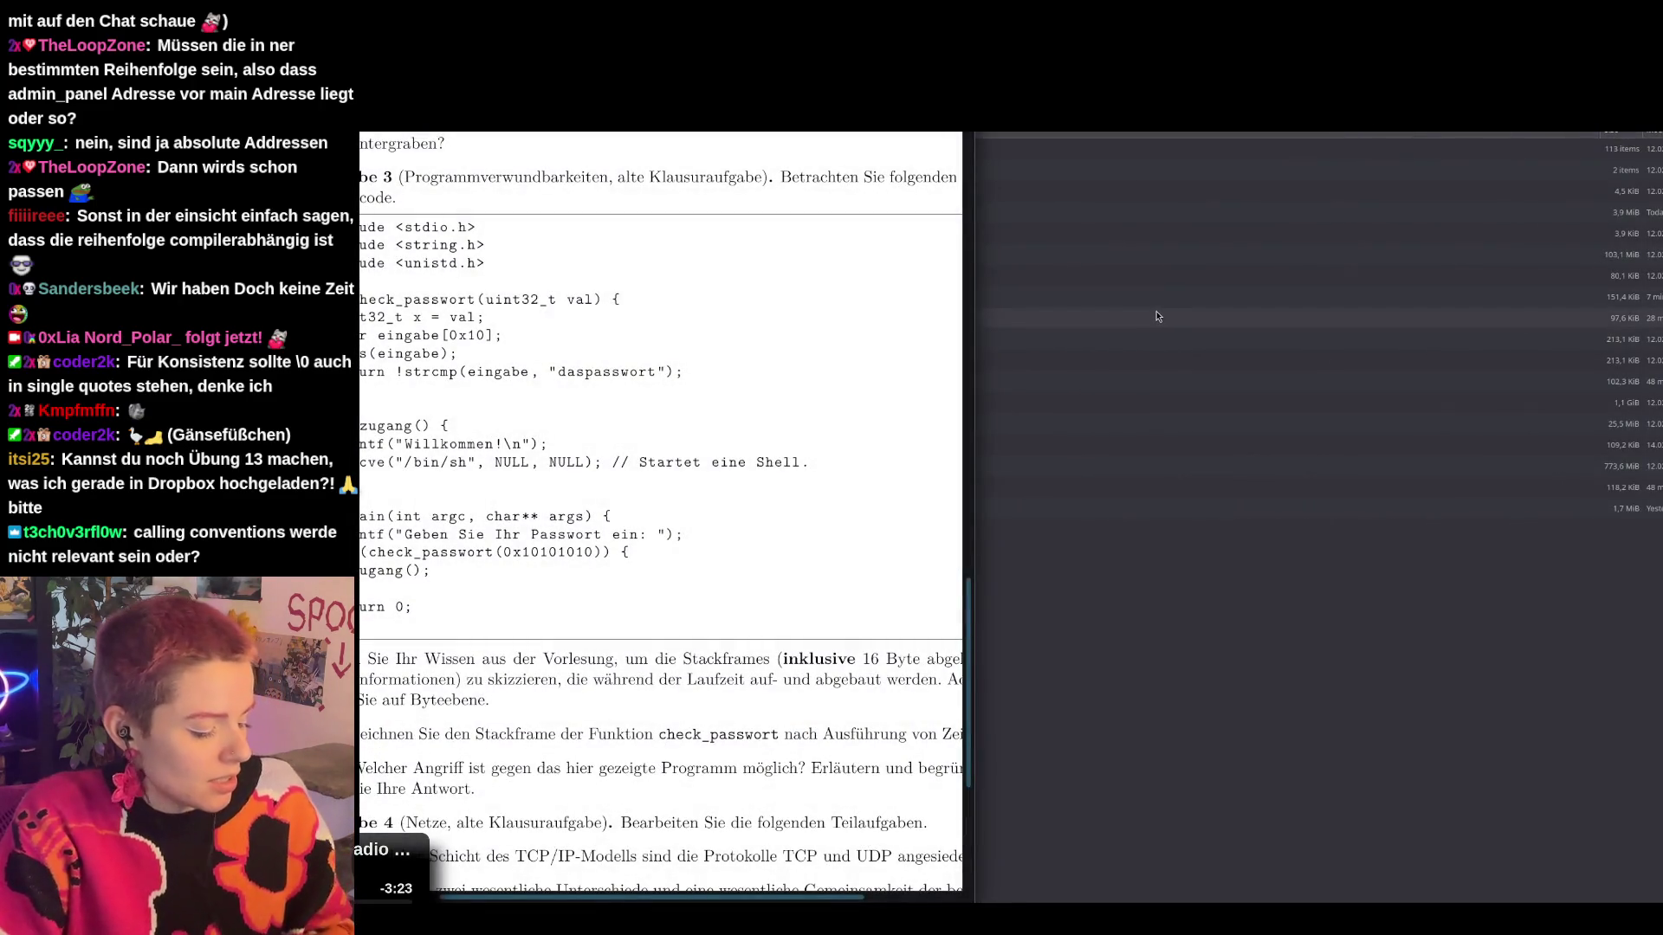
pyautogui.hotkey('alt', 'Tab')
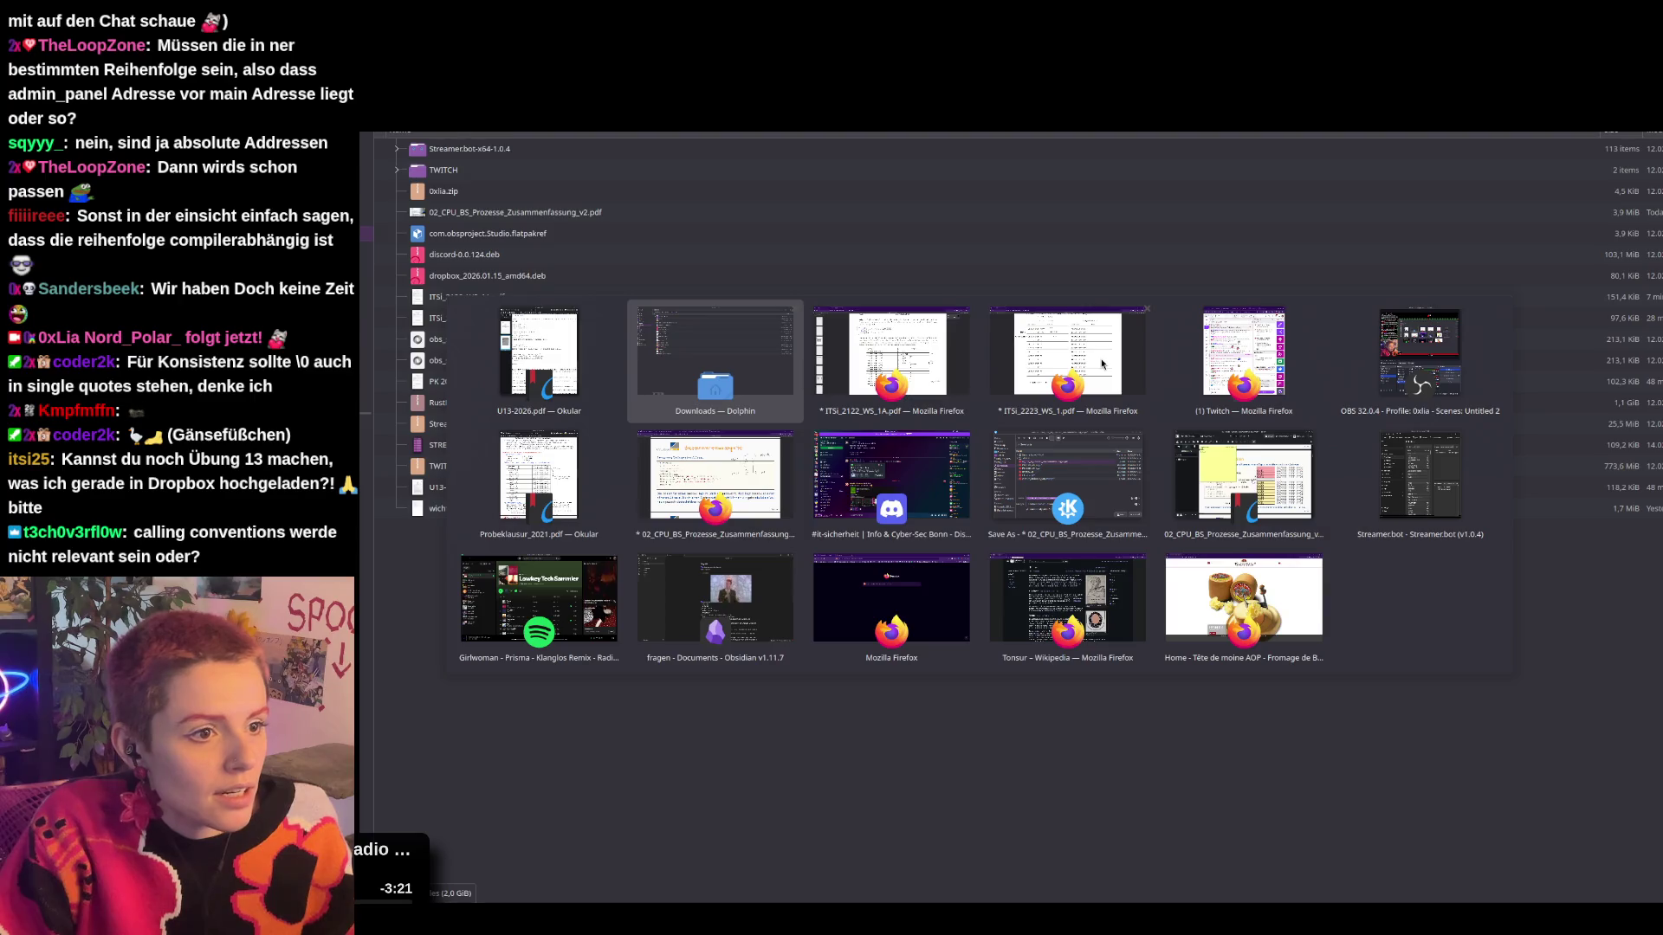
pyautogui.click(1103, 364)
pyautogui.press('super+Right')
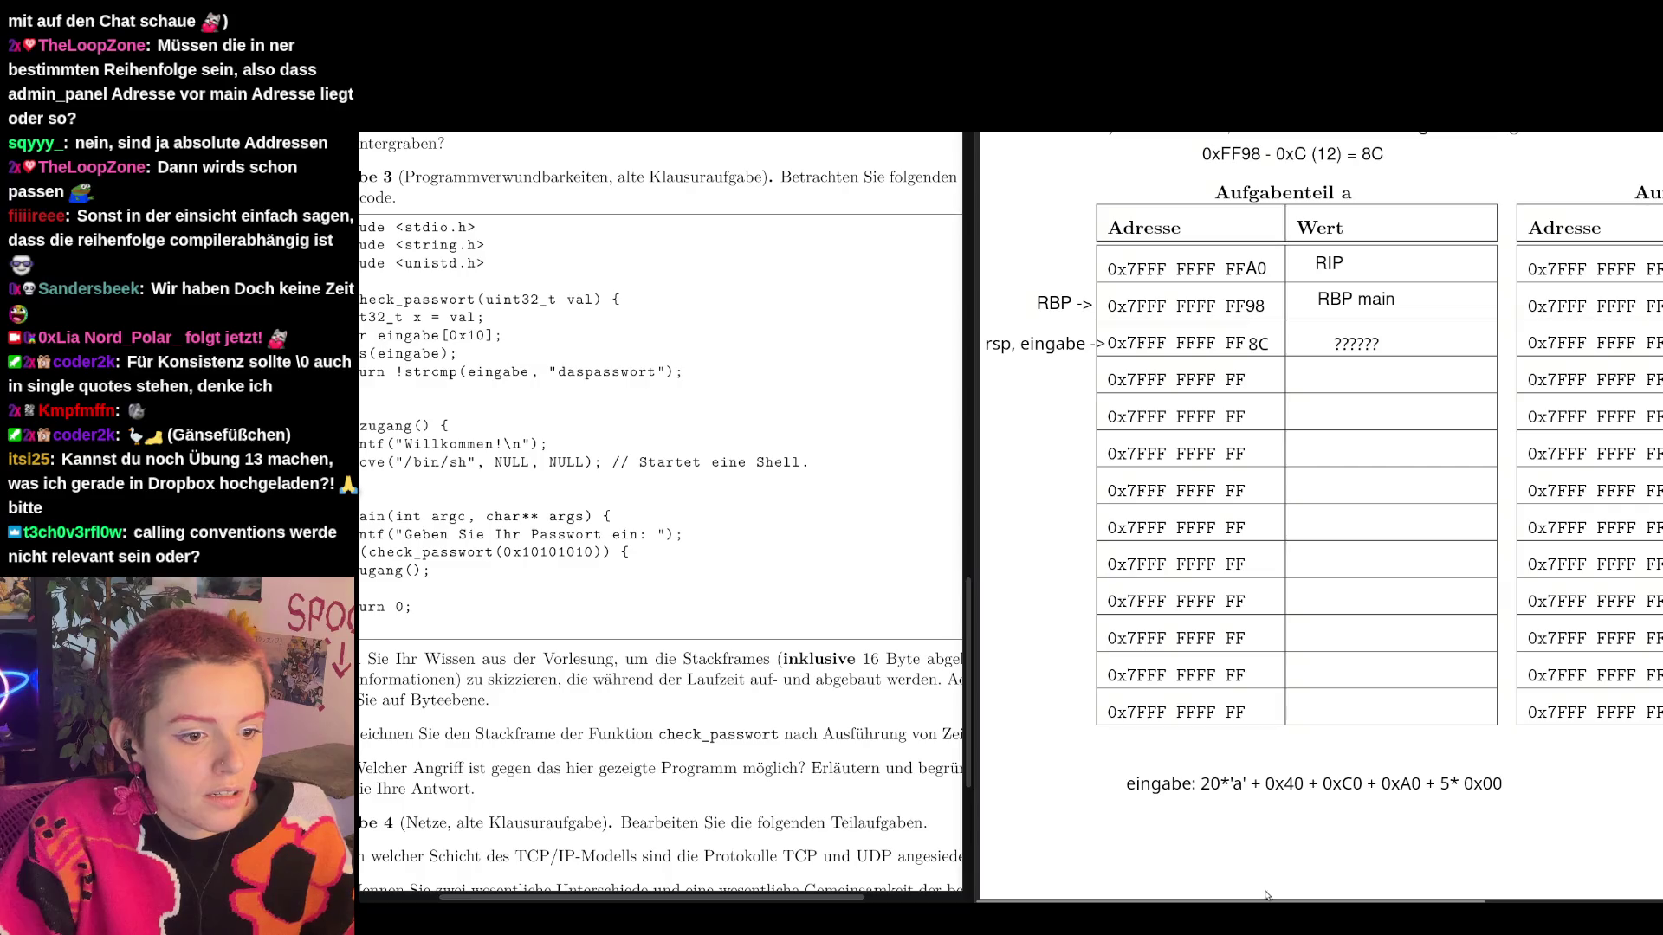
# Scroll the address-table PDF to the empty Aufgabenteil b stack table.
pyautogui.hscroll(5, 1650, 884)
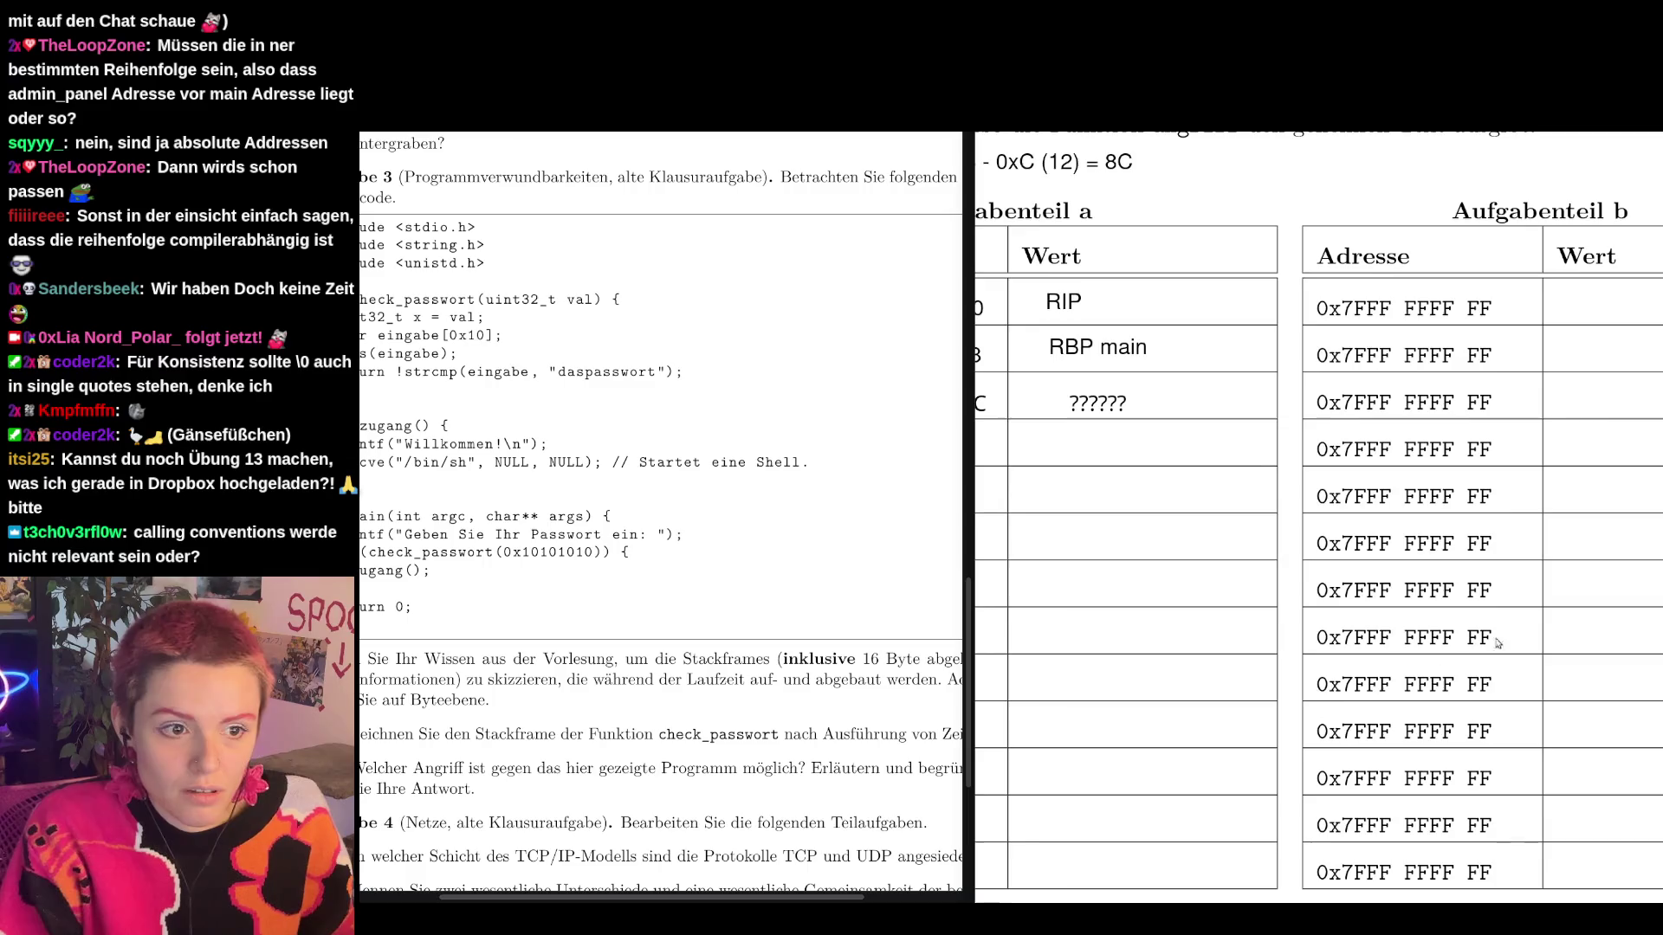
pyautogui.keyDown('ctrl'); pyautogui.scroll(2, 1403, 631); pyautogui.keyUp('ctrl')
pyautogui.hscroll(3, 1187, 900)
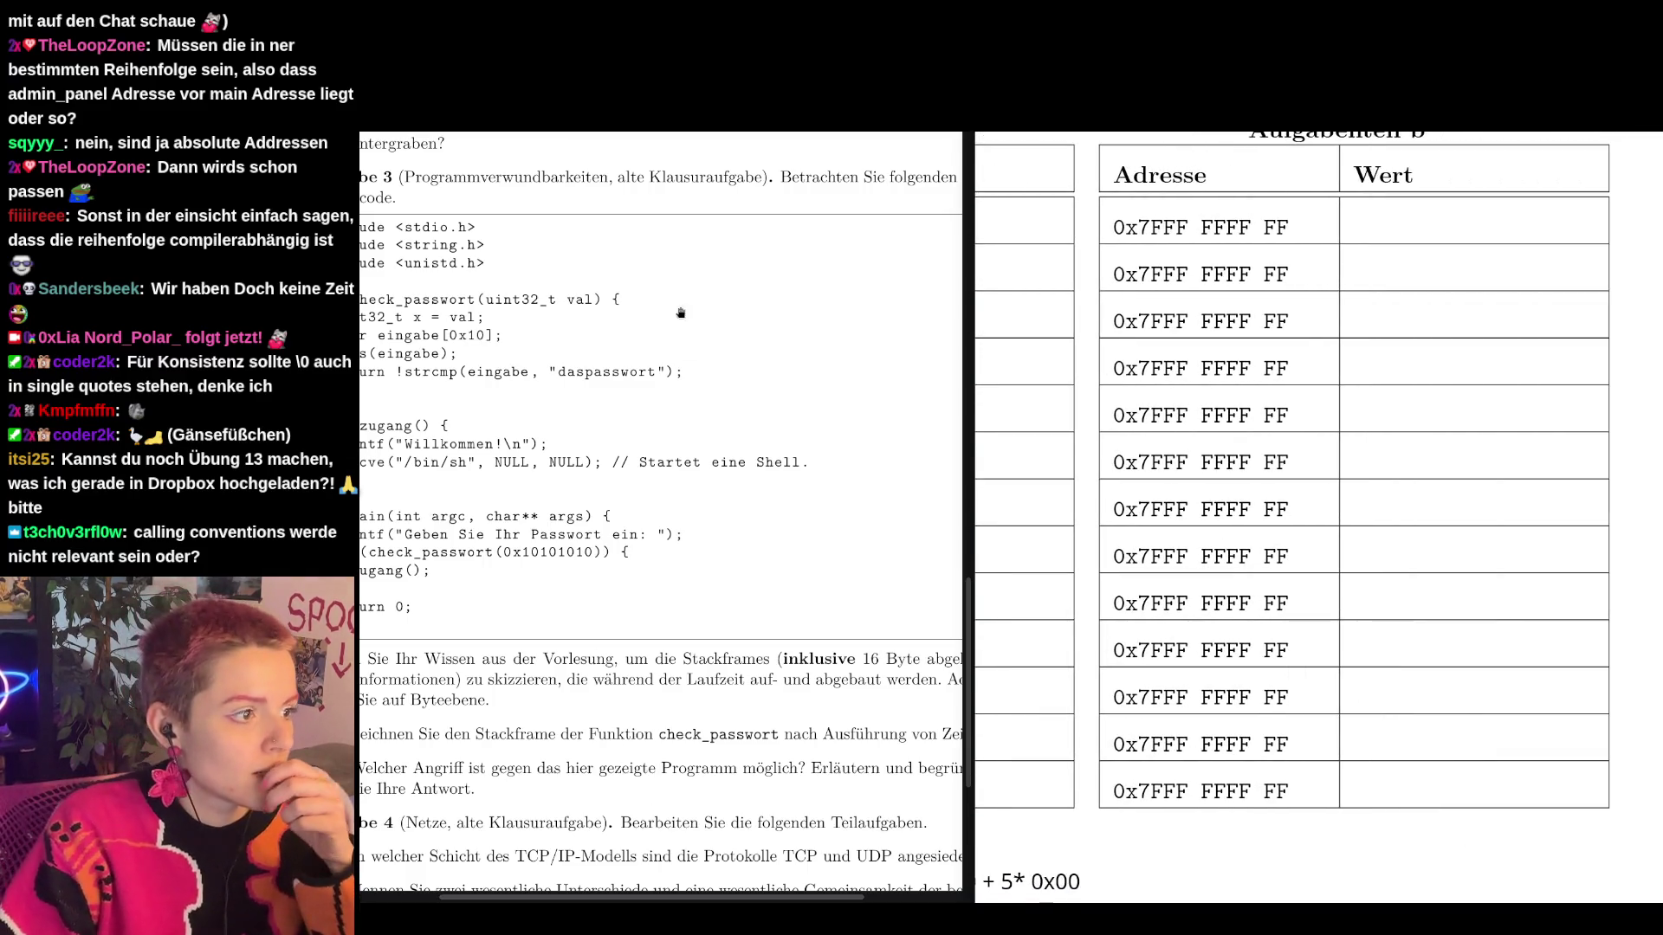
pyautogui.hscroll(-2, 394, 213)
pyautogui.hscroll(2, 394, 212)
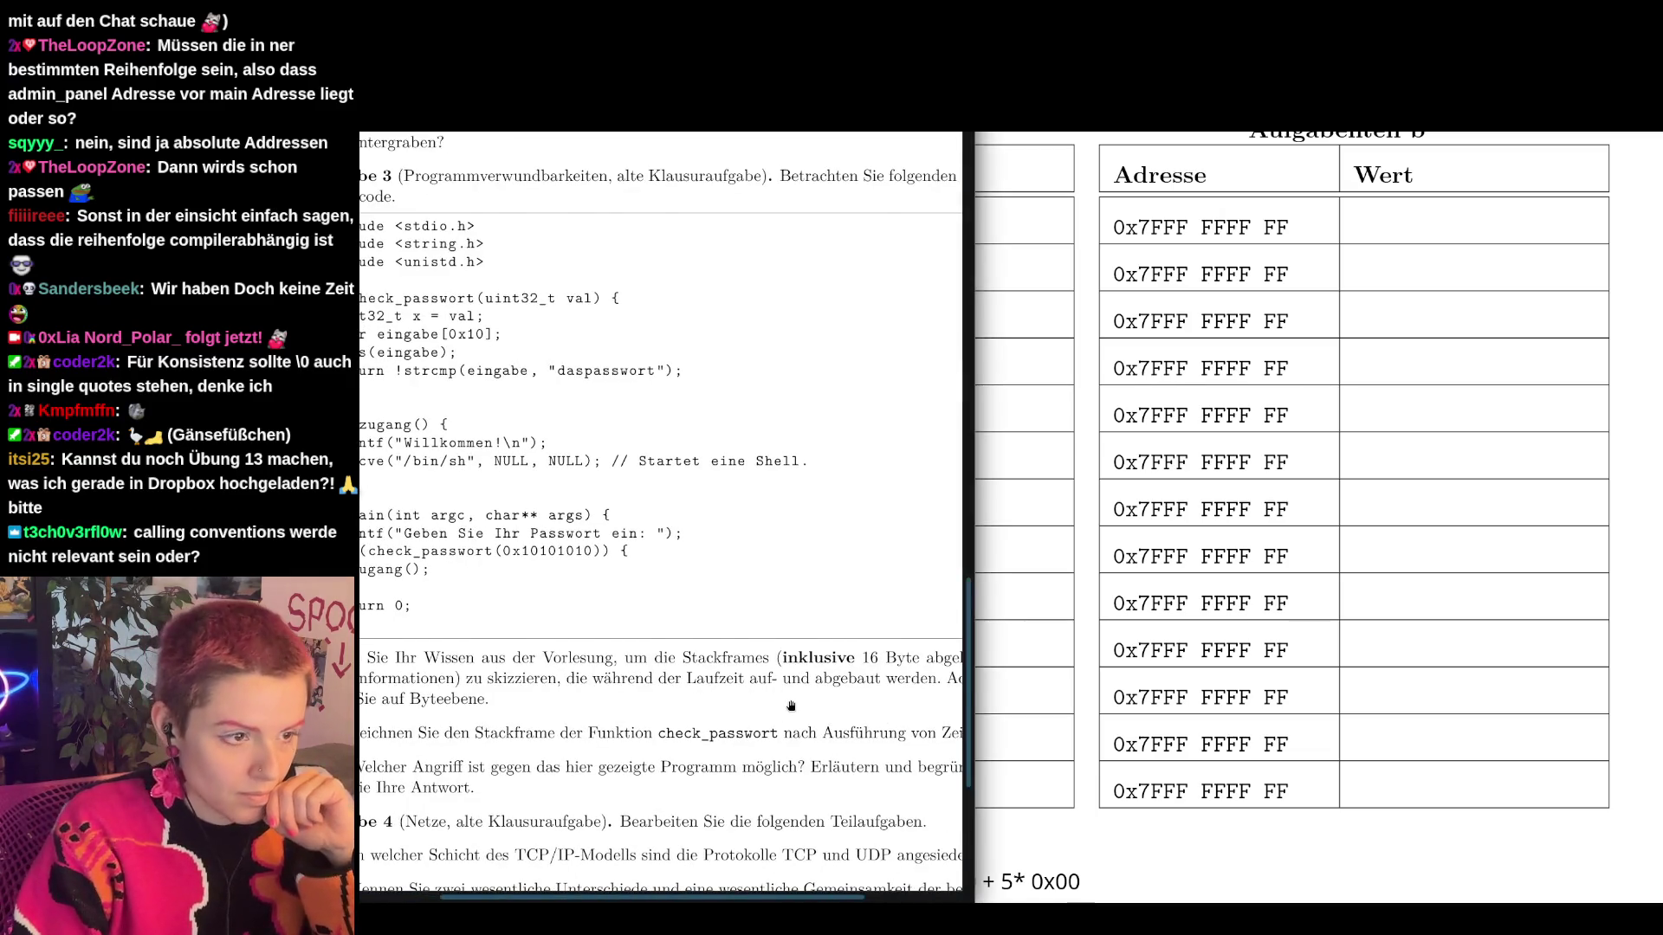
pyautogui.scroll(-2, 791, 706)
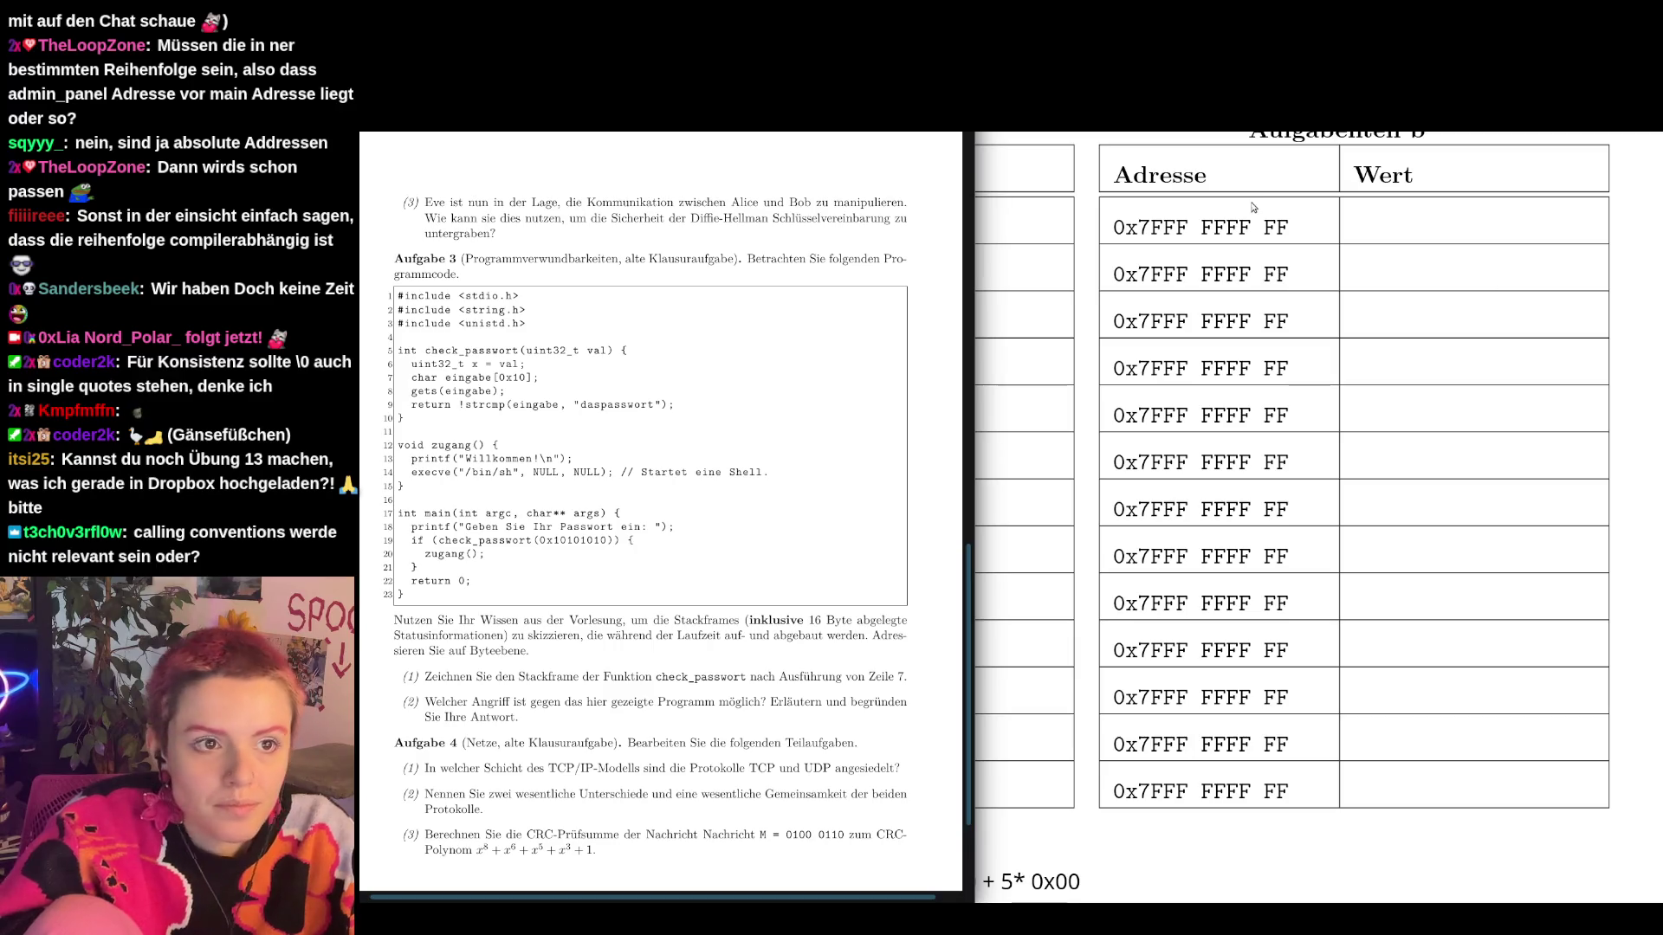
# Add 80 after the first address so it reads 0x7FFF FFFF FF80.
pyautogui.moveTo(1617, 139)
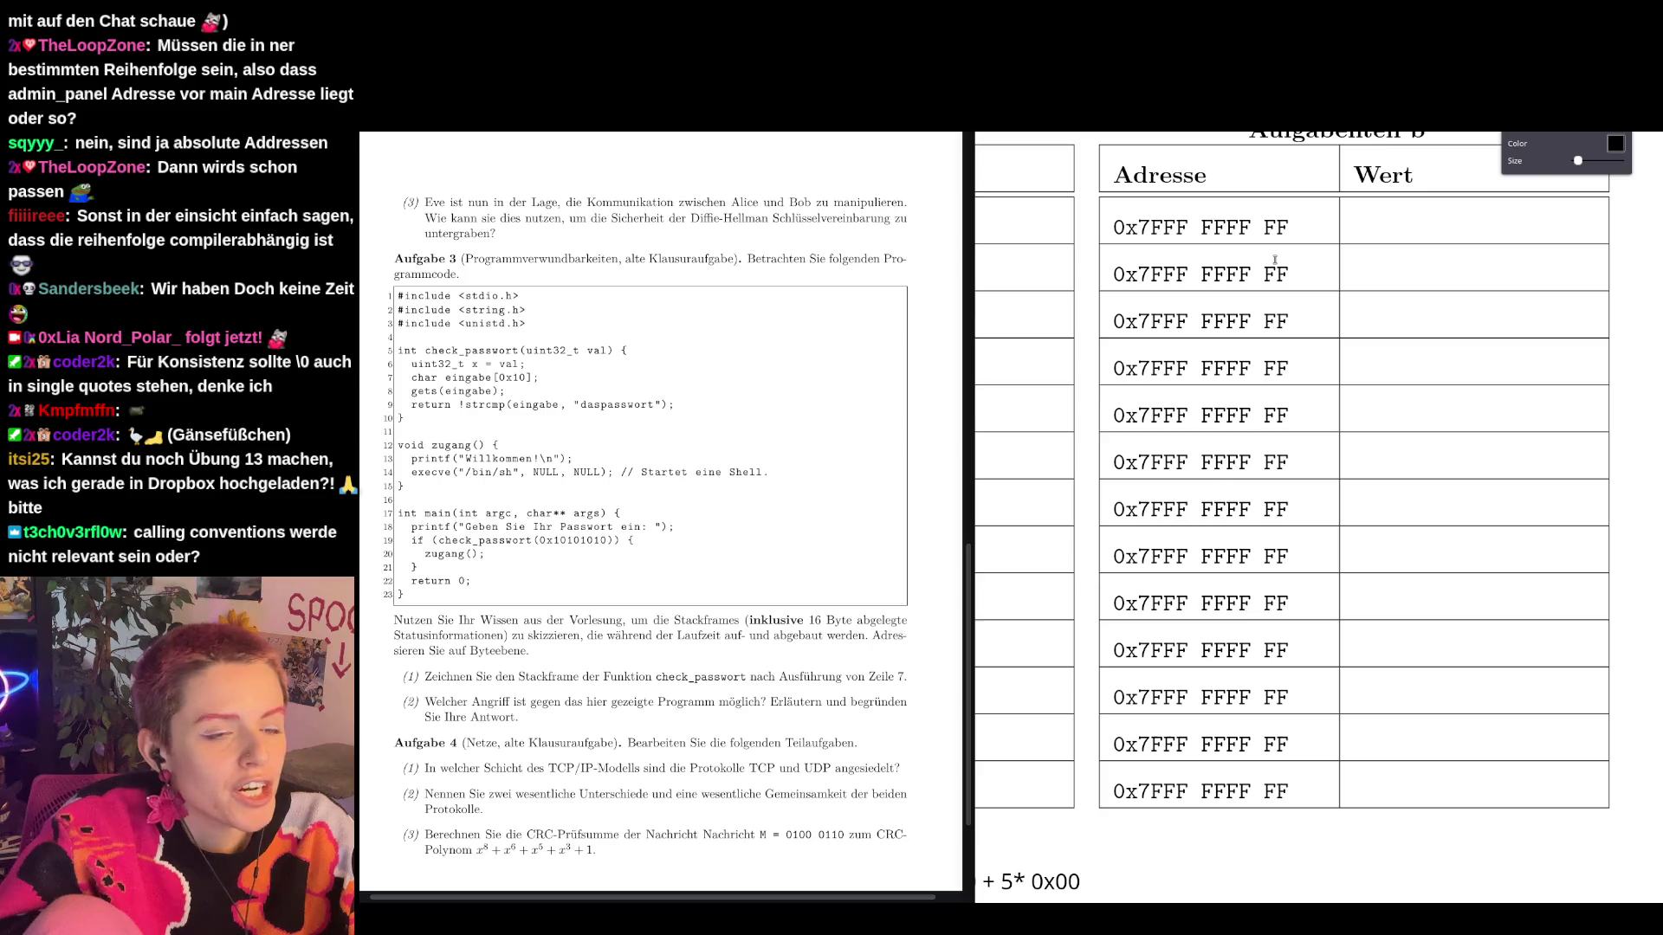
pyautogui.click(1289, 227)
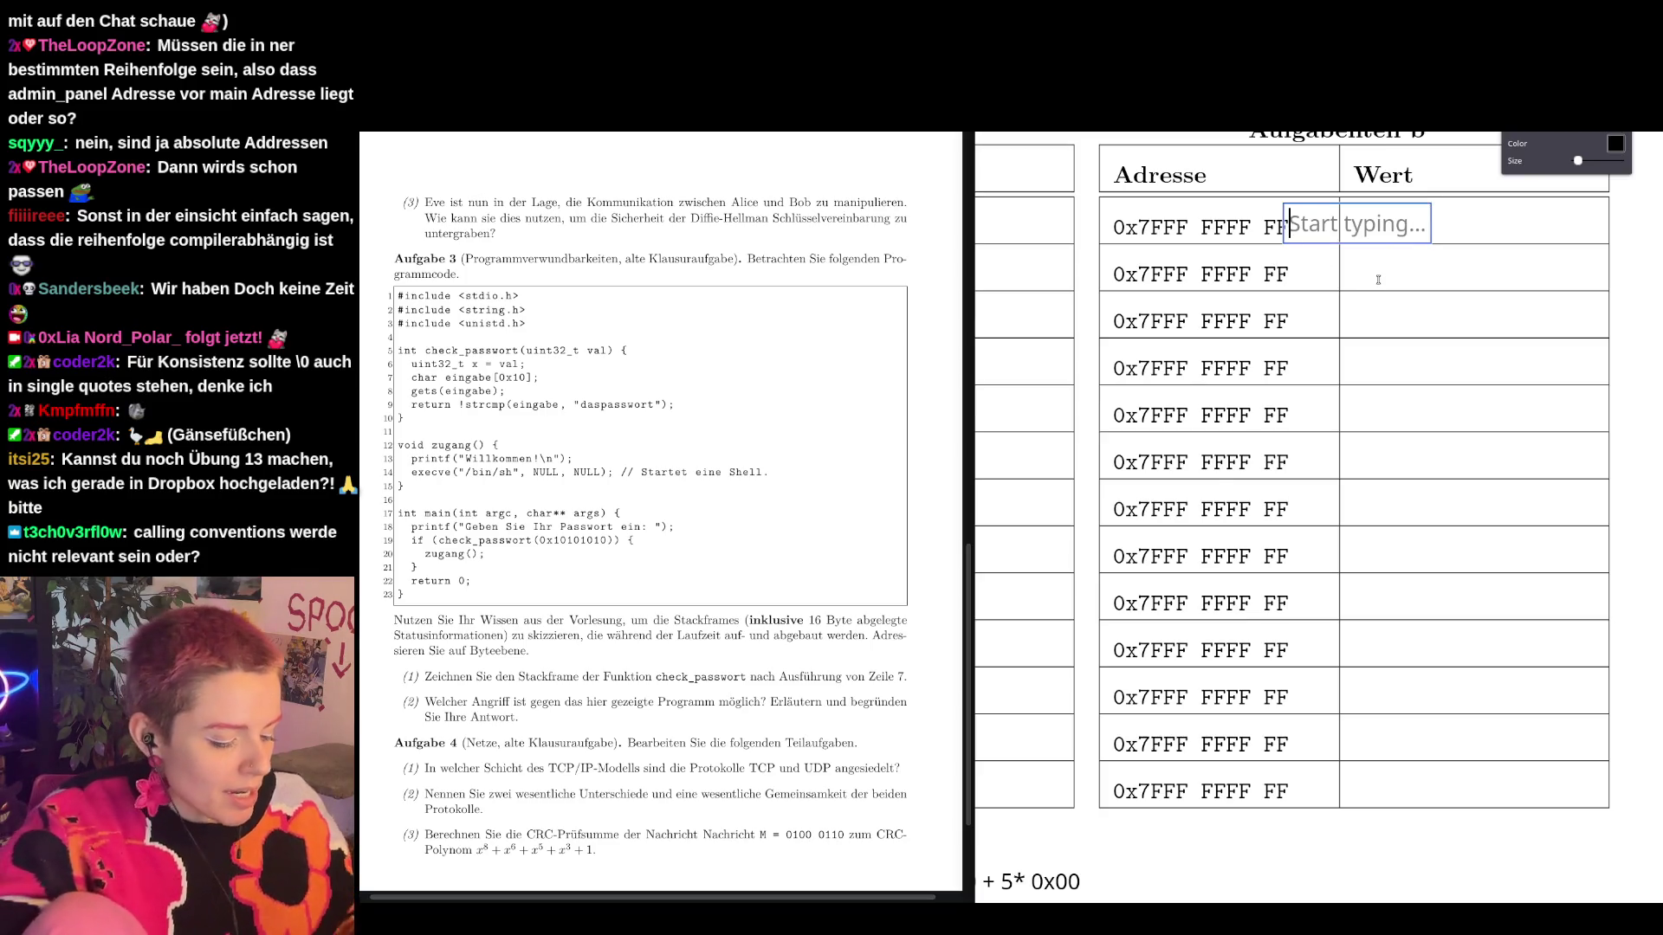
pyautogui.write('80')
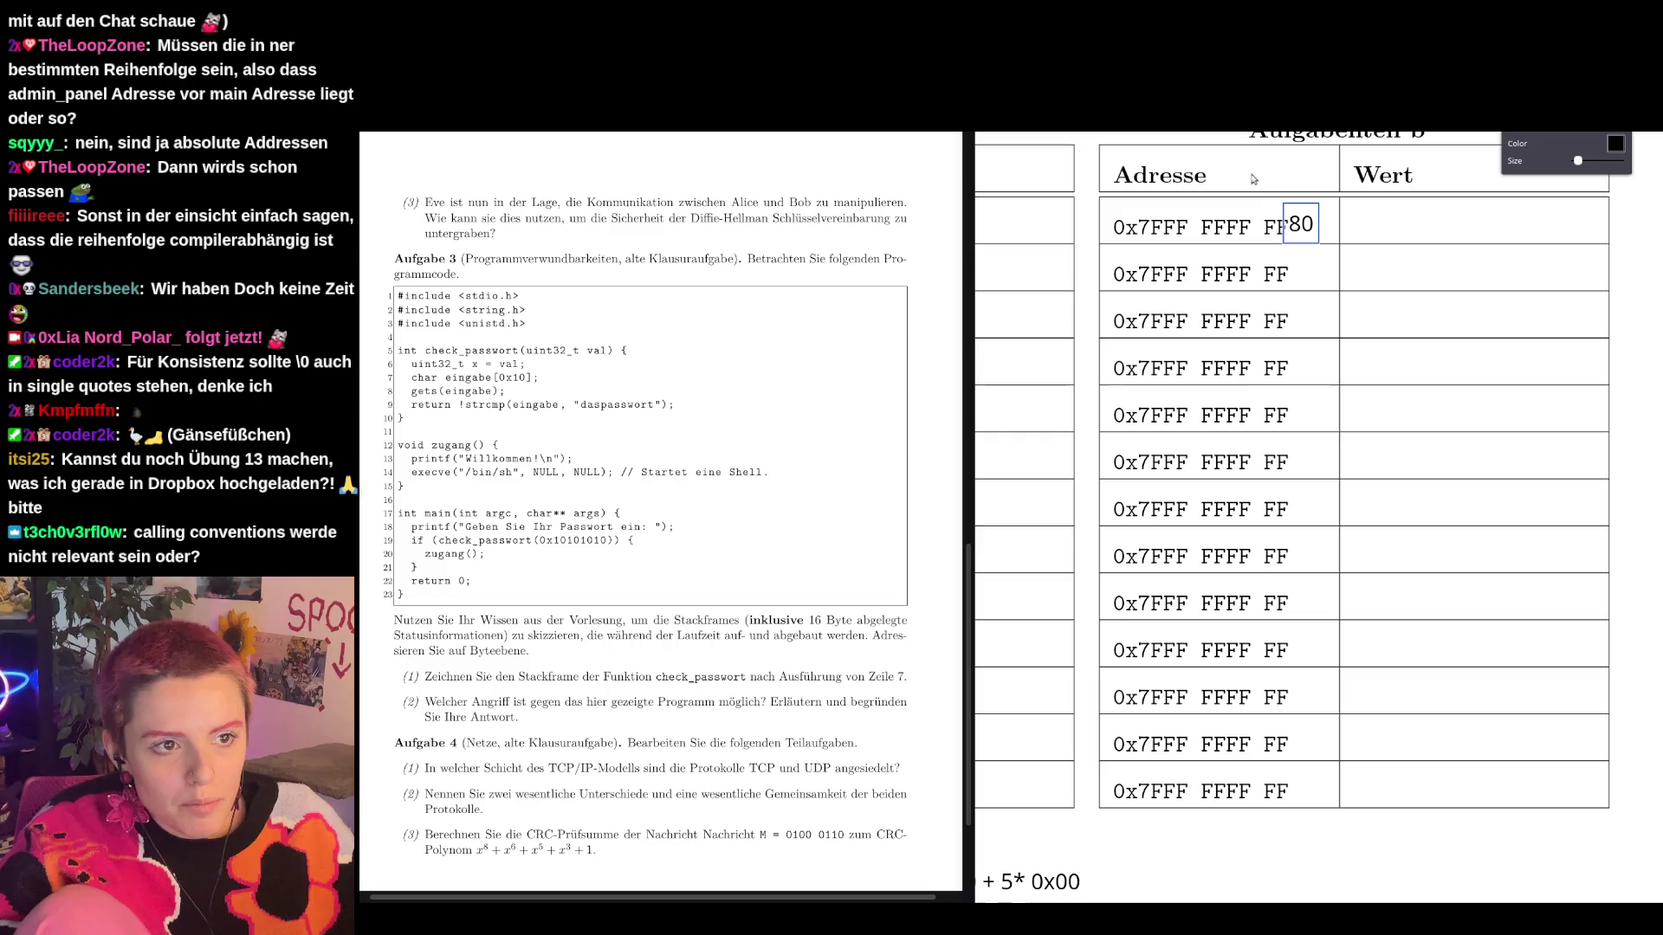
pyautogui.moveTo(1301, 234); pyautogui.dragTo(1303, 233)
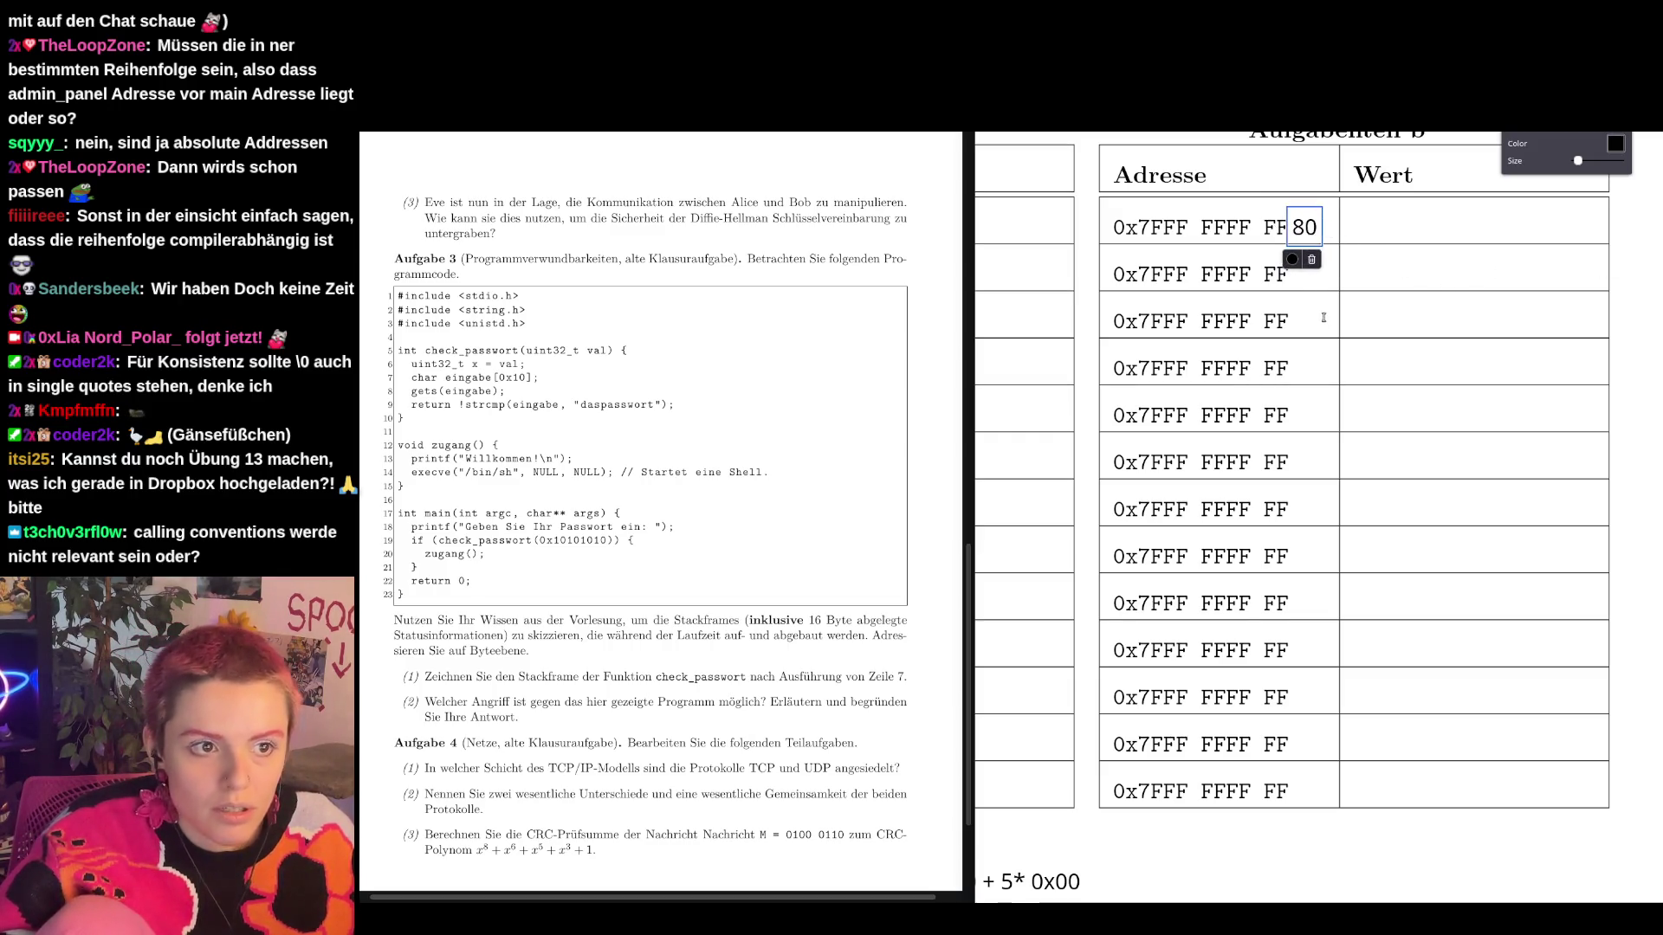
pyautogui.click(1385, 240)
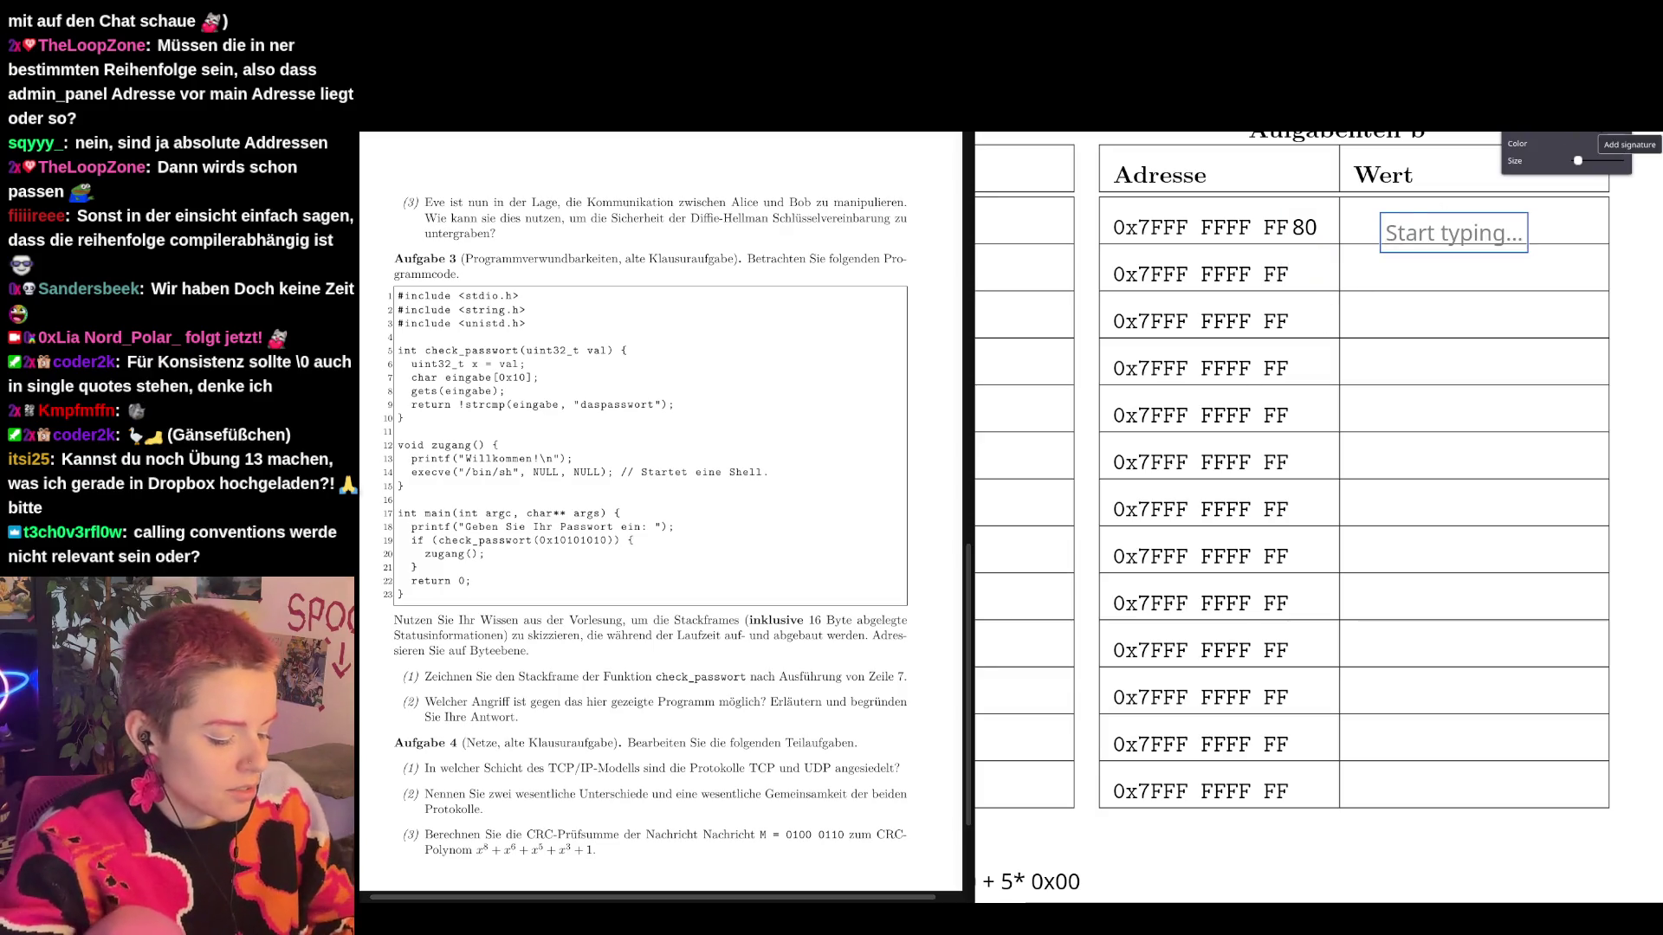
# Write RIP into the Wert cell of the FF80 row.
pyautogui.write('RIP')
pyautogui.click(1403, 232)
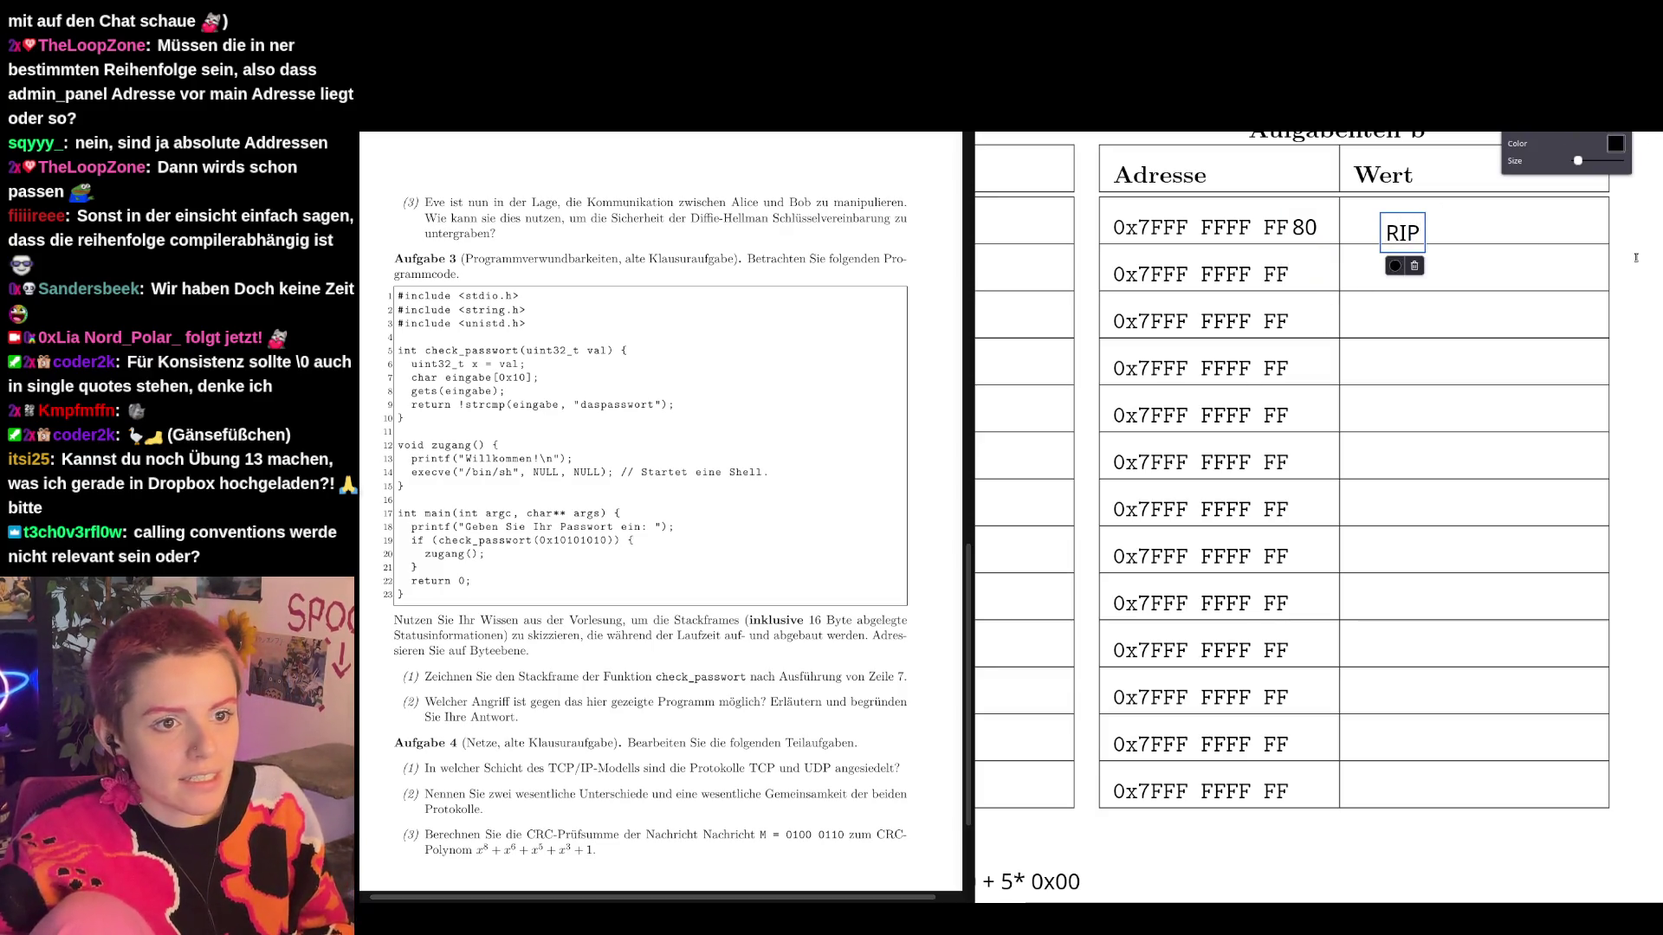
pyautogui.moveTo(1403, 232); pyautogui.dragTo(1400, 222)
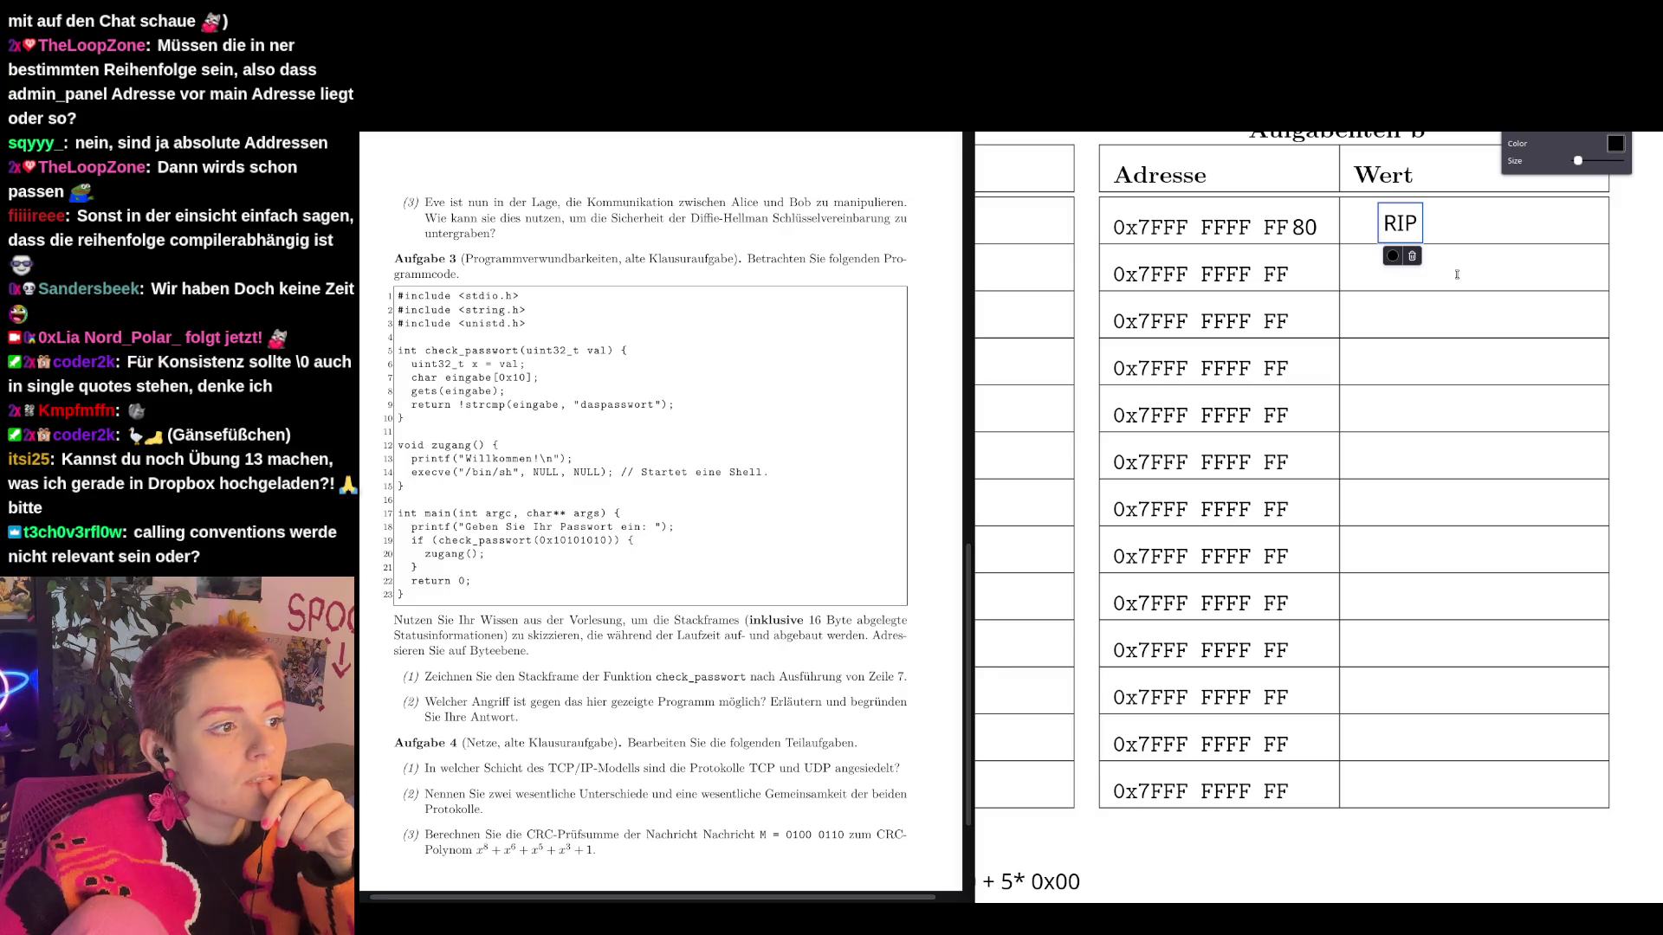
pyautogui.click(1457, 274)
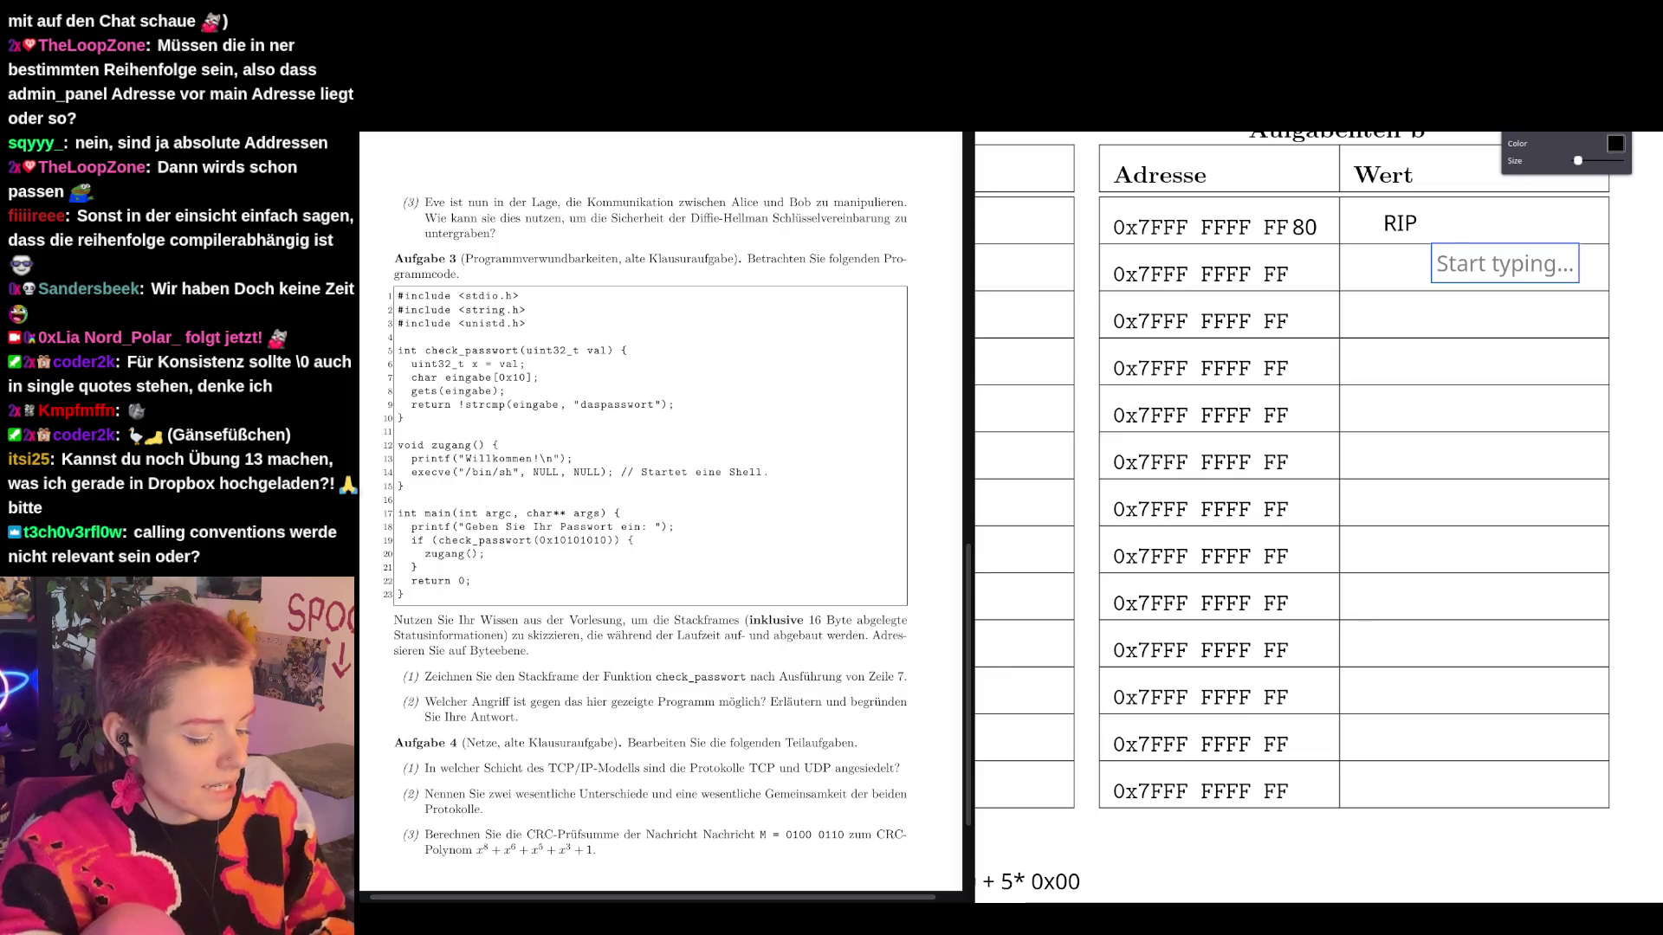
# Enter 'alter RBP (main)' in the second row's Wert cell, below RIP.
pyautogui.write('RBP')
pyautogui.press('Left')
pyautogui.press('Left')
pyautogui.press('Left')
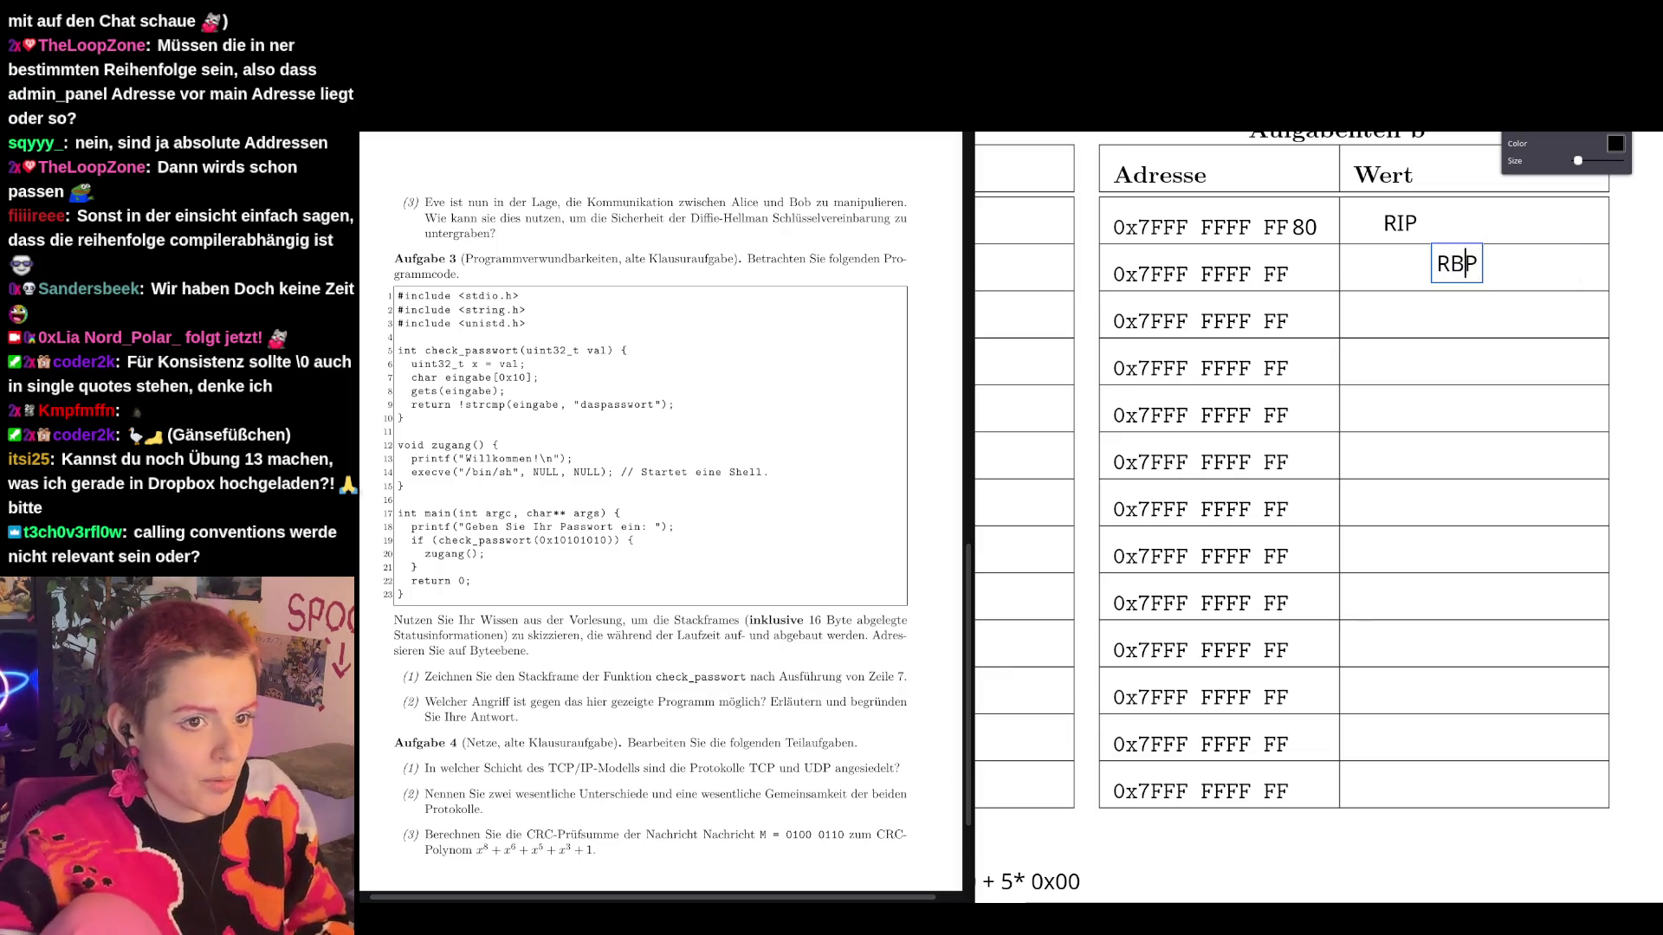
pyautogui.write('alter')
pyautogui.press('Right')
pyautogui.press('Right')
pyautogui.write('(main)')
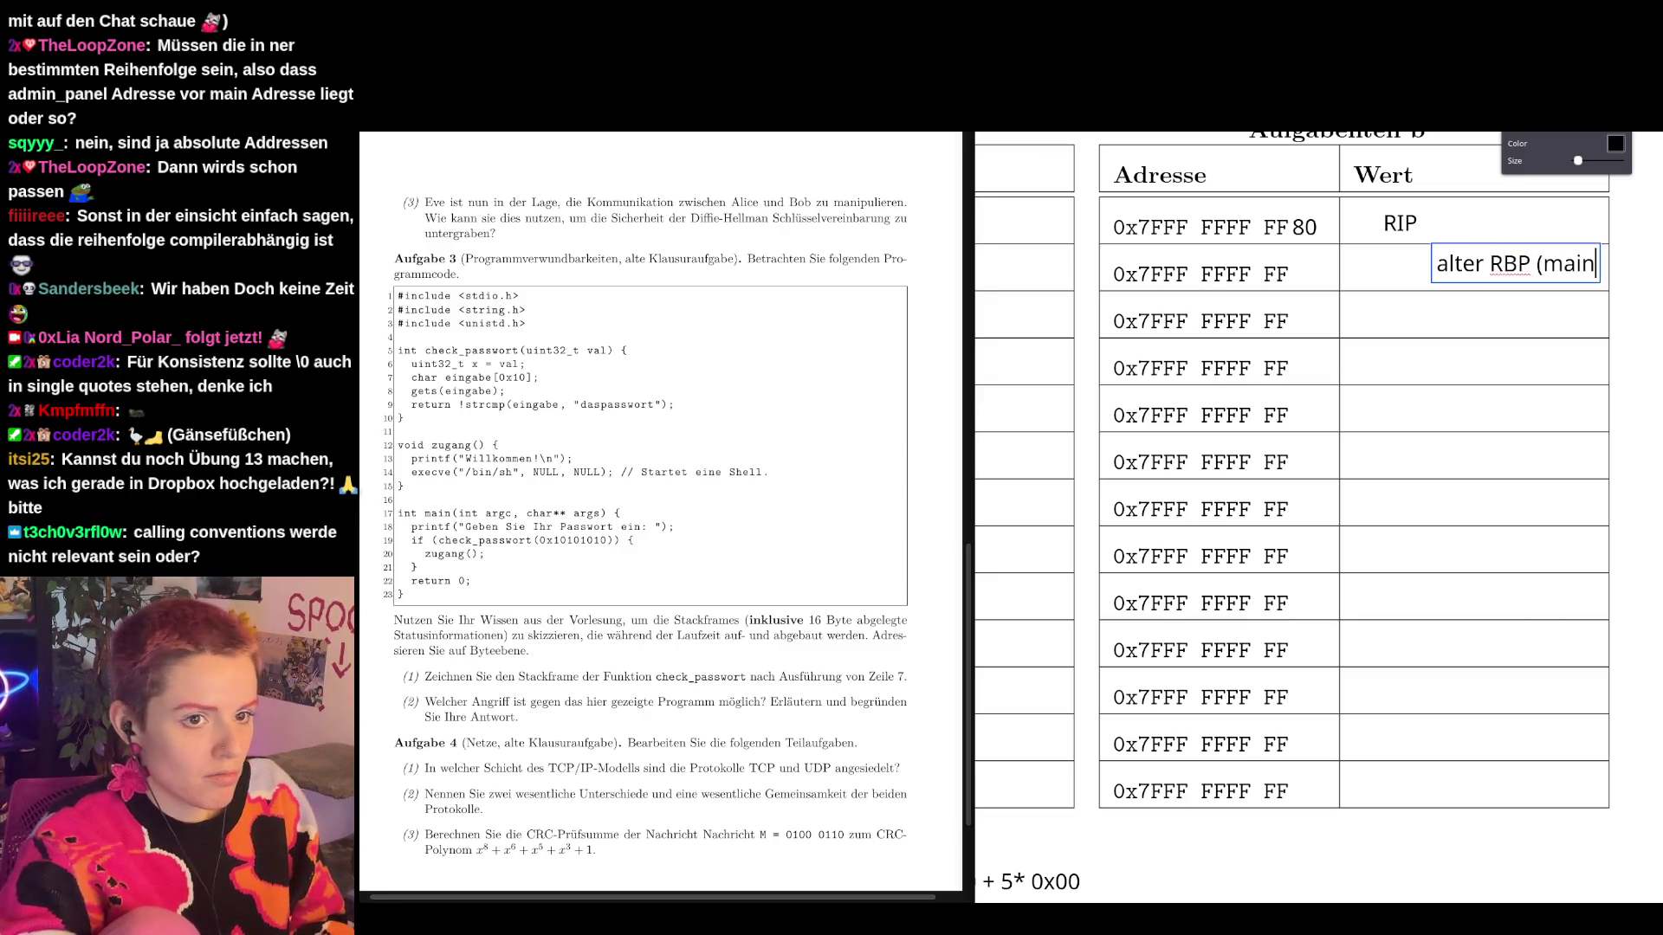
pyautogui.moveTo(1552, 271); pyautogui.dragTo(1486, 274)
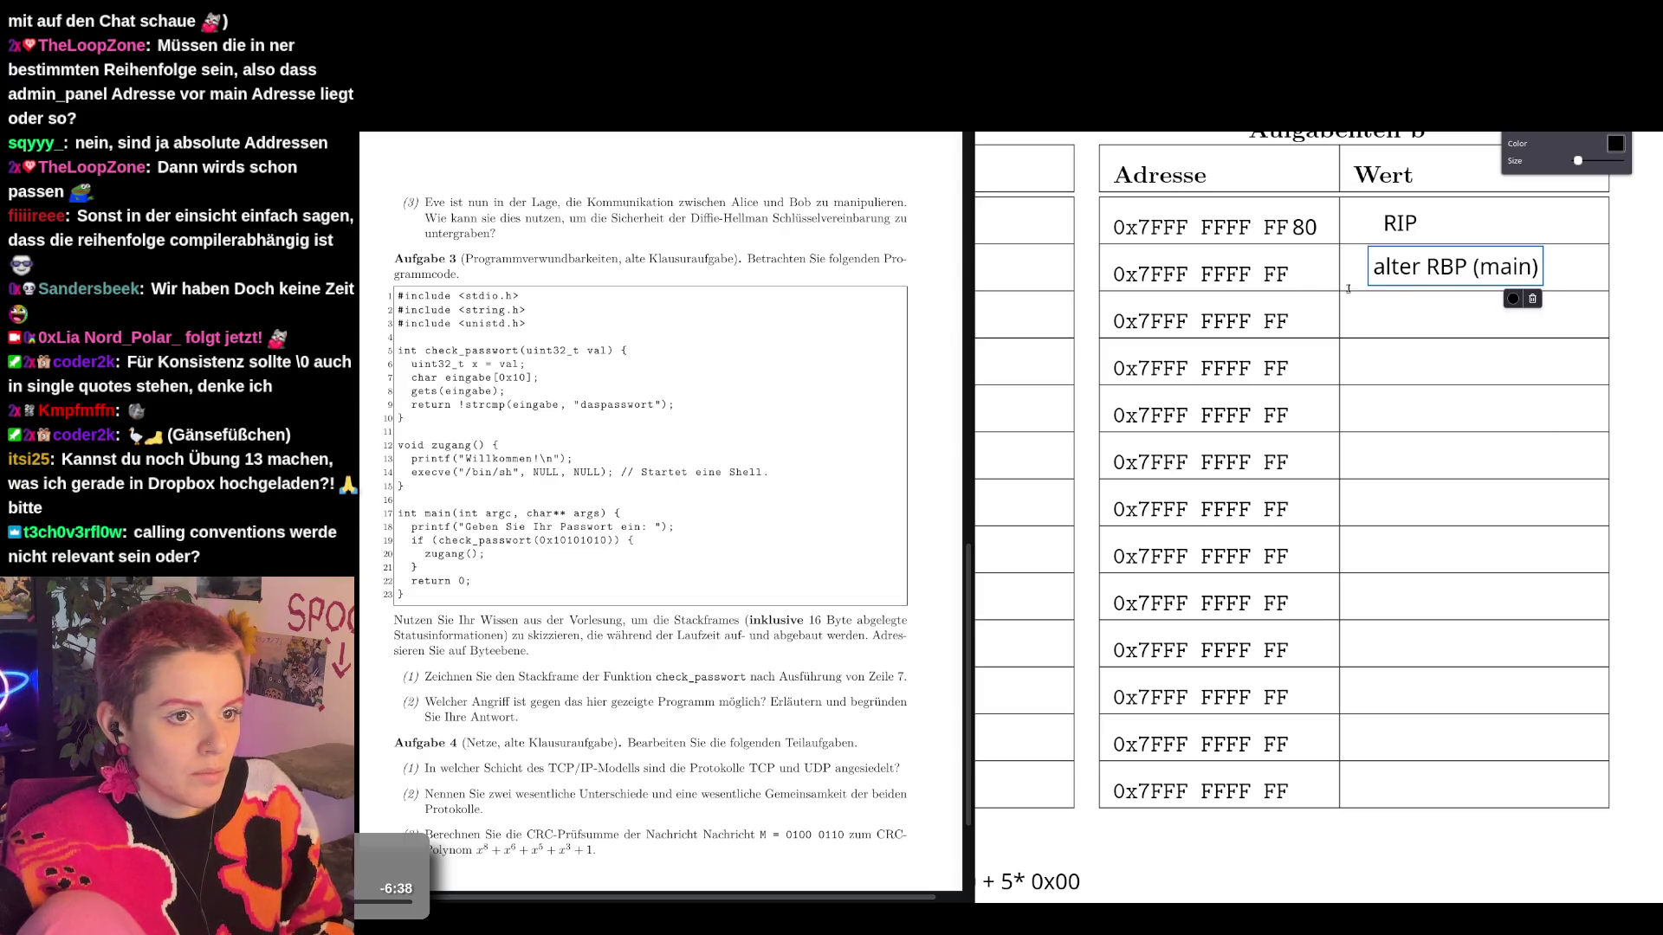
pyautogui.click(1298, 276)
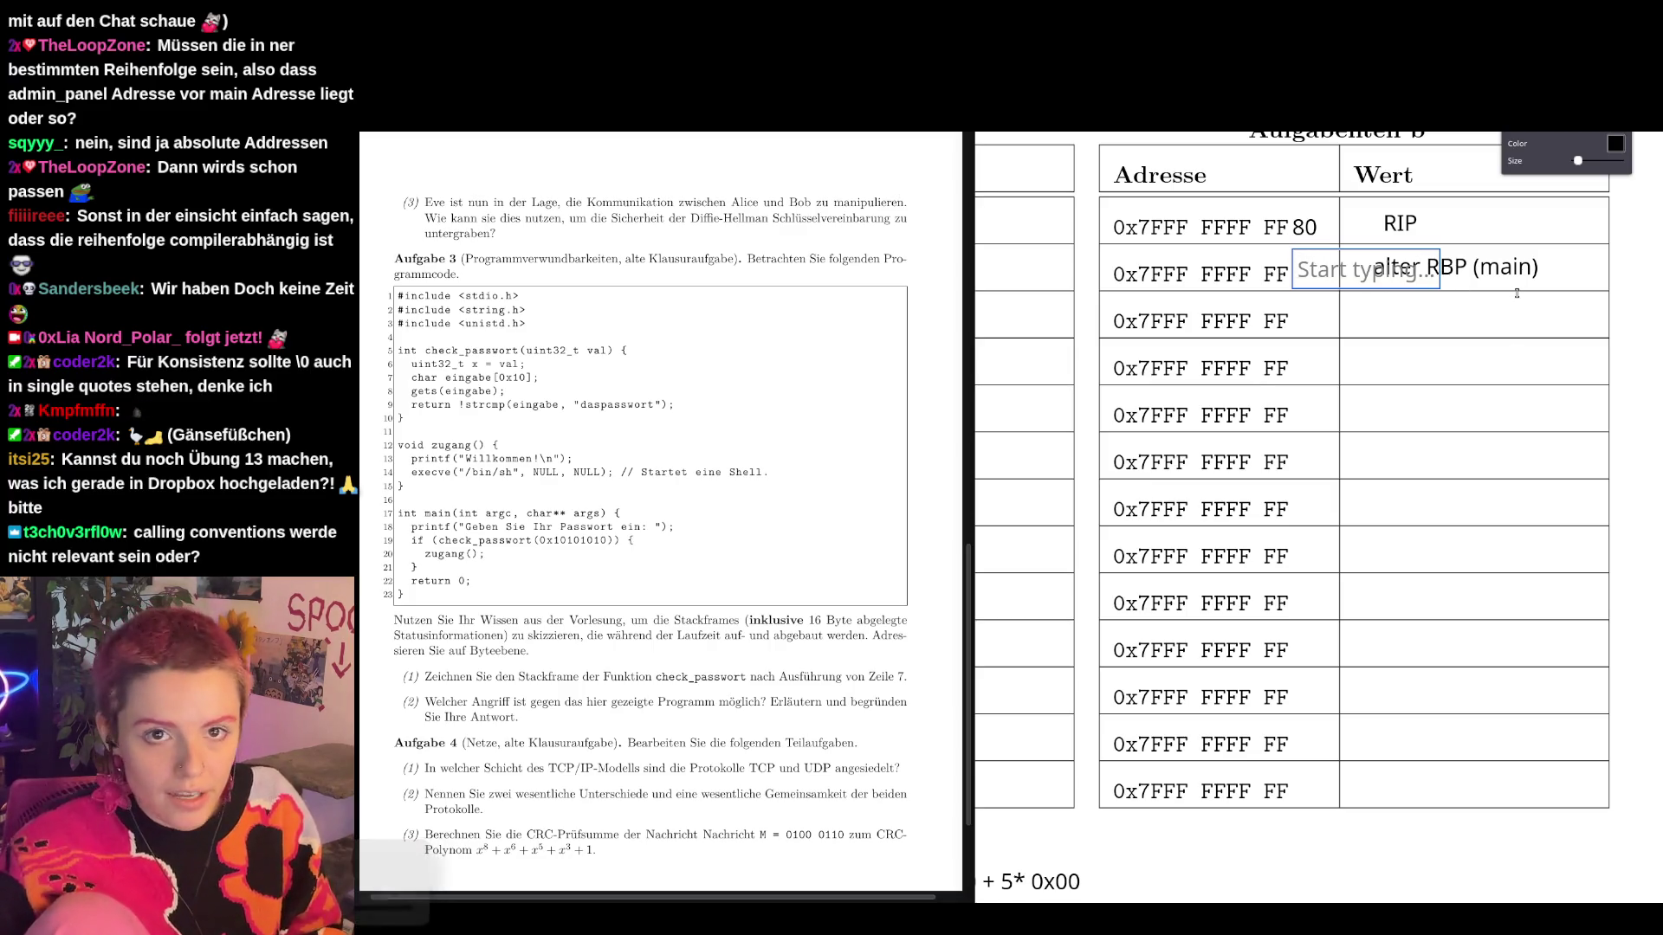
# Complete the second address as FF78 and mark that row with '<- rbp'.
pyautogui.write('78')
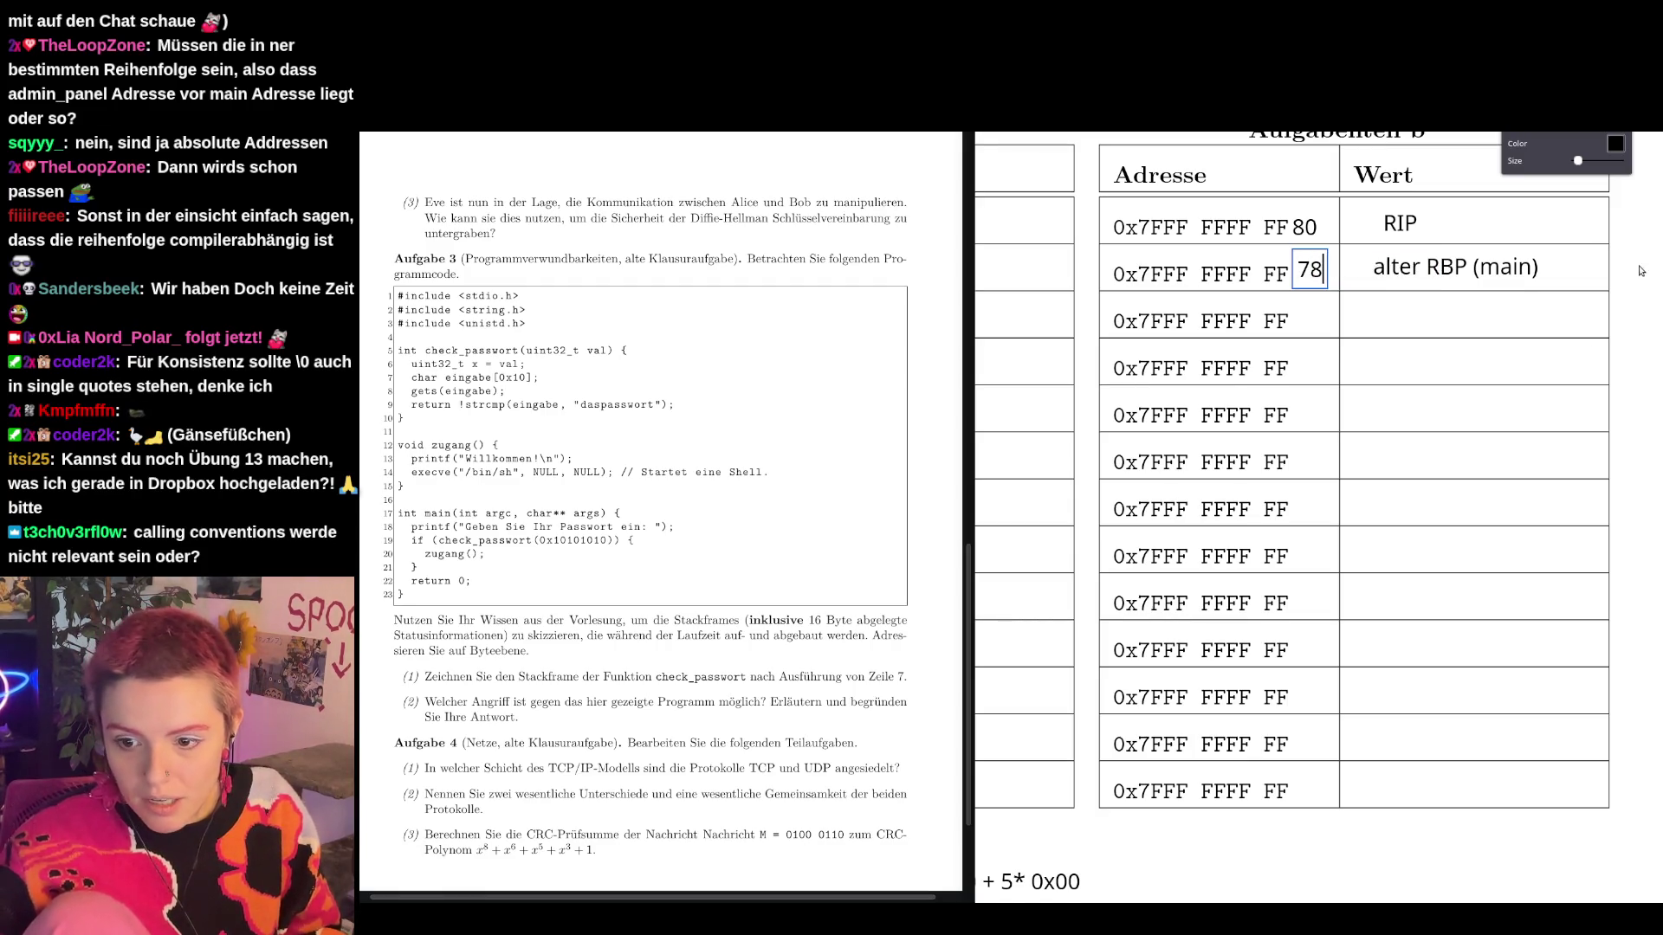
pyautogui.moveTo(1331, 276); pyautogui.dragTo(1326, 281)
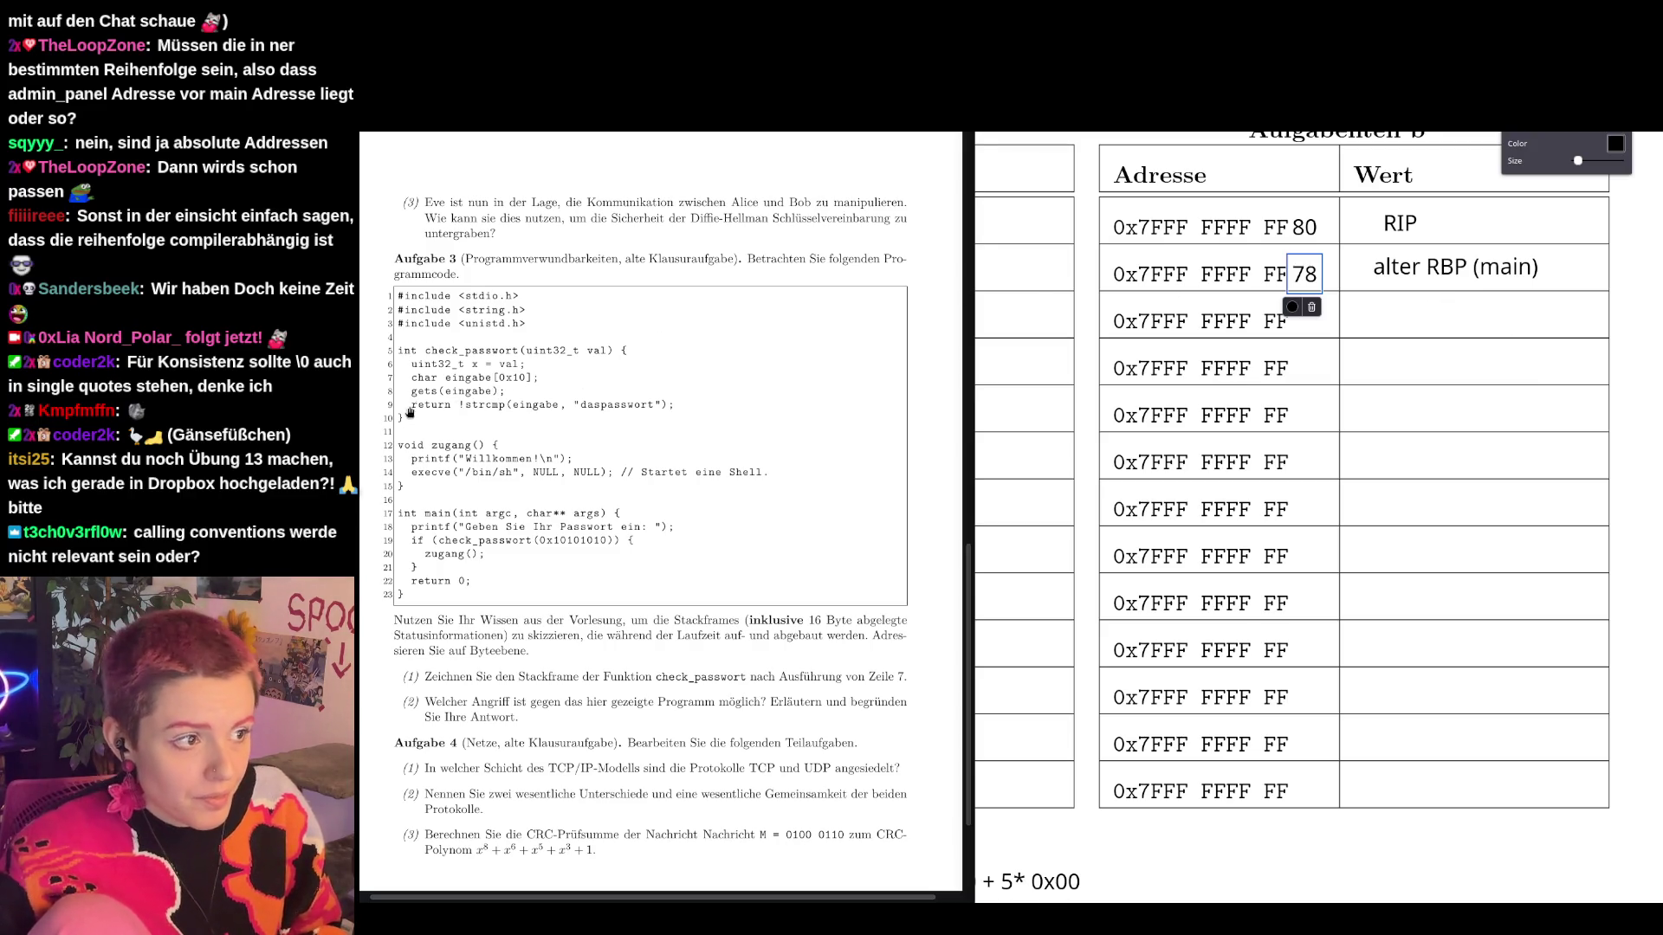
pyautogui.click(1602, 269)
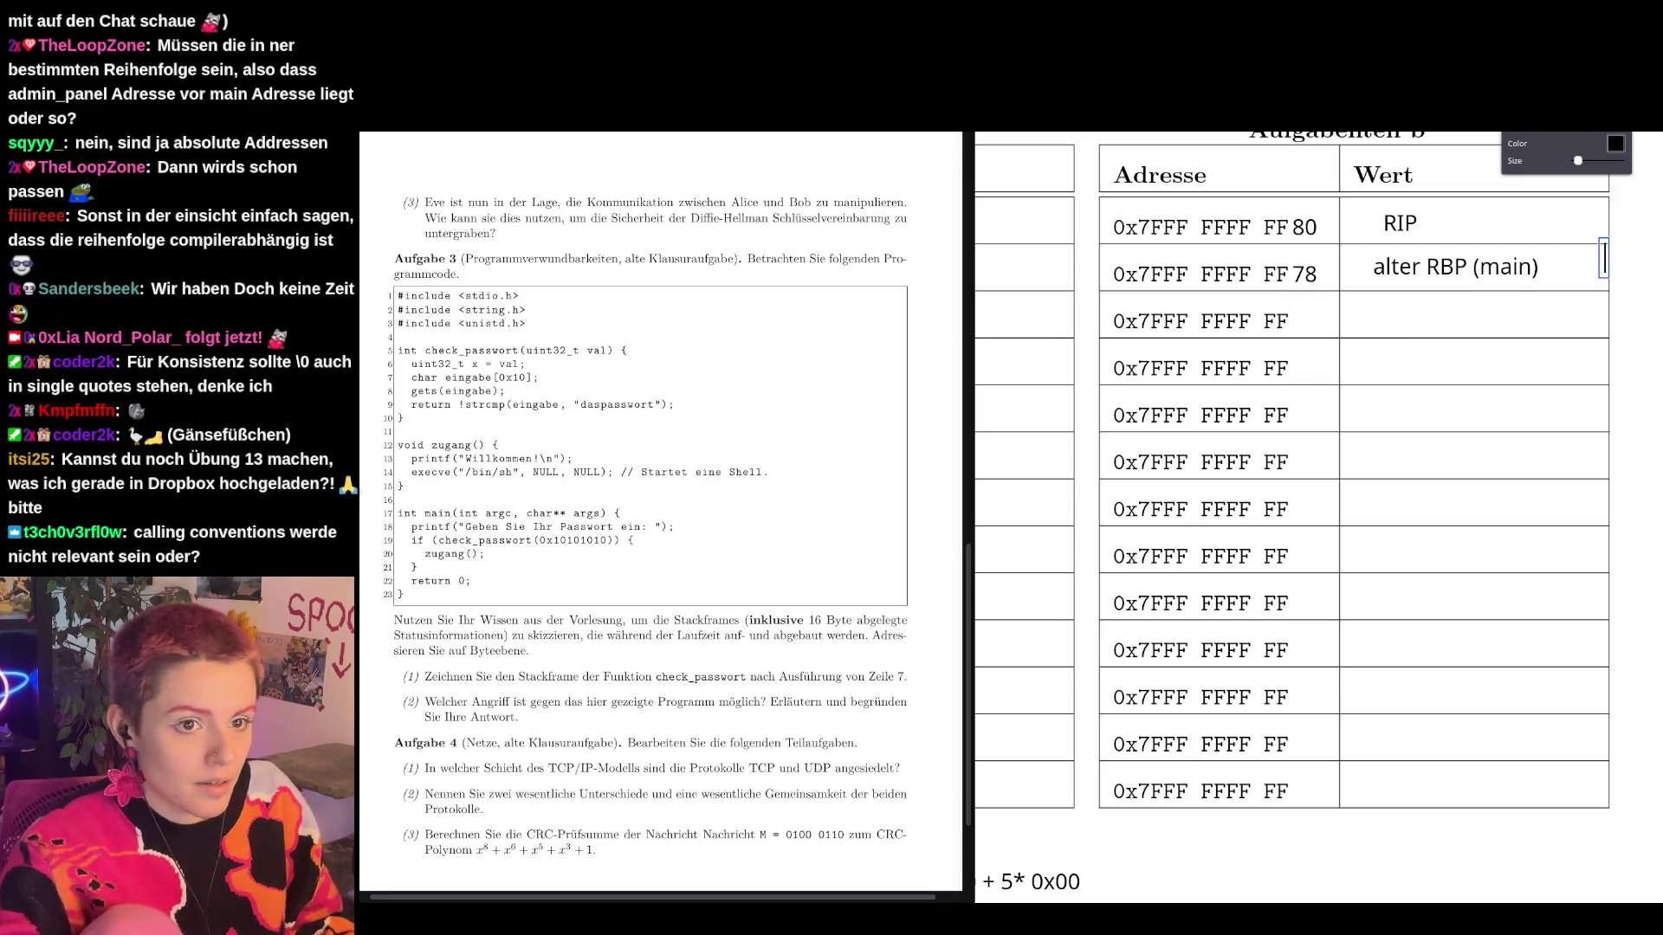
pyautogui.write('<- rbp')
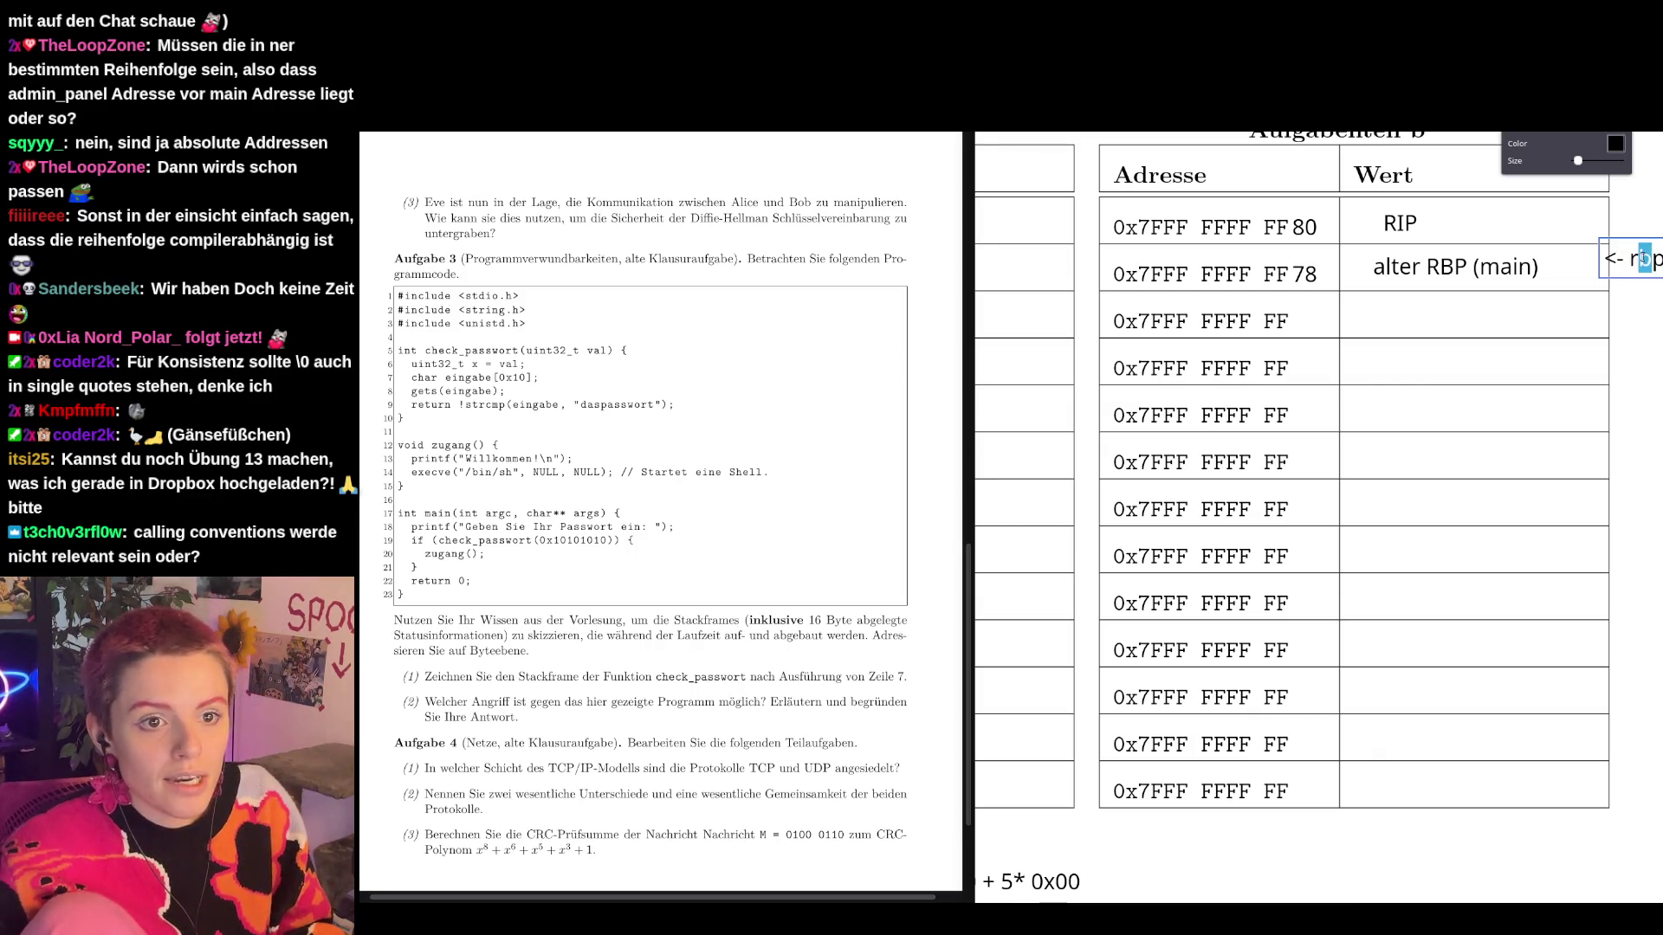
pyautogui.moveTo(1617, 262); pyautogui.dragTo(1603, 273)
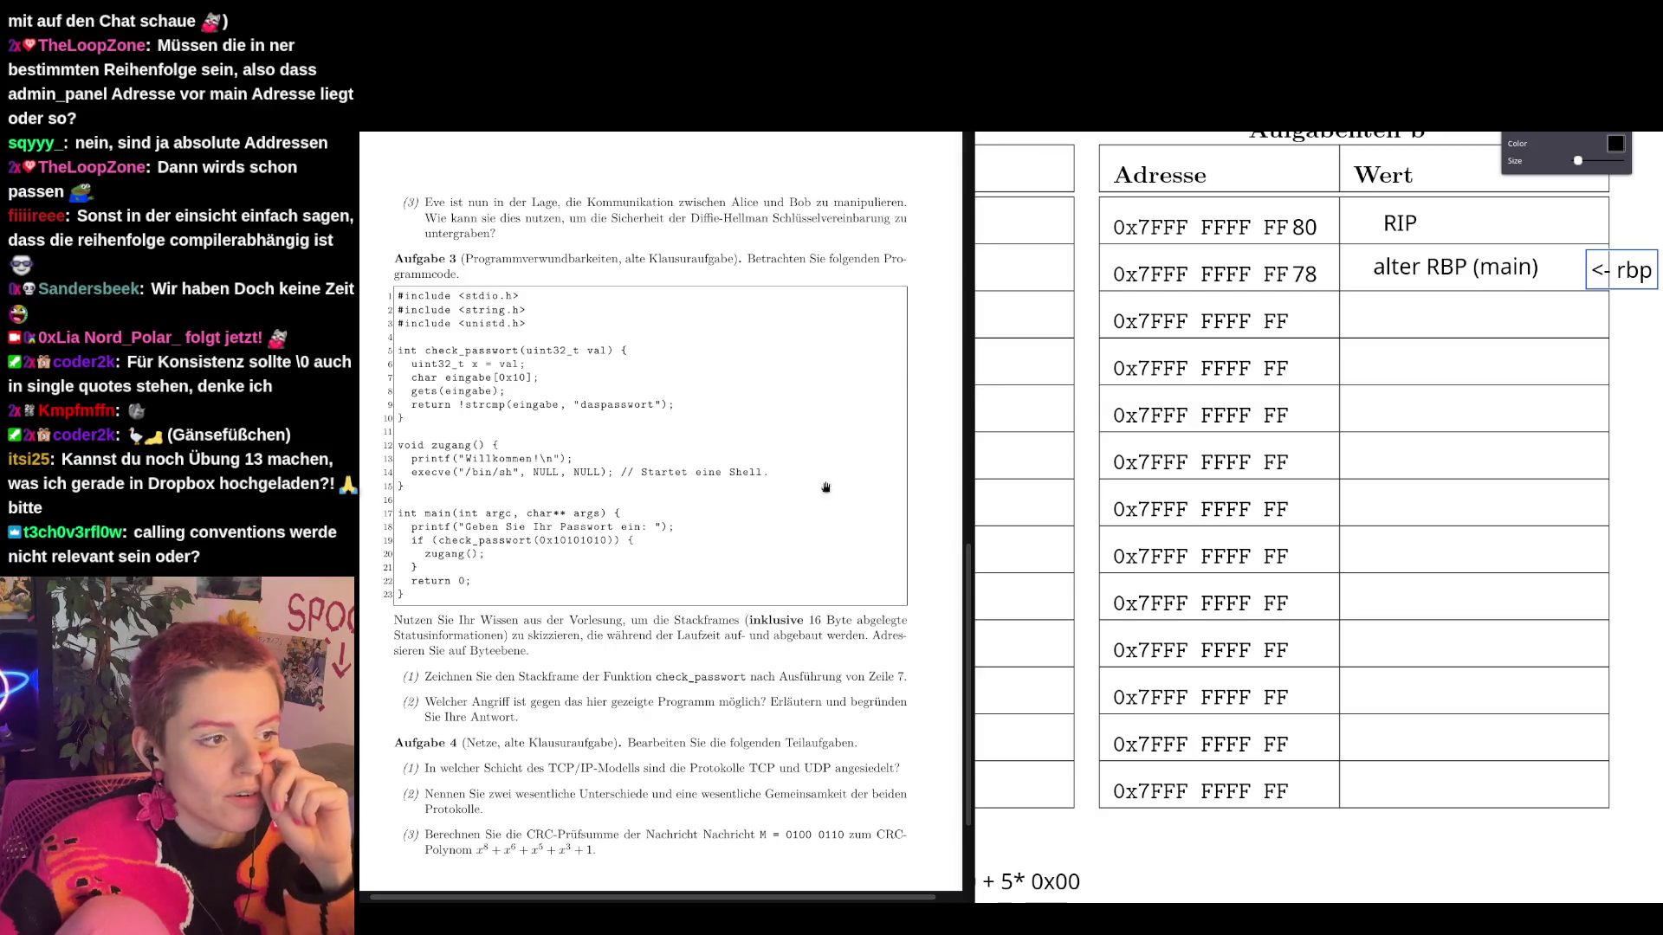
# Complete the third address as FF74 and label that row '<- x'.
pyautogui.click(1292, 324)
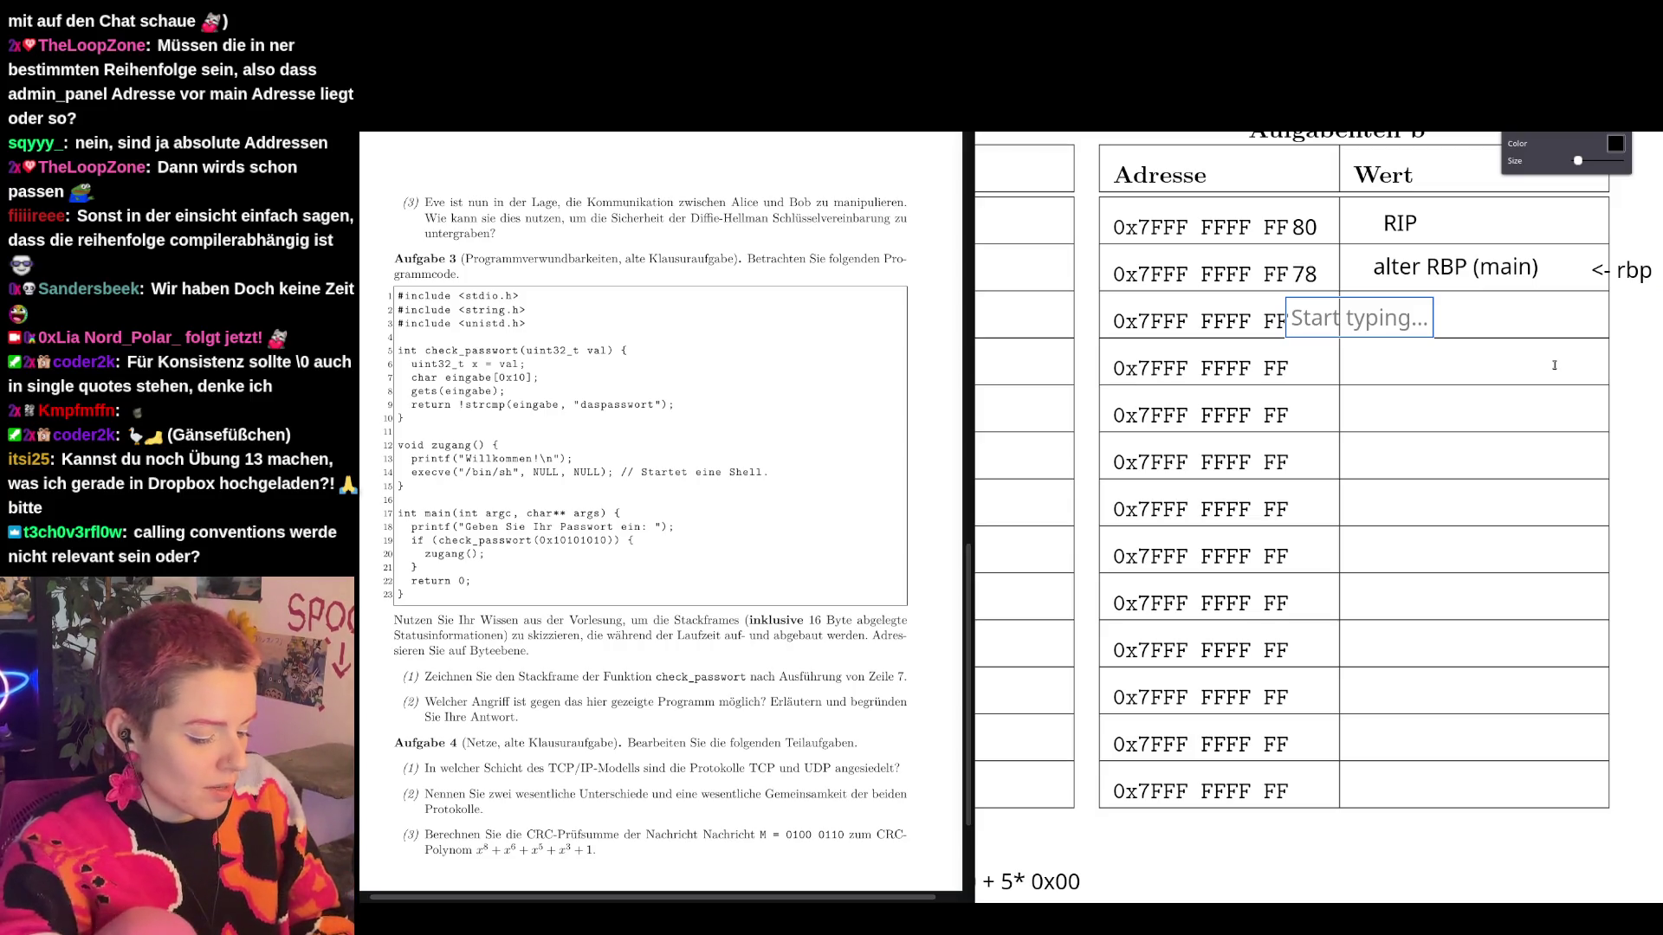
pyautogui.write('74')
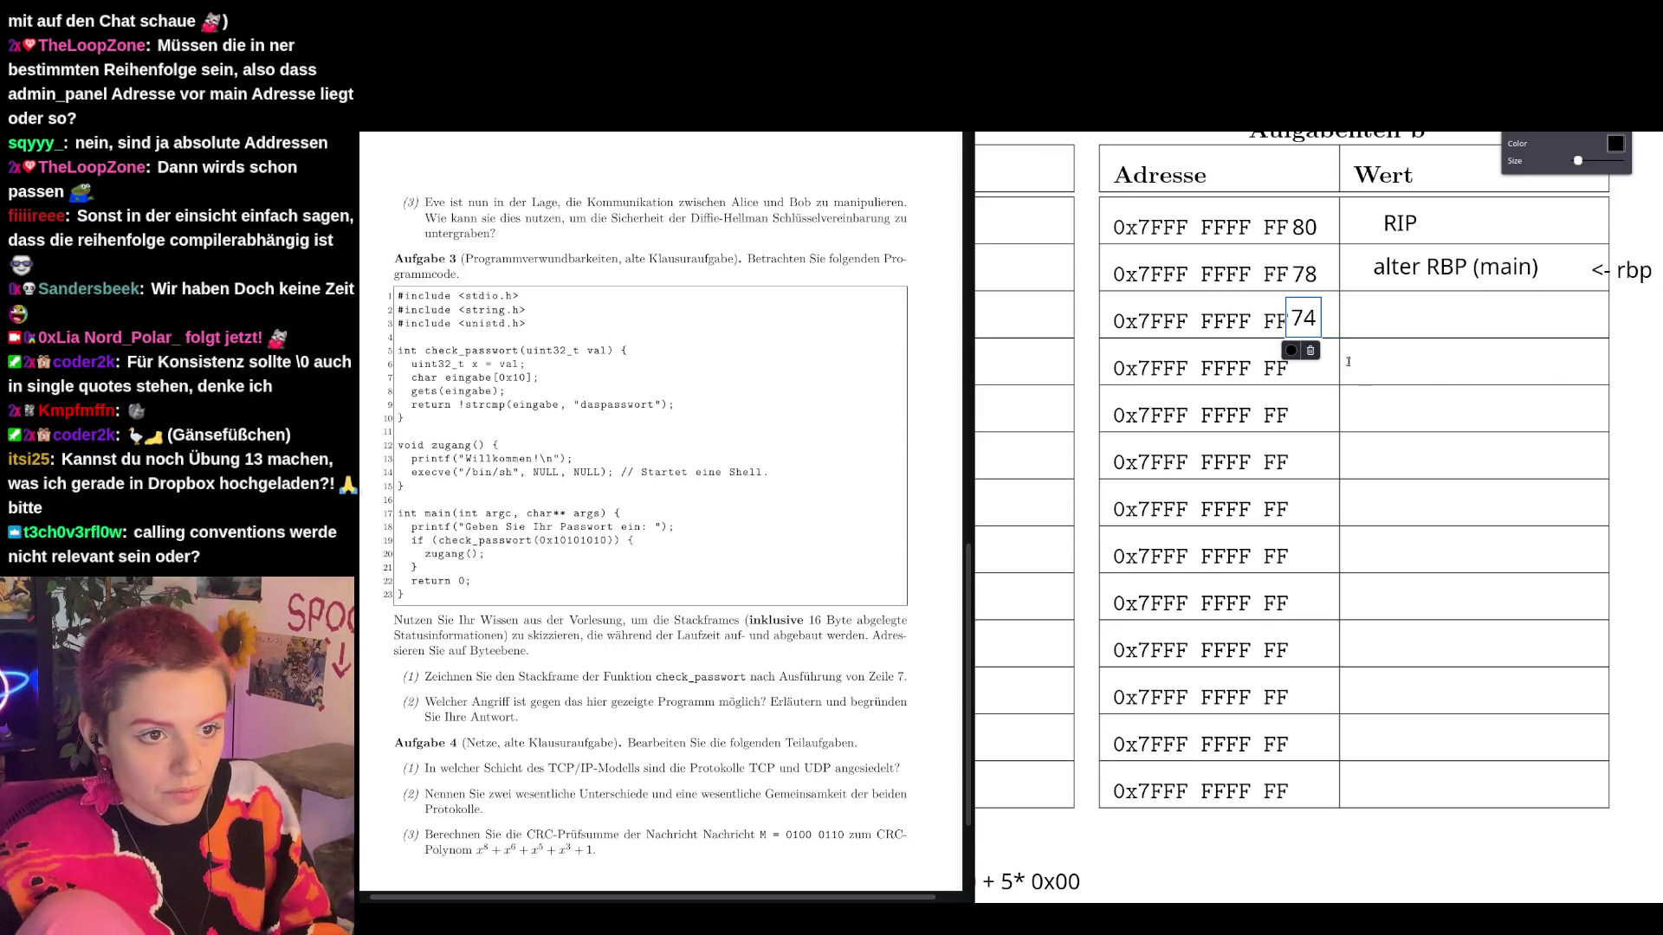
pyautogui.moveTo(1304, 318); pyautogui.dragTo(1302, 321)
pyautogui.click(1491, 341)
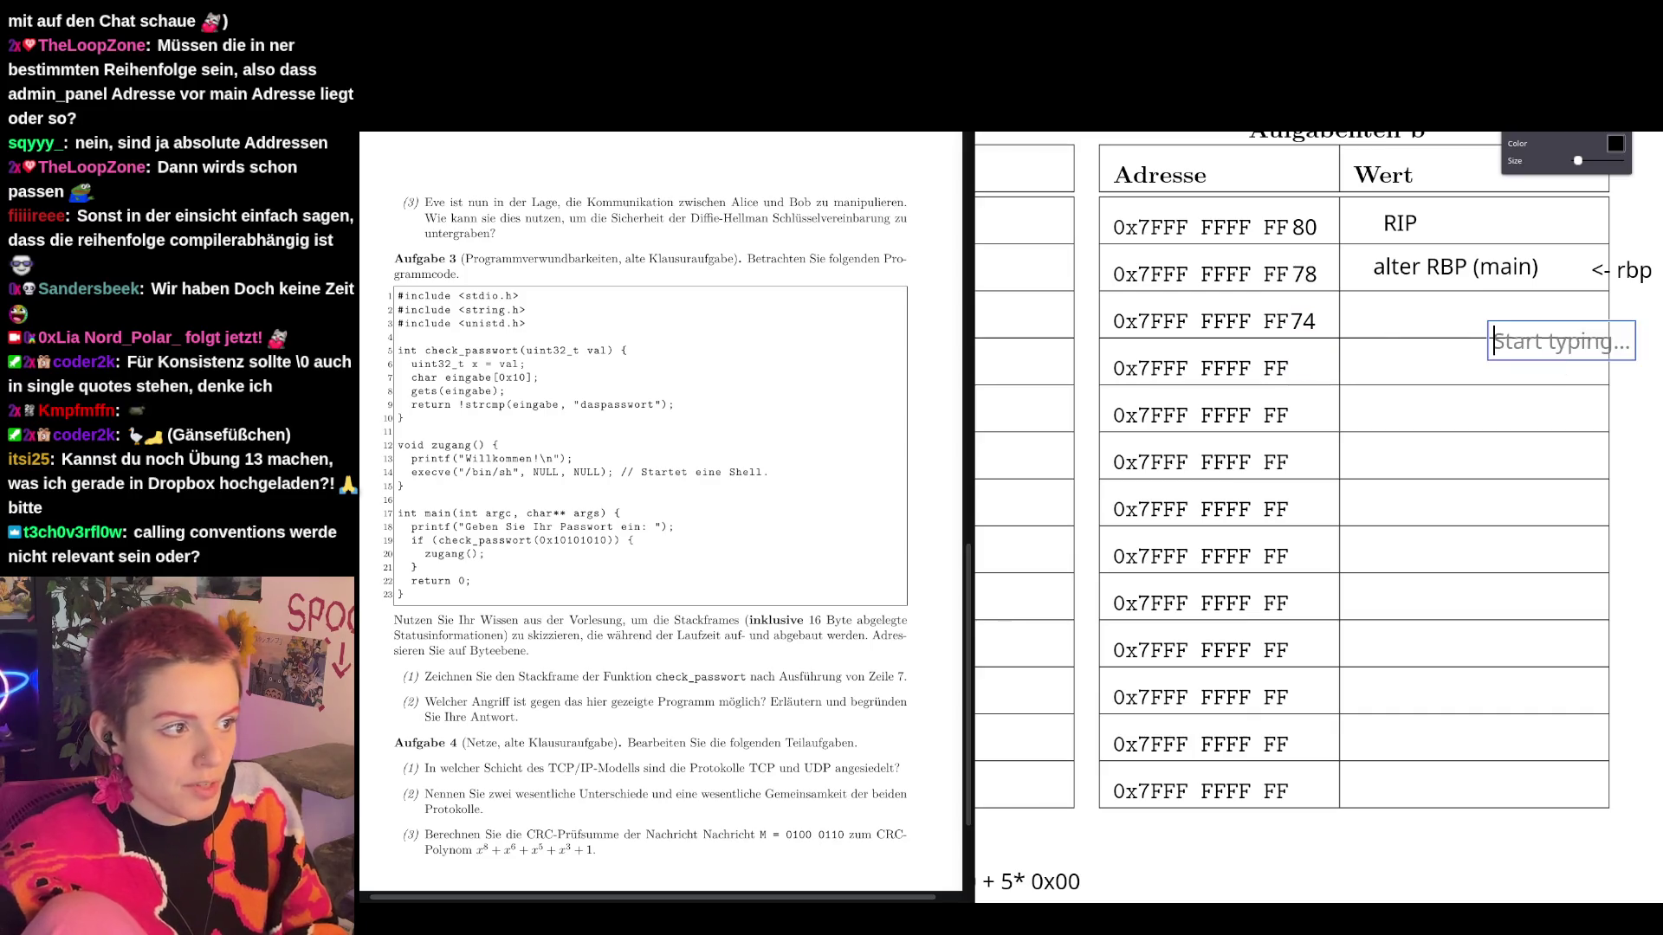
pyautogui.write('x')
pyautogui.click(1493, 342)
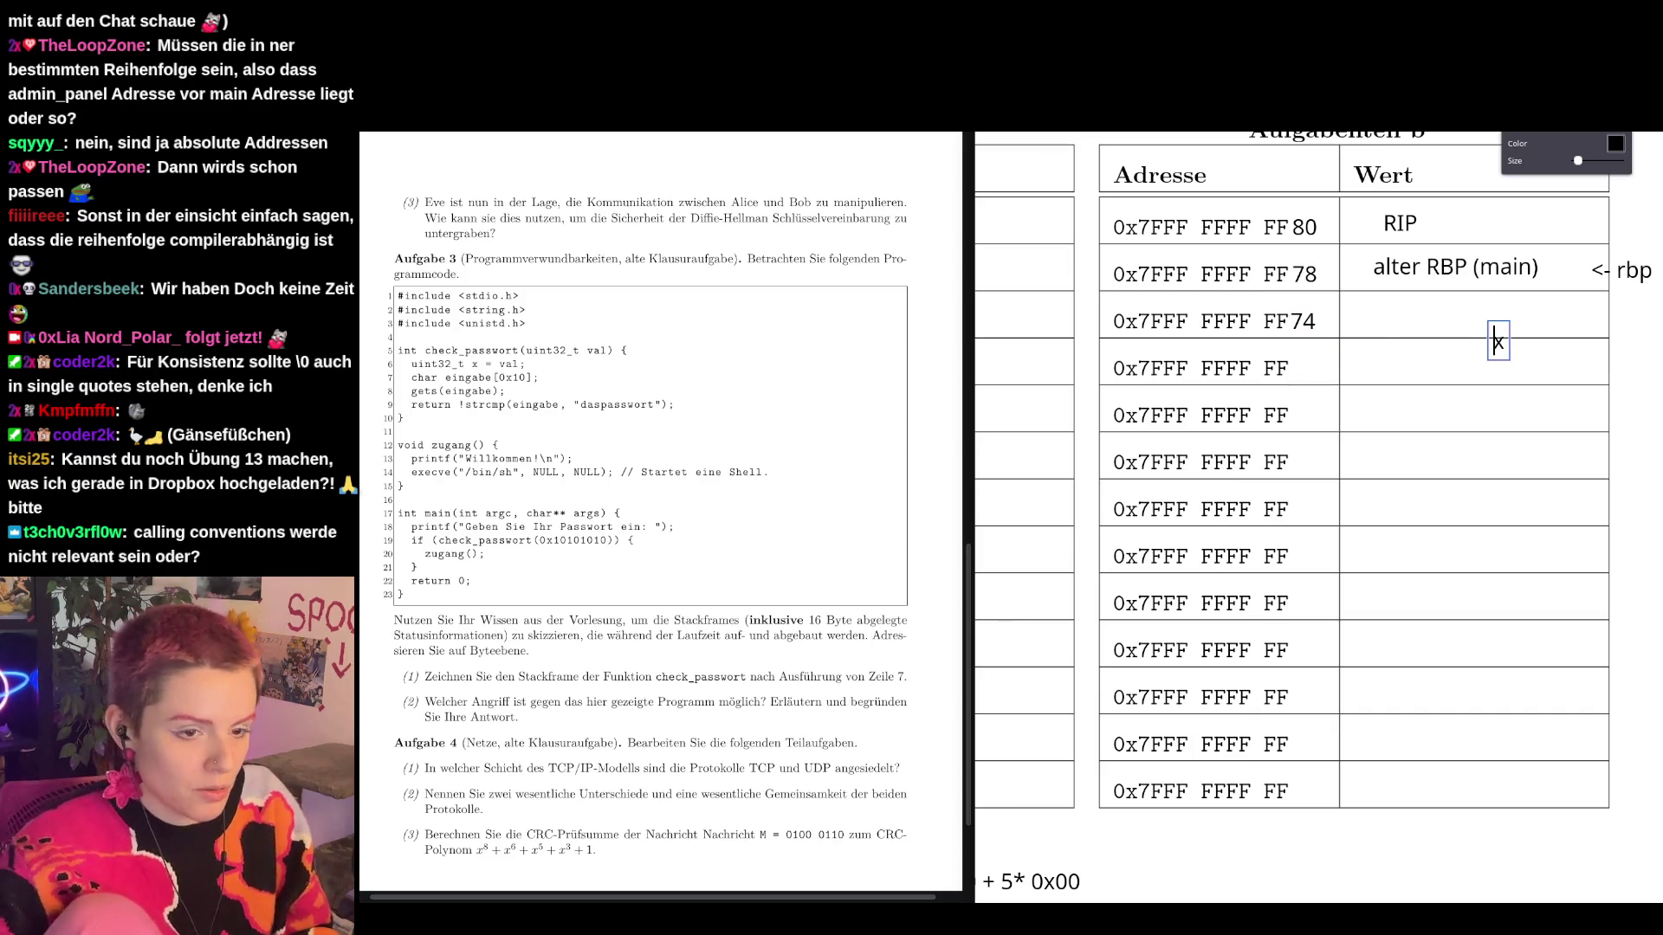
pyautogui.write('<-')
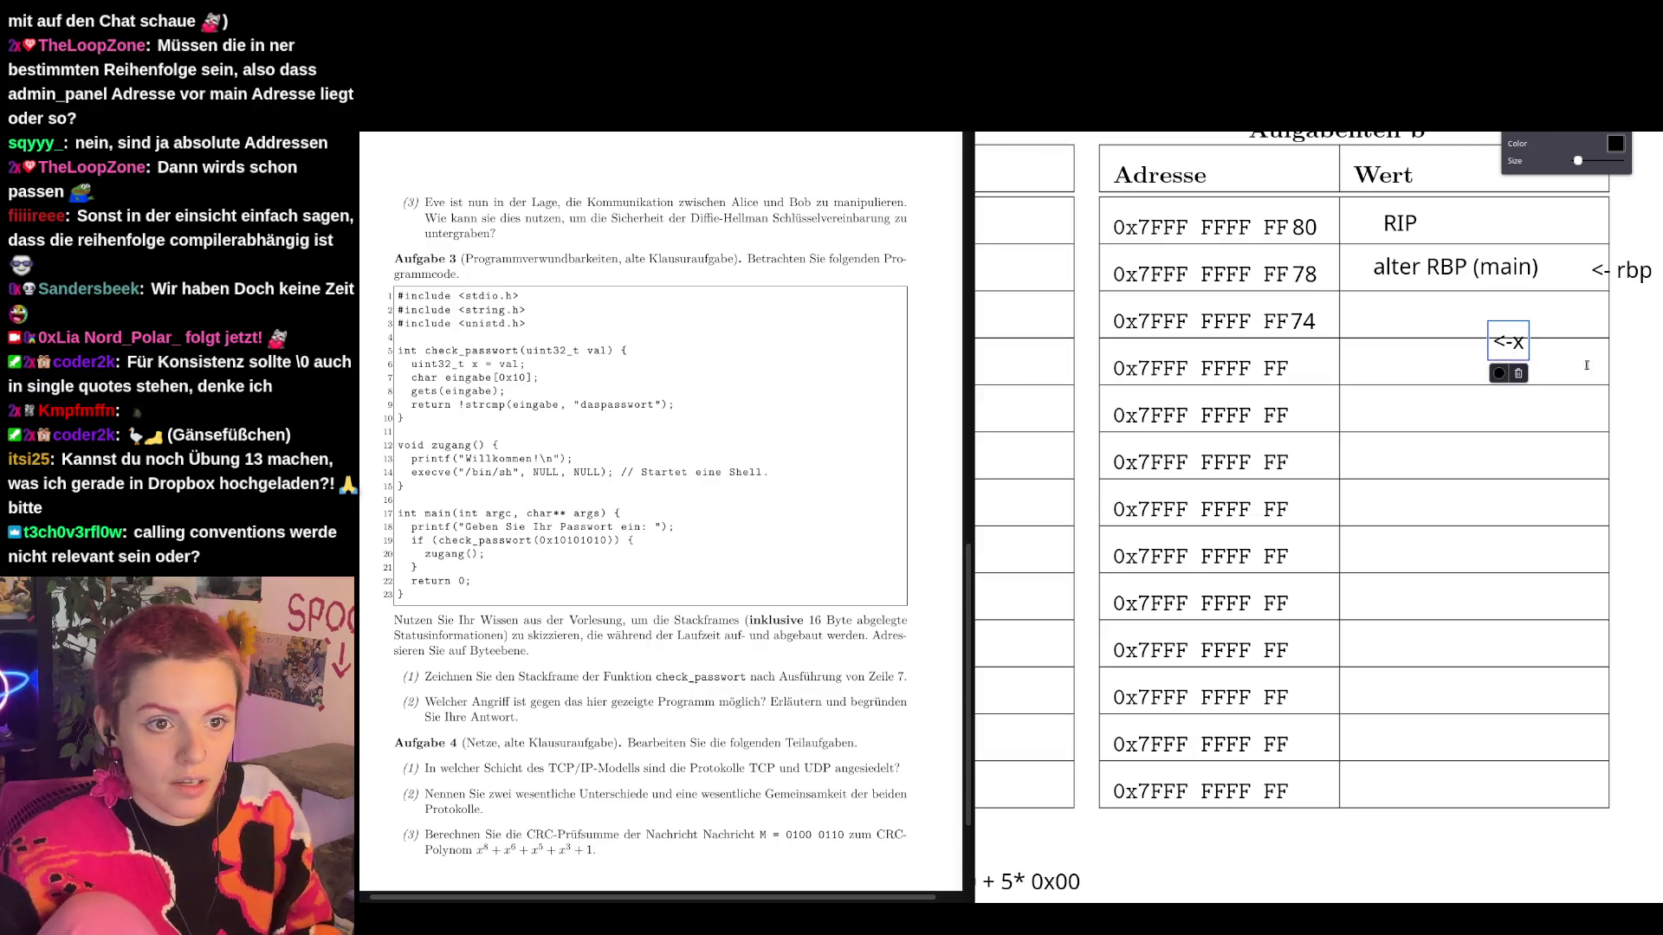
pyautogui.moveTo(1504, 345)
pyautogui.mouseDown()
pyautogui.moveTo(1624, 324)
pyautogui.moveTo(1608, 322)
pyautogui.mouseUp()
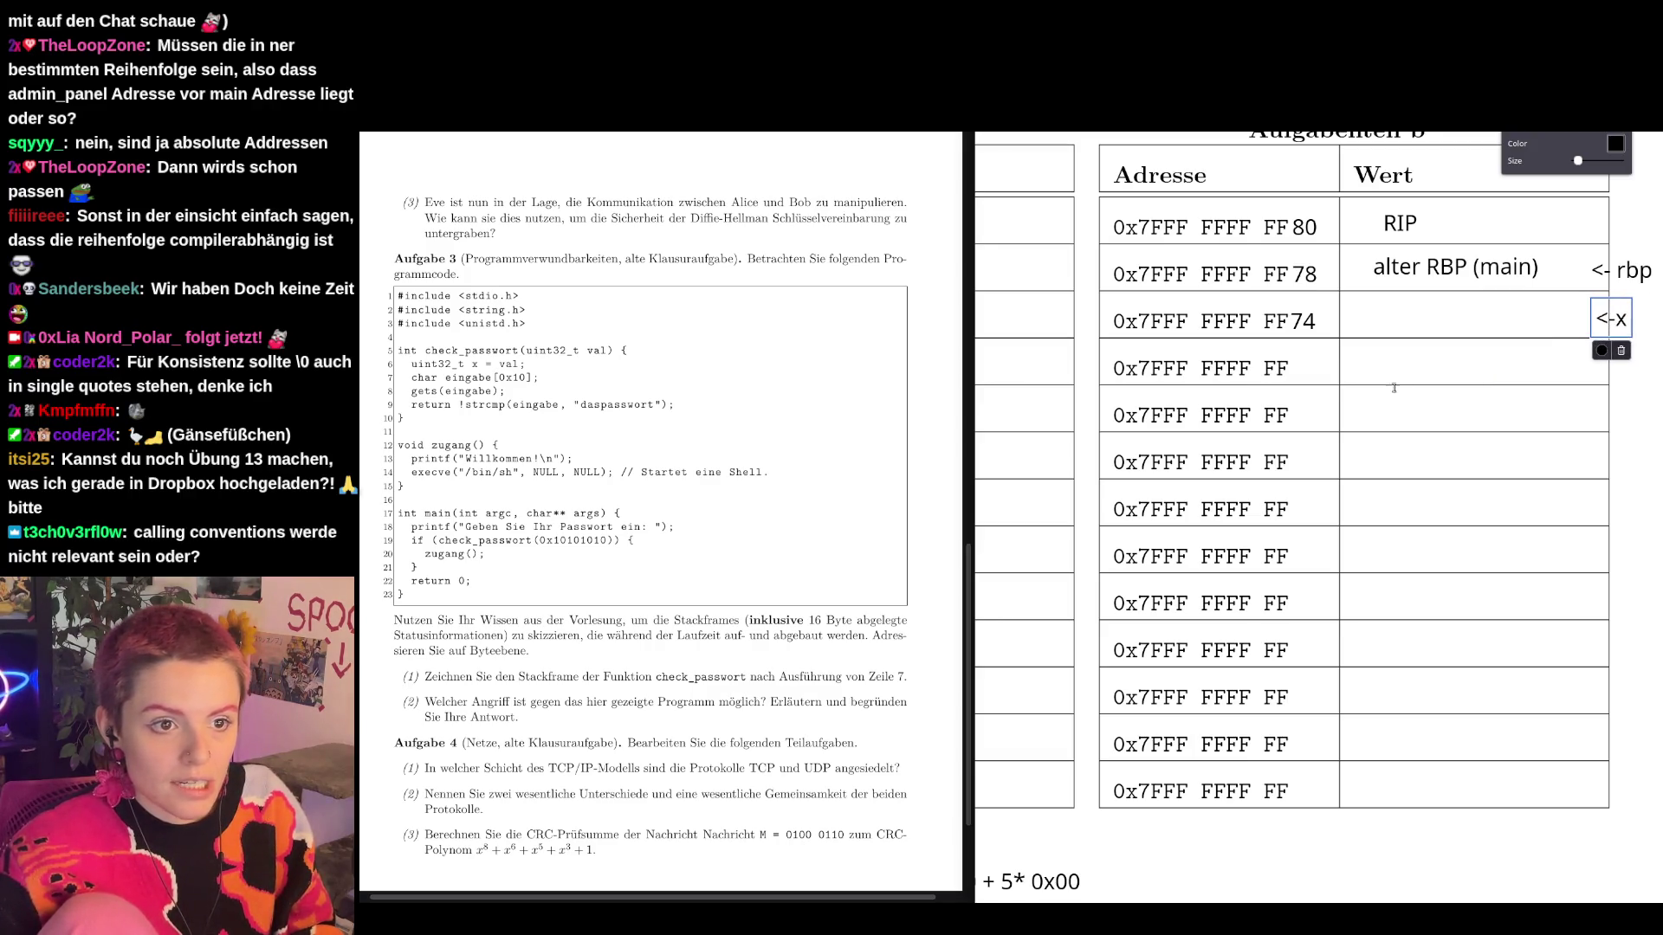
# Enter the value 0x10101010 in the FF74 row's Wert cell.
pyautogui.click(1475, 348)
pyautogui.write('10101010')
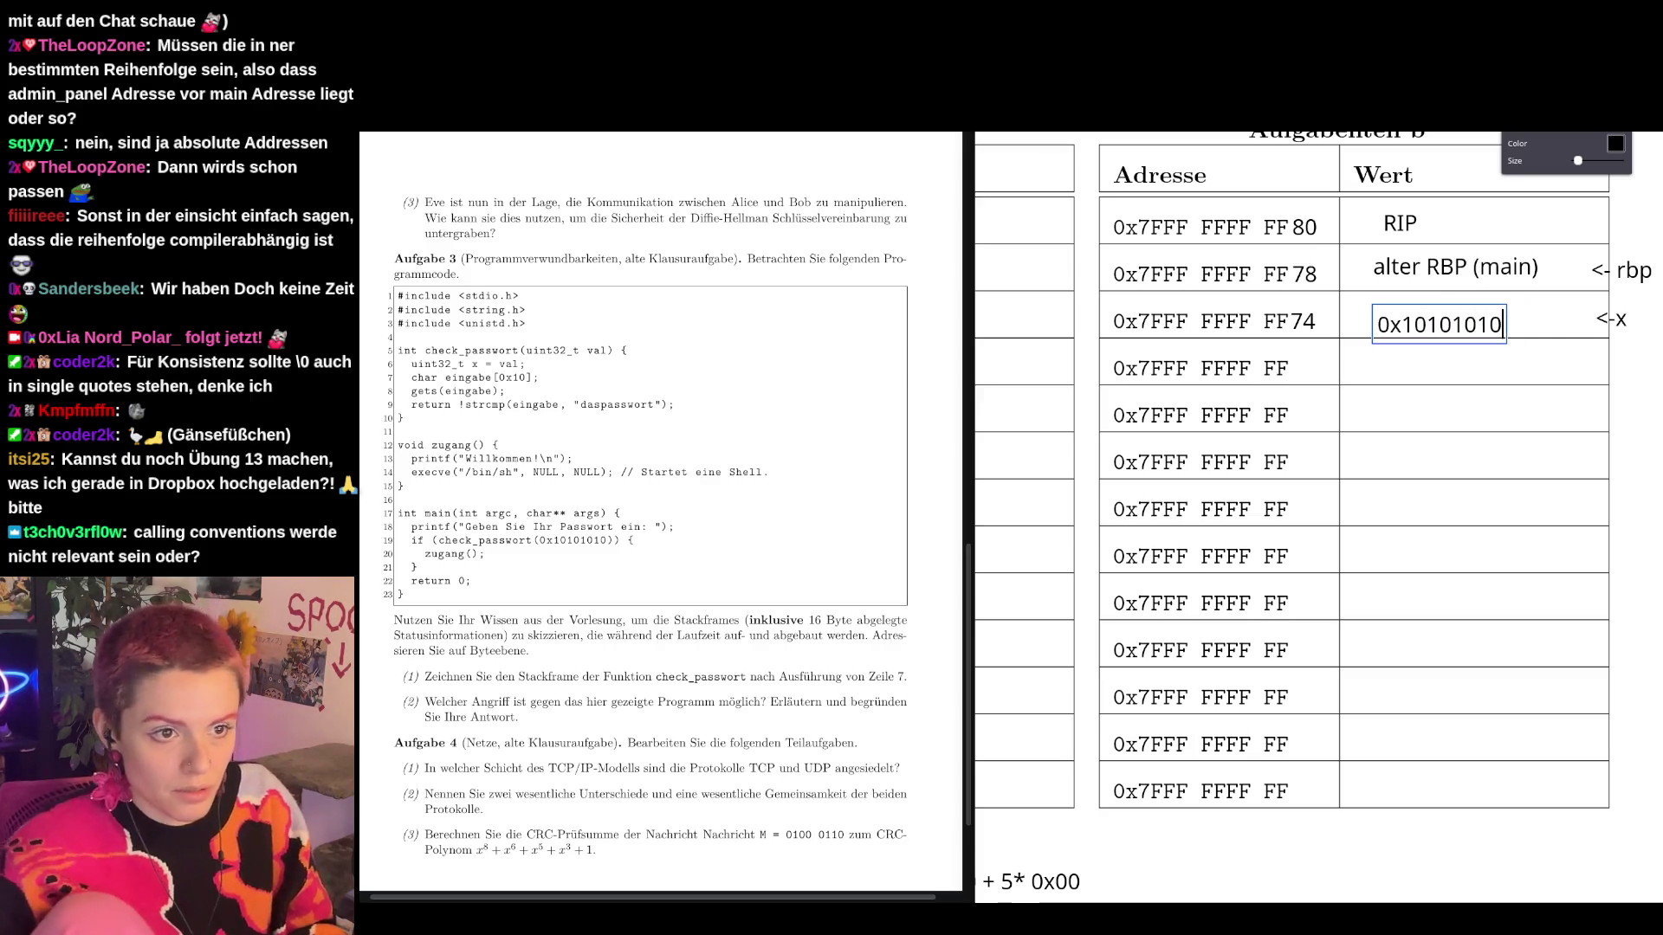
pyautogui.moveTo(1457, 337); pyautogui.dragTo(1456, 321)
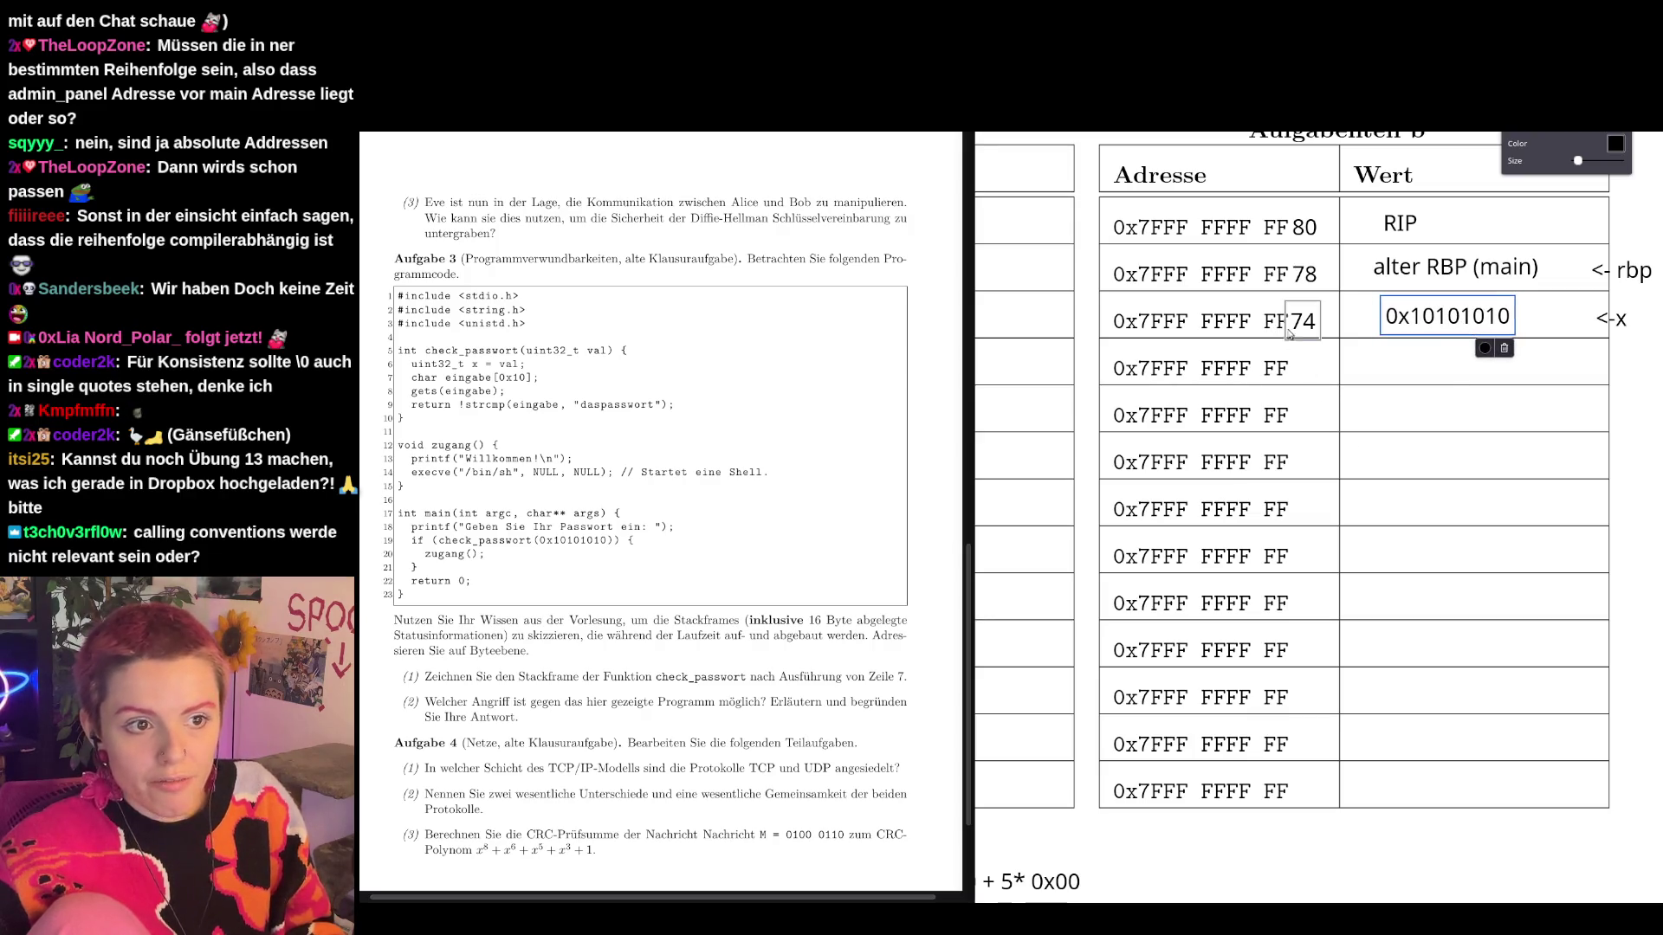
pyautogui.click(1594, 420)
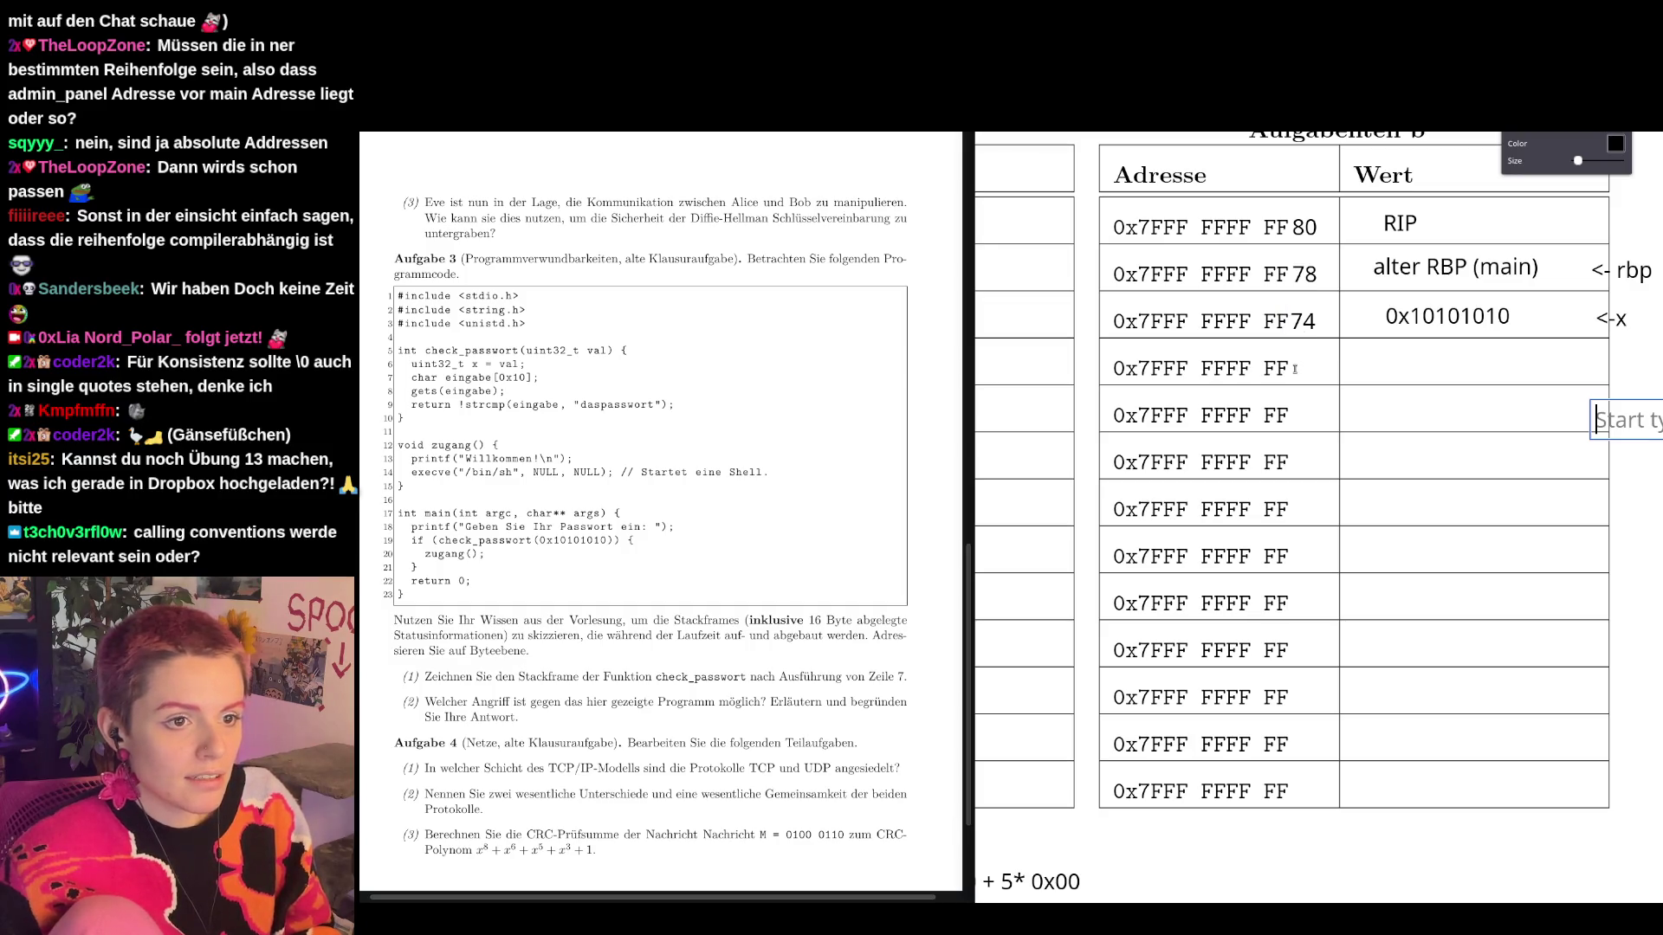
# Complete the fourth and fifth addresses as FF6C and FF64.
pyautogui.click(1294, 367)
pyautogui.click(1305, 395)
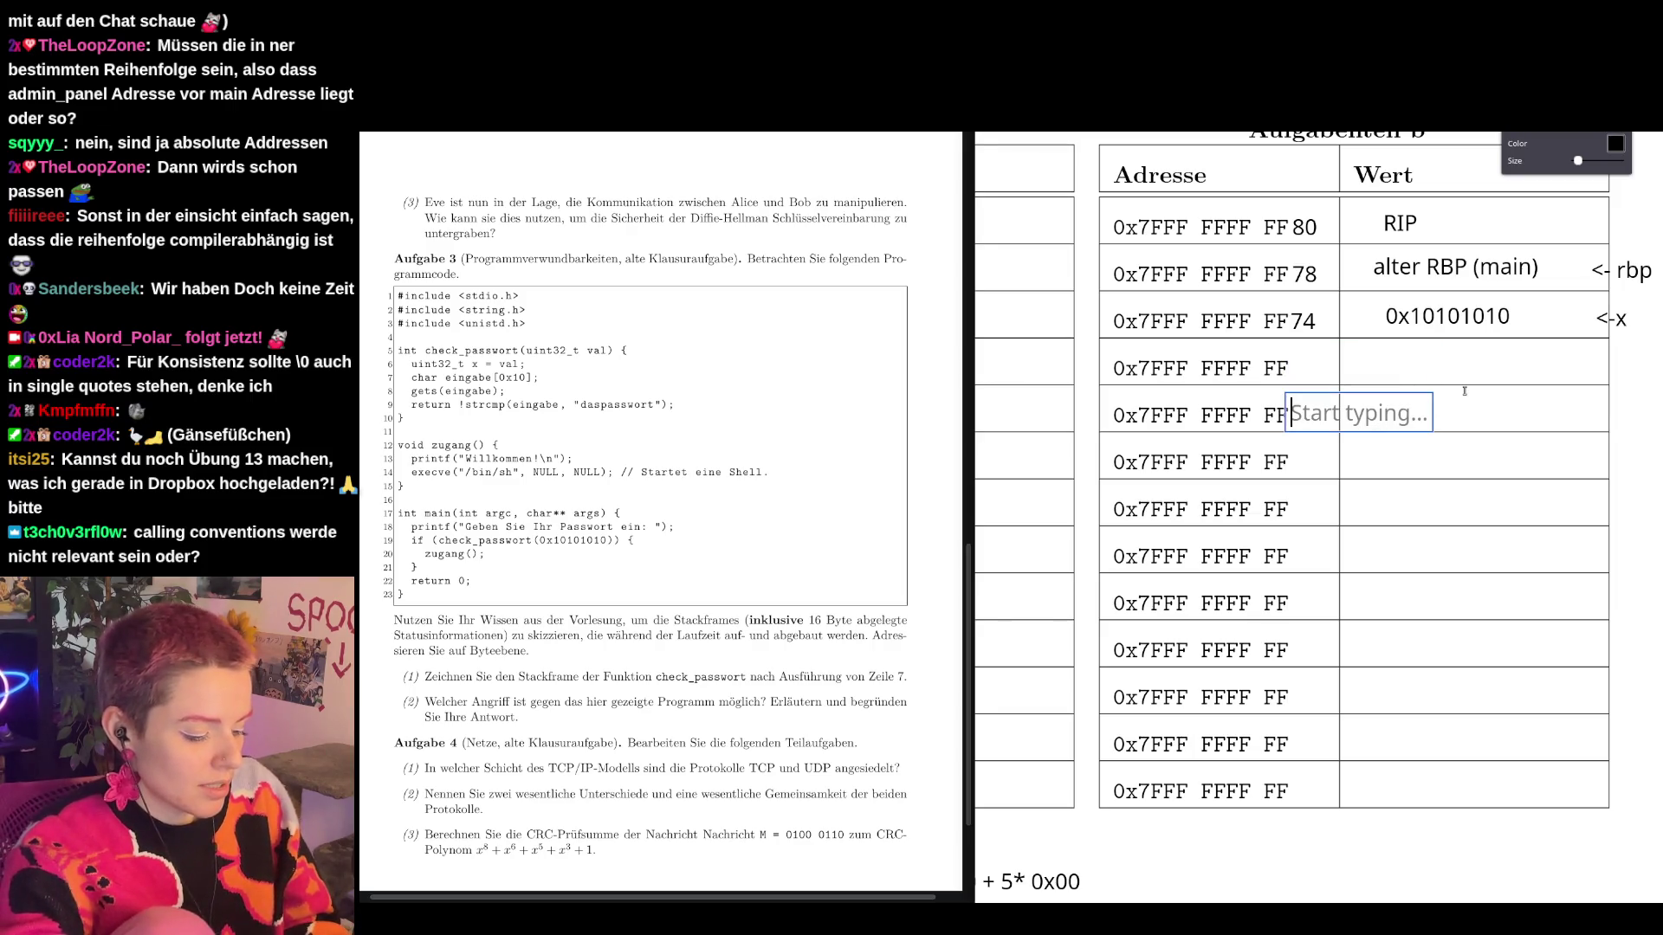
pyautogui.write('64')
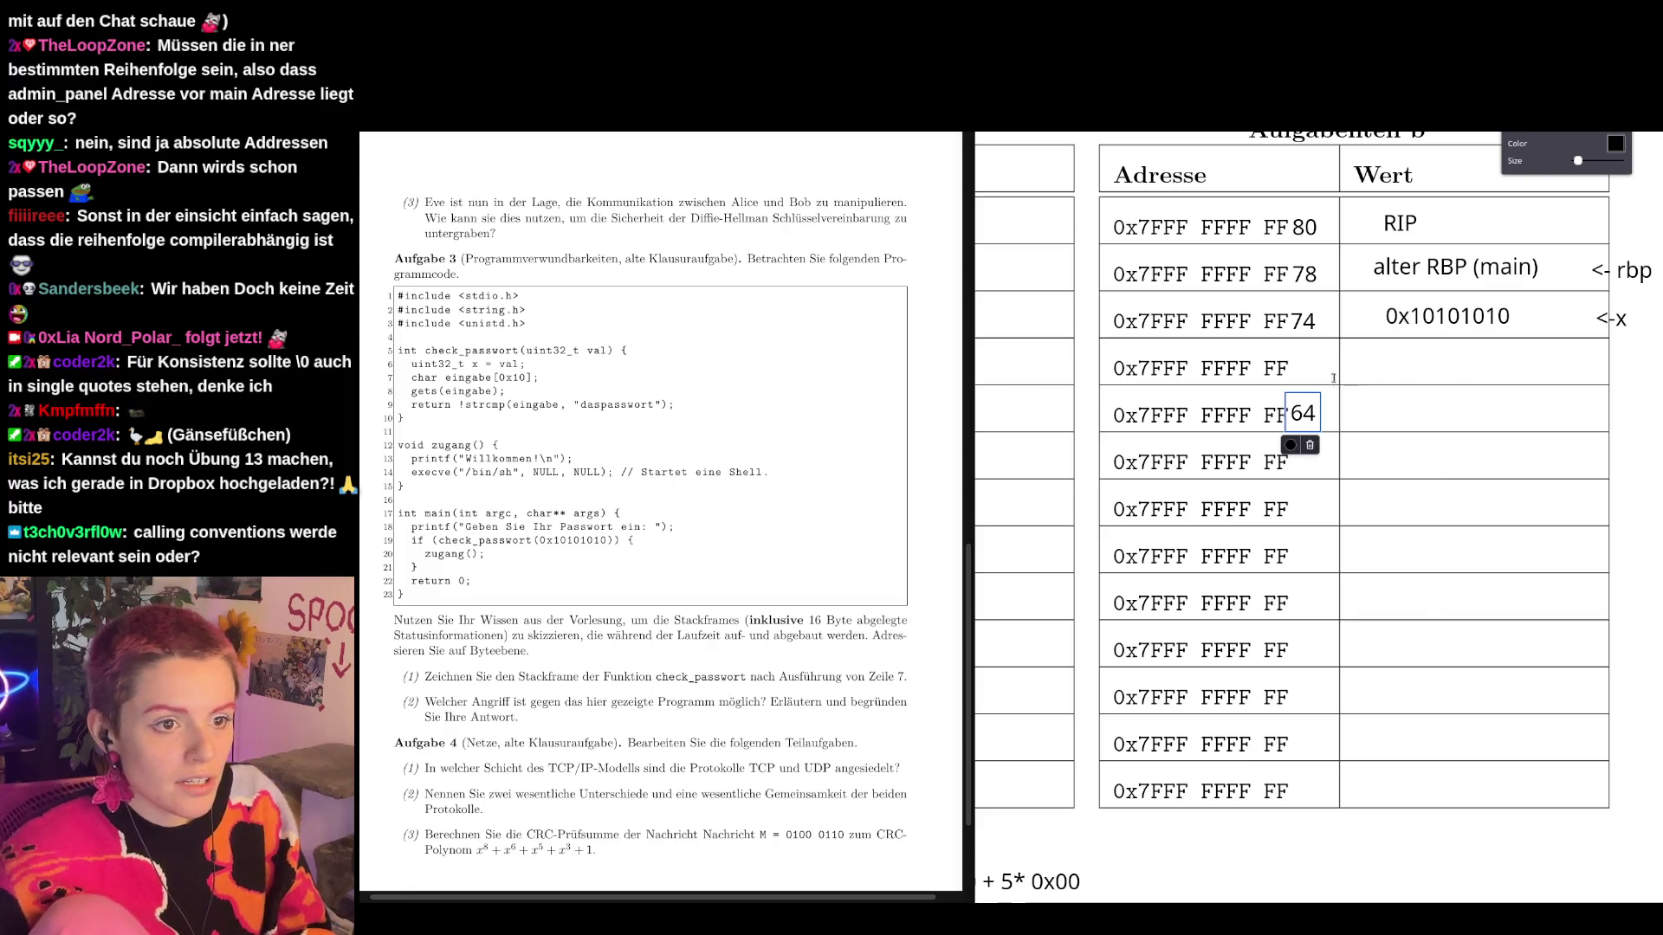
pyautogui.click(1292, 359)
pyautogui.click(1412, 403)
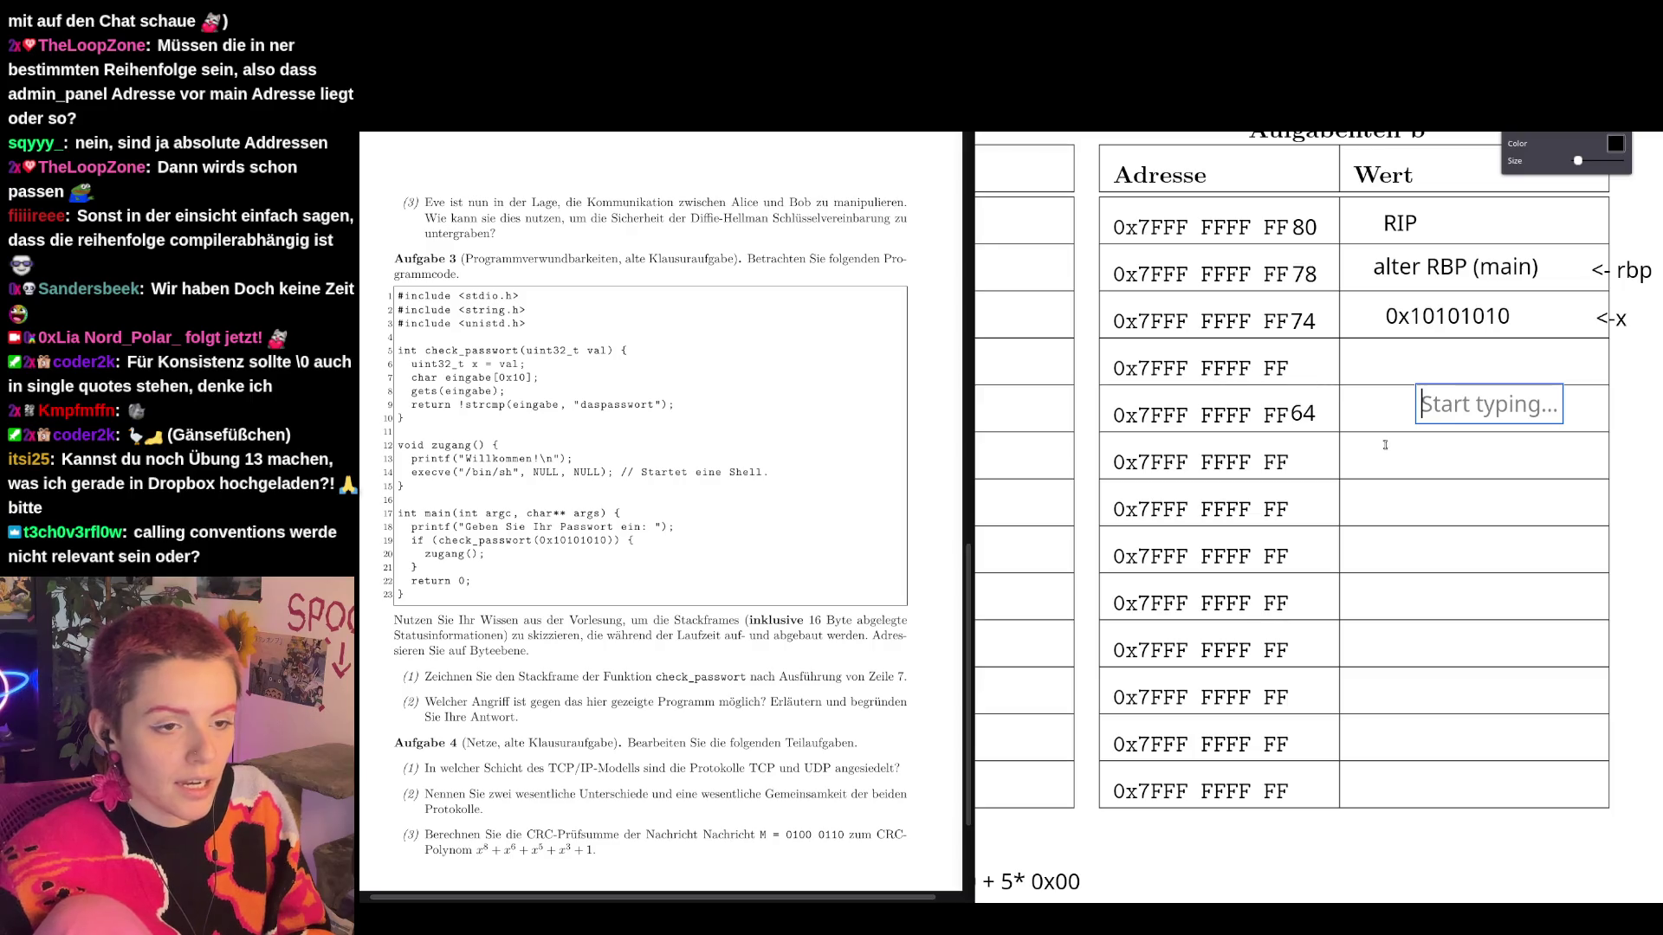
pyautogui.click(1295, 368)
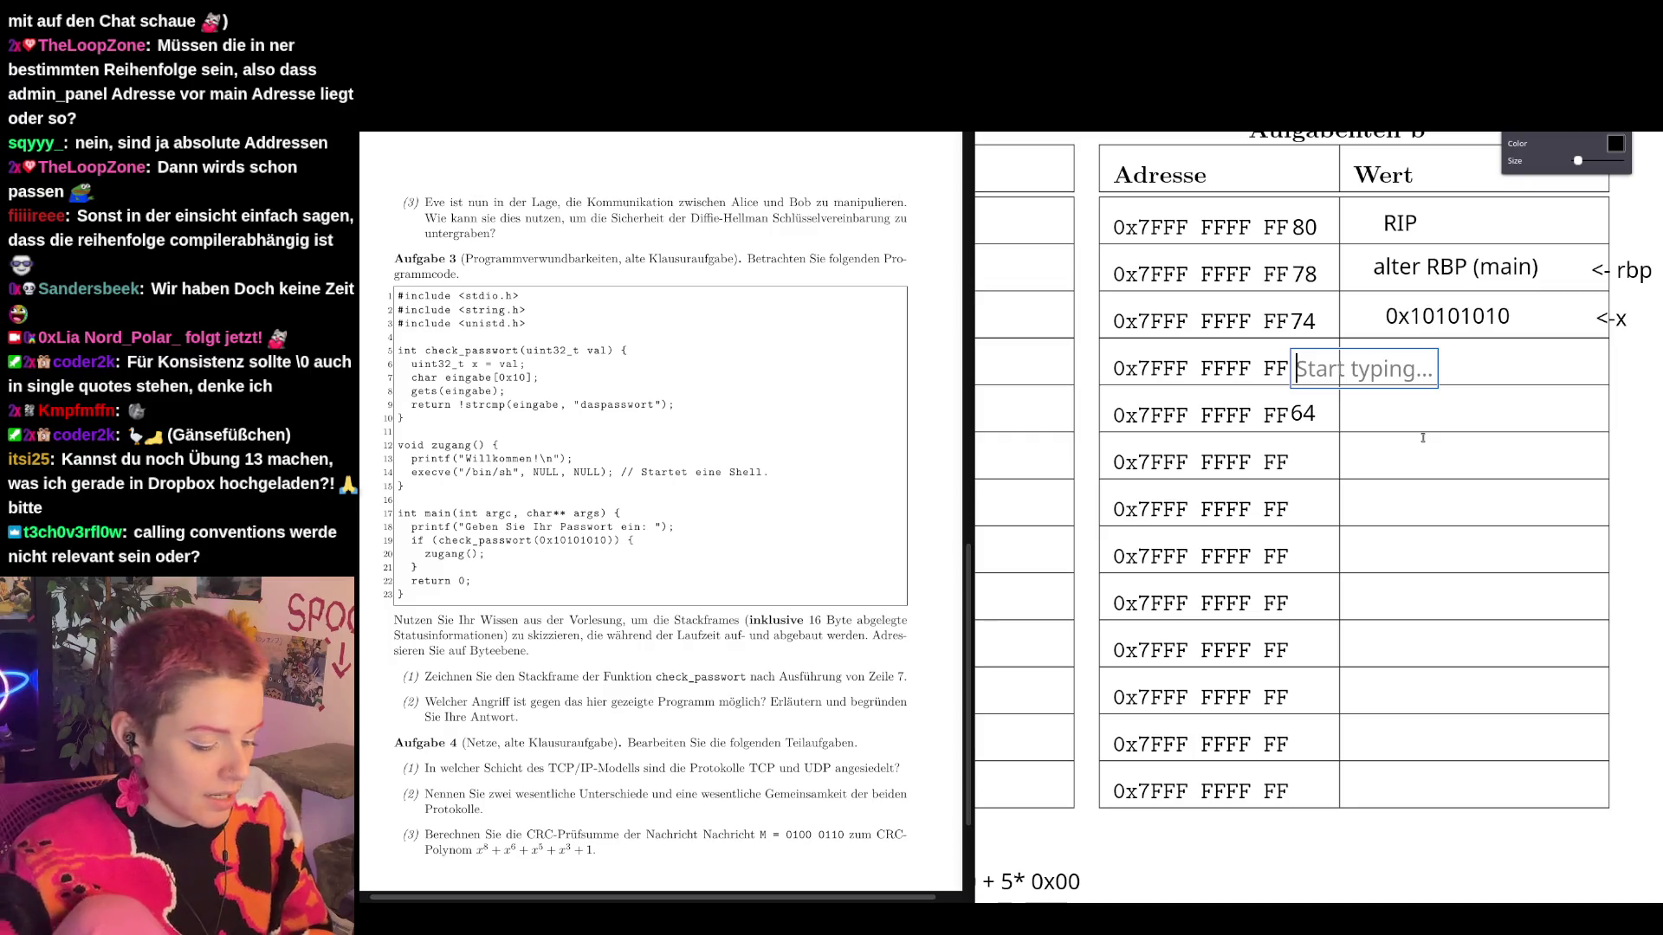
pyautogui.write('6C')
pyautogui.press('Escape')
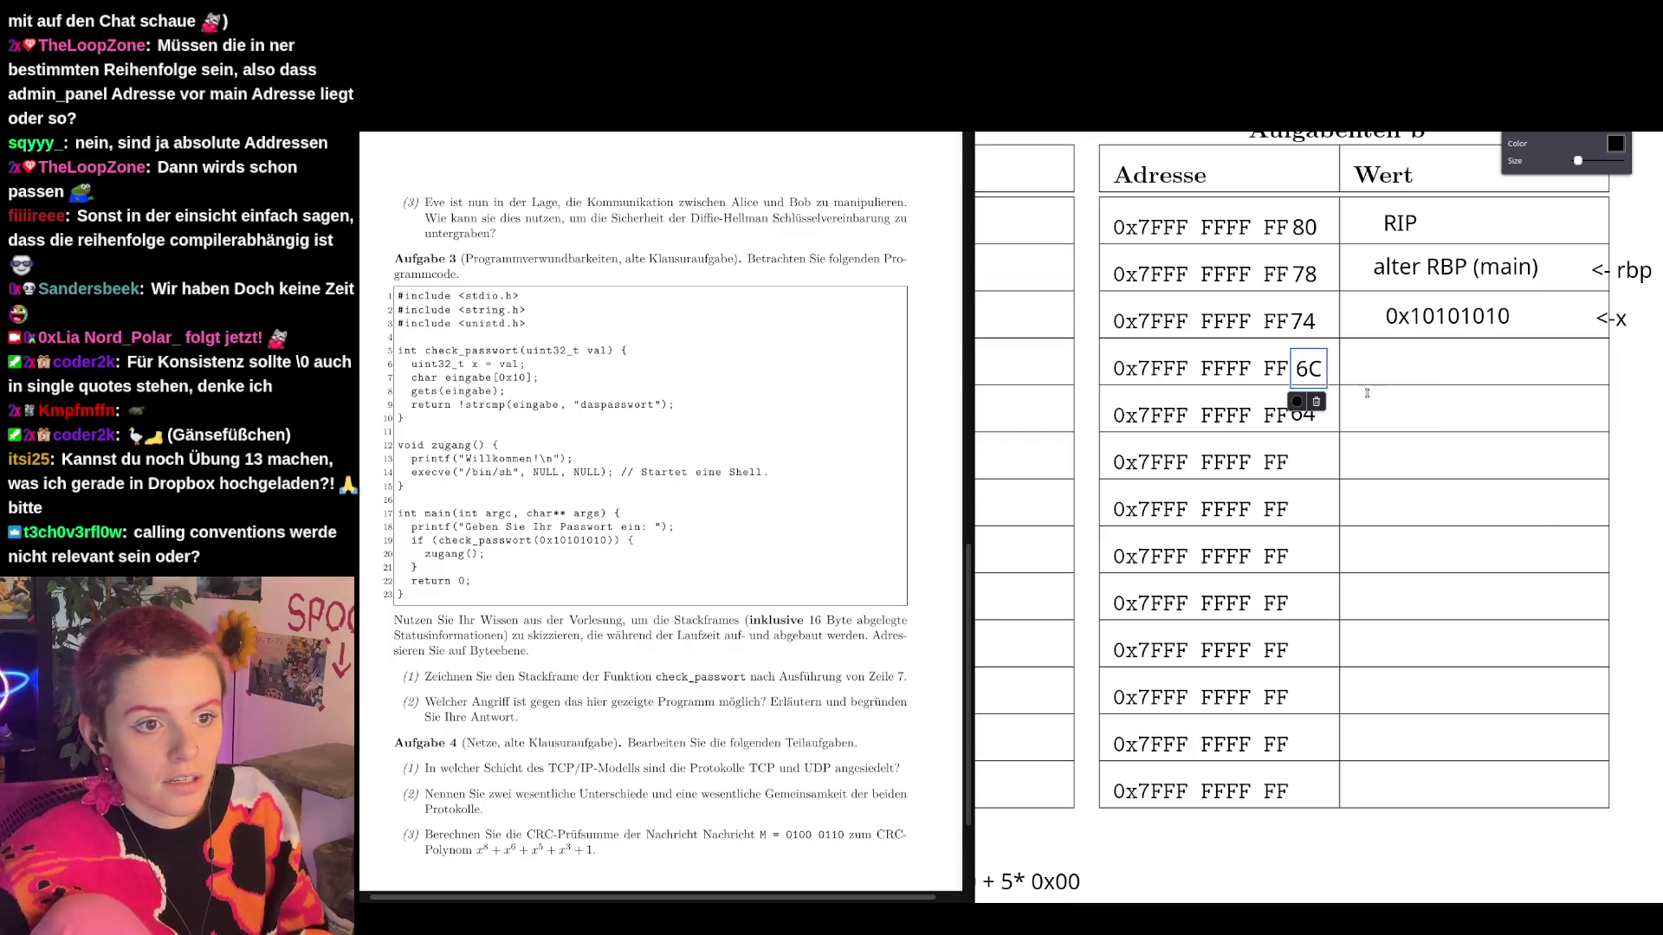
pyautogui.moveTo(1313, 373); pyautogui.dragTo(1308, 370)
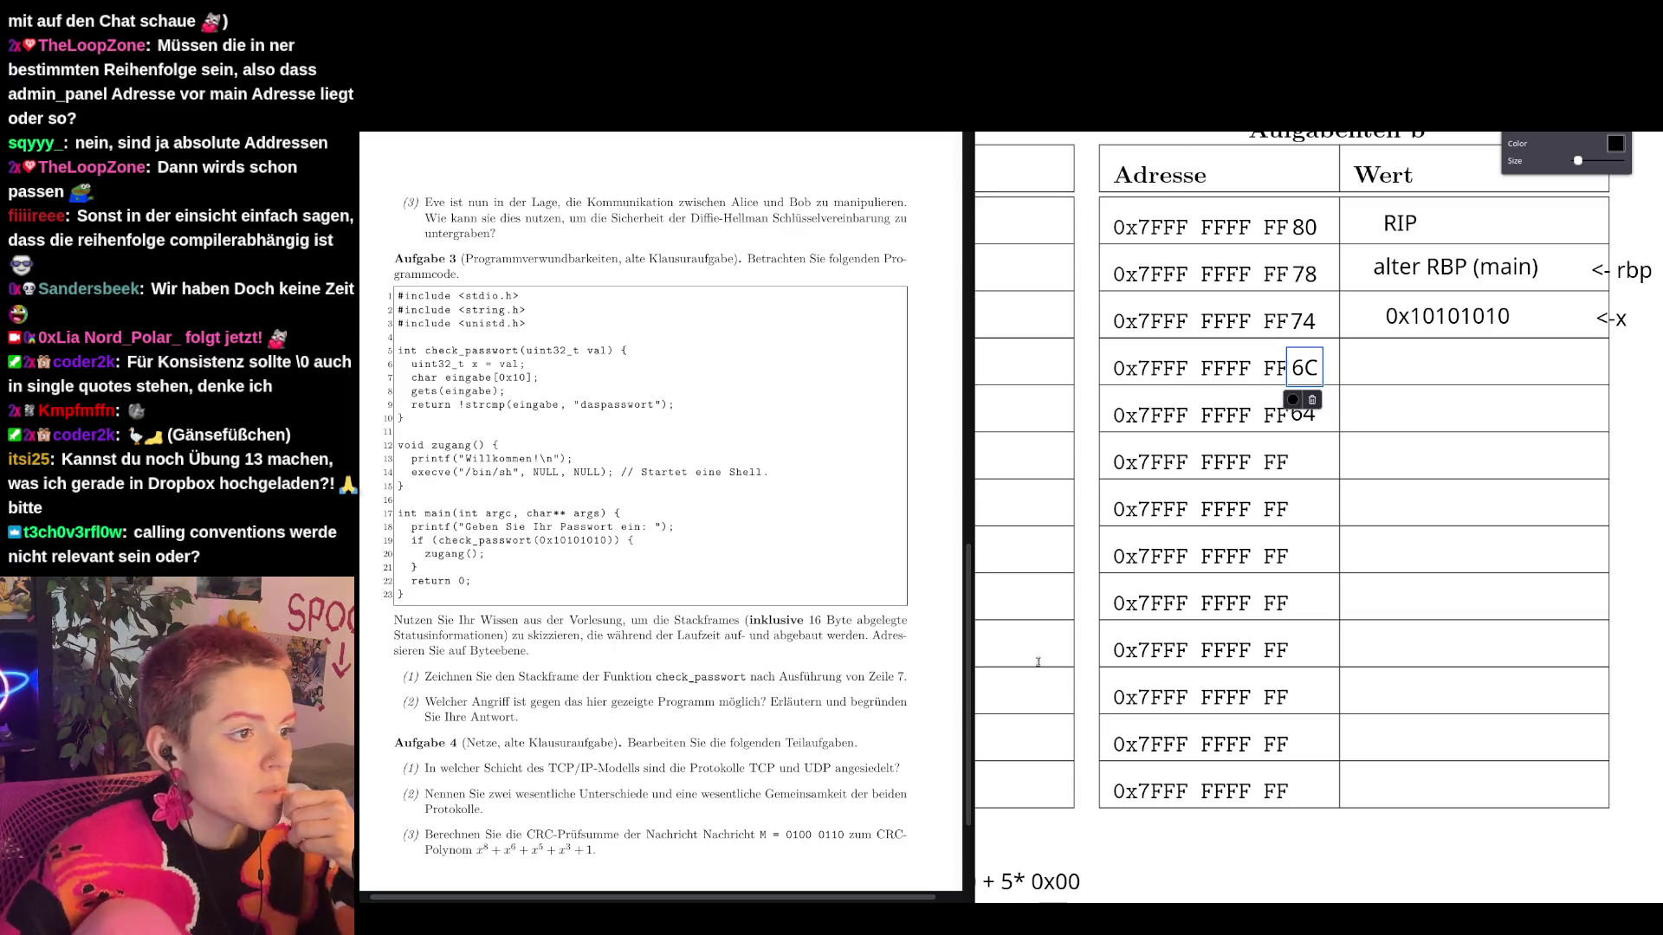
pyautogui.click(1528, 413)
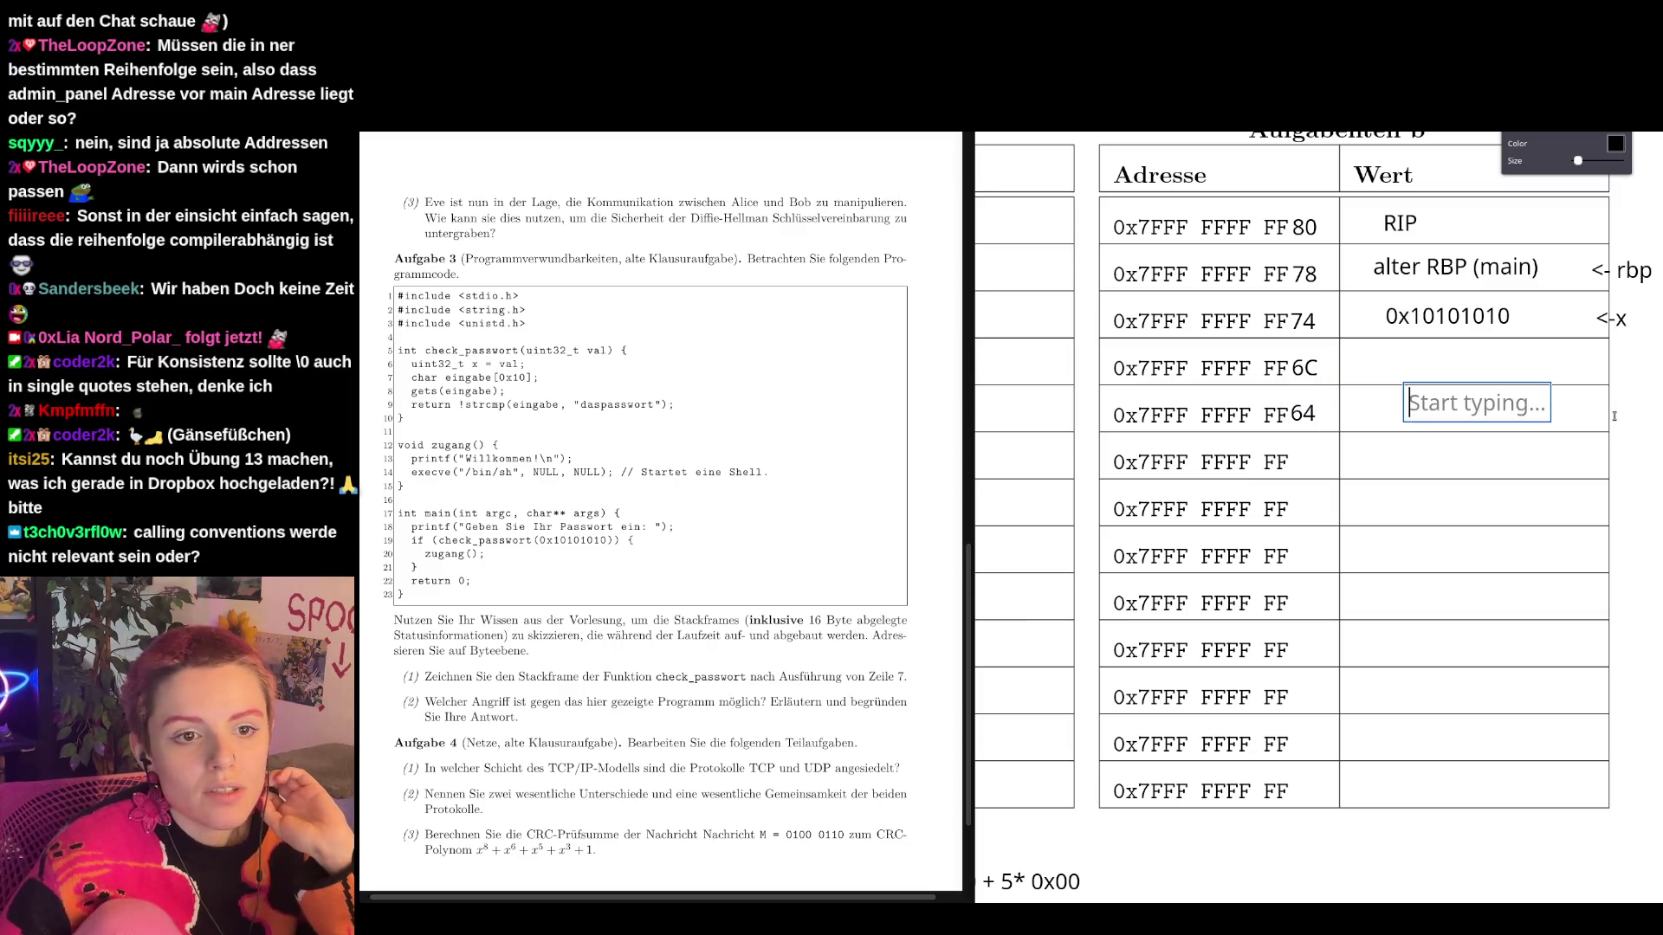
# Add an '<- eingabe' pointer label beside the FF64 row.
pyautogui.click(1600, 411)
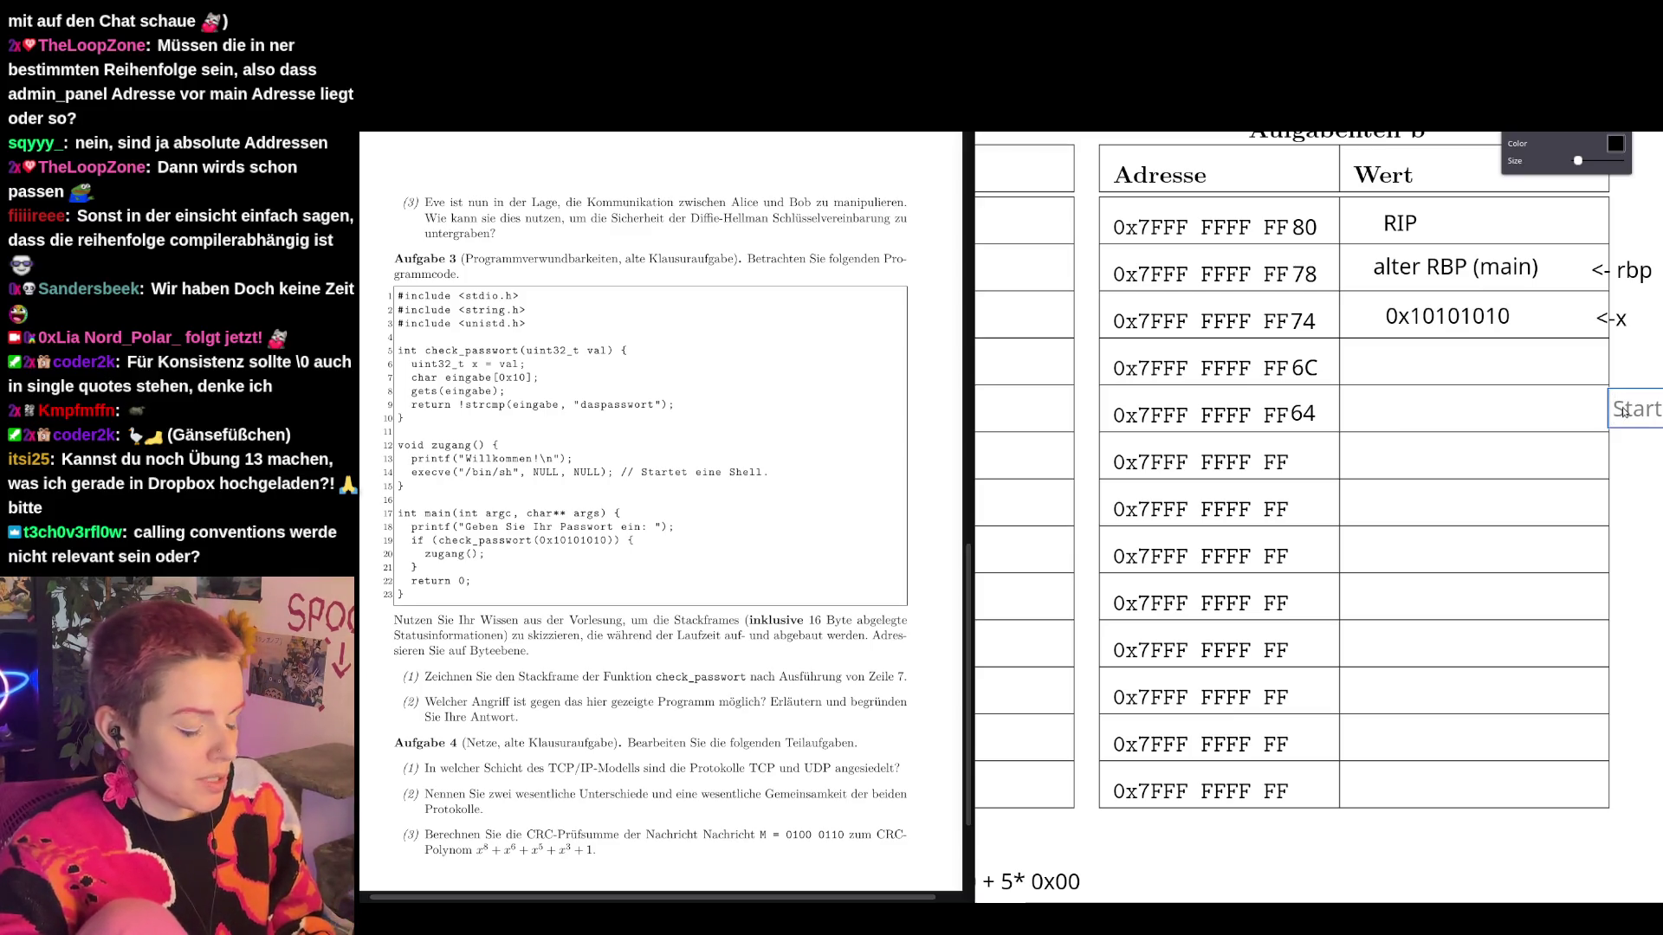
pyautogui.write('<- ein')
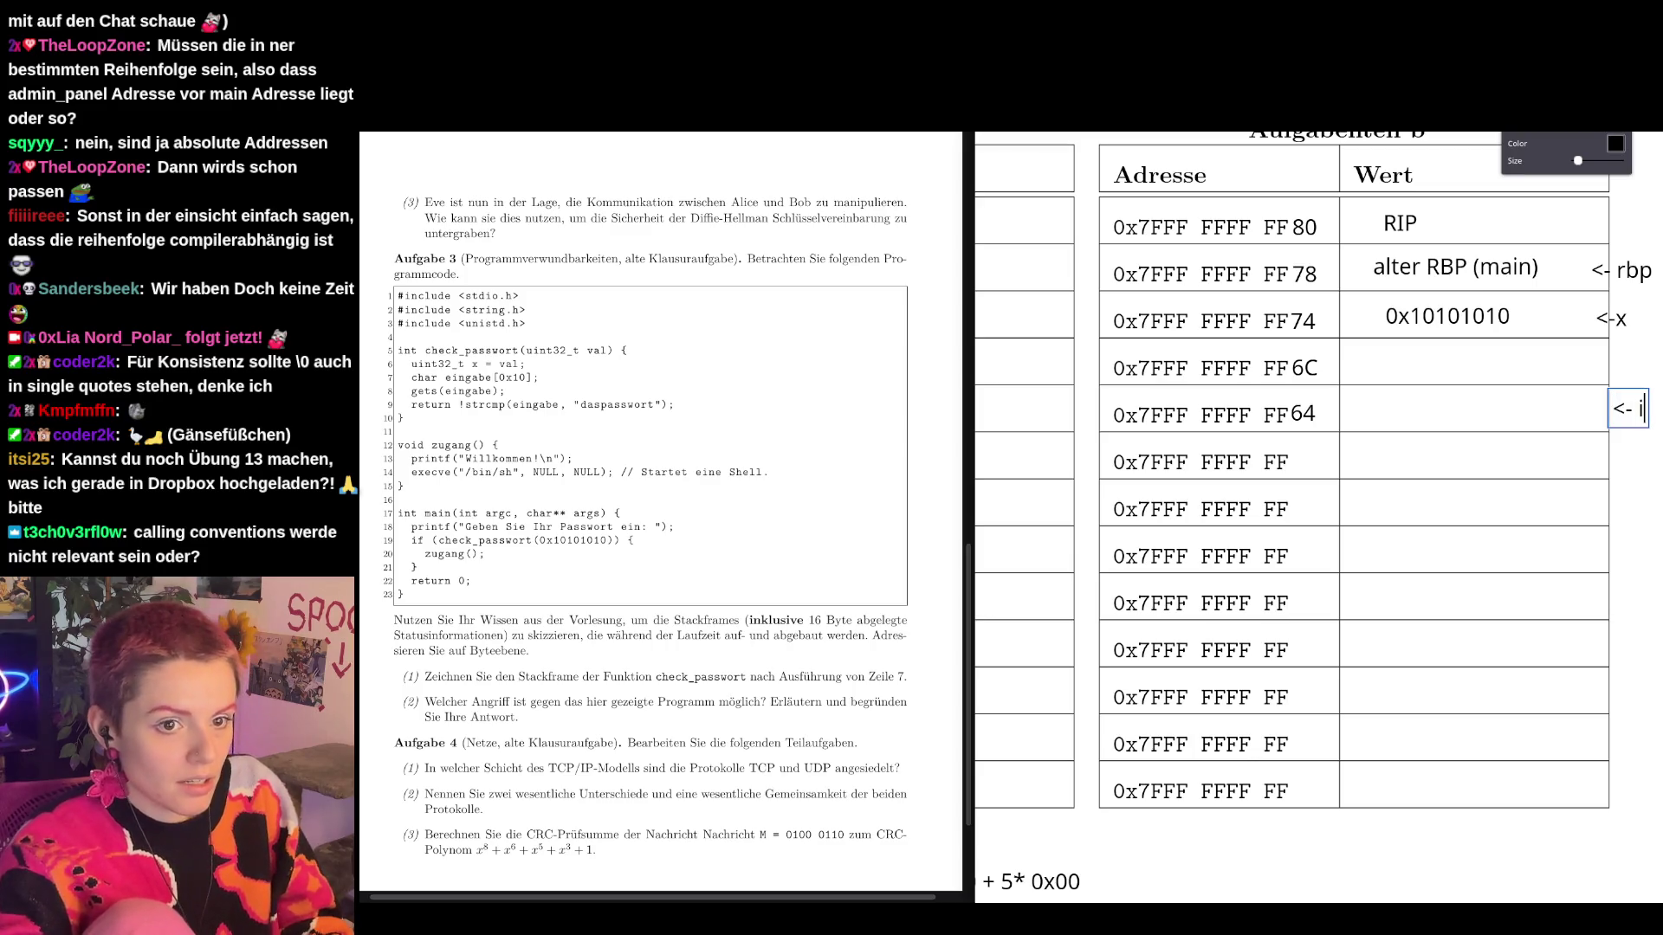
pyautogui.write('g')
pyautogui.click(1623, 439)
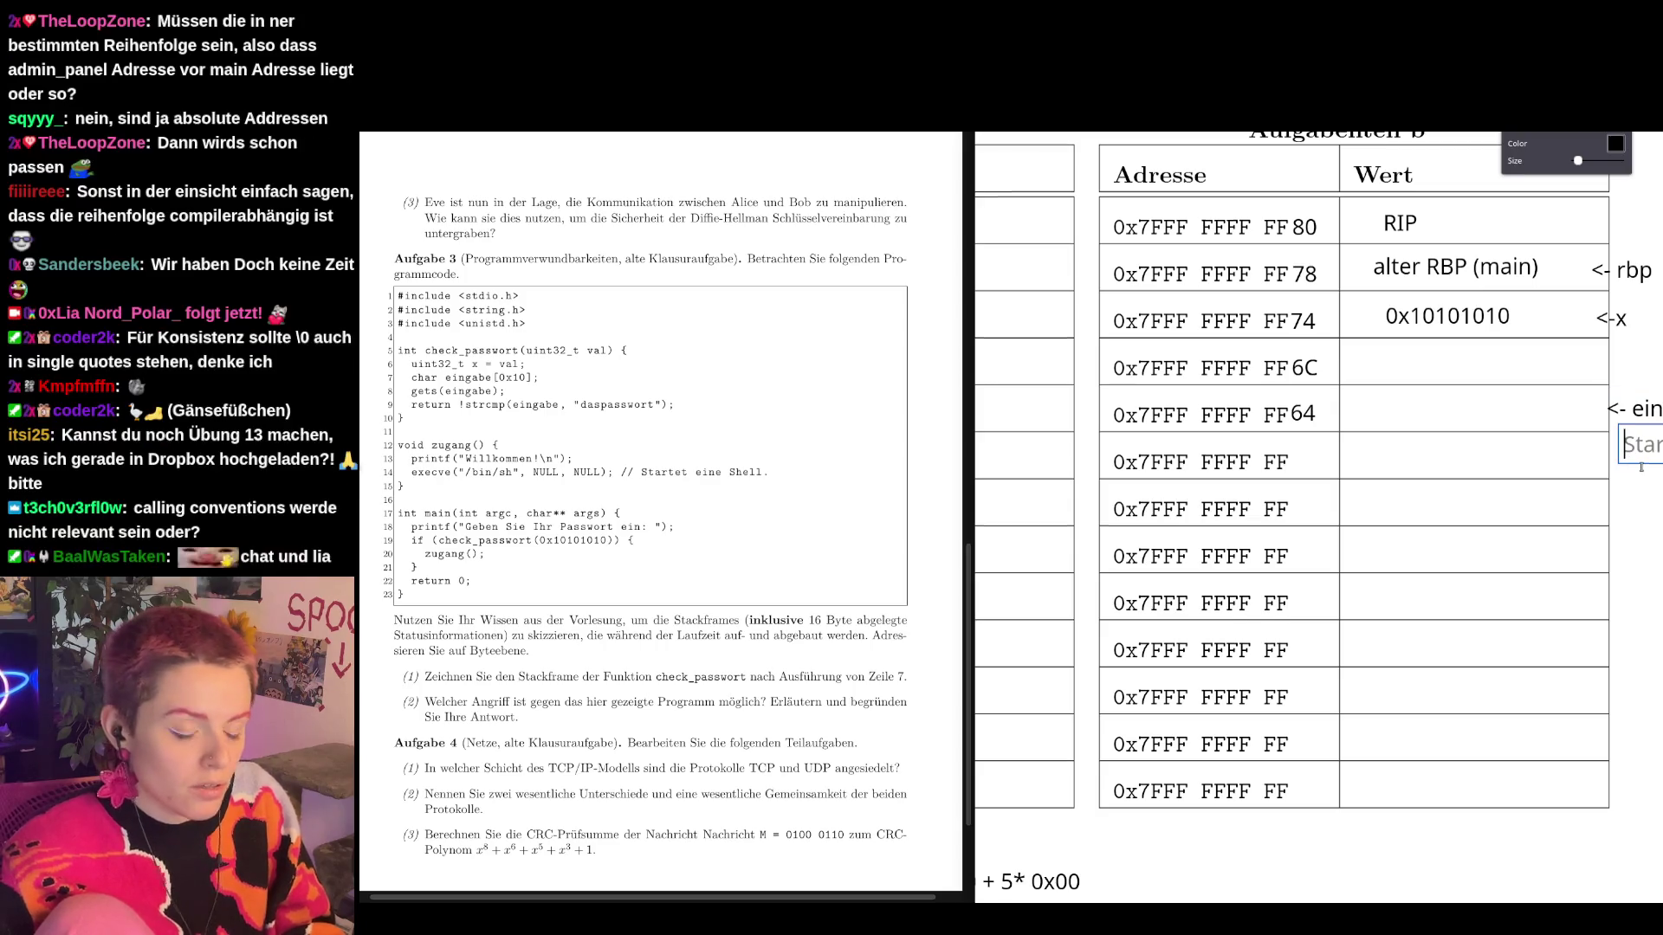
# Place an '<- rsp' label just under the '<- eingabe' label.
pyautogui.write('a')
pyautogui.press('BackSpace')
pyautogui.write('<- rs')
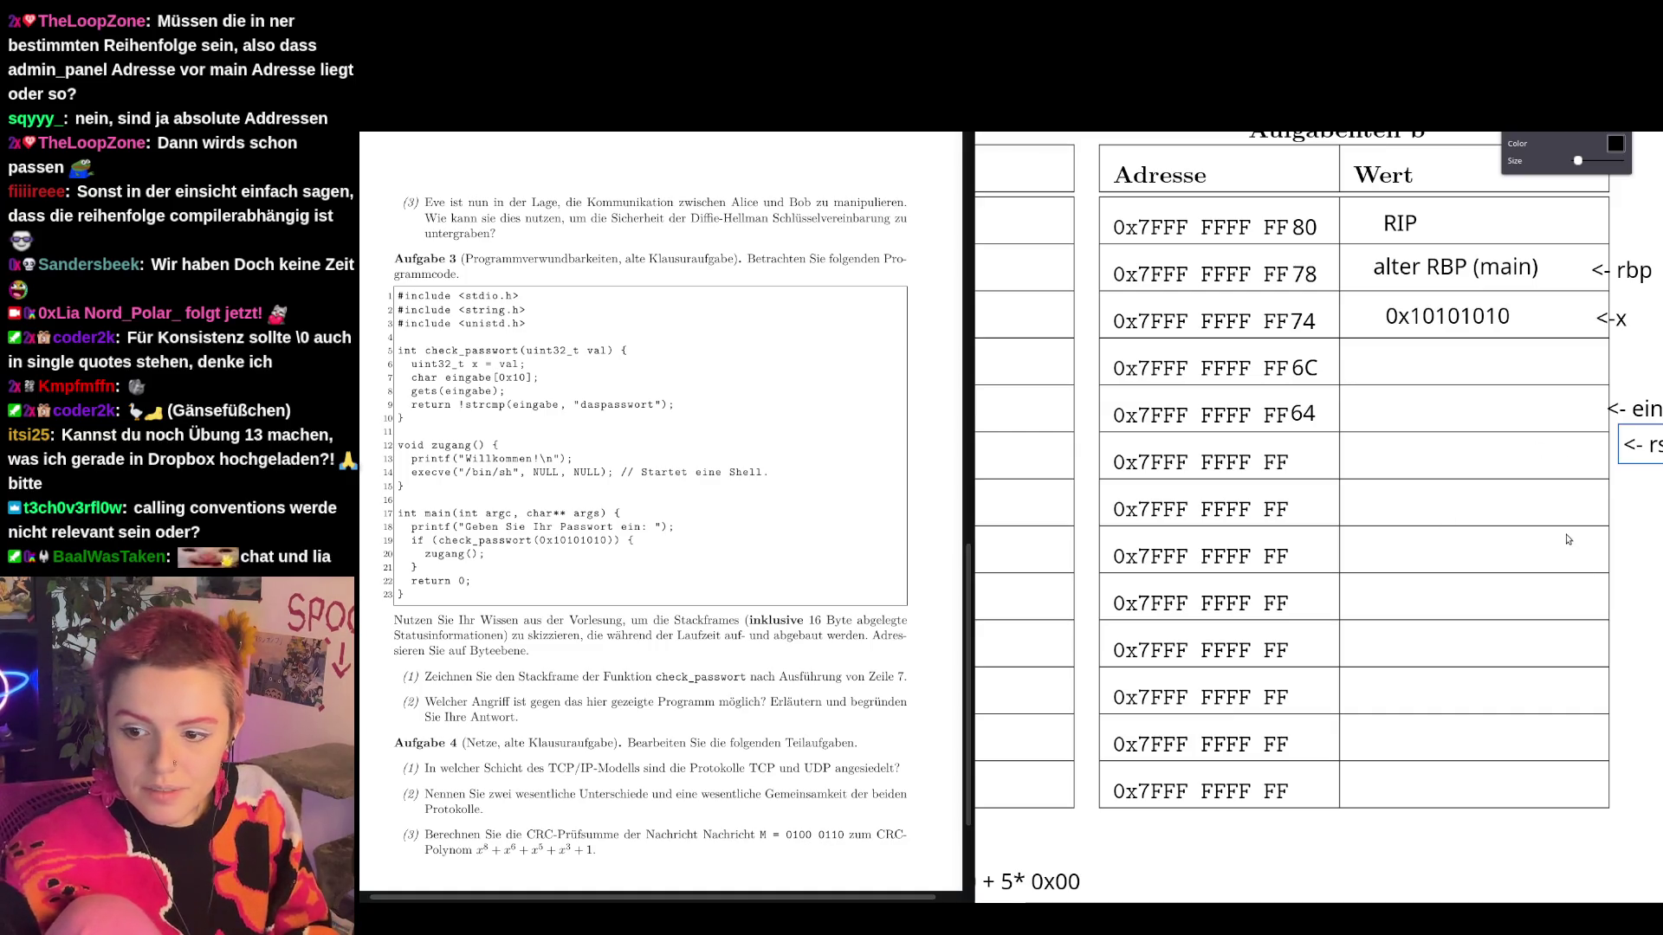
pyautogui.moveTo(1642, 463); pyautogui.dragTo(1626, 443)
pyautogui.press('Escape')
pyautogui.click(1598, 502)
# Enter ???? as the values of the FF64 and FF6C rows.
pyautogui.click(1497, 406)
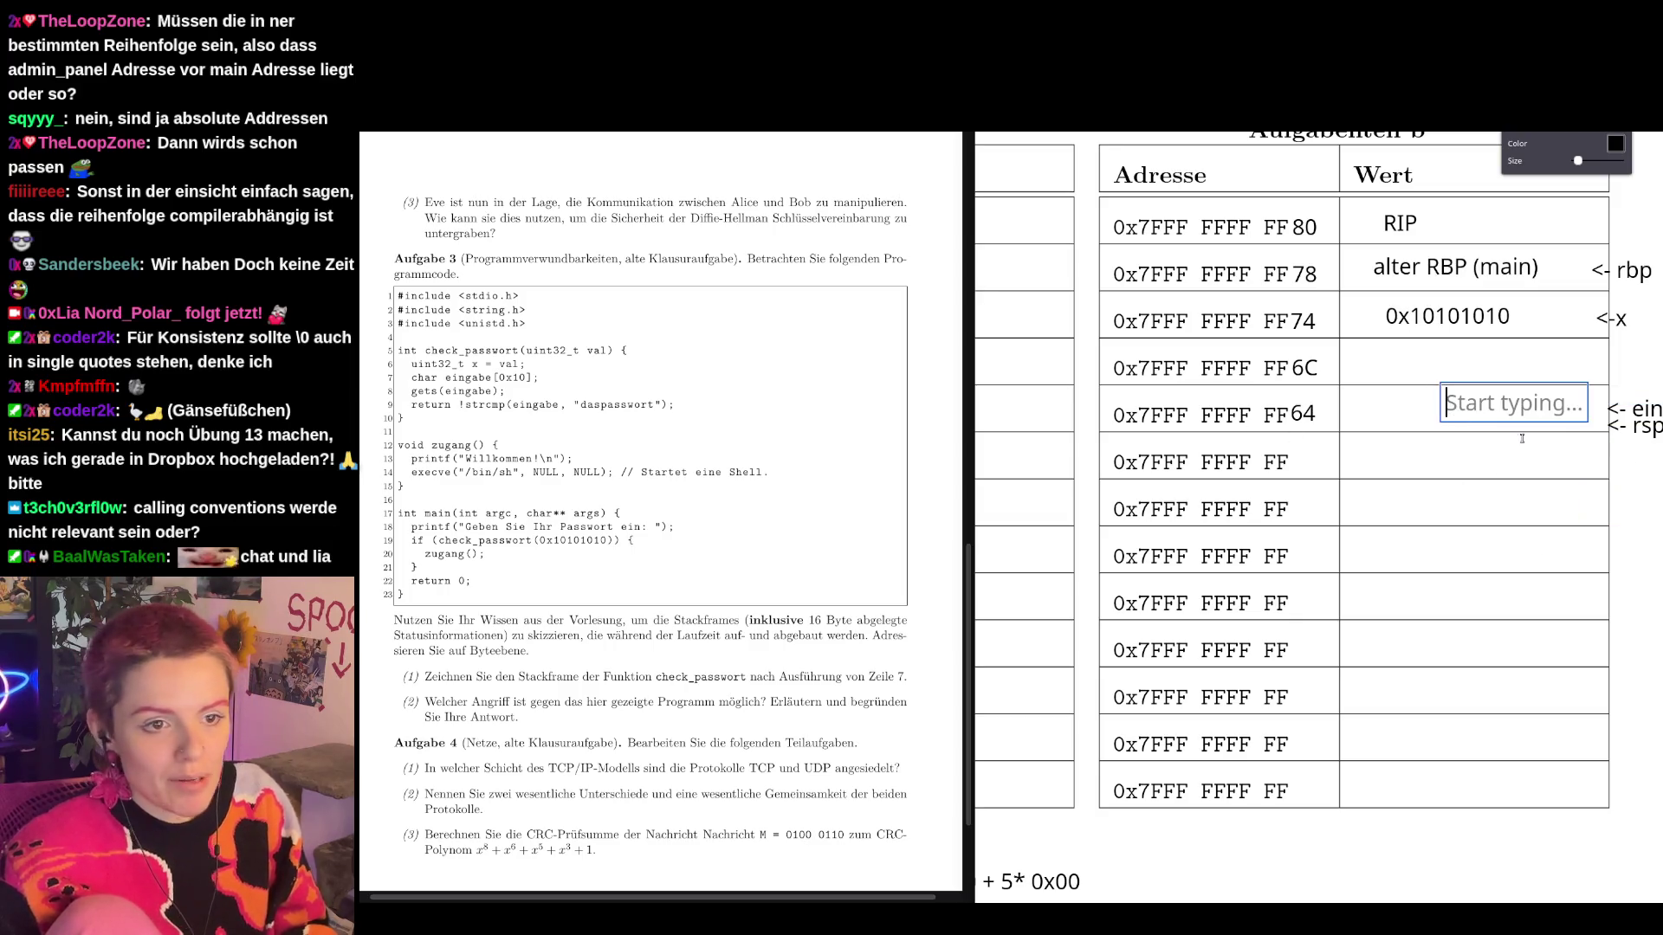
pyautogui.write('????')
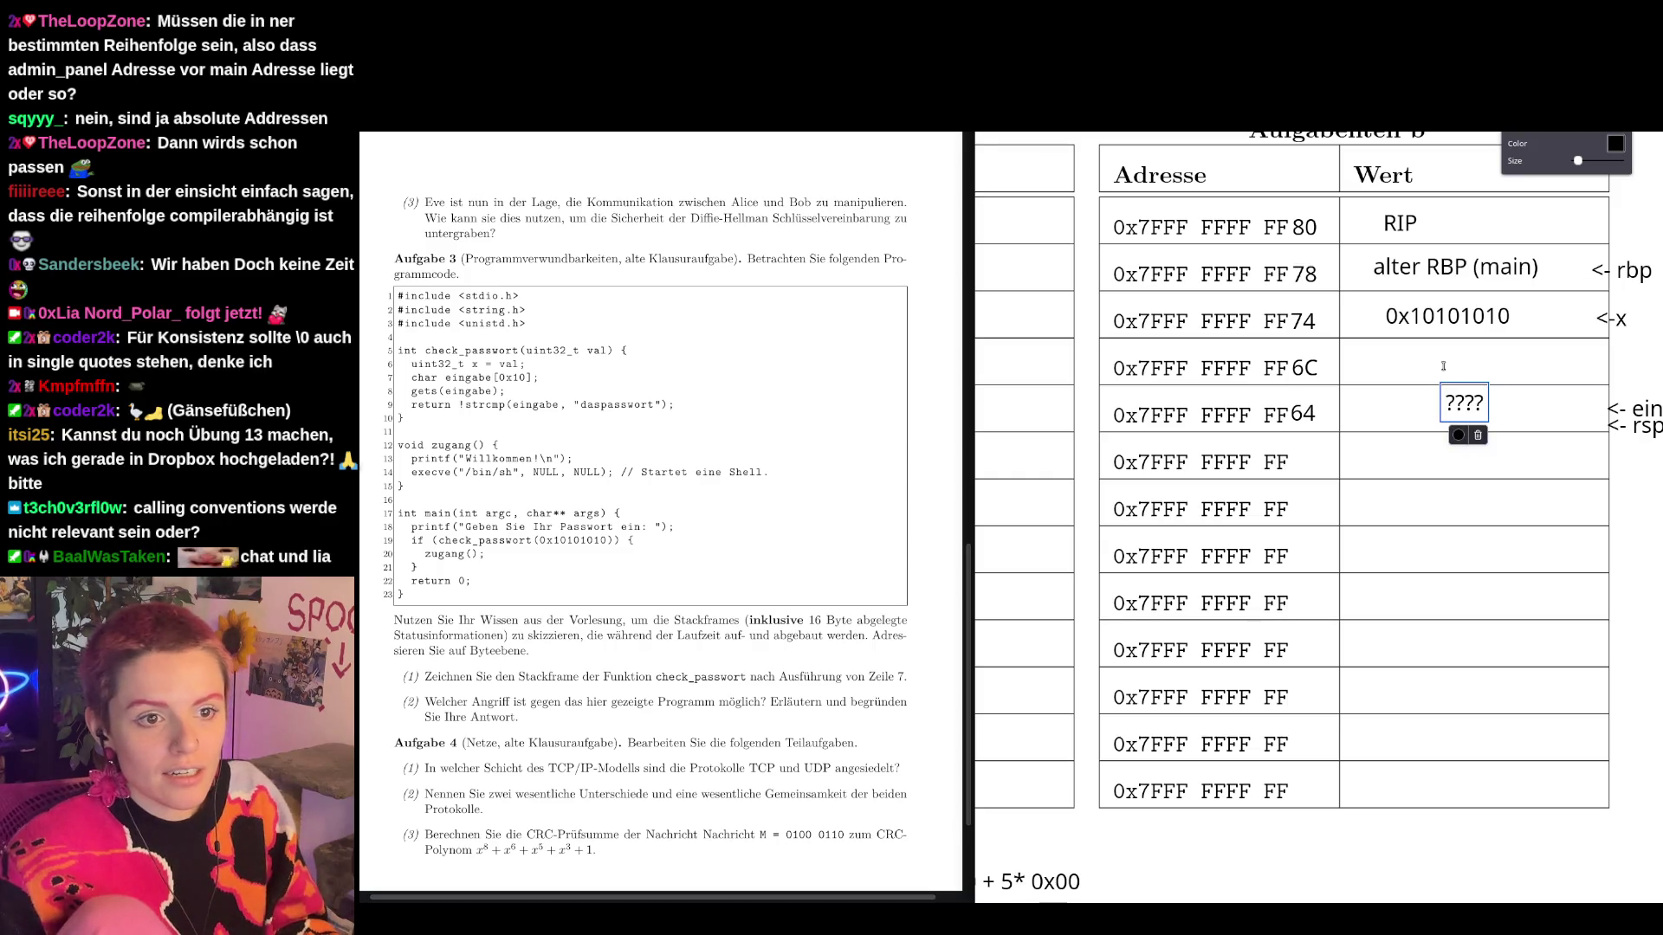
pyautogui.click(1445, 366)
pyautogui.write('????')
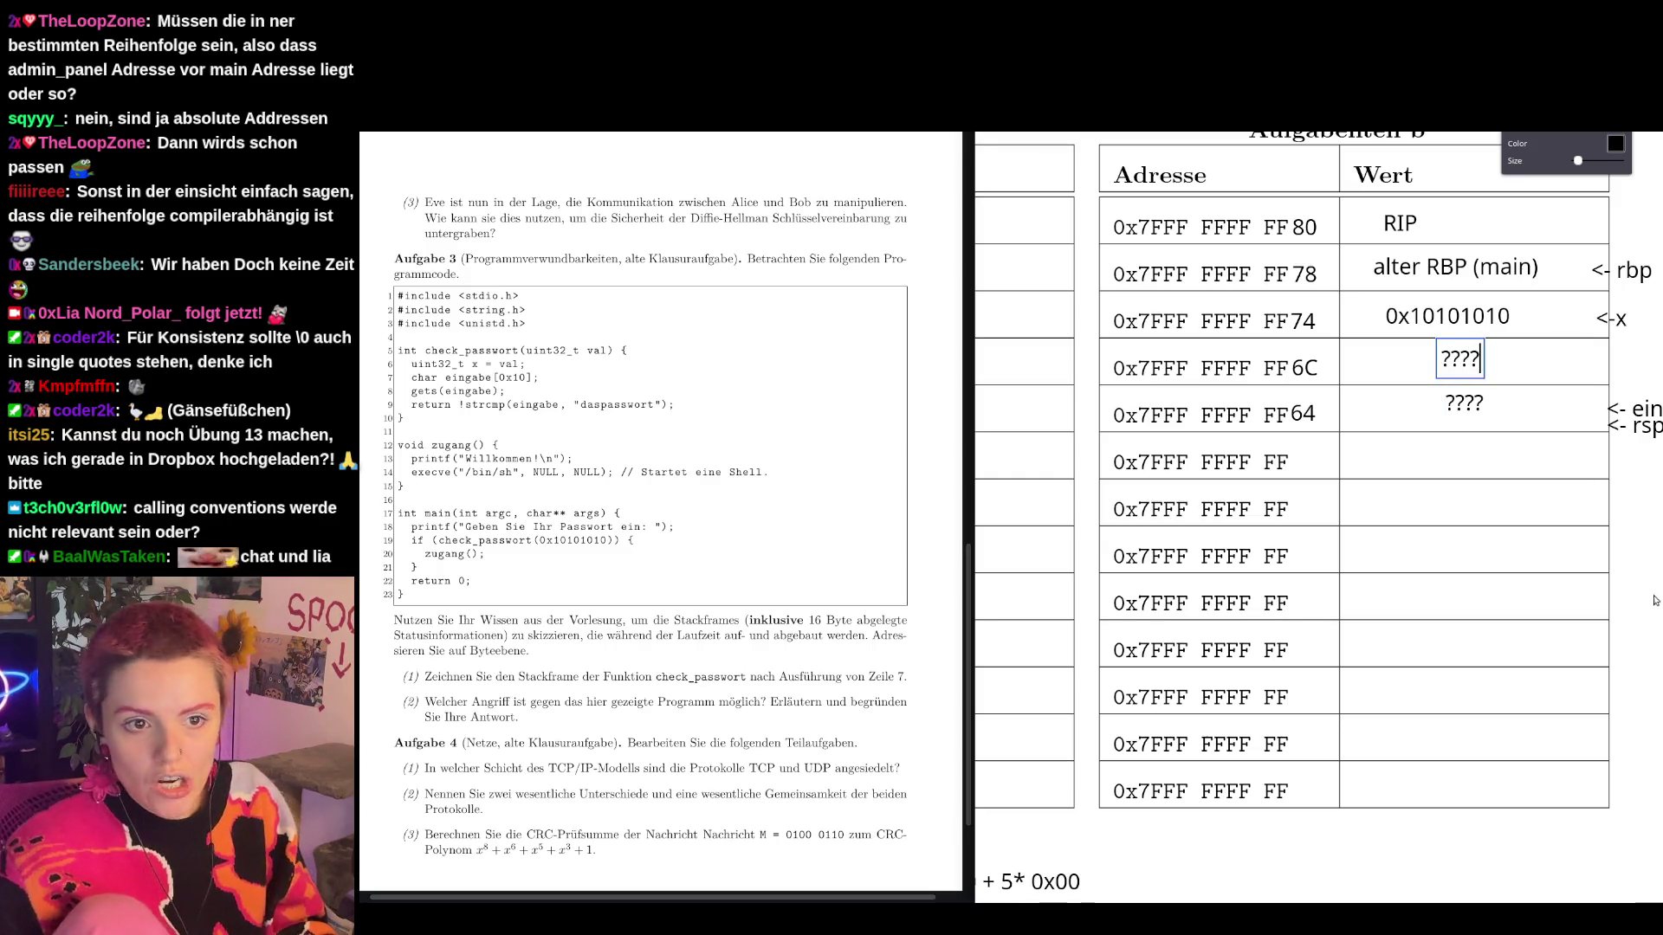
pyautogui.press('Escape')
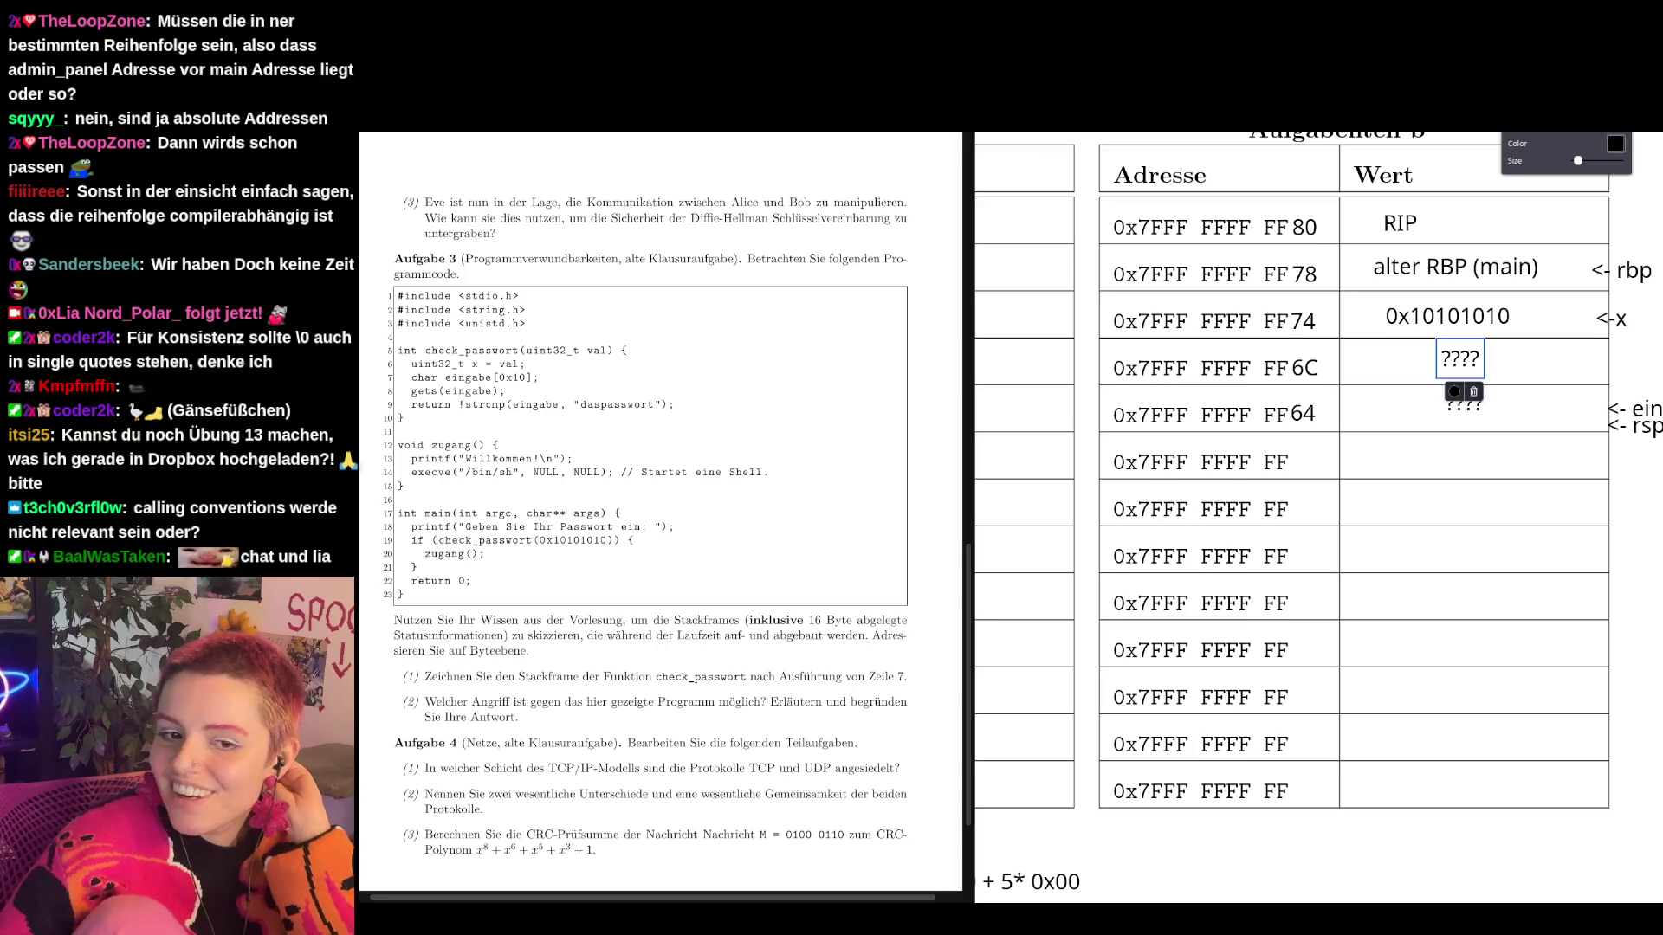
pyautogui.click(1649, 501)
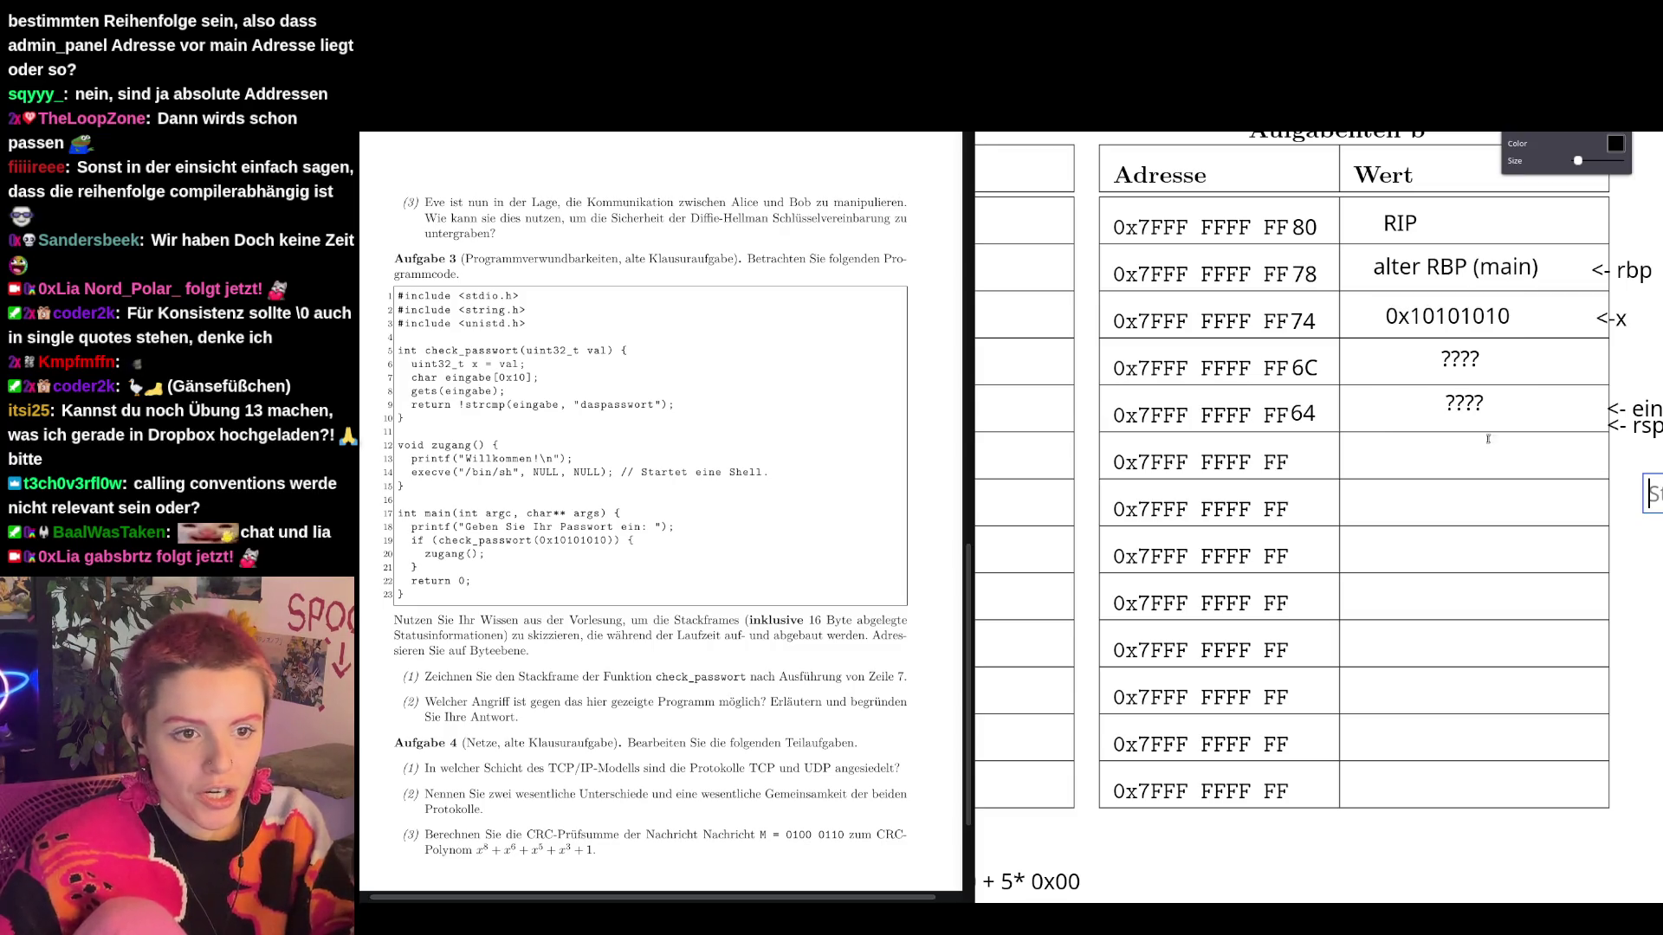
# Start a note below the table reading "16*'a' + (eingabe überschreiben)", correcting 18 to 16.
pyautogui.click(1198, 830)
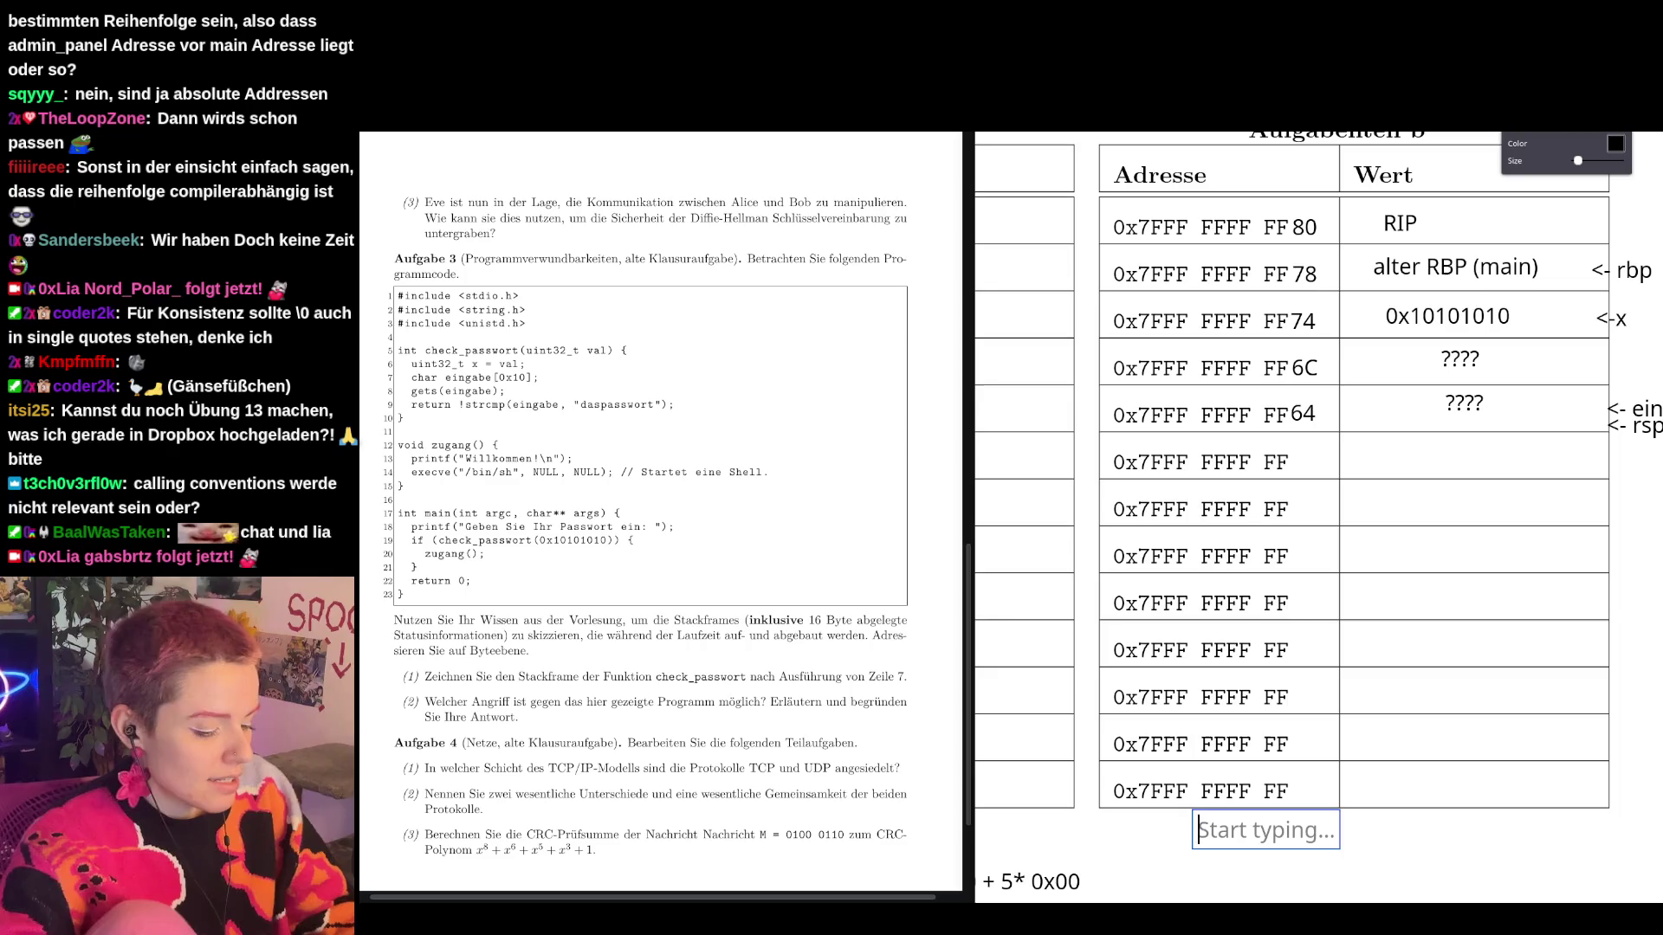
pyautogui.write('18*')
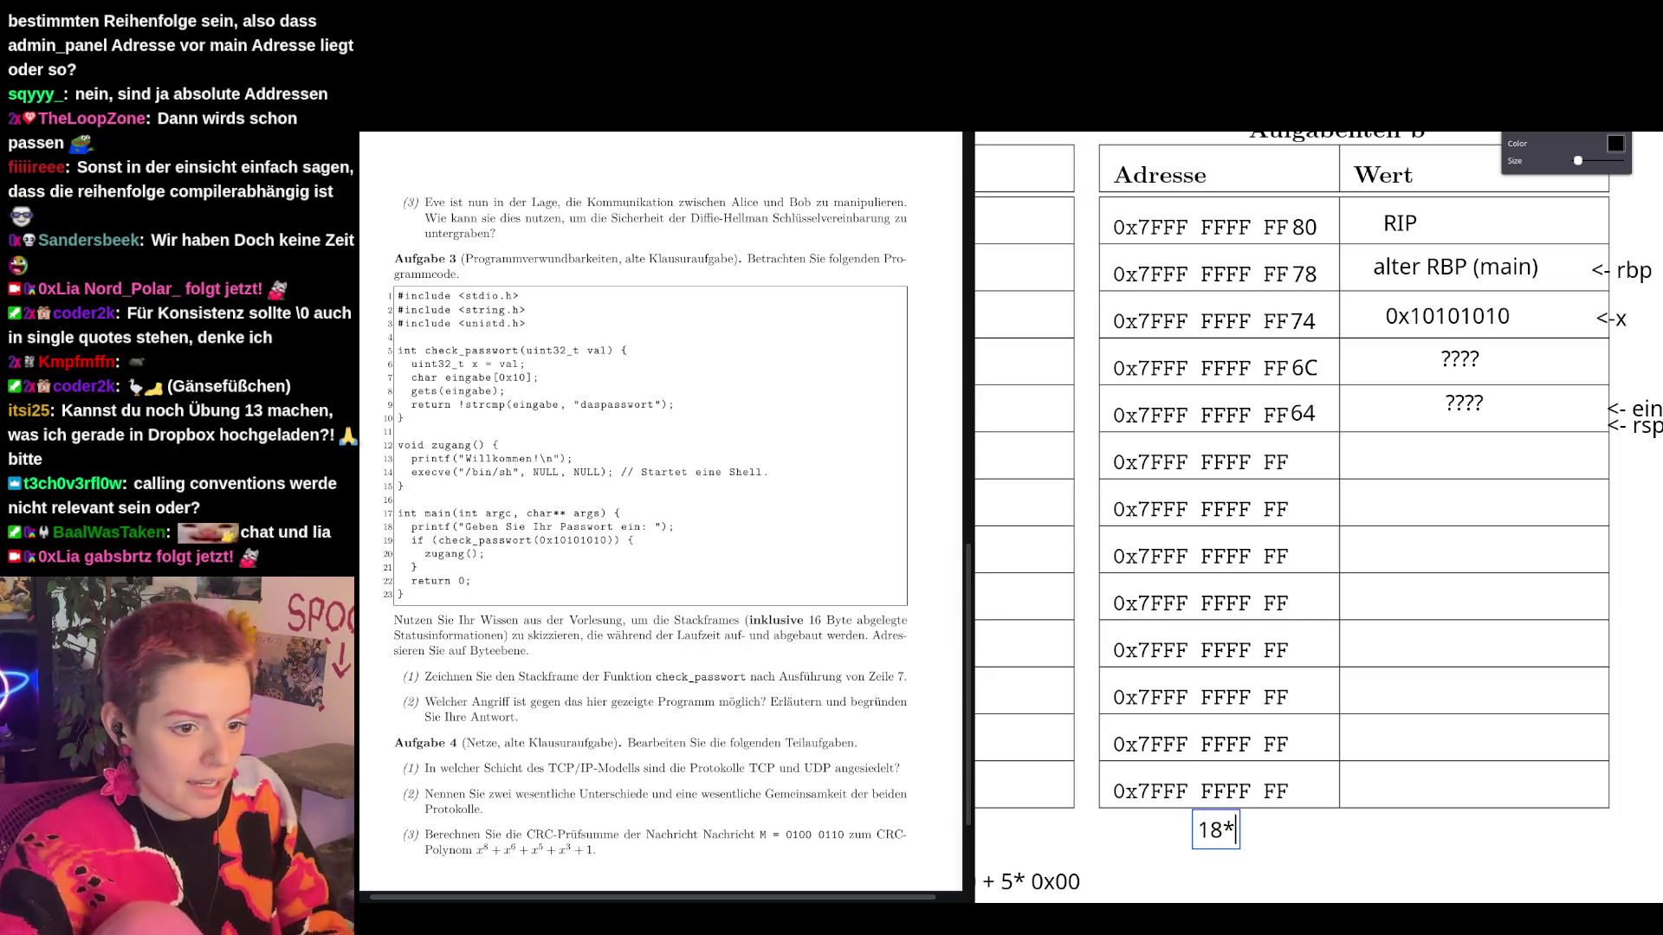
pyautogui.write("'a'")
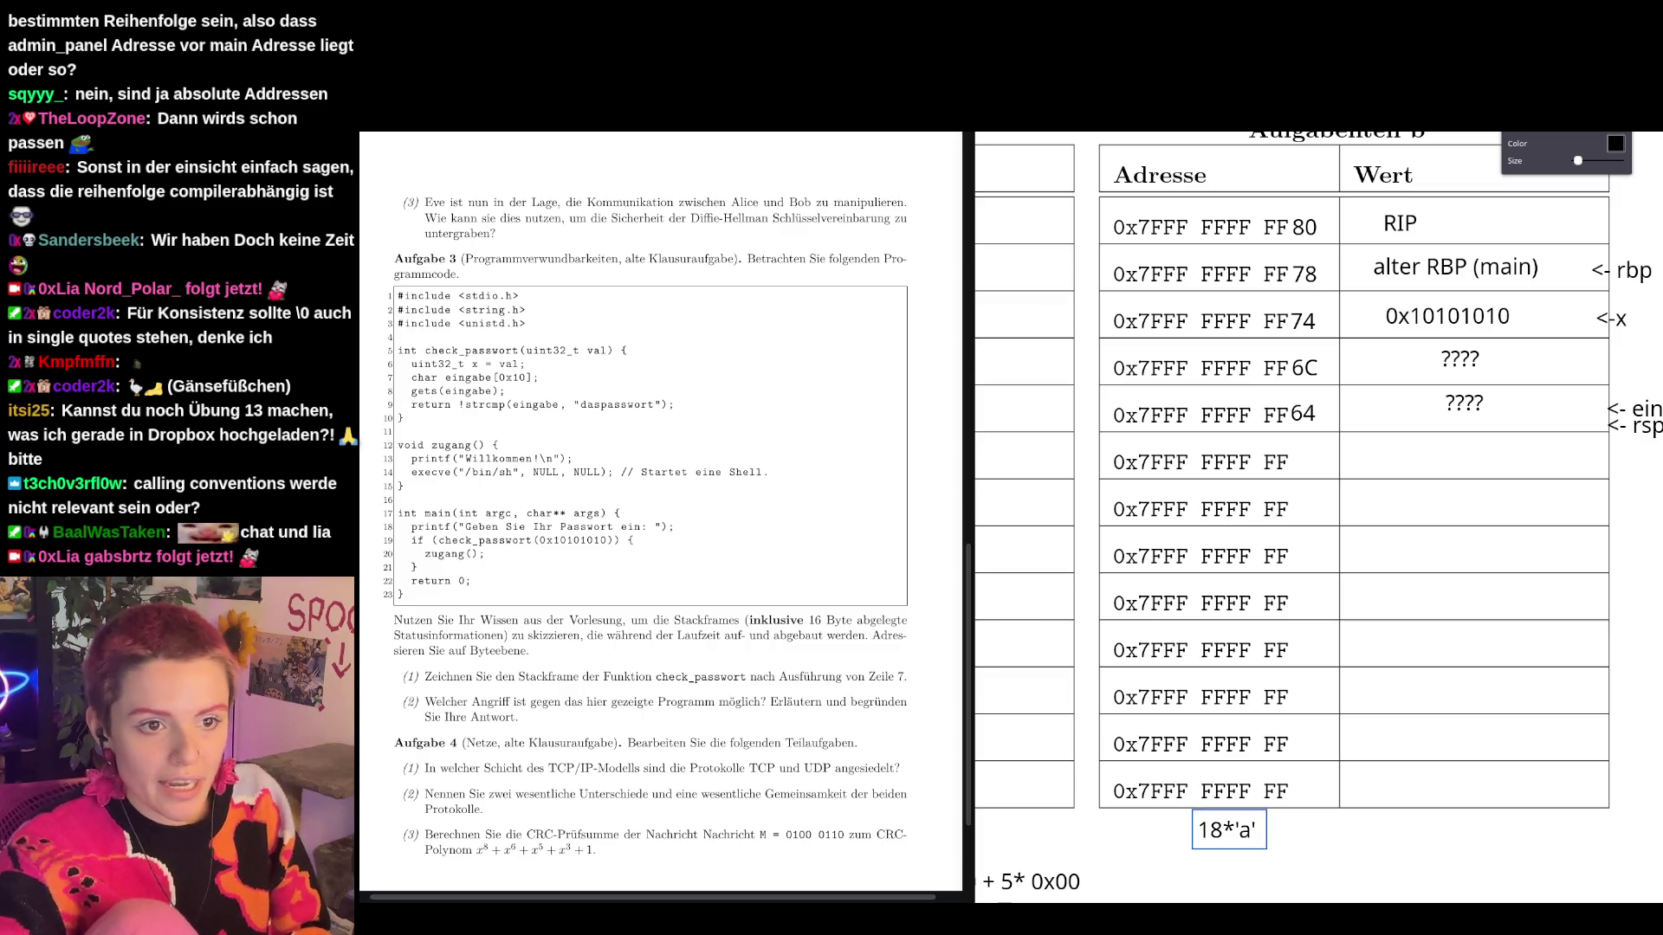
pyautogui.write(' +')
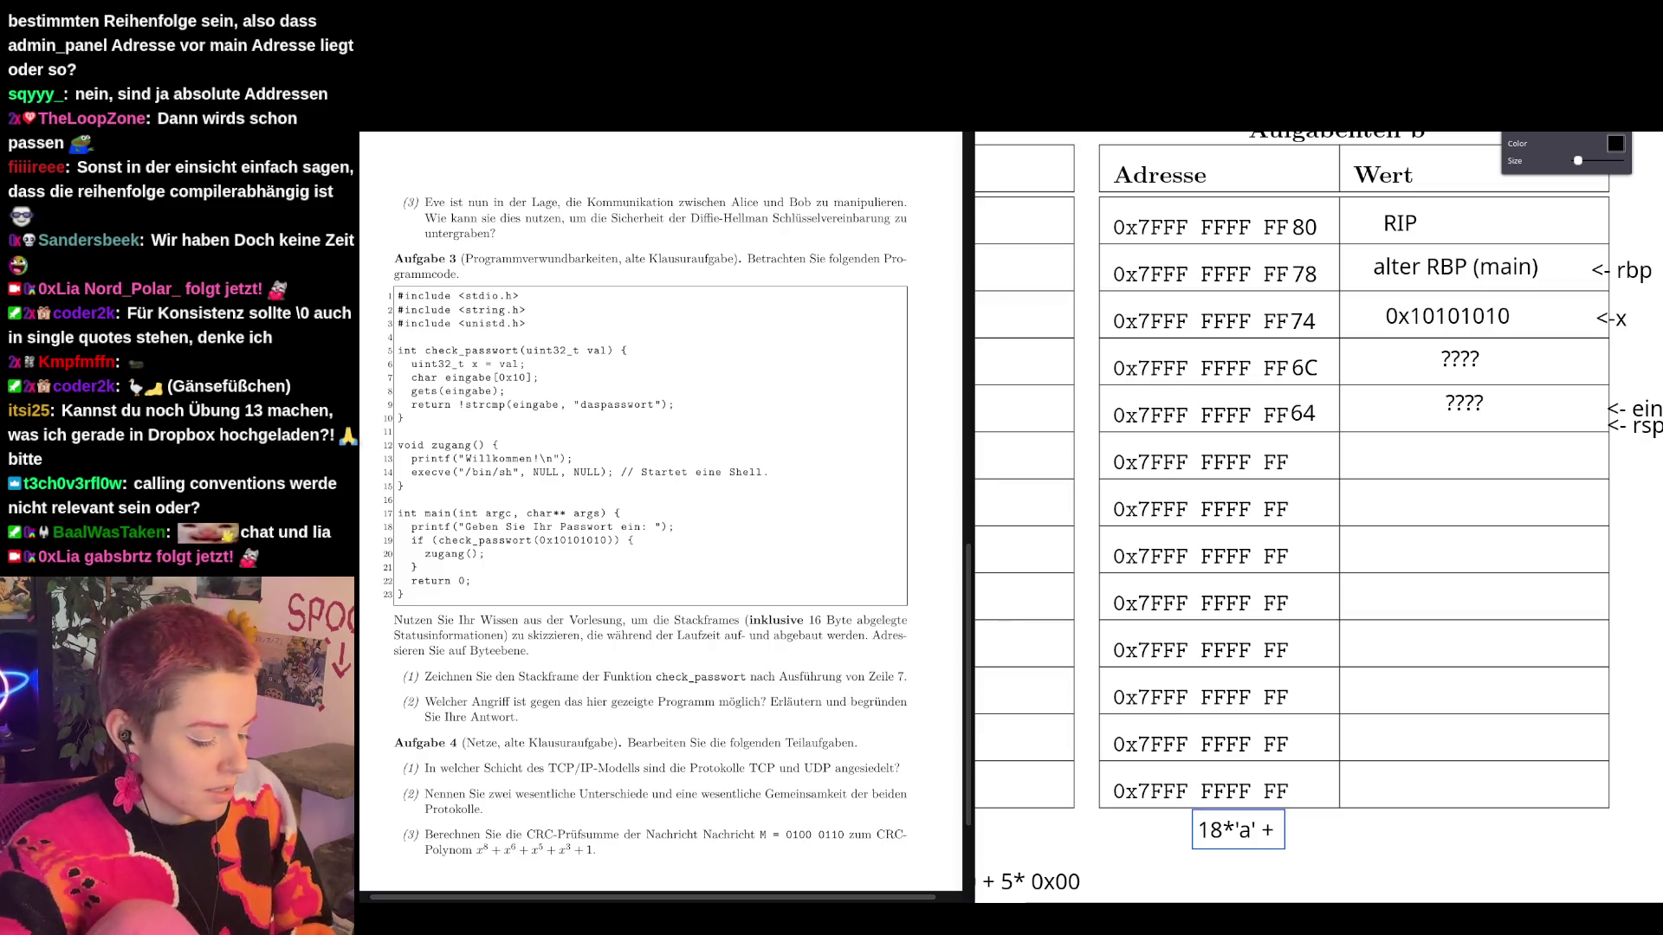
pyautogui.press('Left')
pyautogui.press('Left')
pyautogui.press('Left')
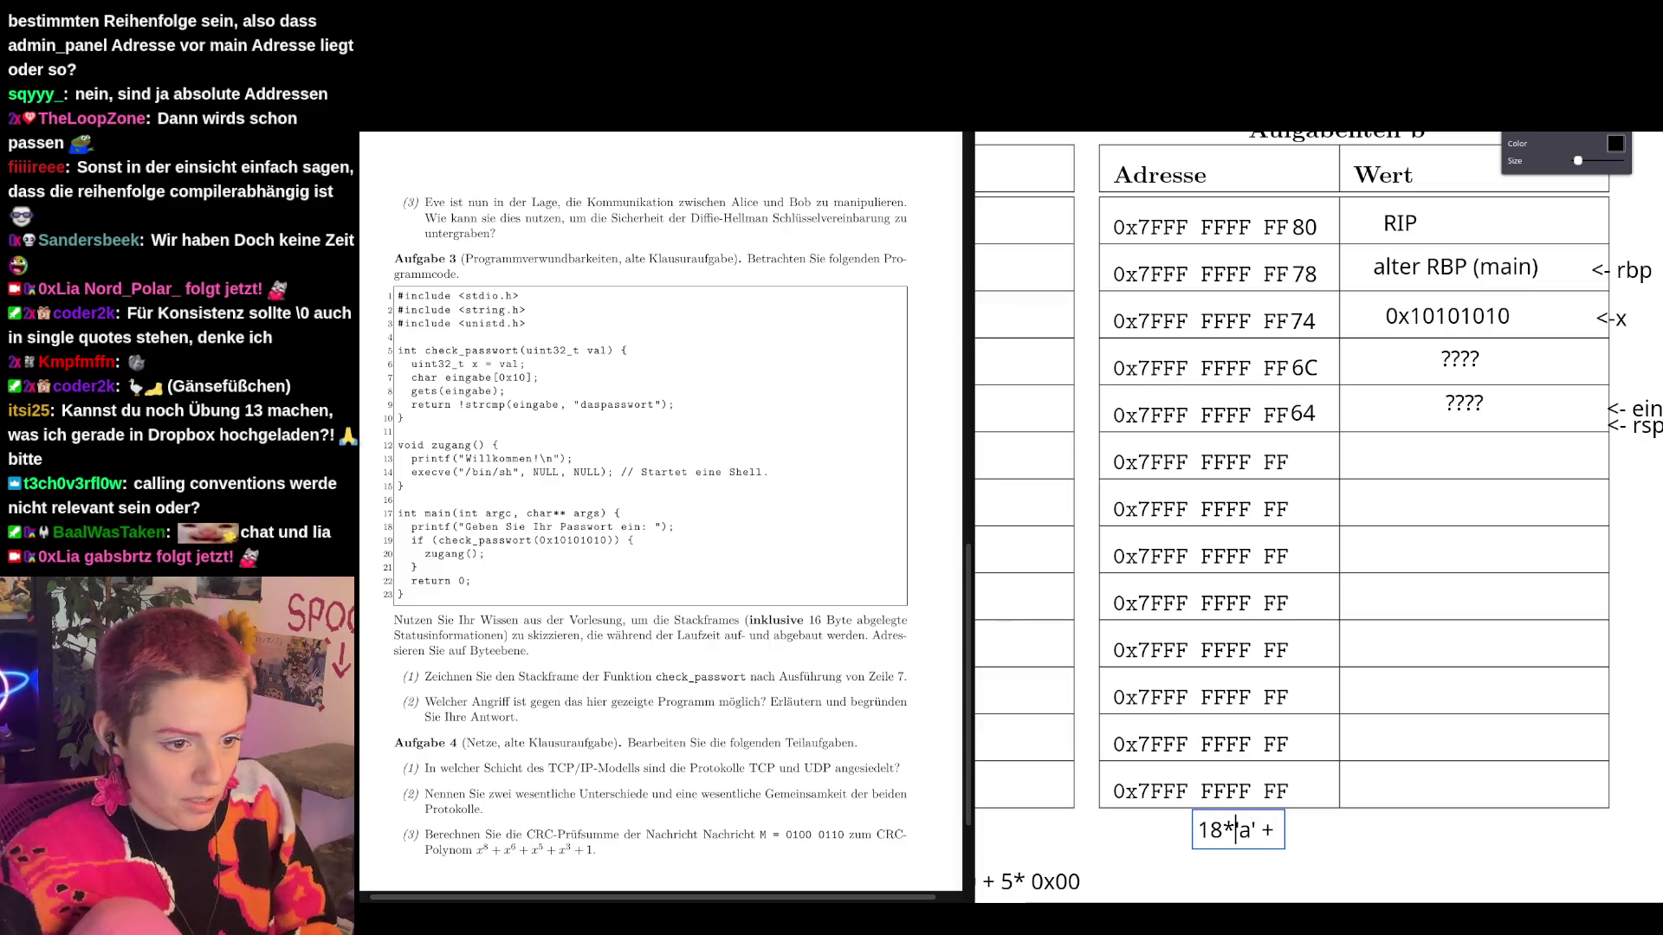
pyautogui.press('Left')
pyautogui.press('BackSpace')
pyautogui.write('6')
pyautogui.press('Right')
pyautogui.press('Right')
pyautogui.press('Right')
pyautogui.press('Right')
pyautogui.write('(eingabe überschreiben)')
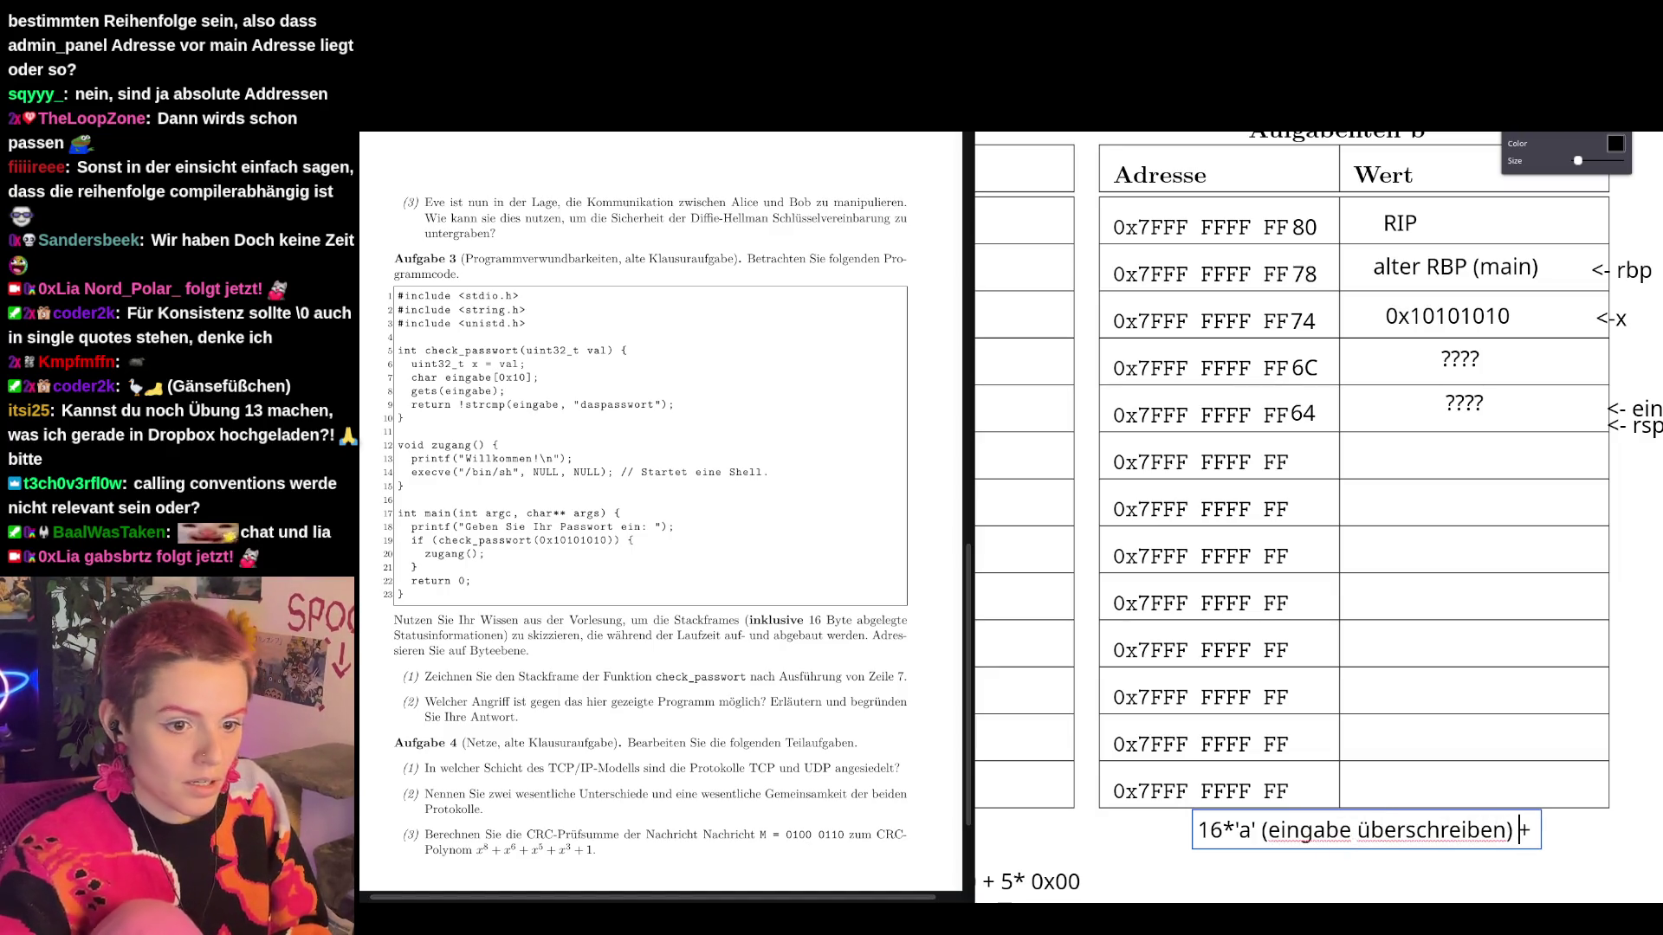
# Append "4*'a' (x überschreiben)" to the note and begin a new line.
pyautogui.press('End')
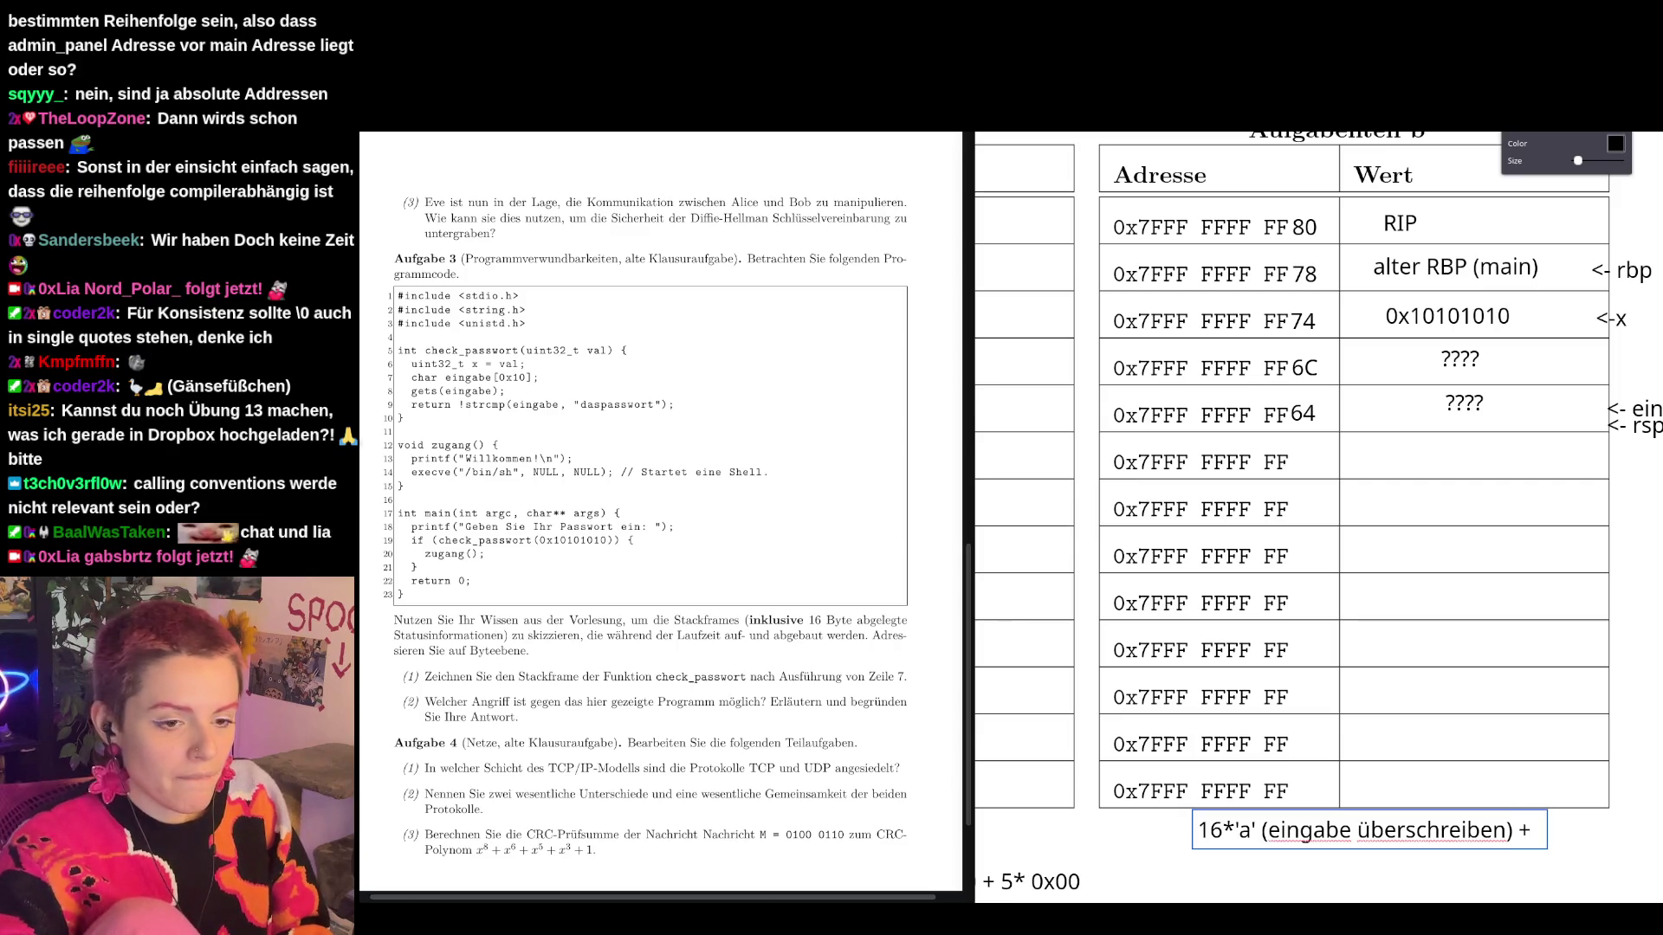
pyautogui.write('4*')
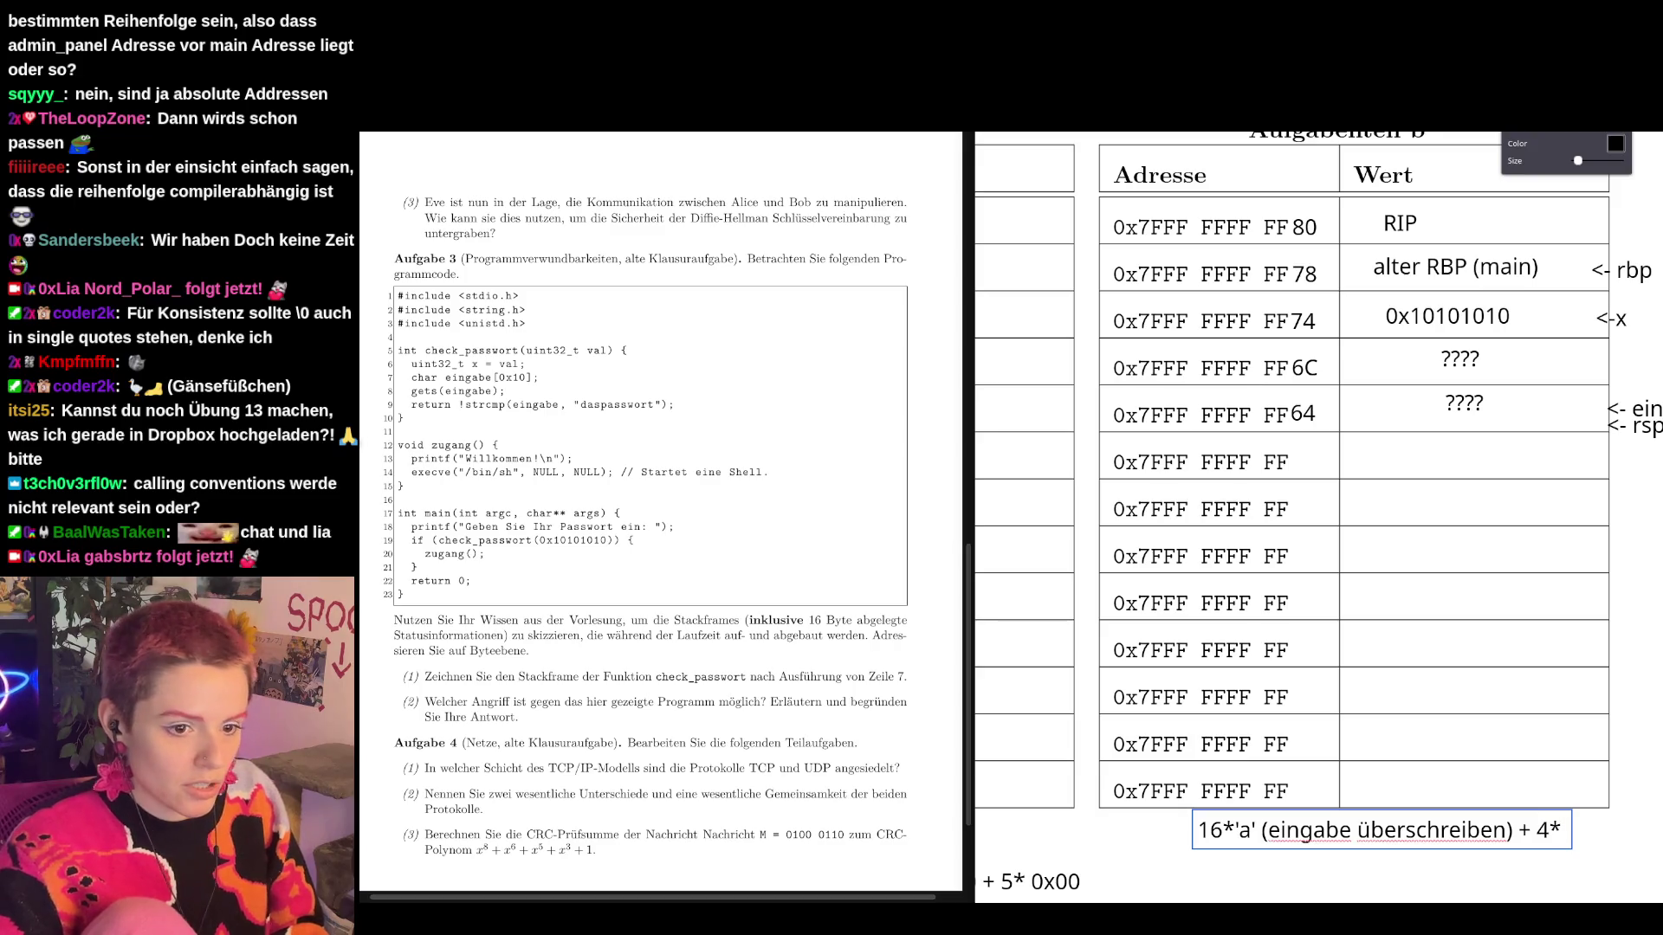
pyautogui.write("'a'")
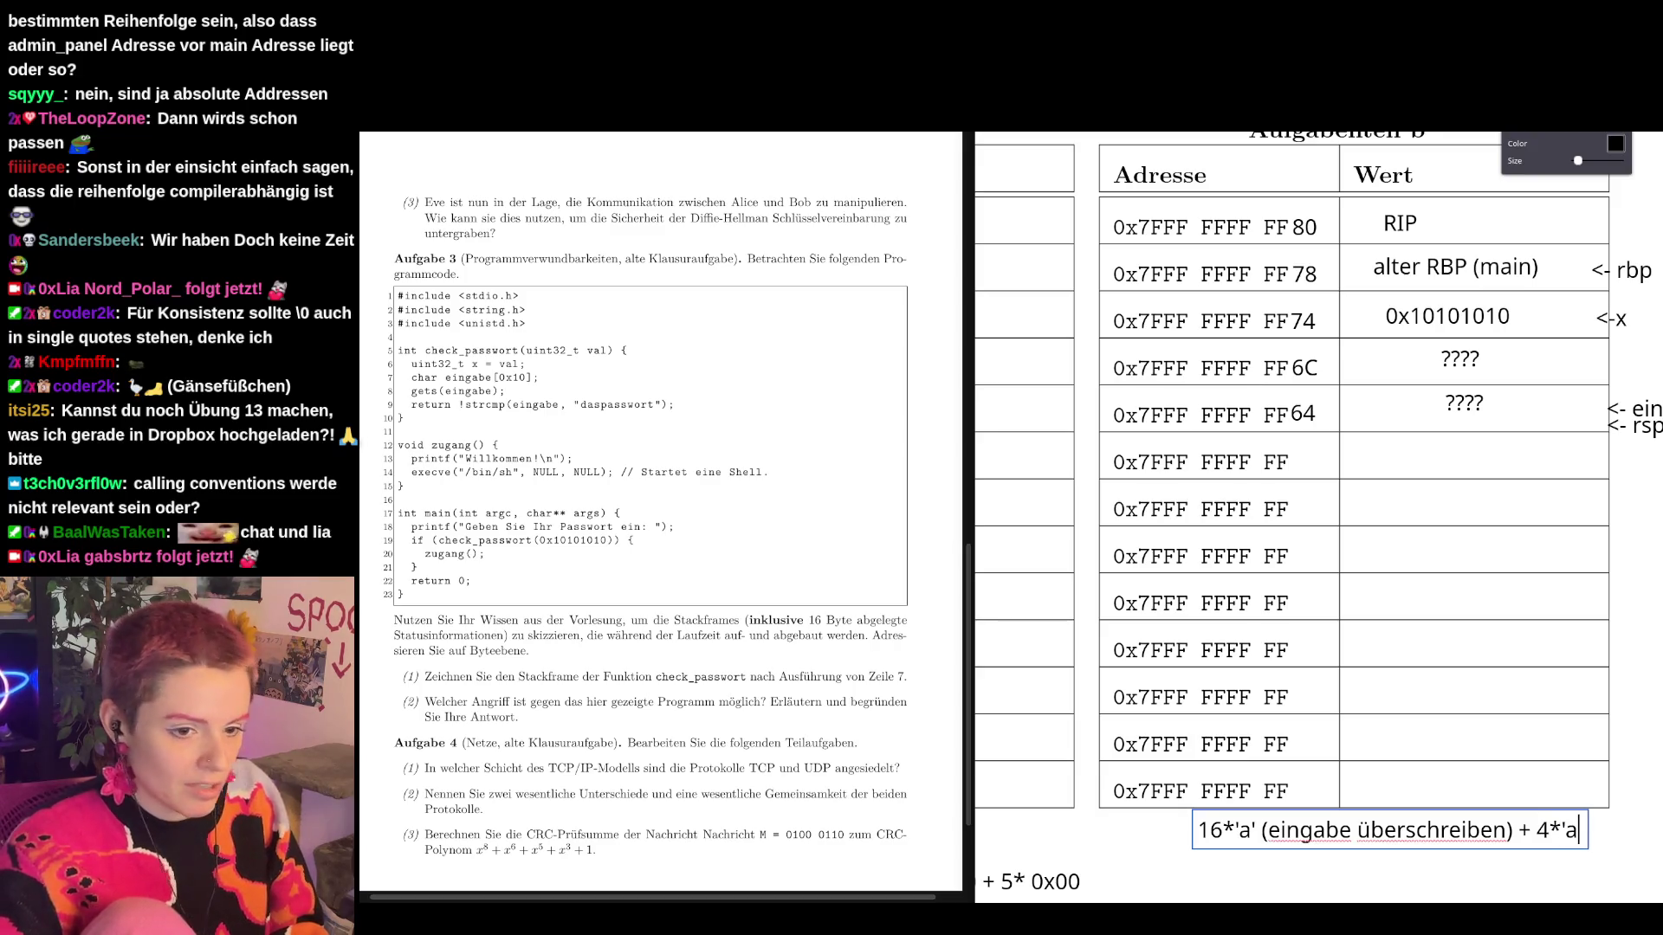
pyautogui.write('(')
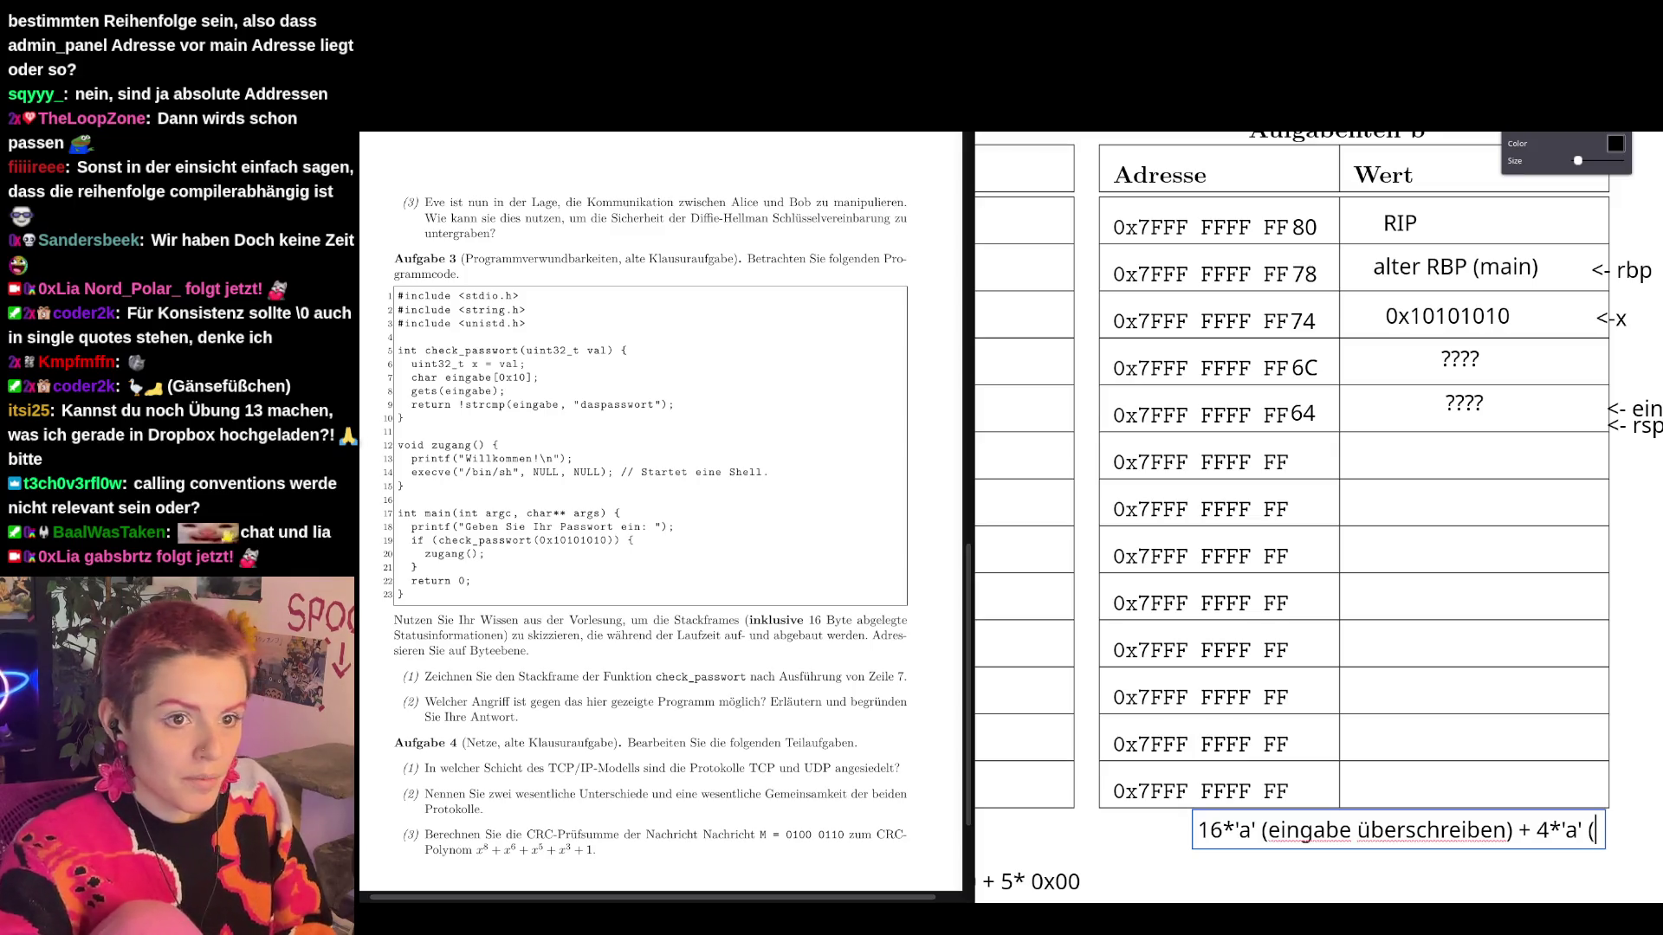
pyautogui.write('x übers')
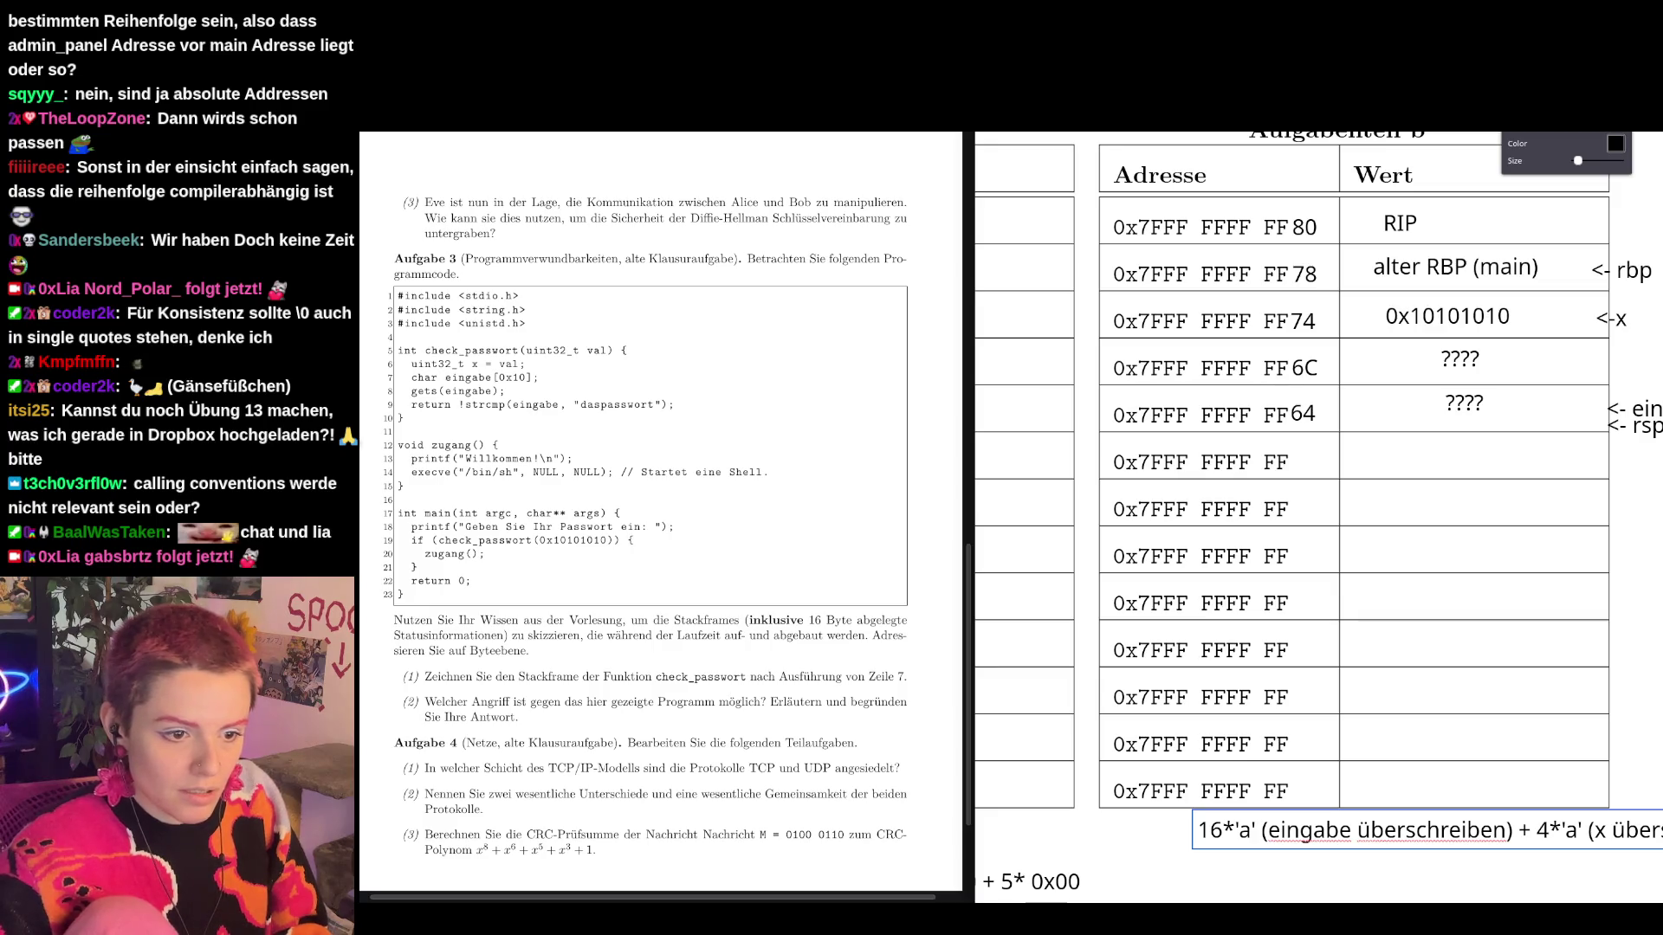
pyautogui.hscroll(1, 1316, 477)
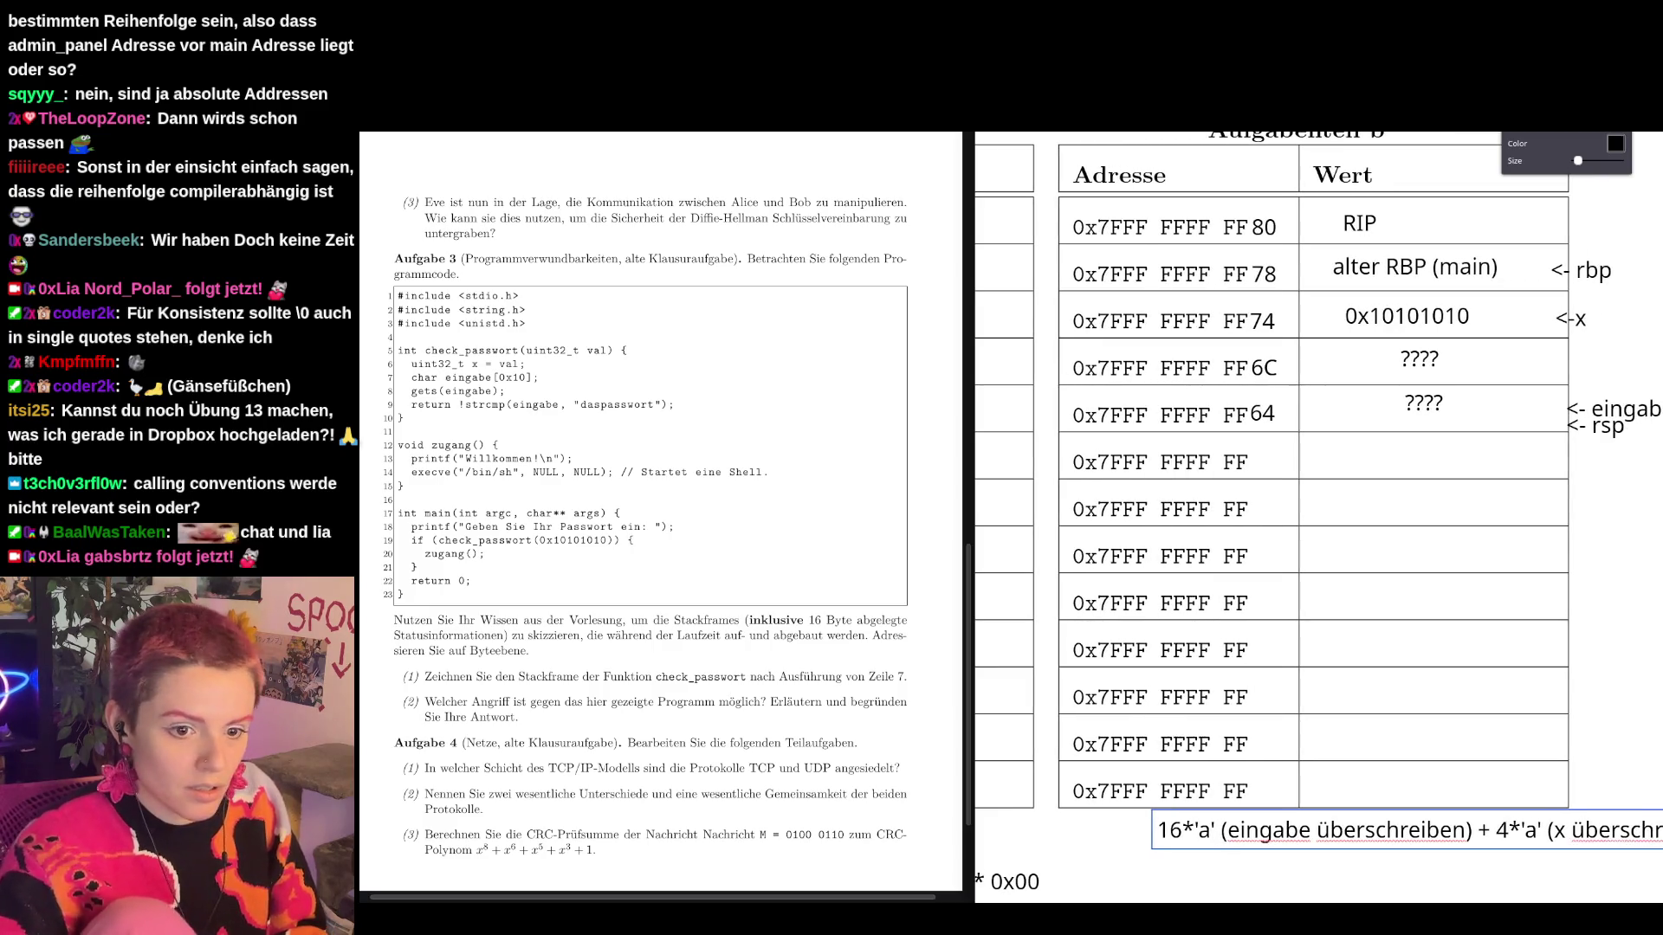
pyautogui.press('Return')
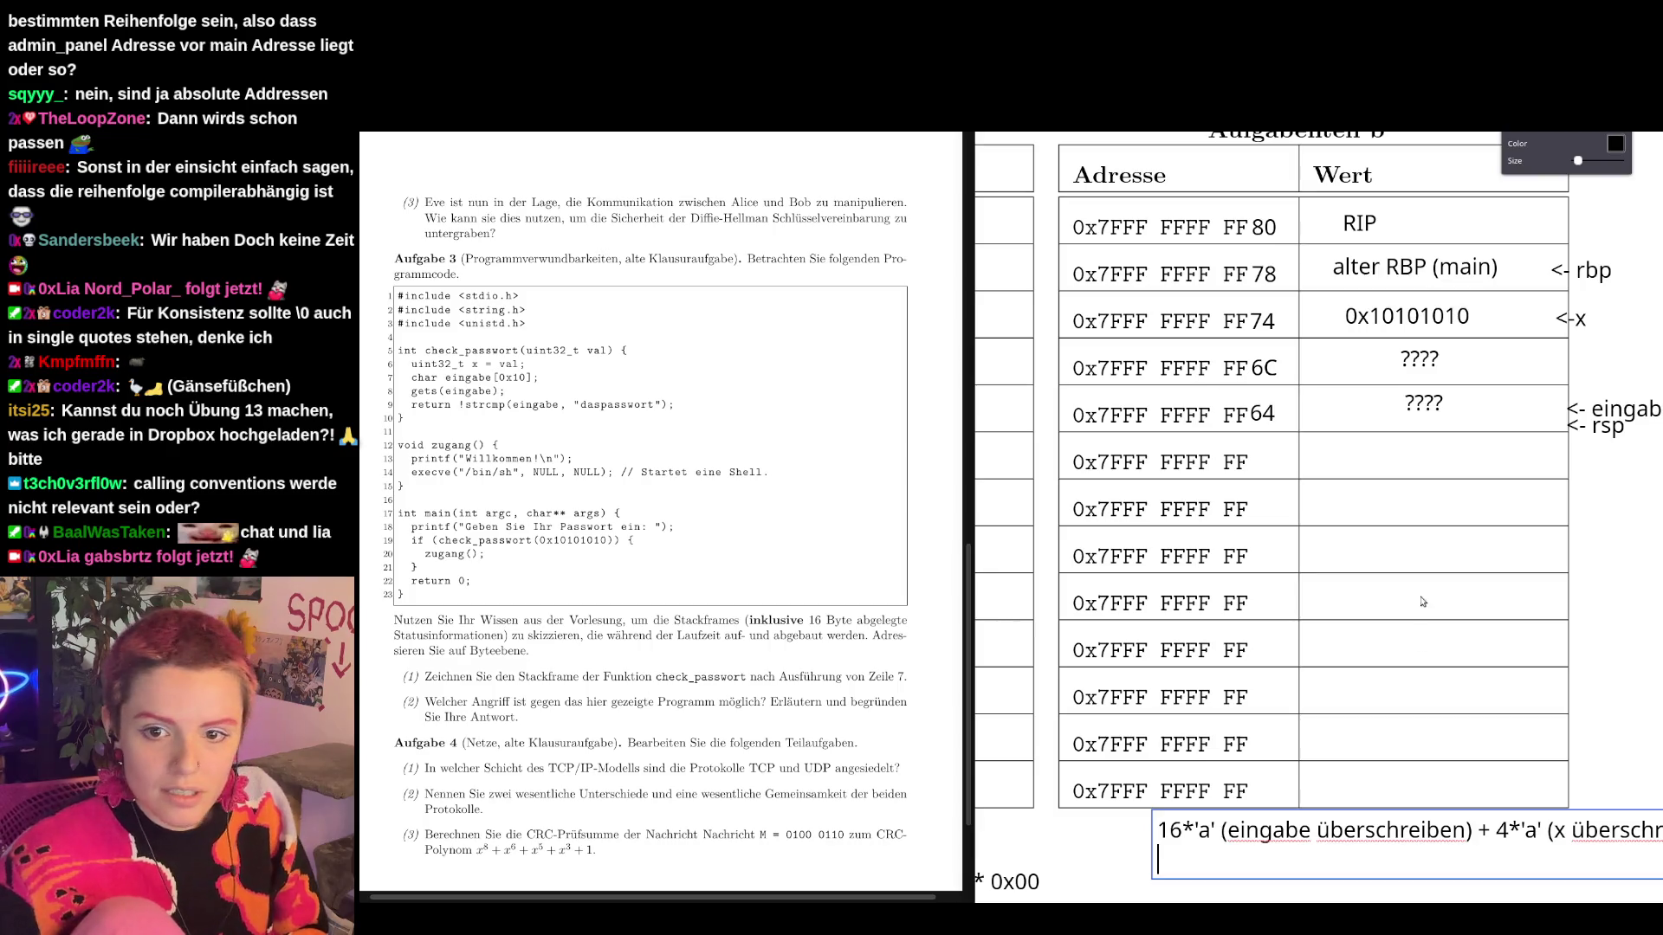
pyautogui.hscroll(-1, 1568, 777)
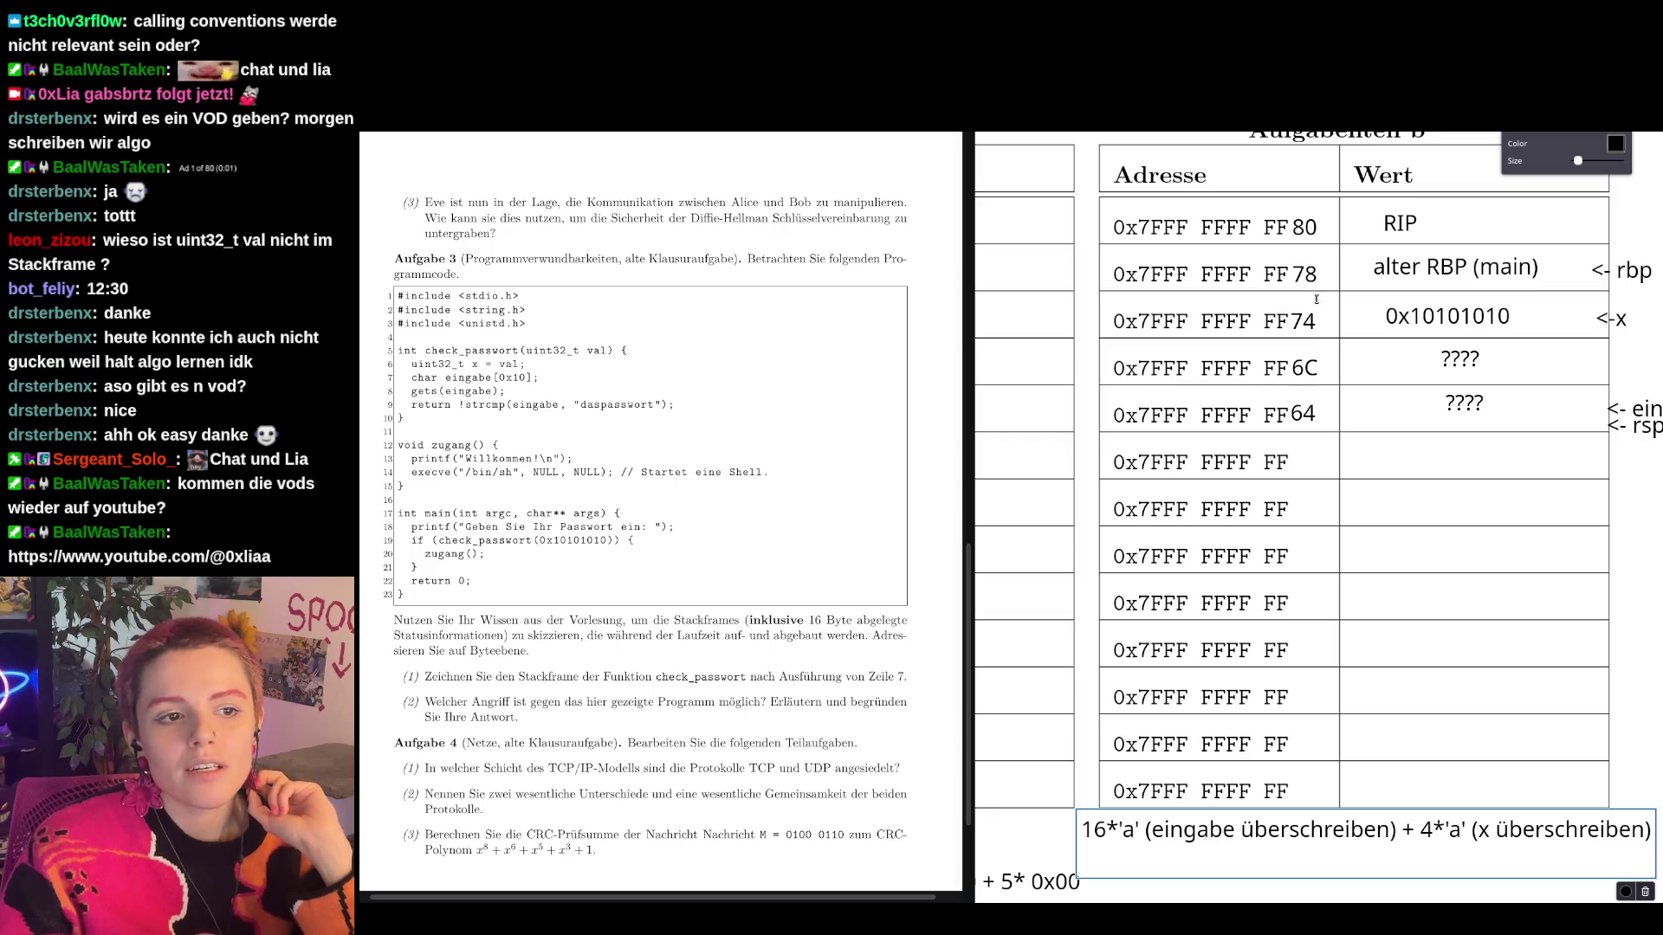
pyautogui.click(1318, 371)
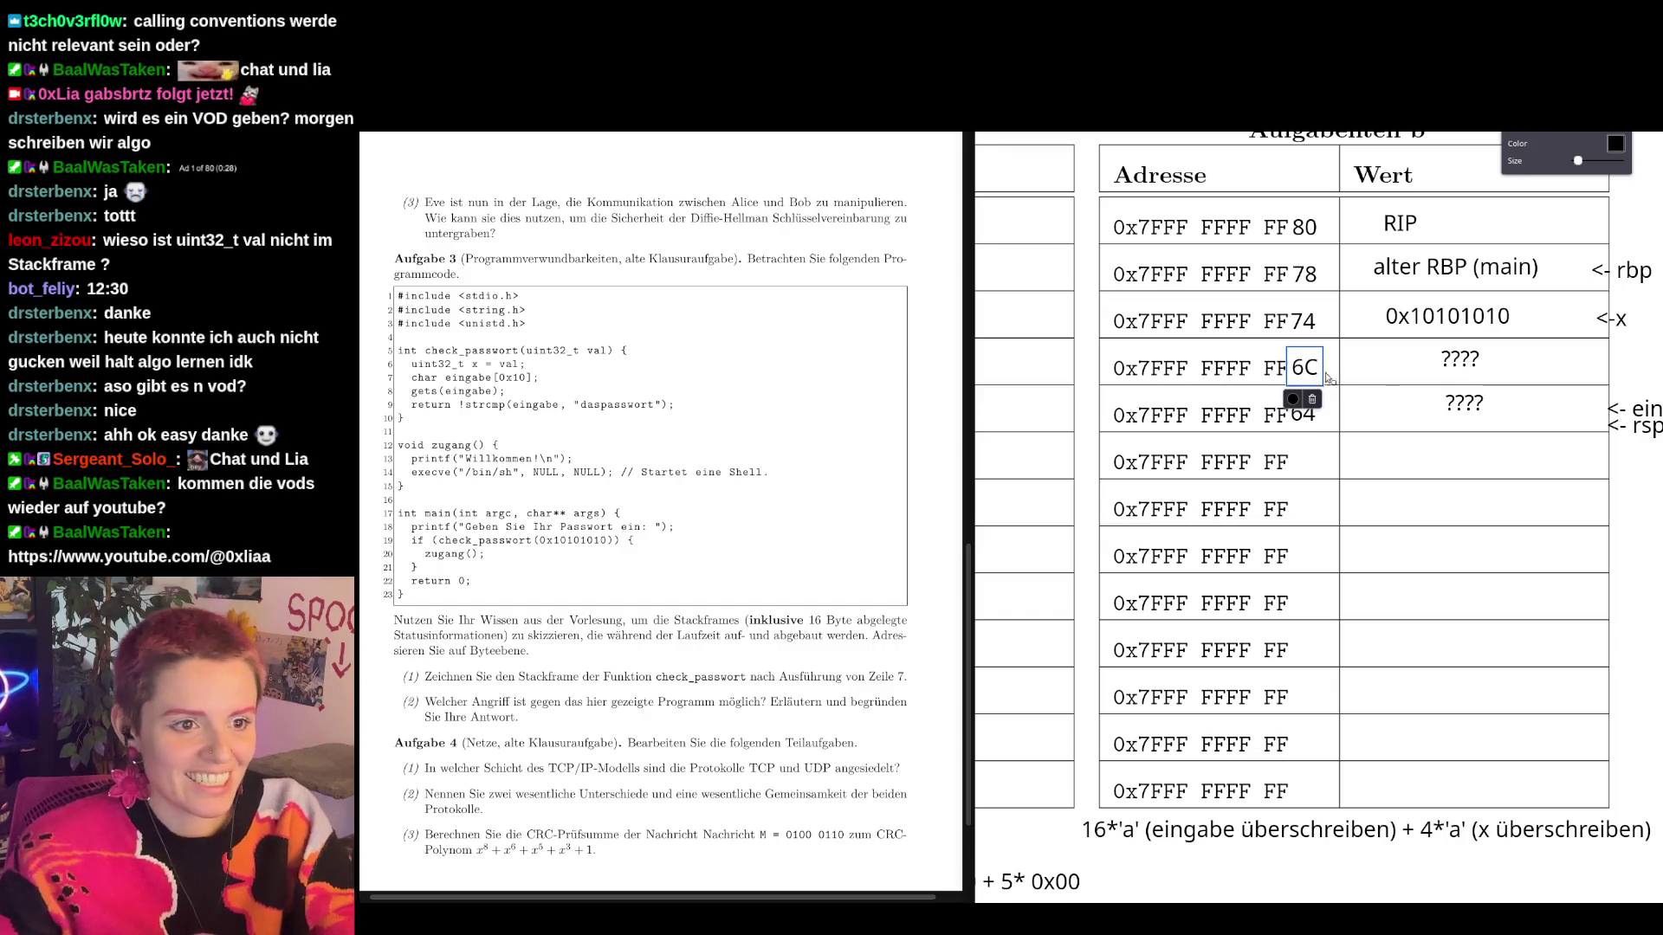
# Delete the 6C text box so the fourth address reads 0x7FFF FFFF FF.
pyautogui.click(1312, 399)
pyautogui.click(1359, 426)
pyautogui.click(1435, 573)
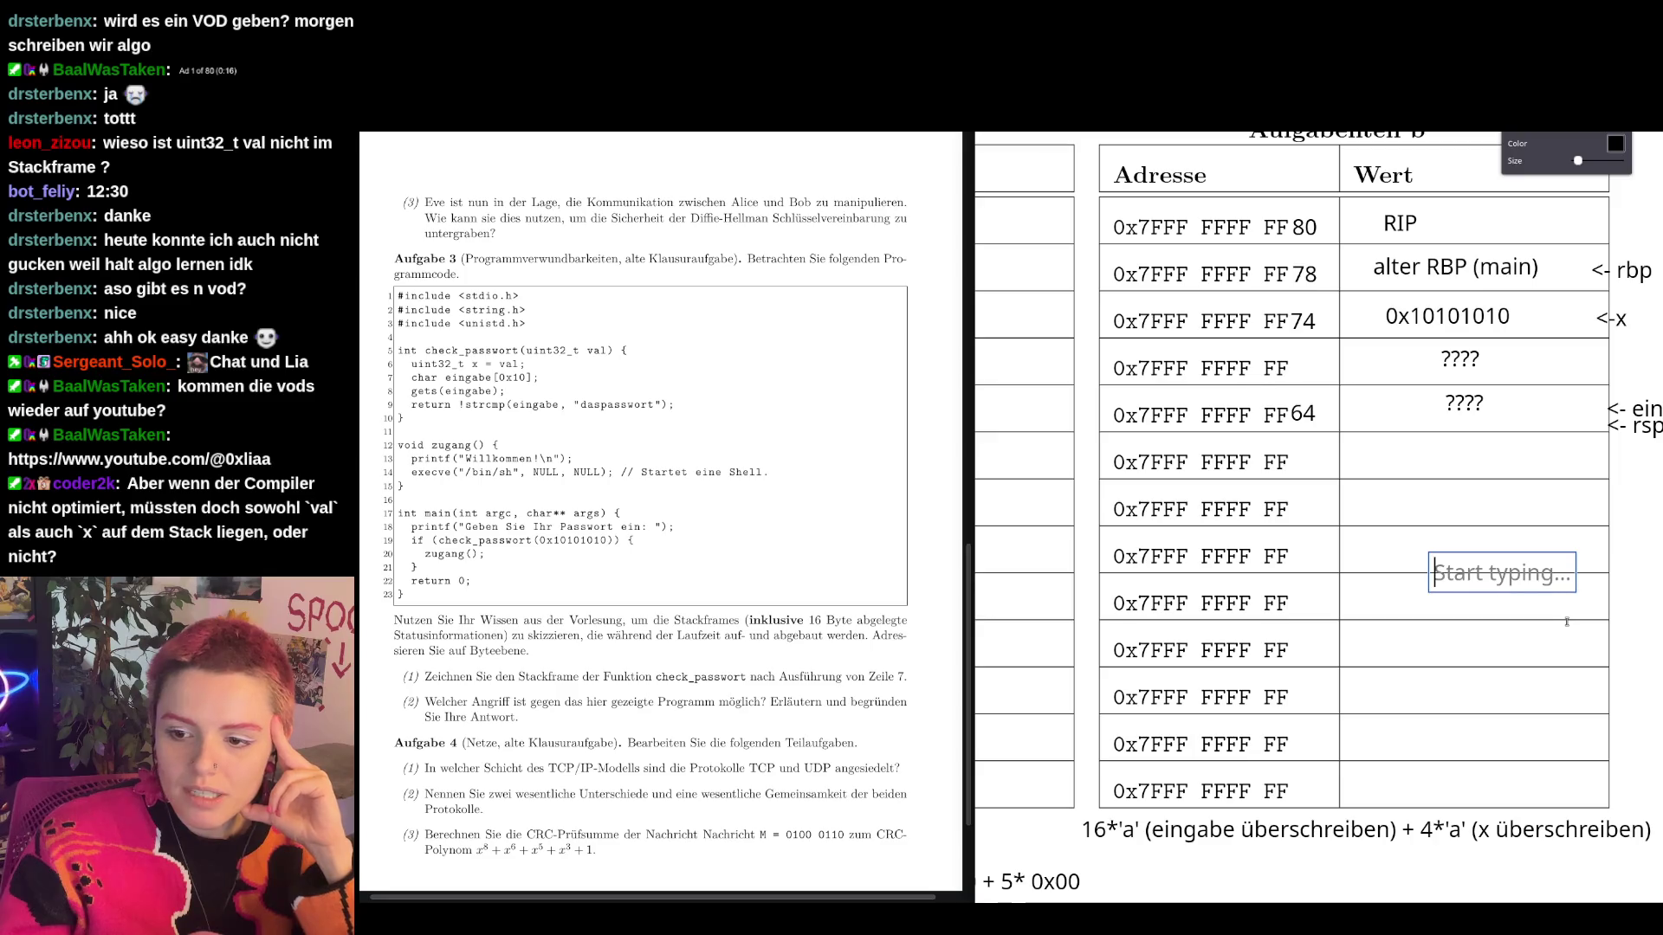
pyautogui.press('Escape')
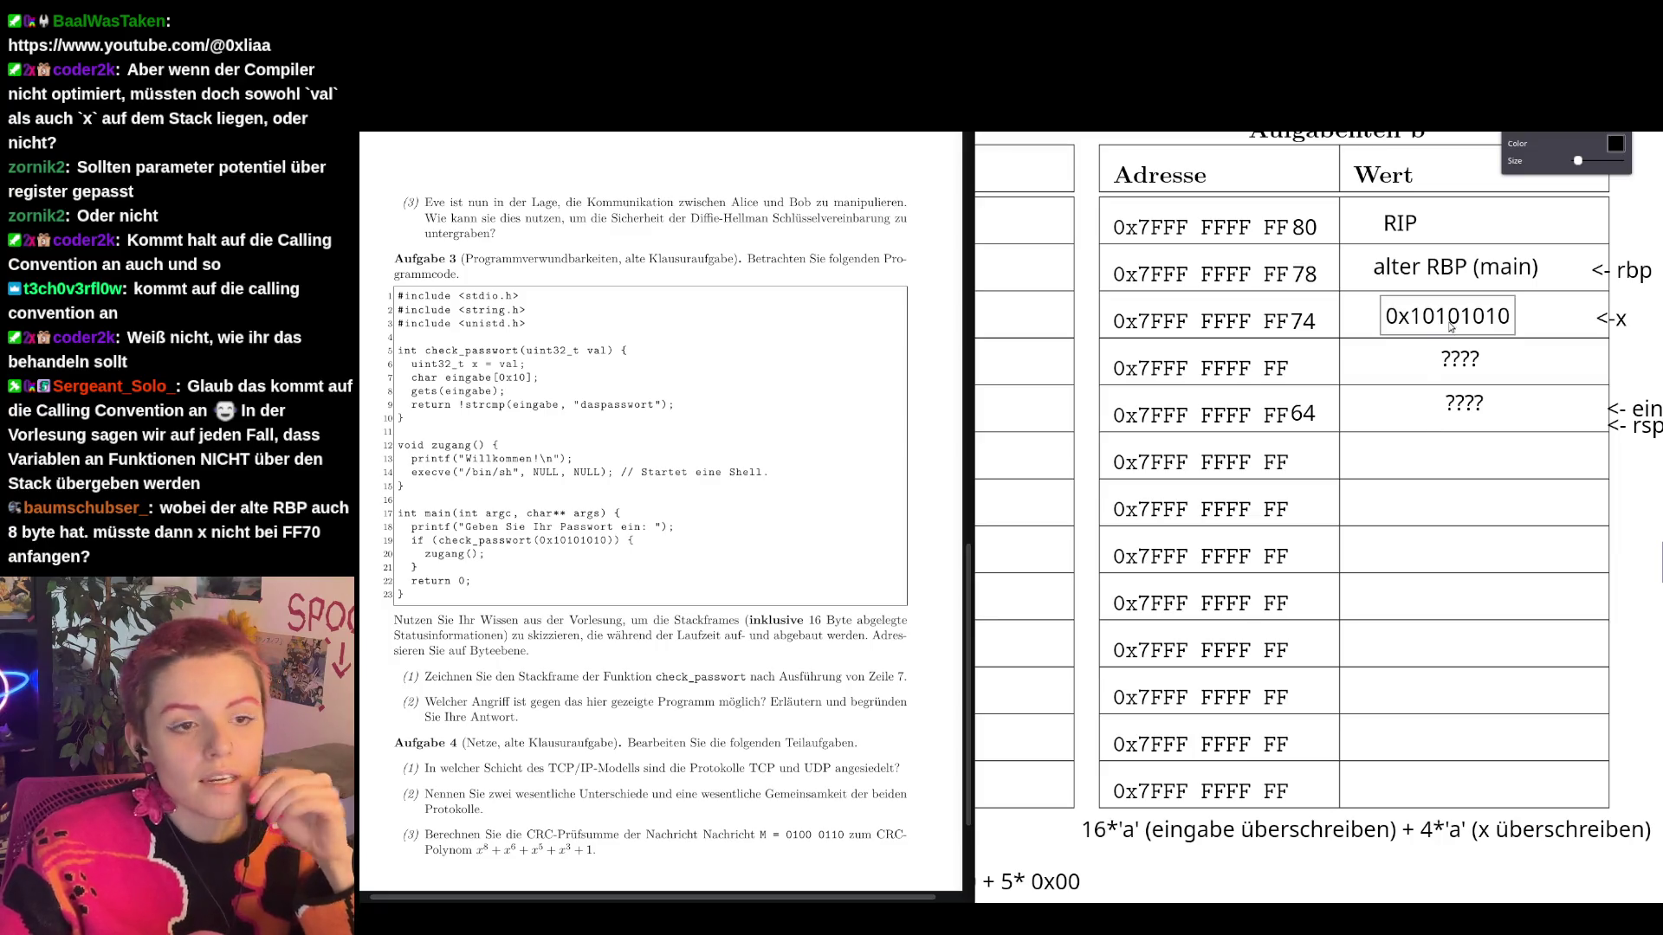
pyautogui.click(1608, 321)
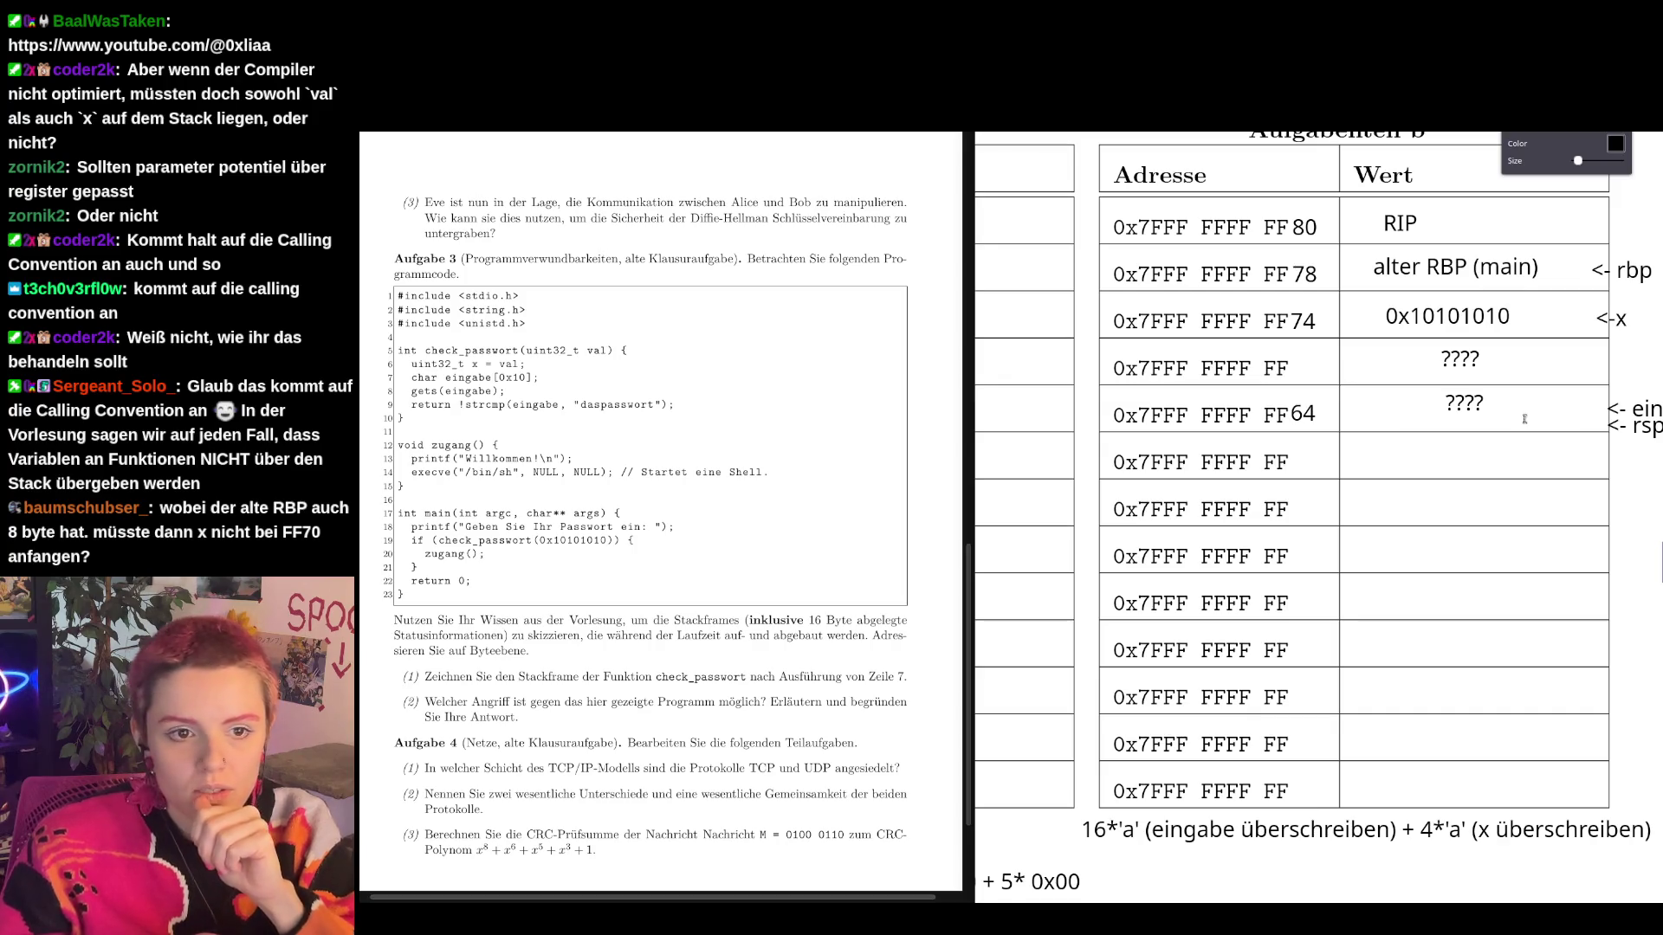
pyautogui.click(1304, 414)
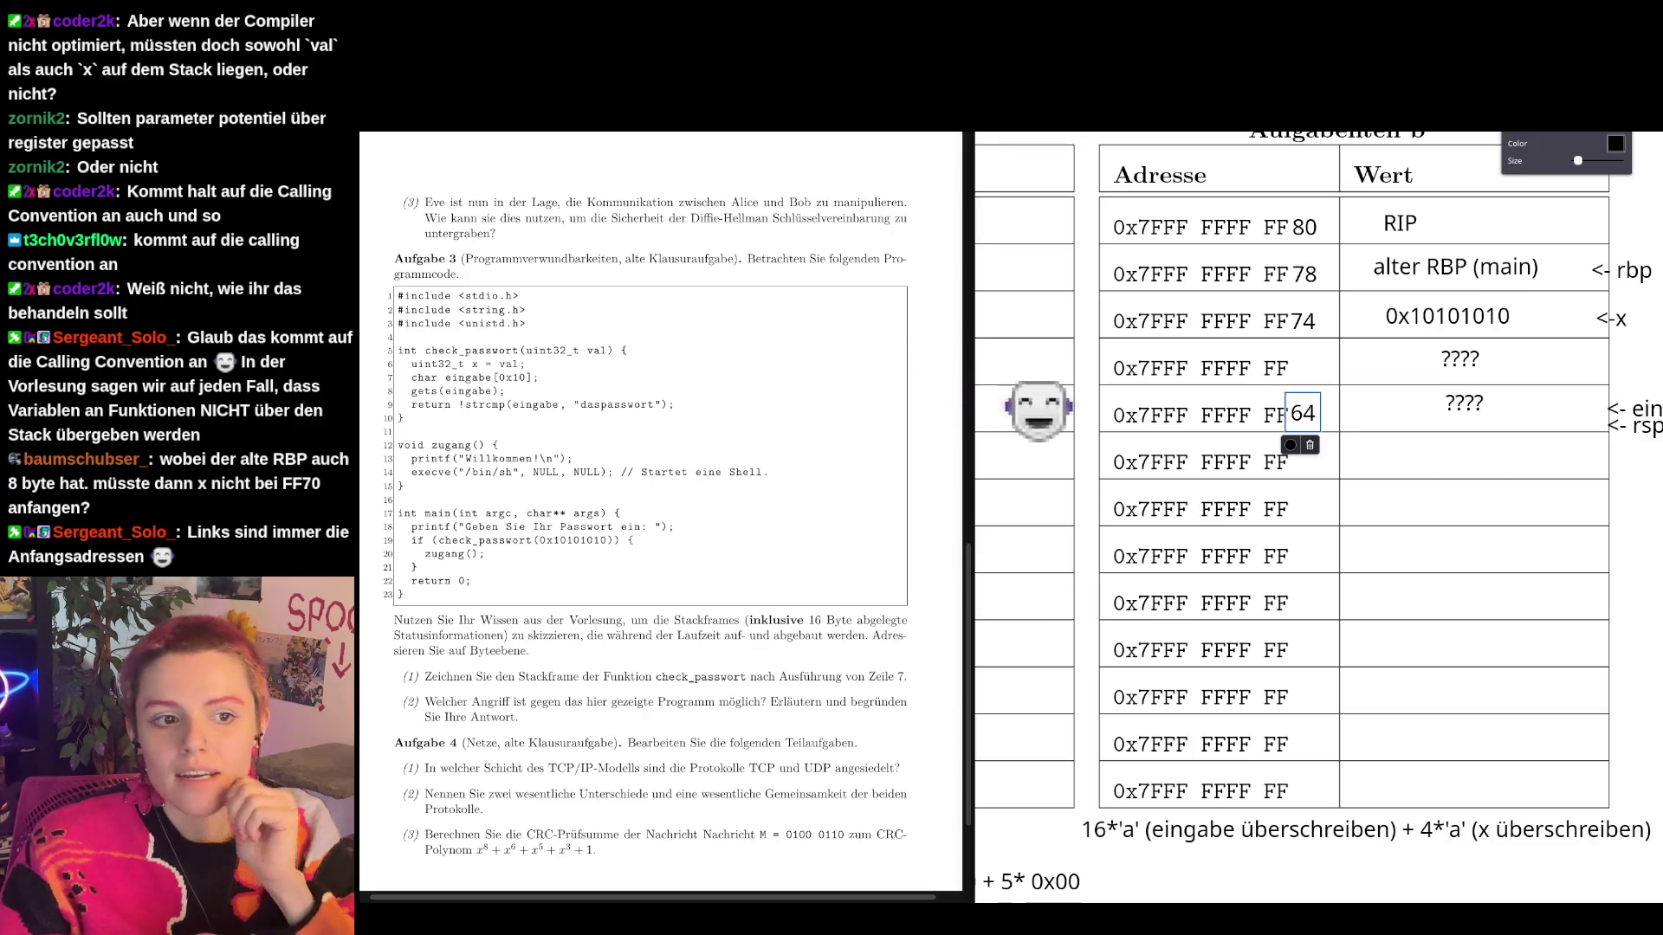
pyautogui.click(1454, 490)
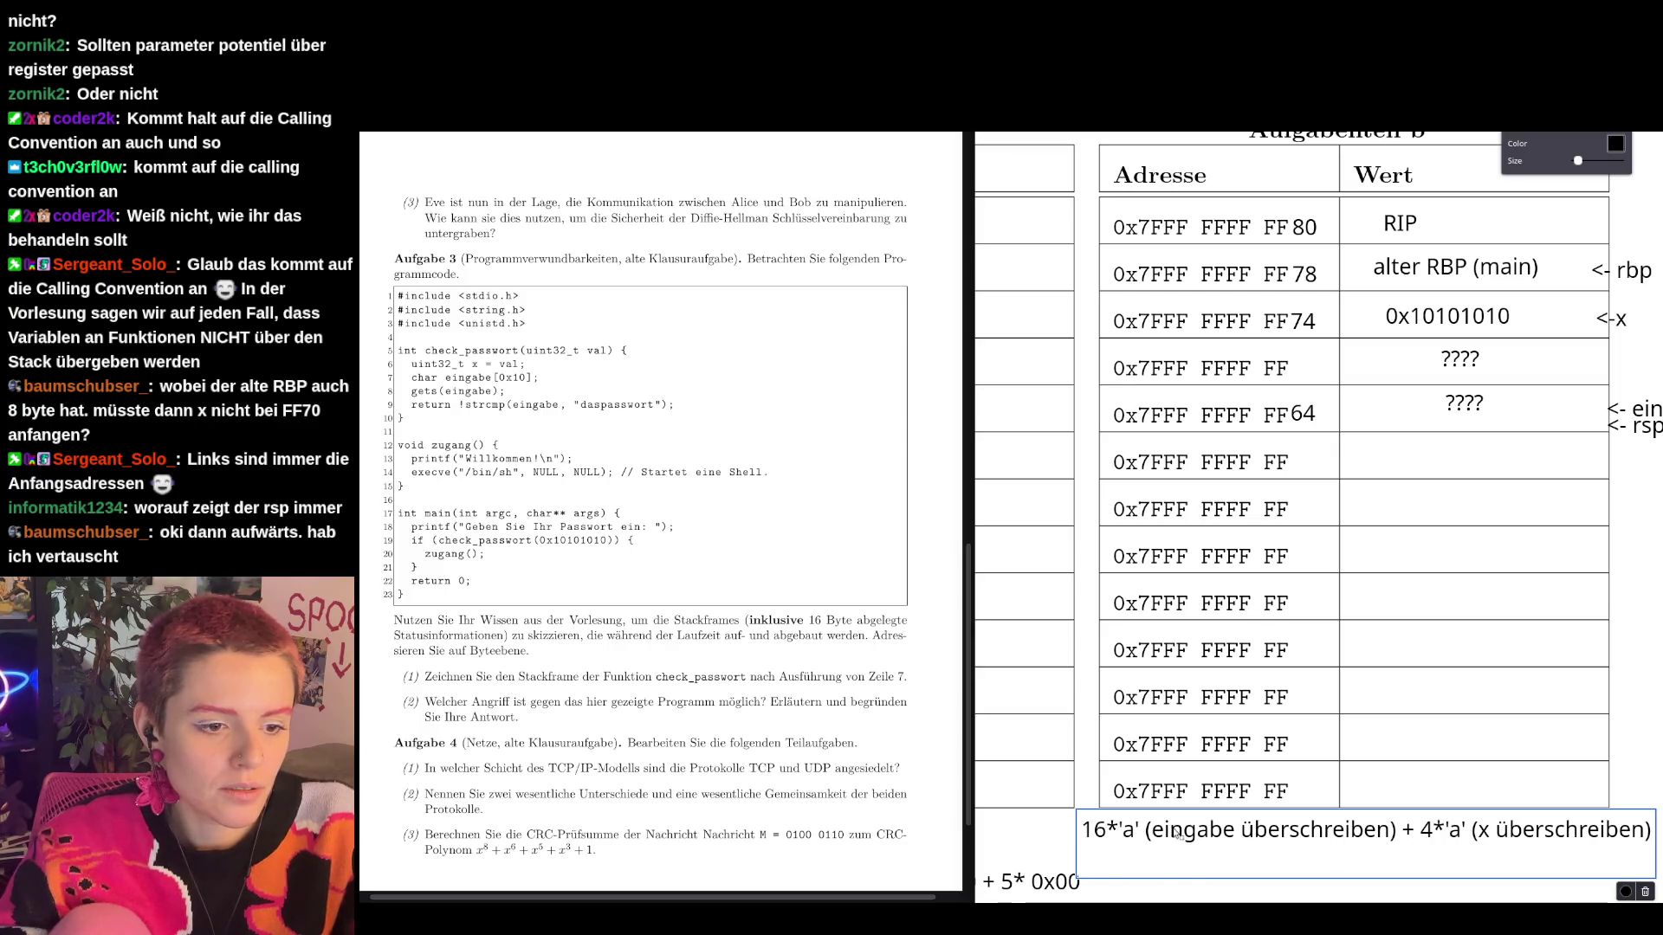
# Replace the note with "28 Byte mit bullshit füllen 28*'a' + Adresse von zugang", then "RIP schreiben" on a second line.
pyautogui.doubleClick(1203, 835)
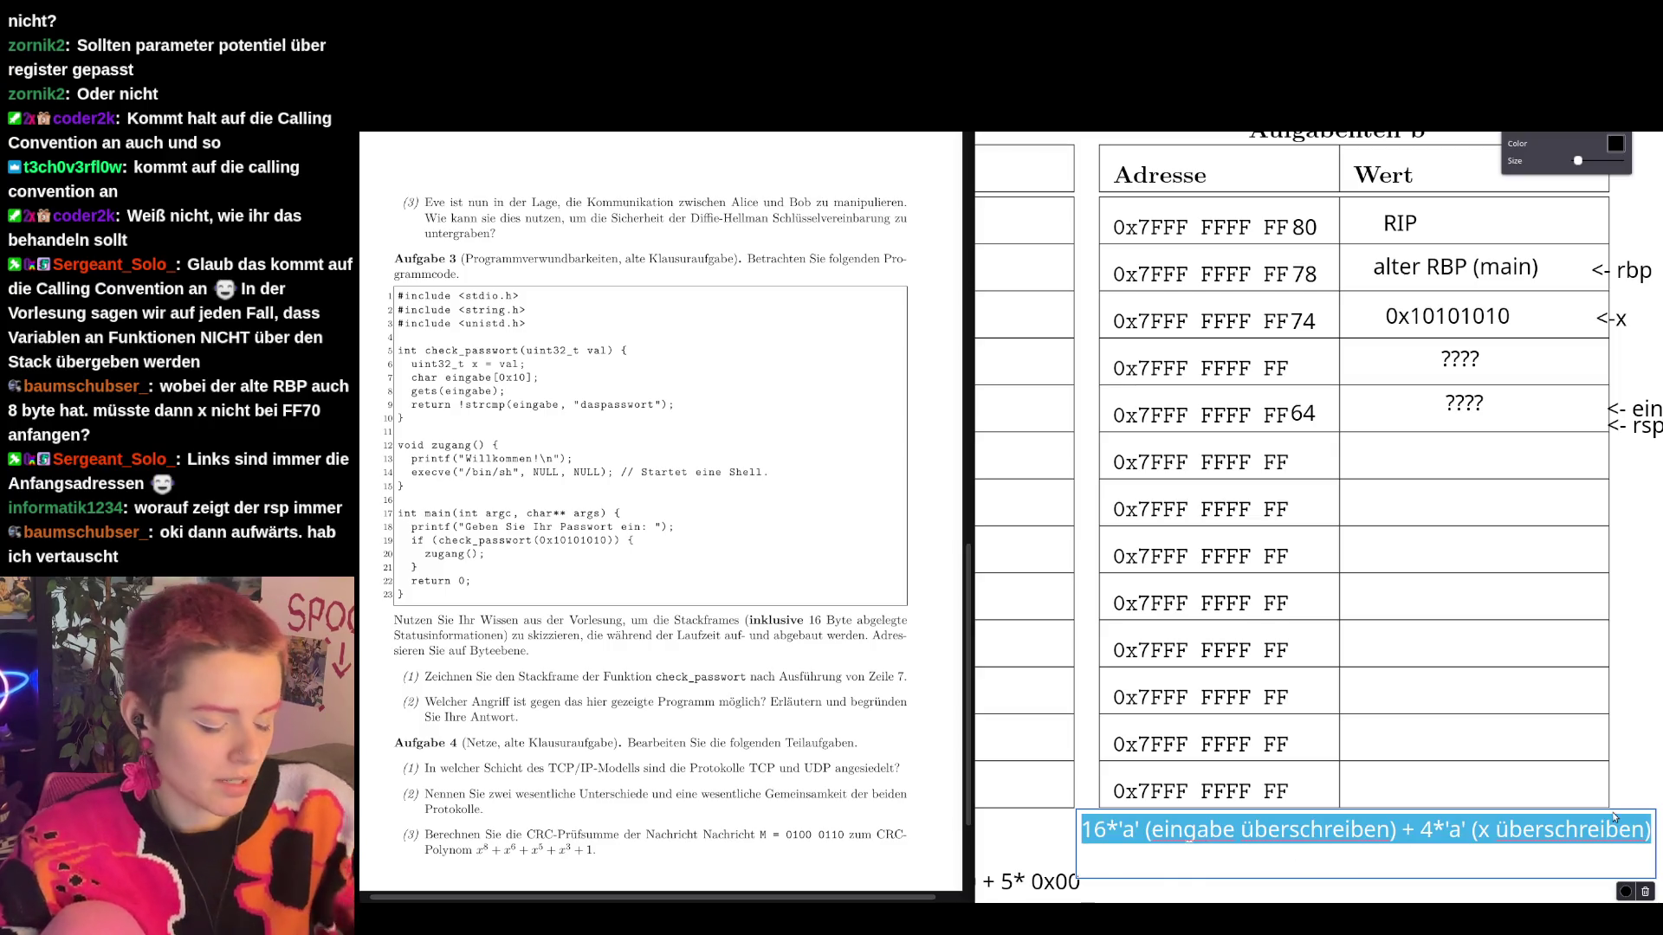
pyautogui.press('BackSpace')
pyautogui.write('28 B')
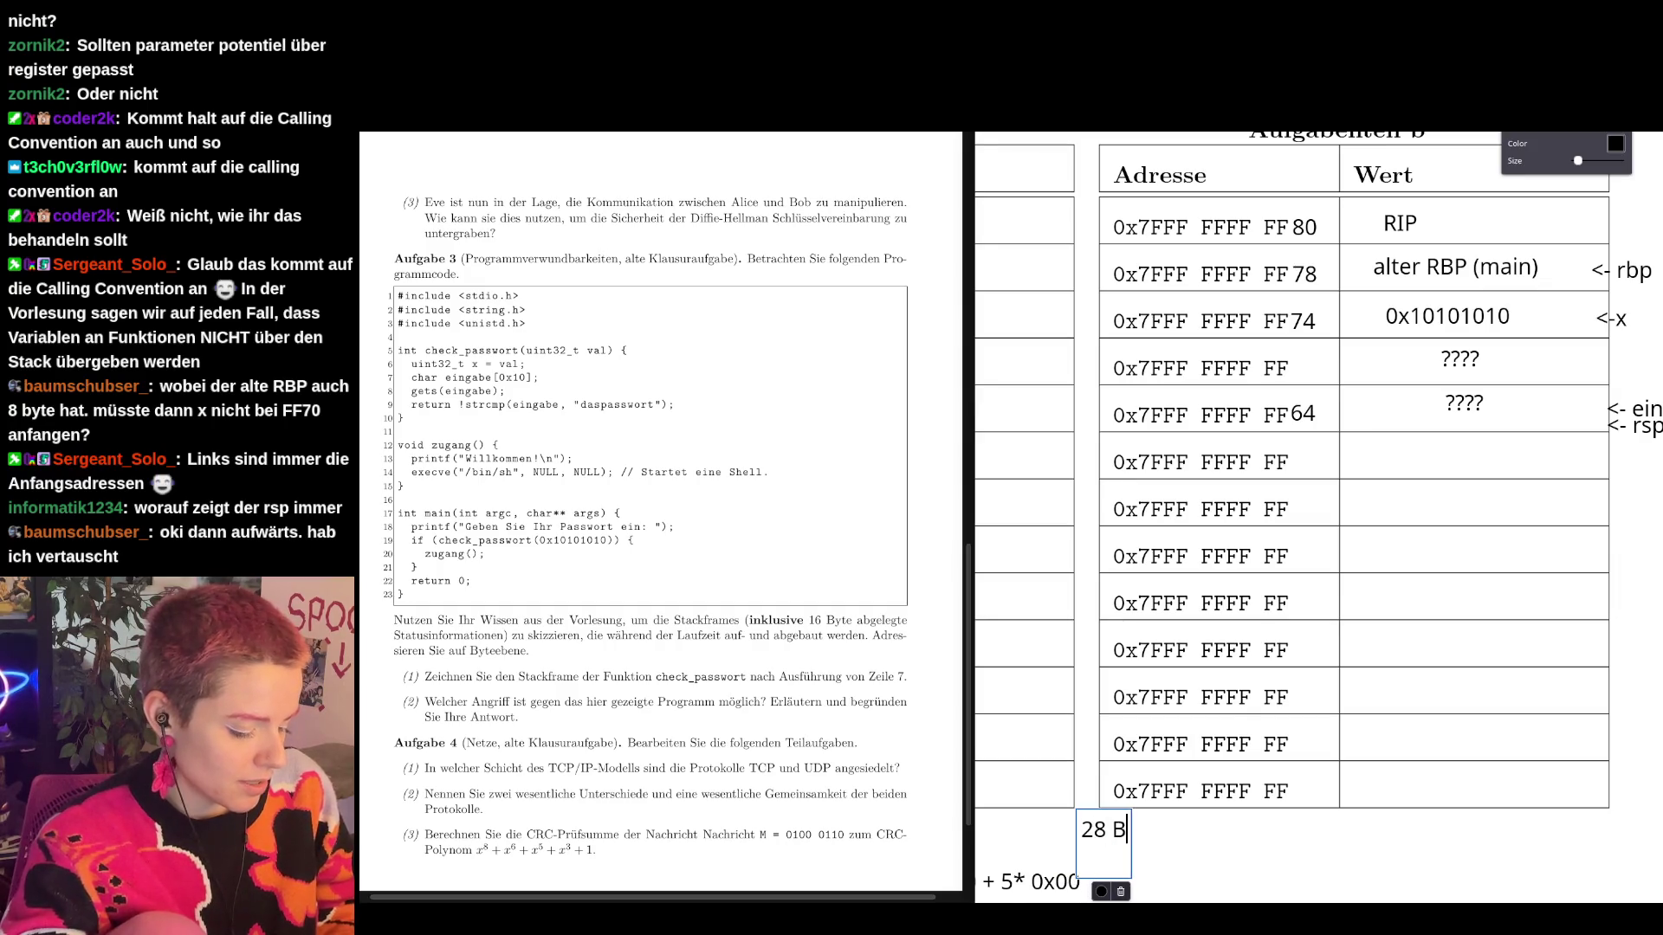
pyautogui.write('yte mit b')
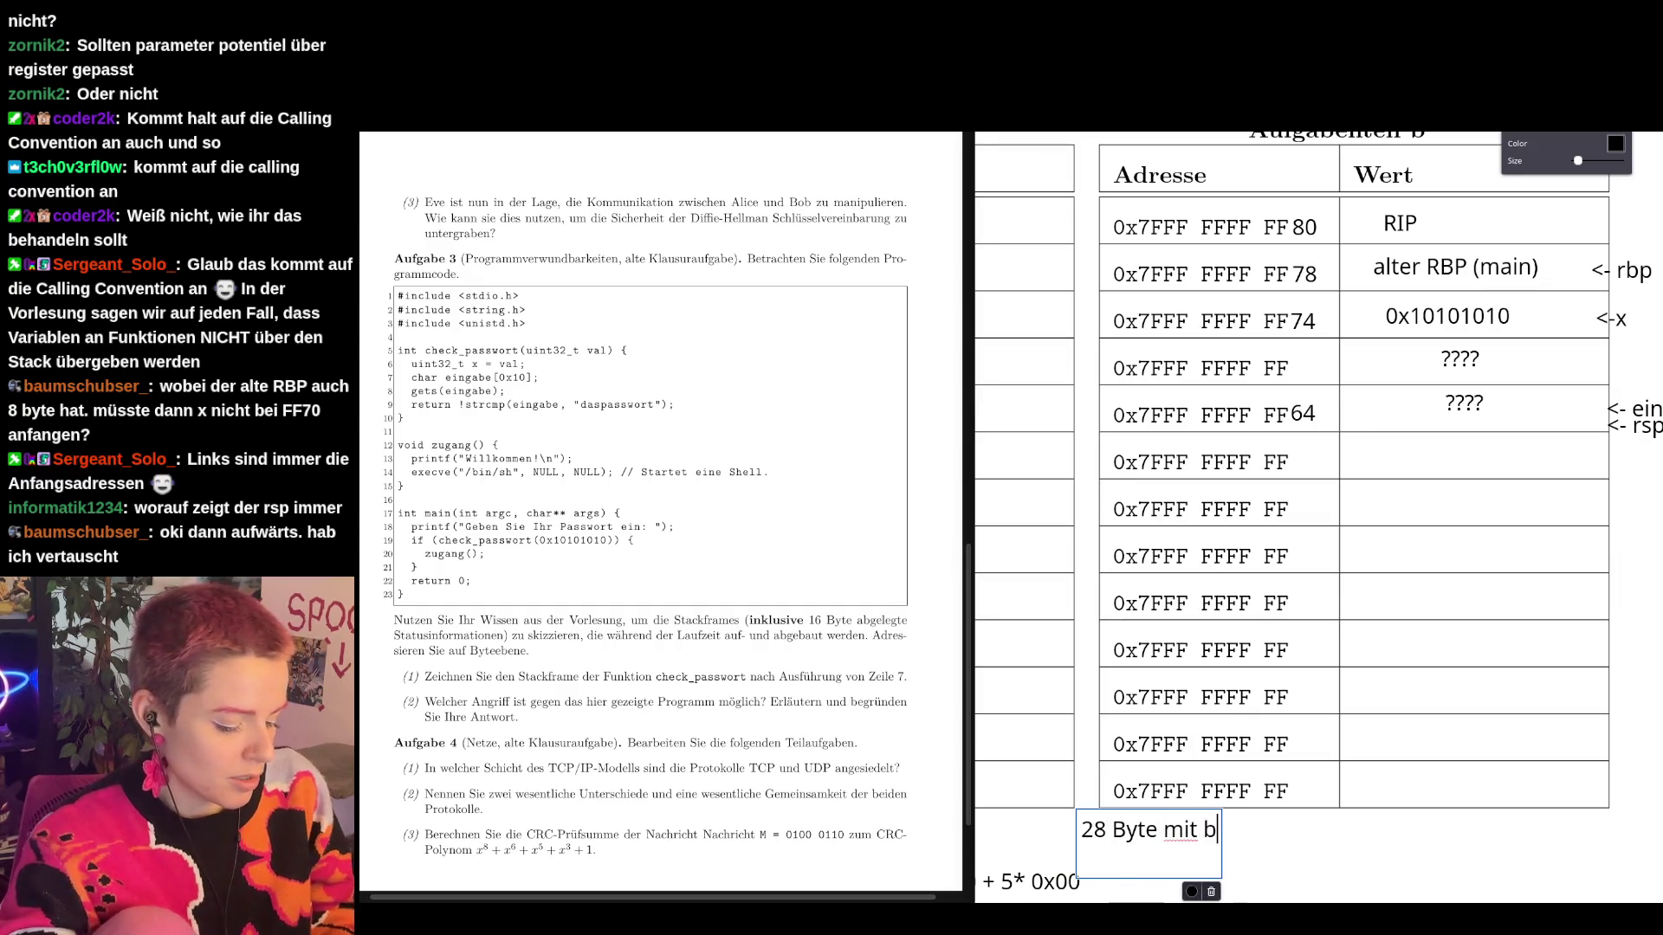
pyautogui.write('ullshit füllen ')
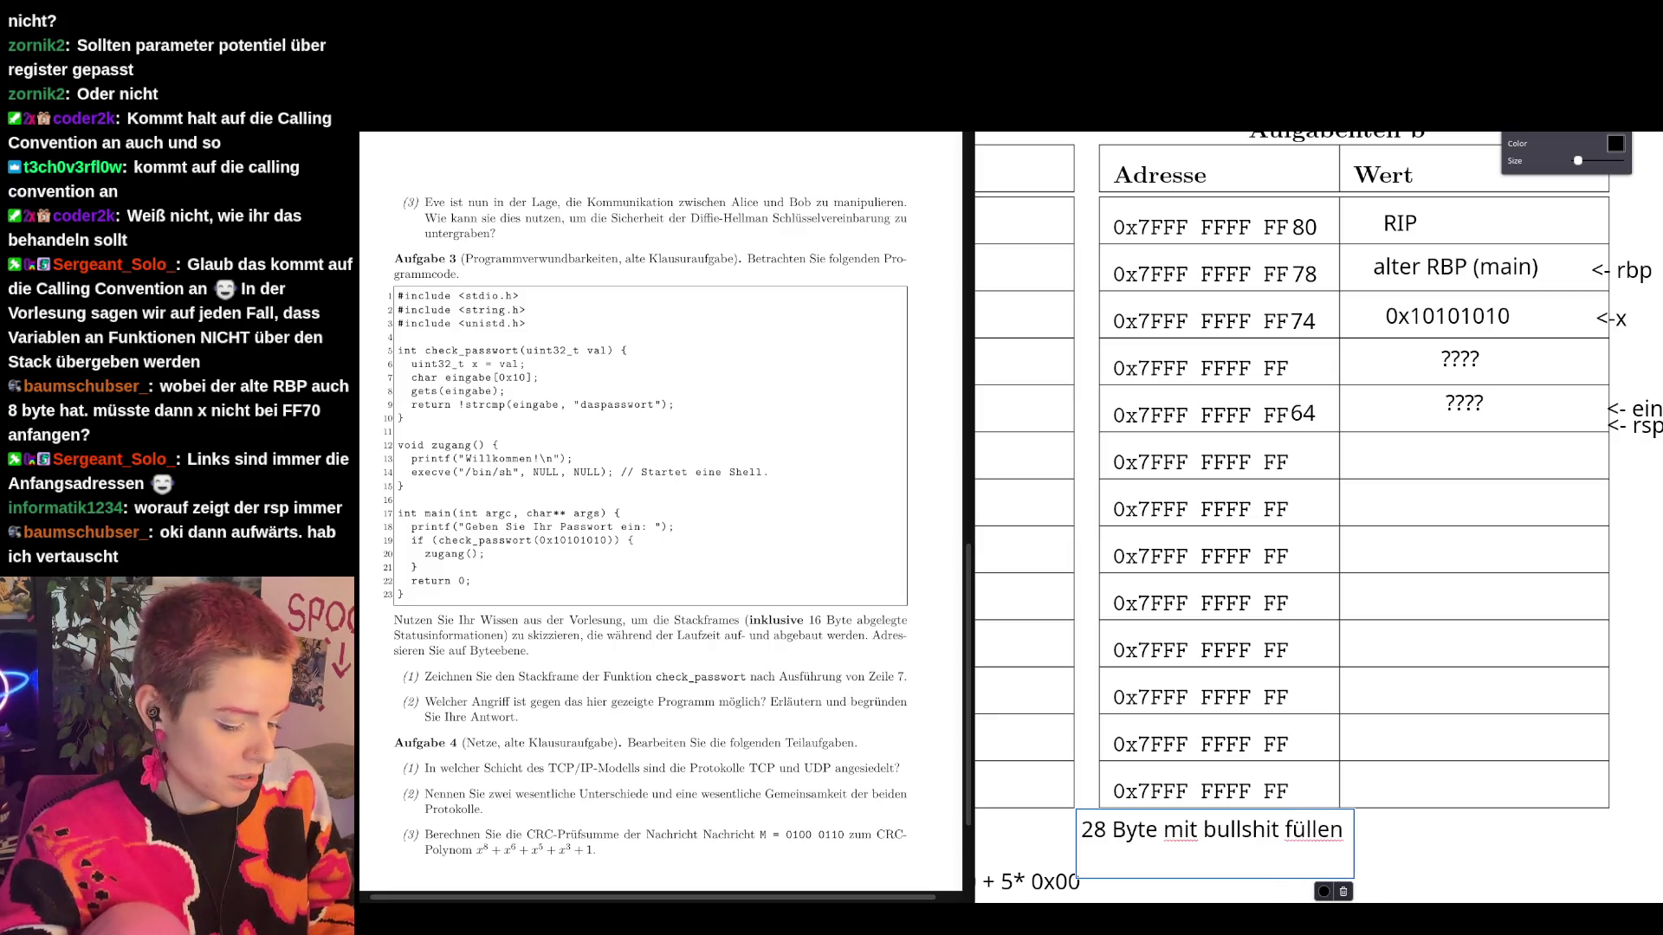
pyautogui.write('28*')
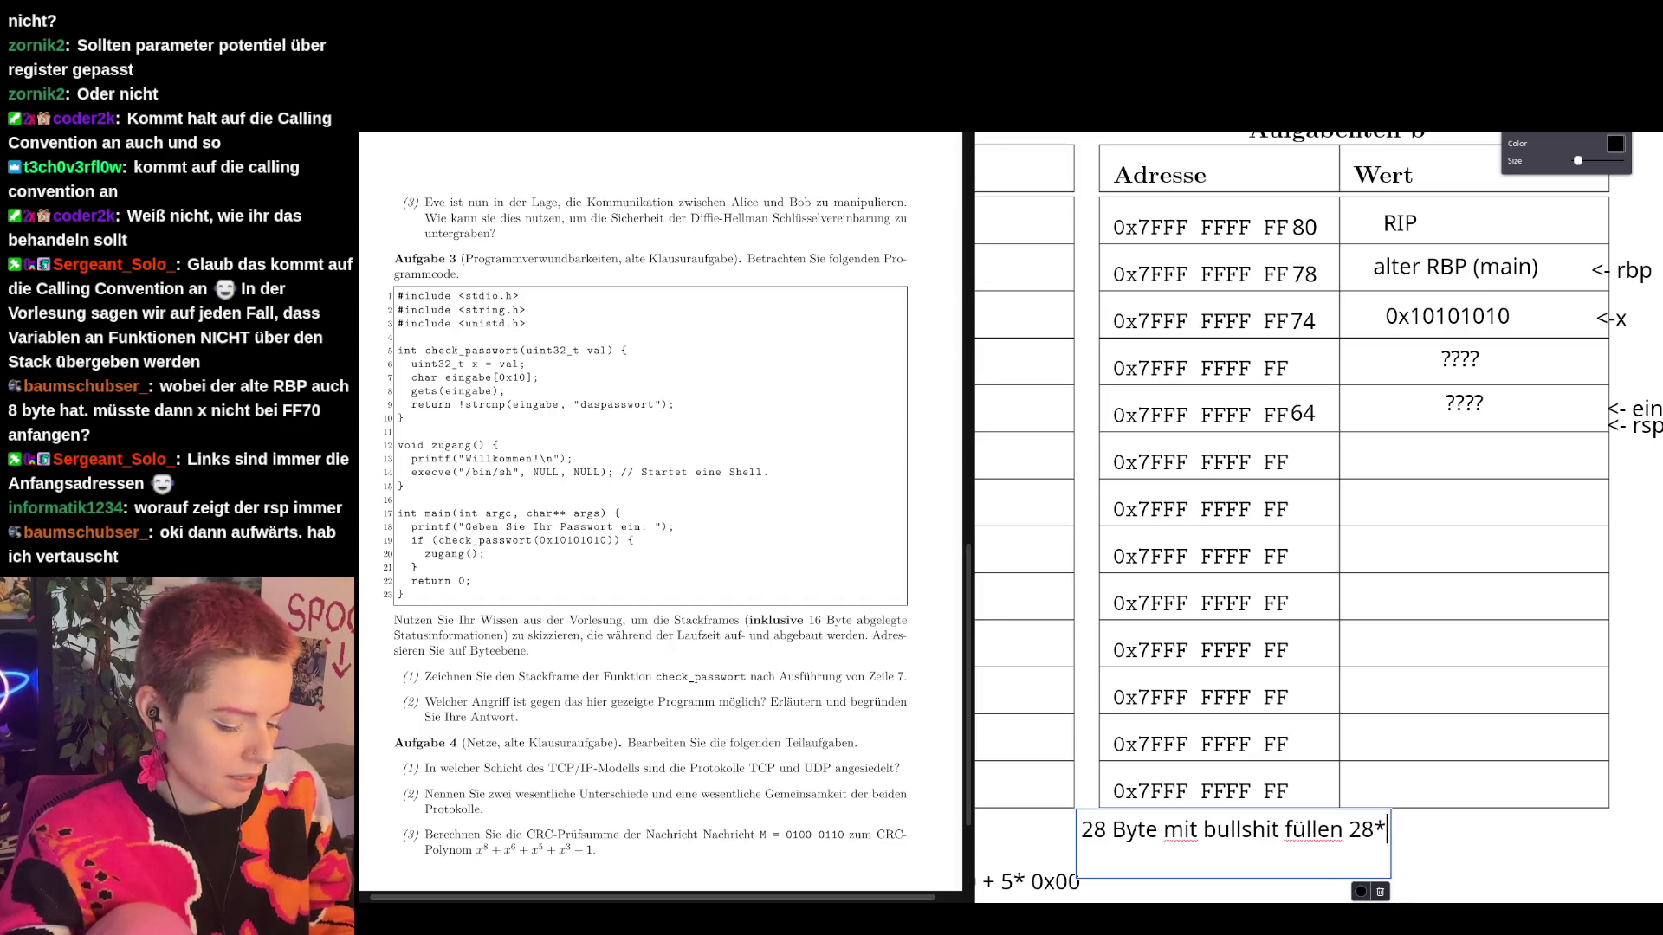
pyautogui.write("'a' ")
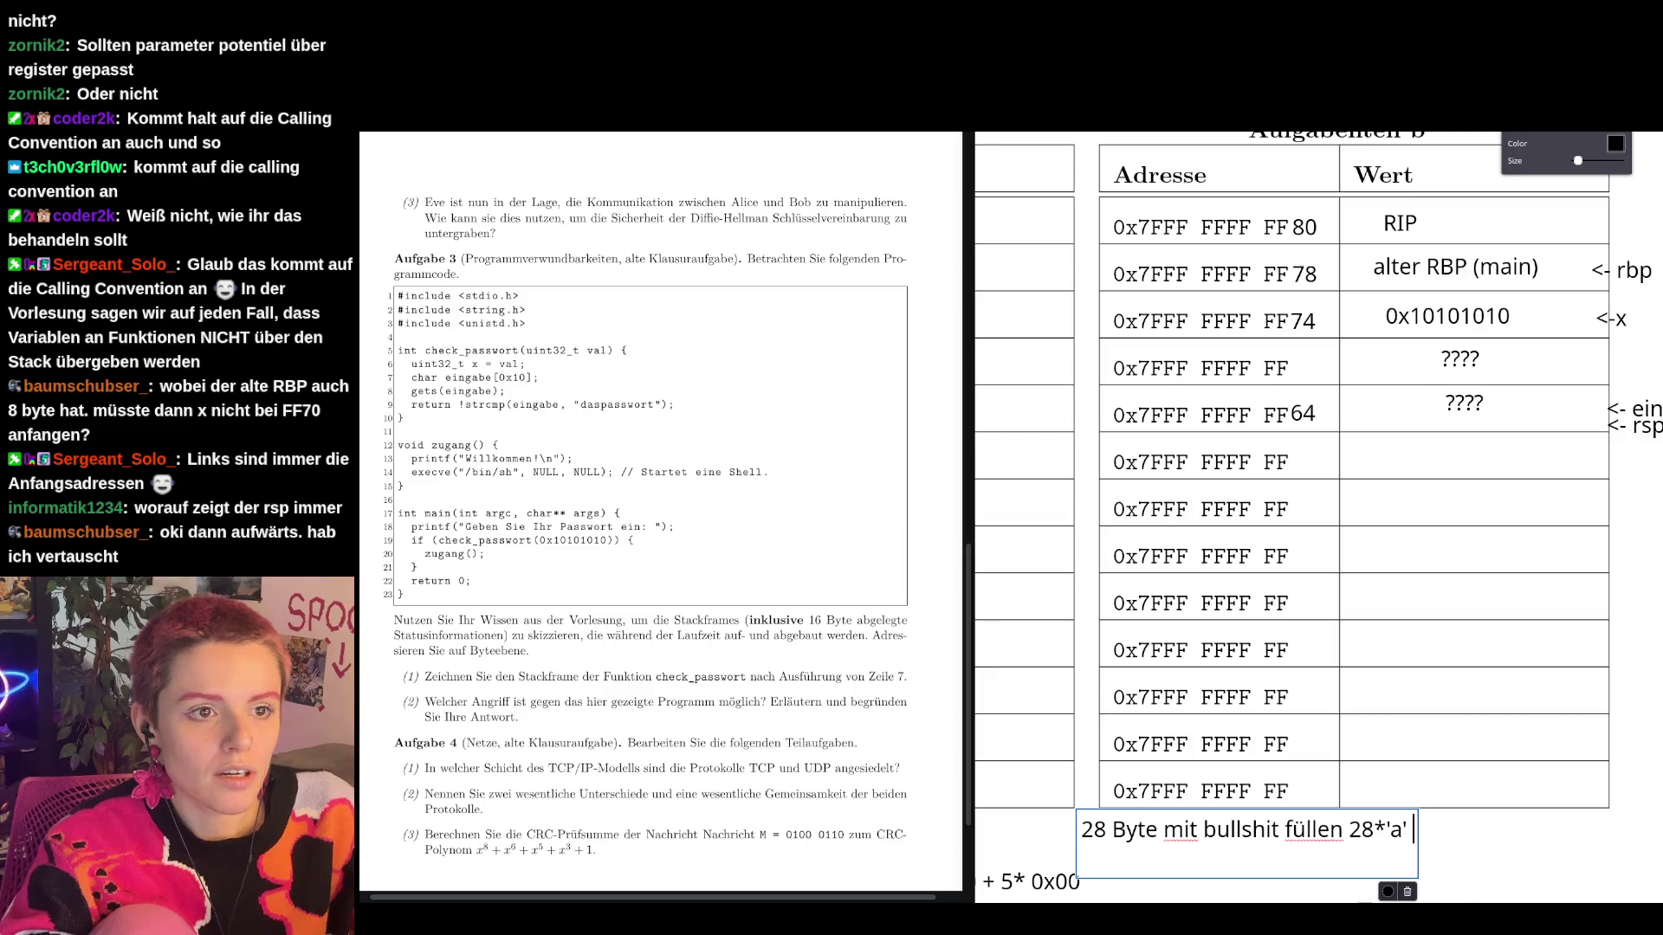
pyautogui.write('+')
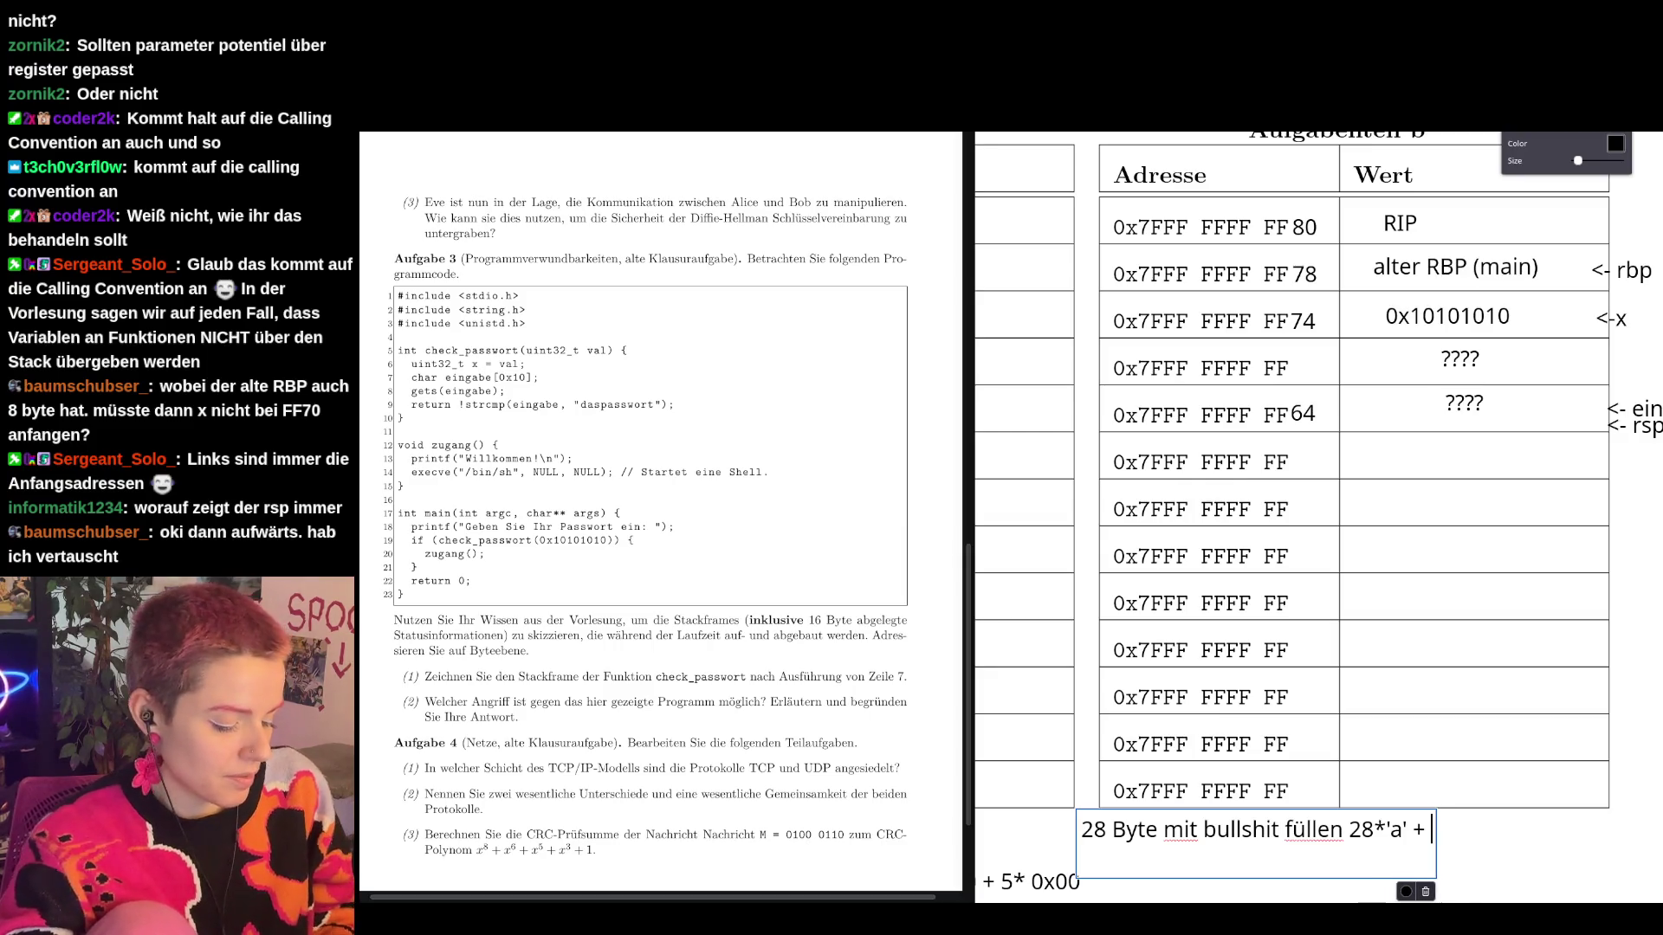
pyautogui.press('BackSpace')
pyautogui.press('BackSpace')
pyautogui.write('+ ')
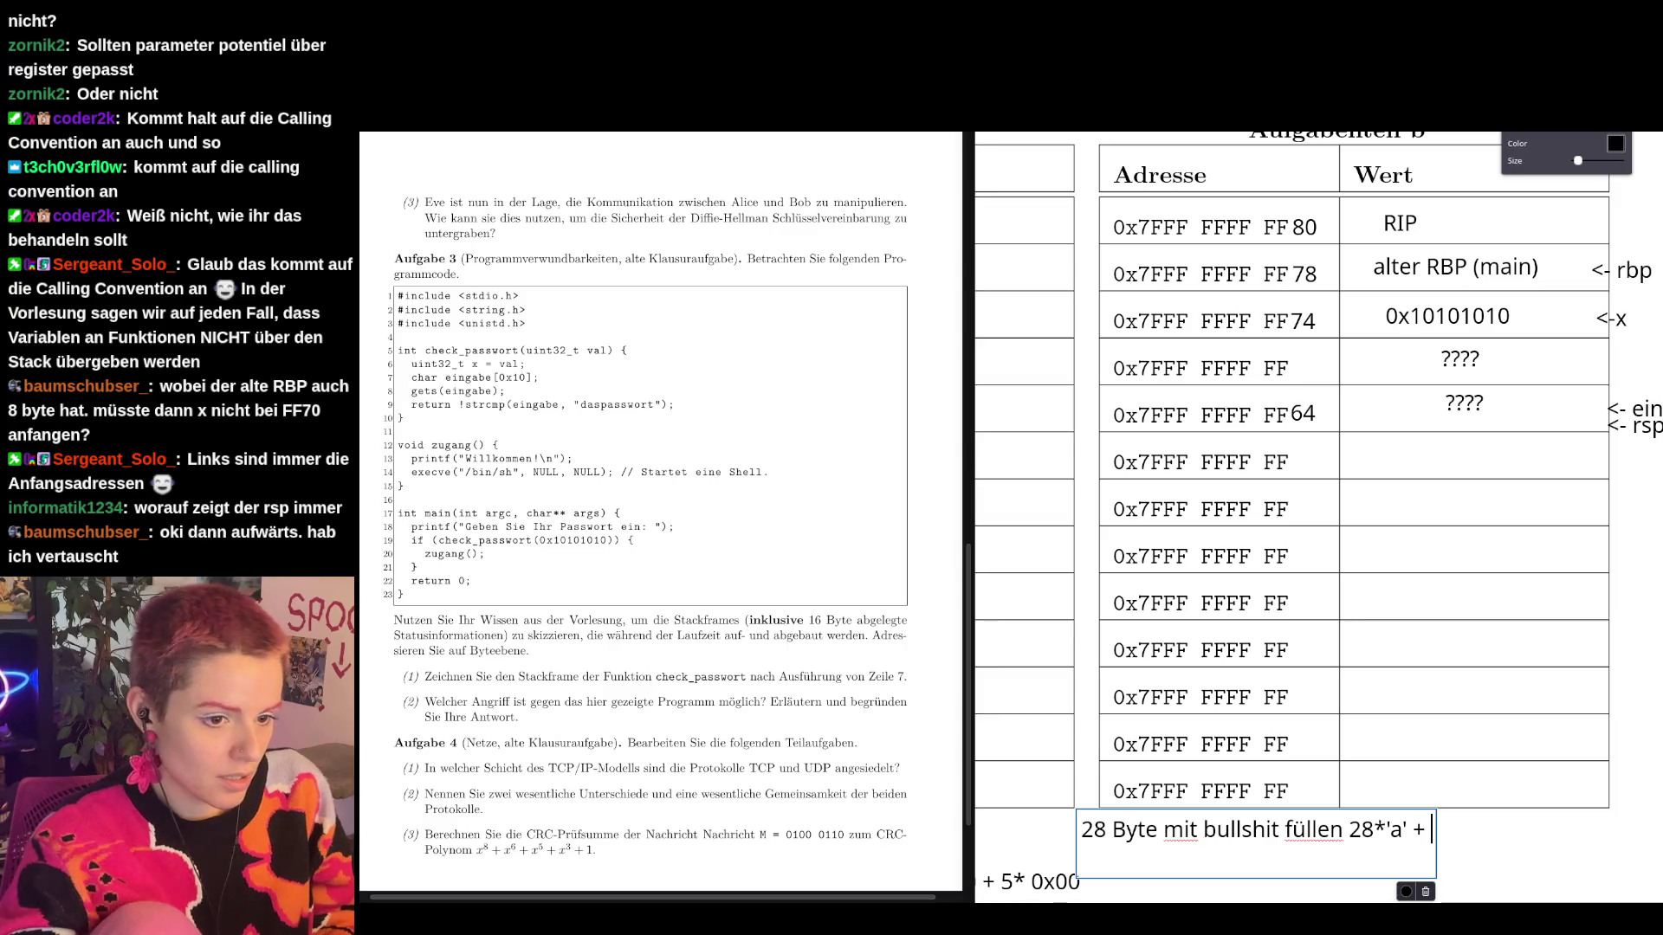
pyautogui.write('Ad')
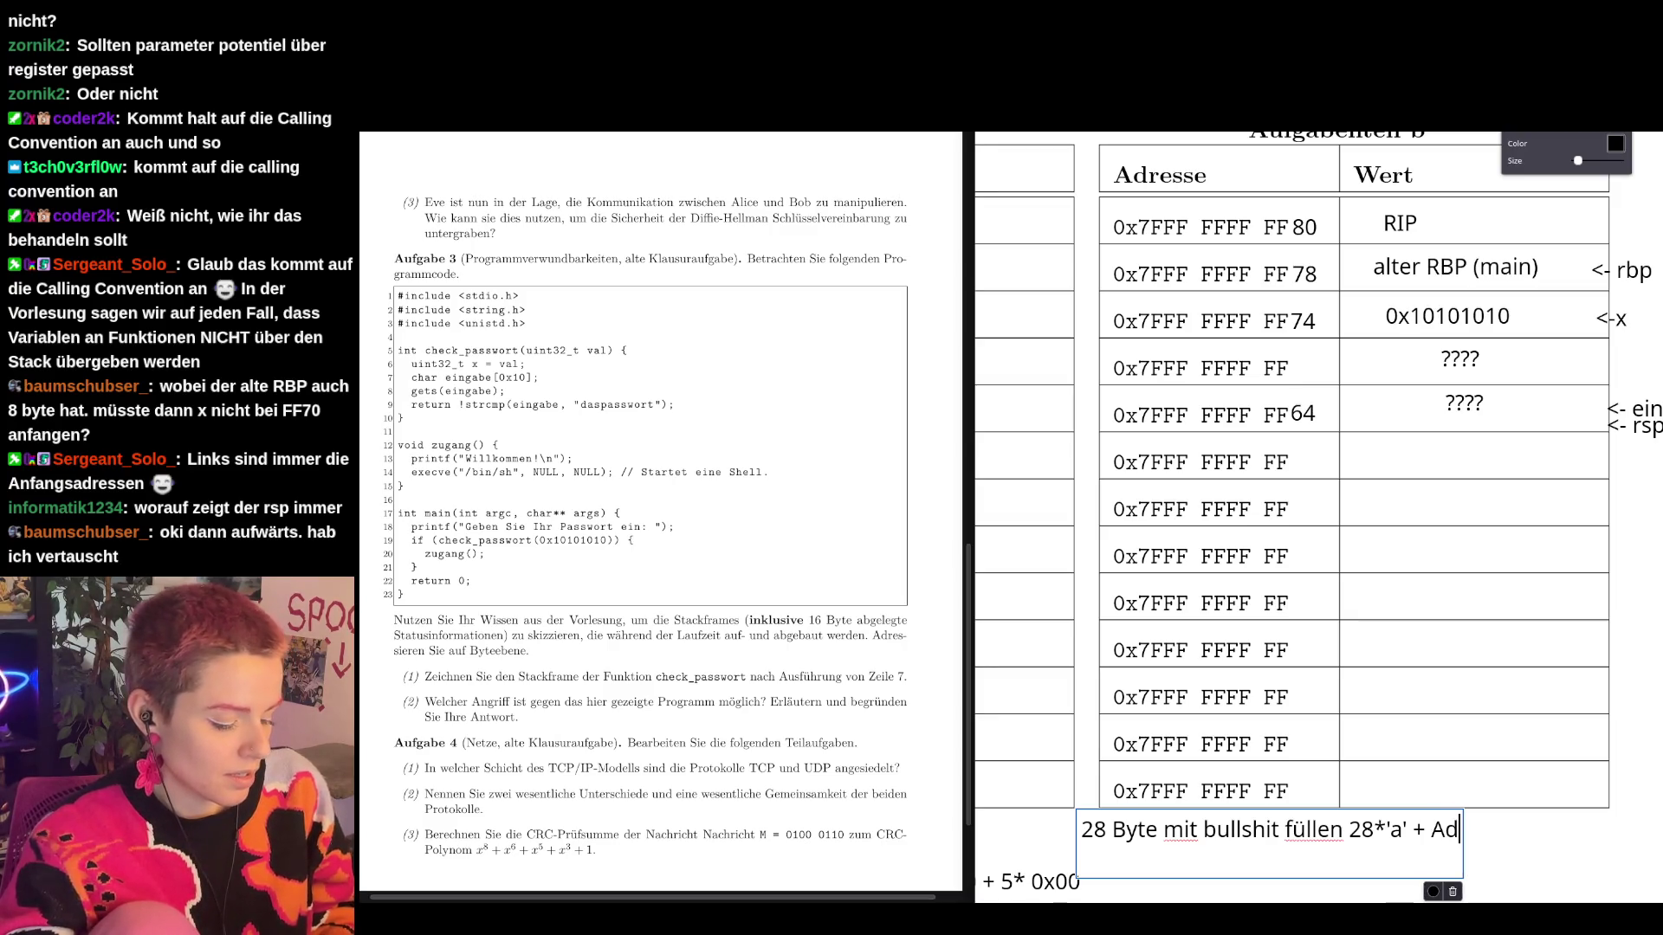
pyautogui.write('resse von ')
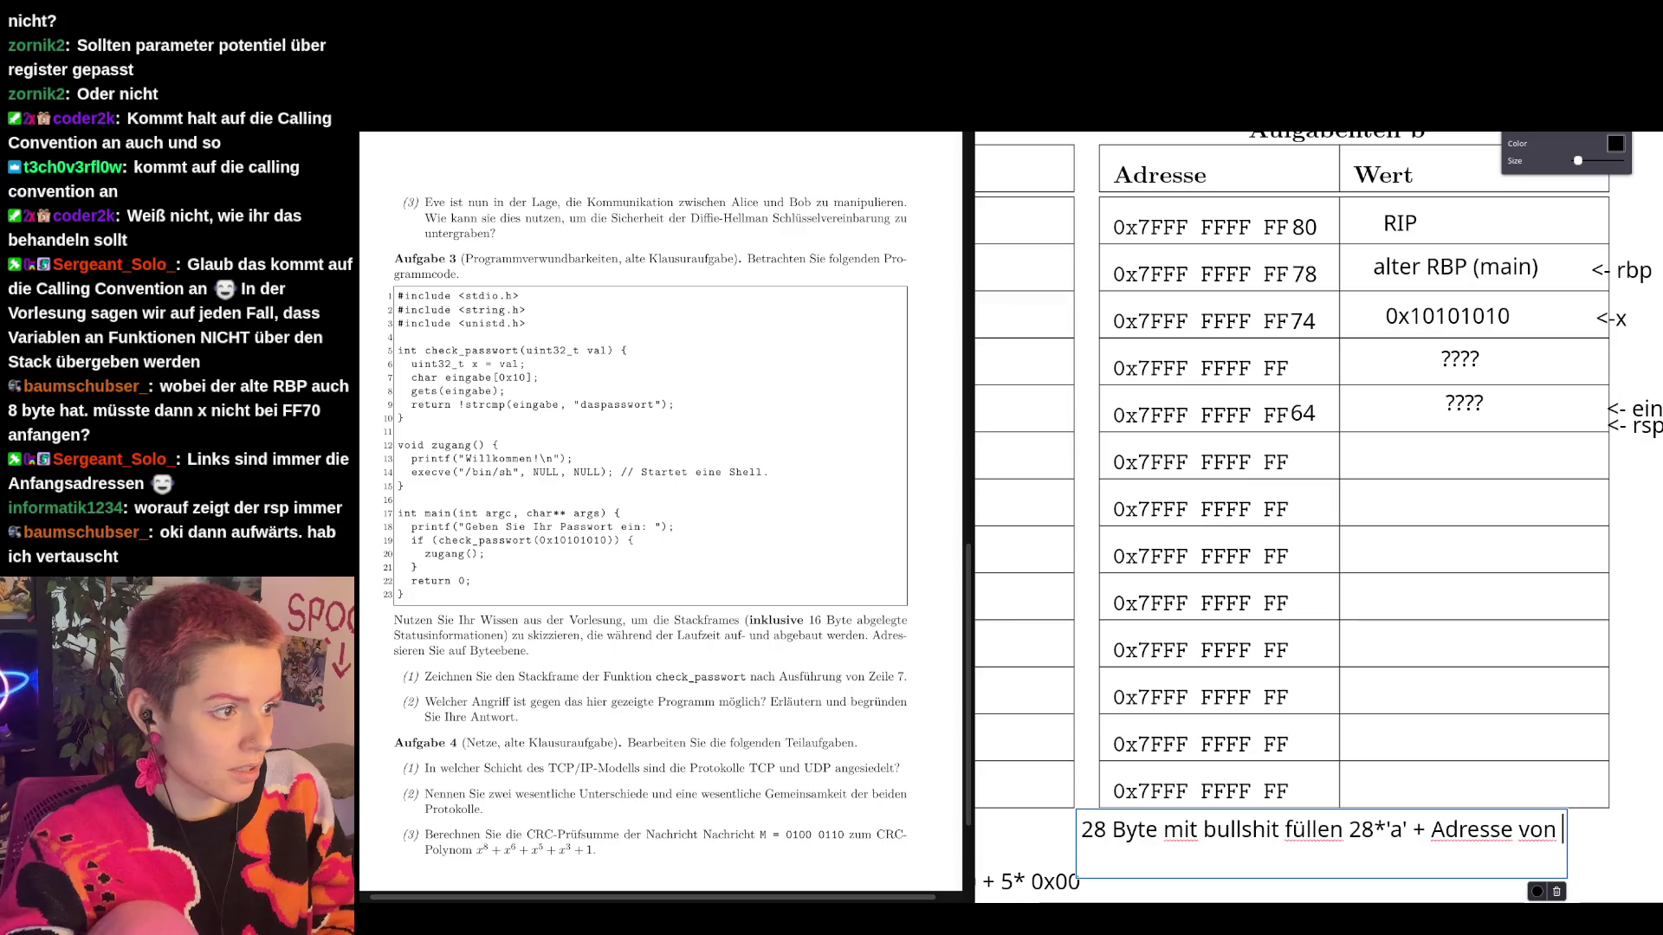
pyautogui.write('zugang in')
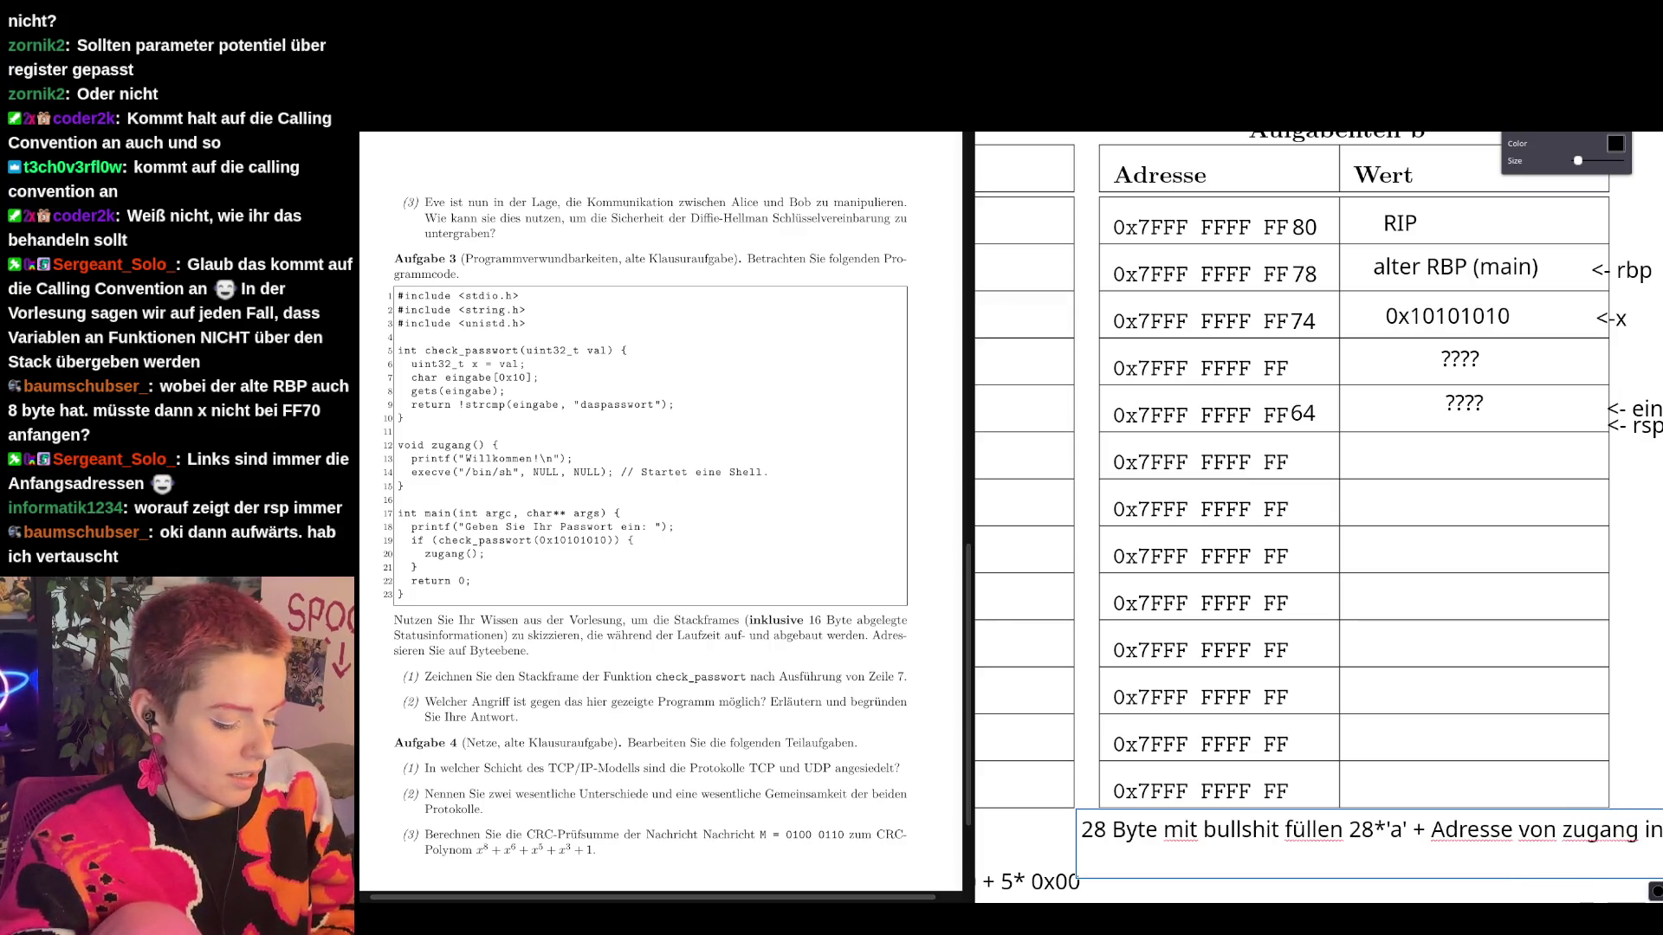
pyautogui.write(' RIP sch')
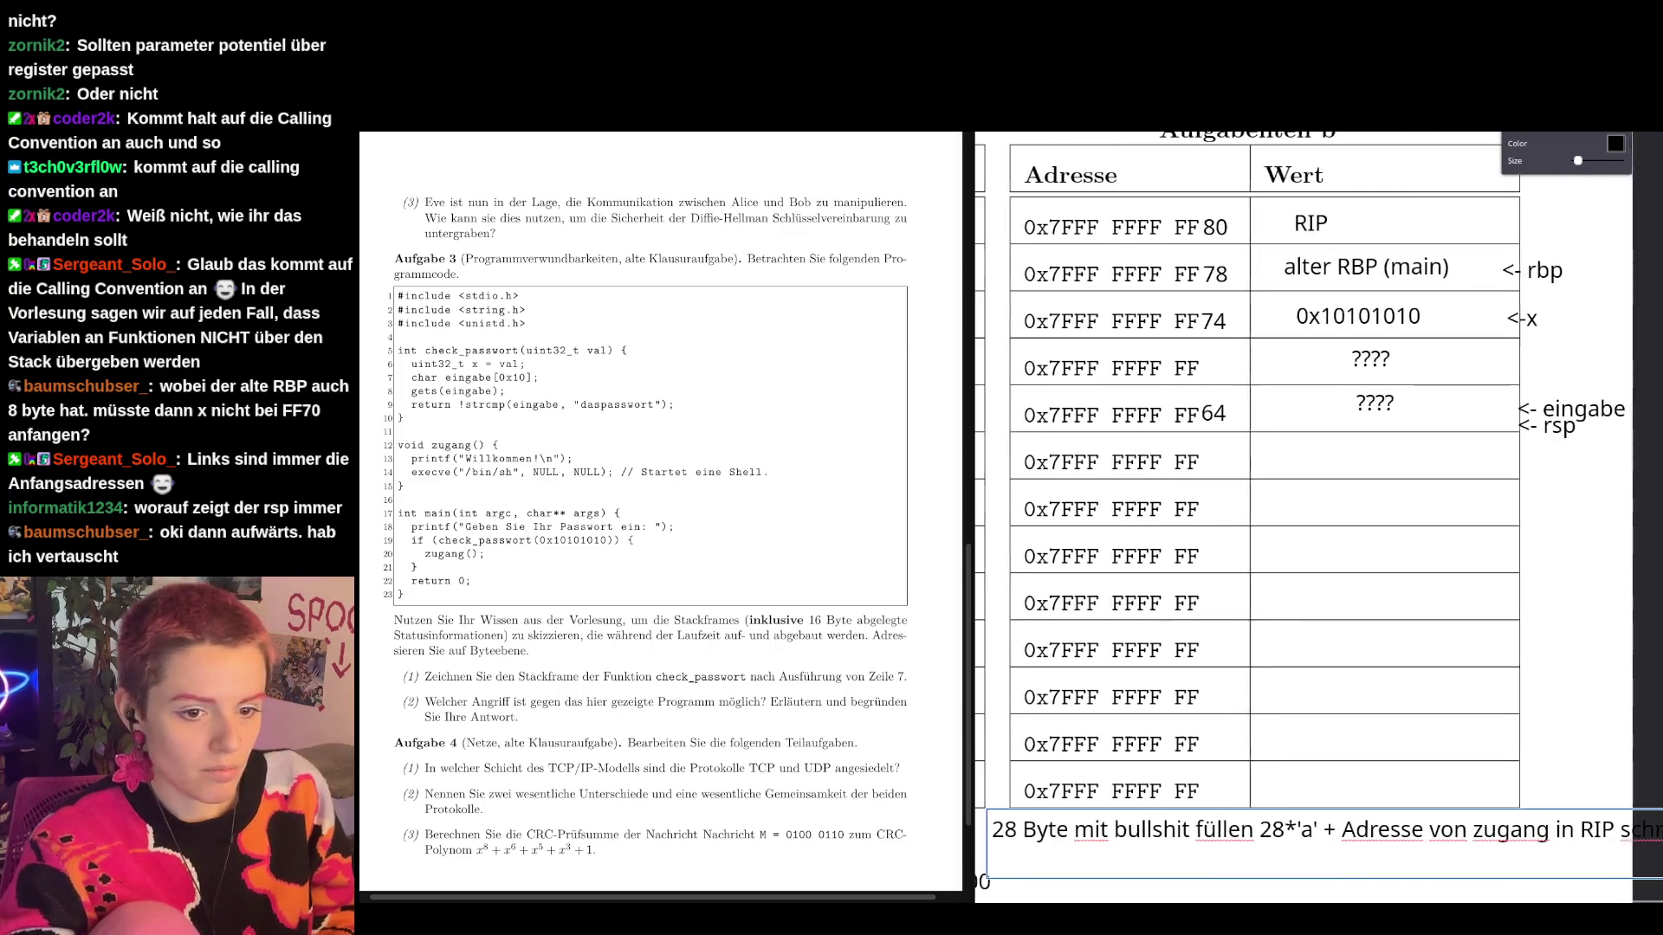
pyautogui.press('Return')
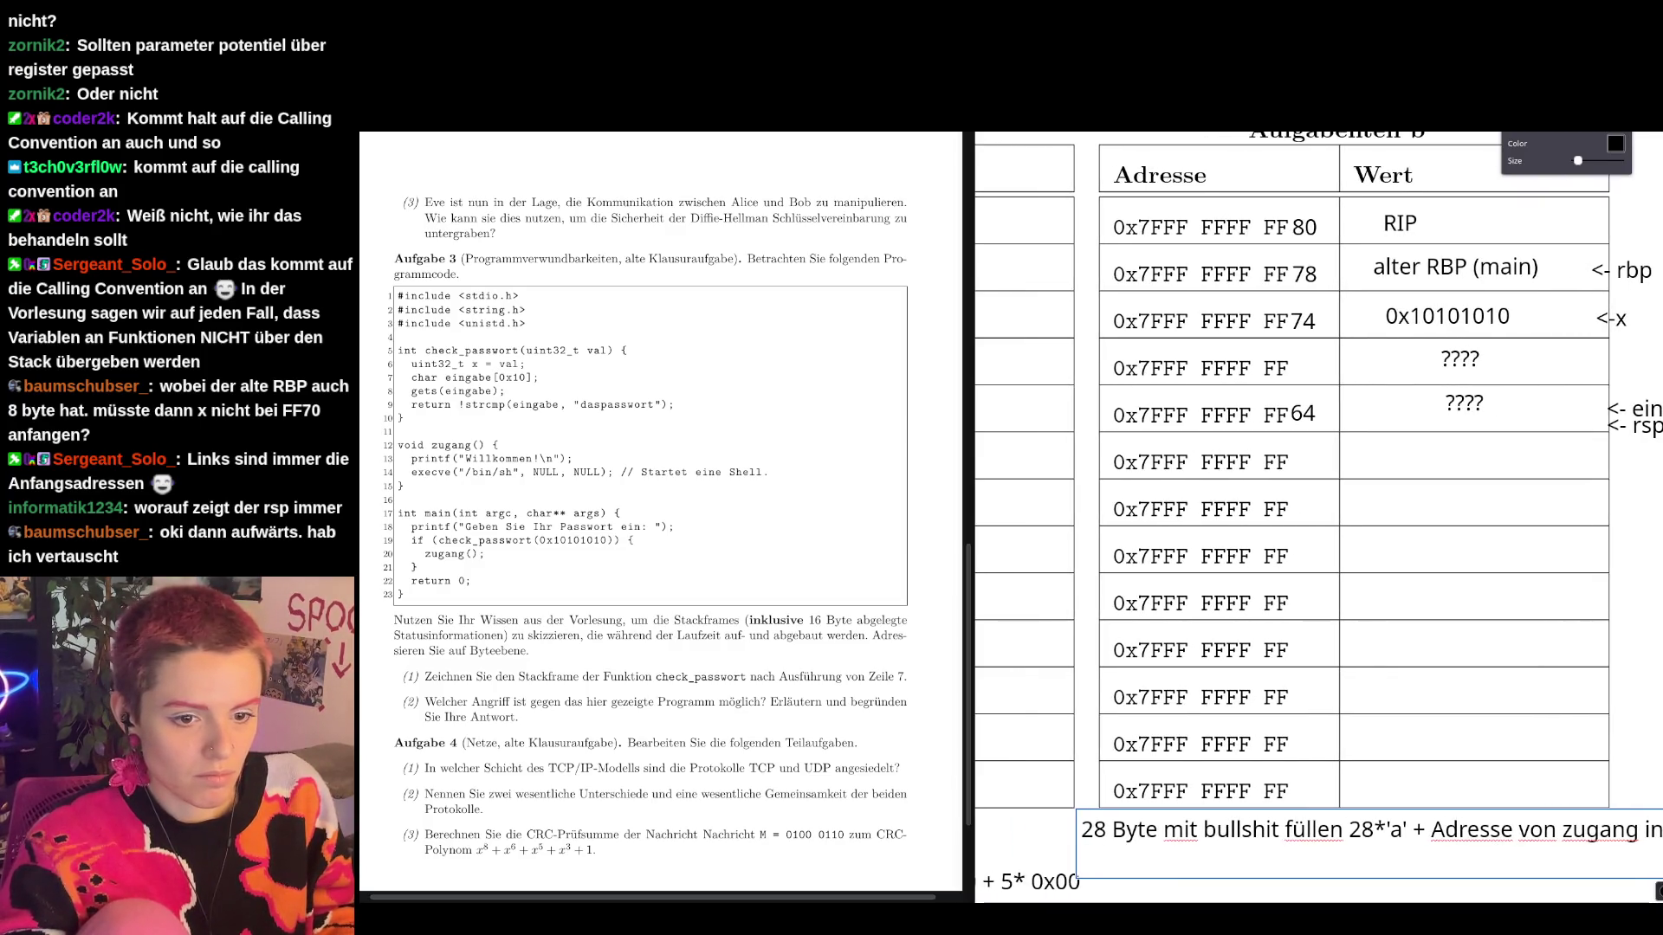
pyautogui.write('RI')
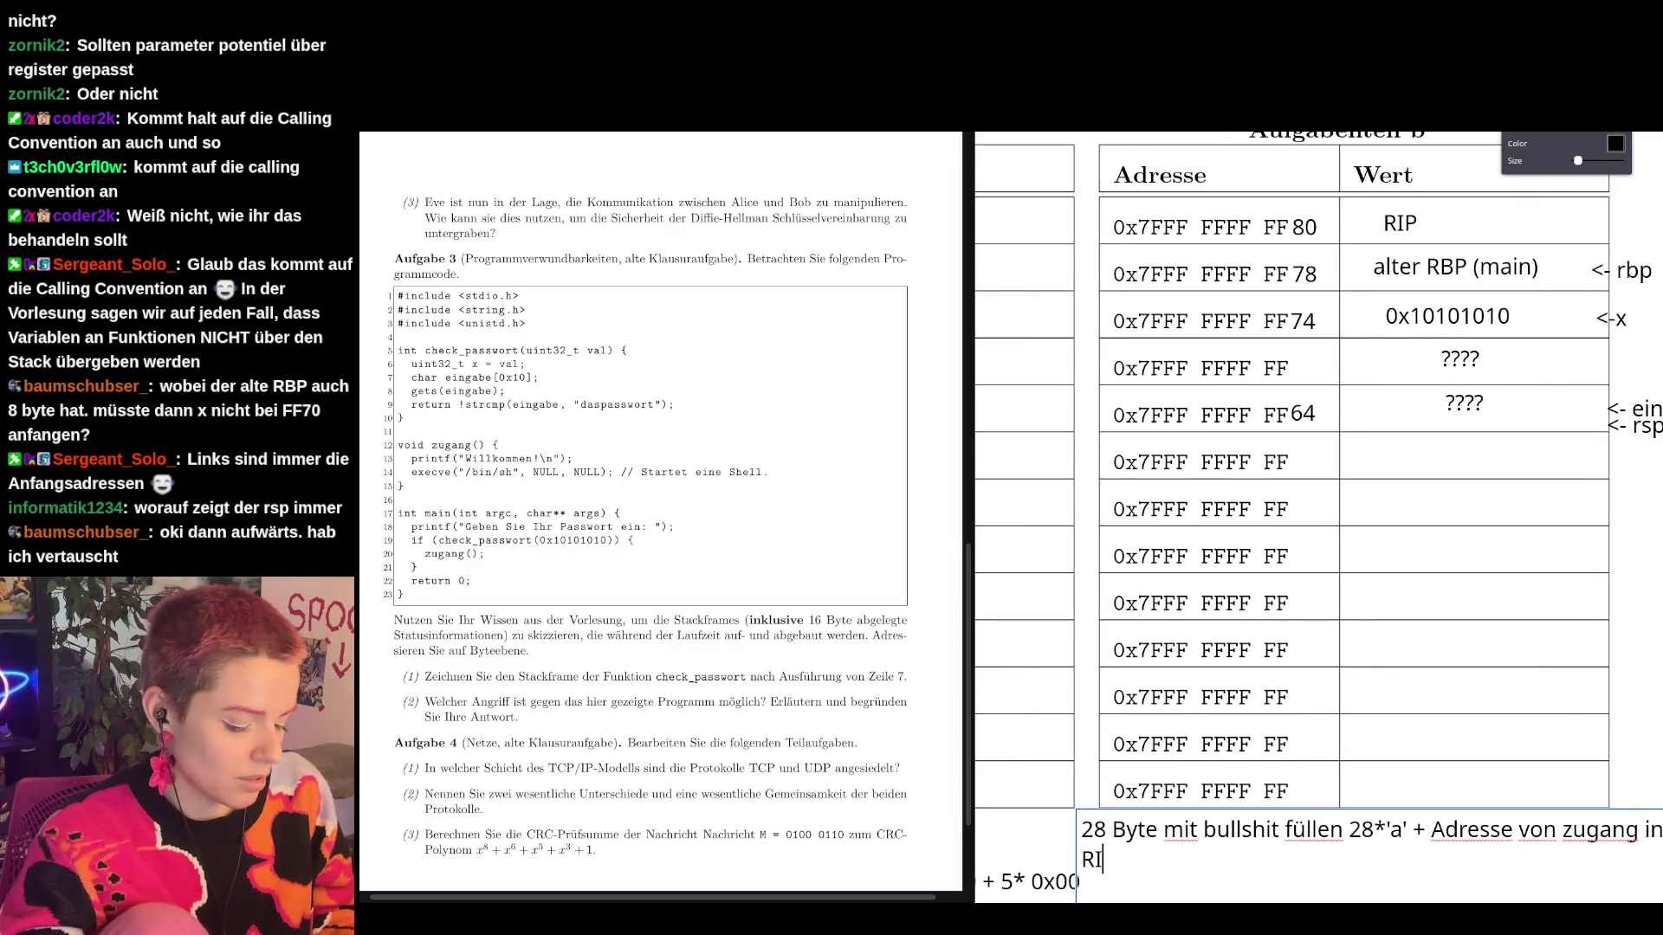
pyautogui.write('P schreiben')
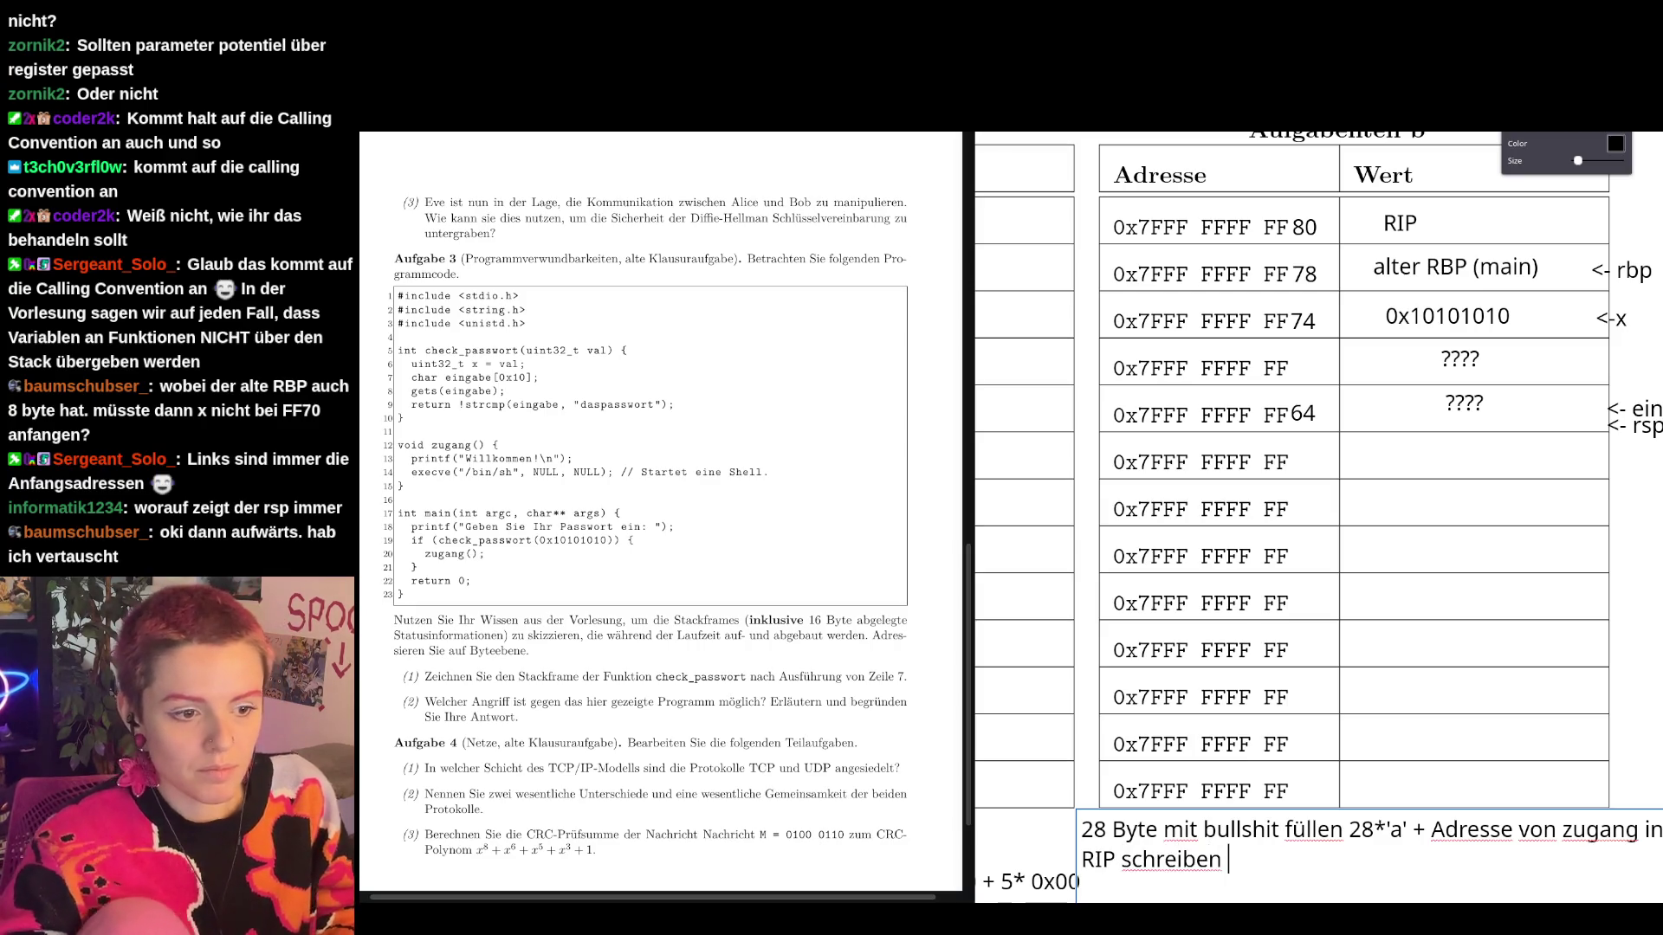
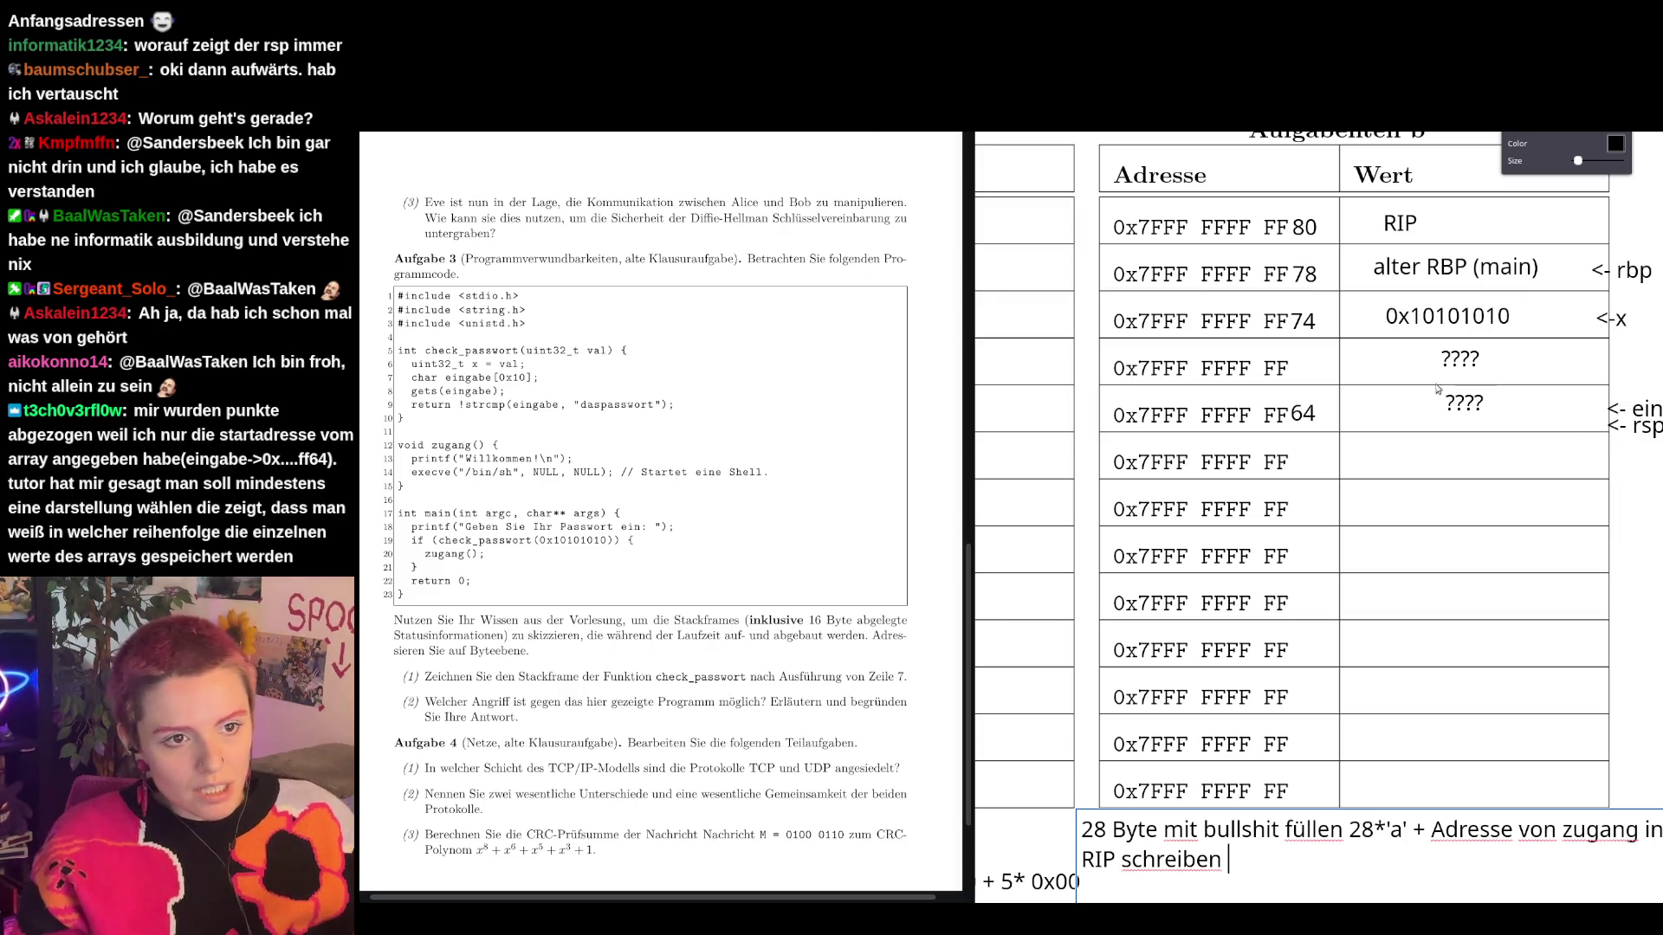
# Move the ????, 64, ein and rsp labels lower and point the x marker at FF71.
pyautogui.click(1464, 404)
pyautogui.moveTo(1464, 404); pyautogui.dragTo(1446, 680)
pyautogui.moveTo(1460, 358); pyautogui.dragTo(1464, 728)
pyautogui.moveTo(1305, 427); pyautogui.dragTo(1450, 724)
pyautogui.moveTo(1636, 426)
pyautogui.mouseDown()
pyautogui.moveTo(1643, 812)
pyautogui.moveTo(1652, 569)
pyautogui.moveTo(1653, 750)
pyautogui.mouseUp()
pyautogui.click(1455, 320)
pyautogui.click(1620, 319)
pyautogui.moveTo(1620, 318); pyautogui.dragTo(1640, 479)
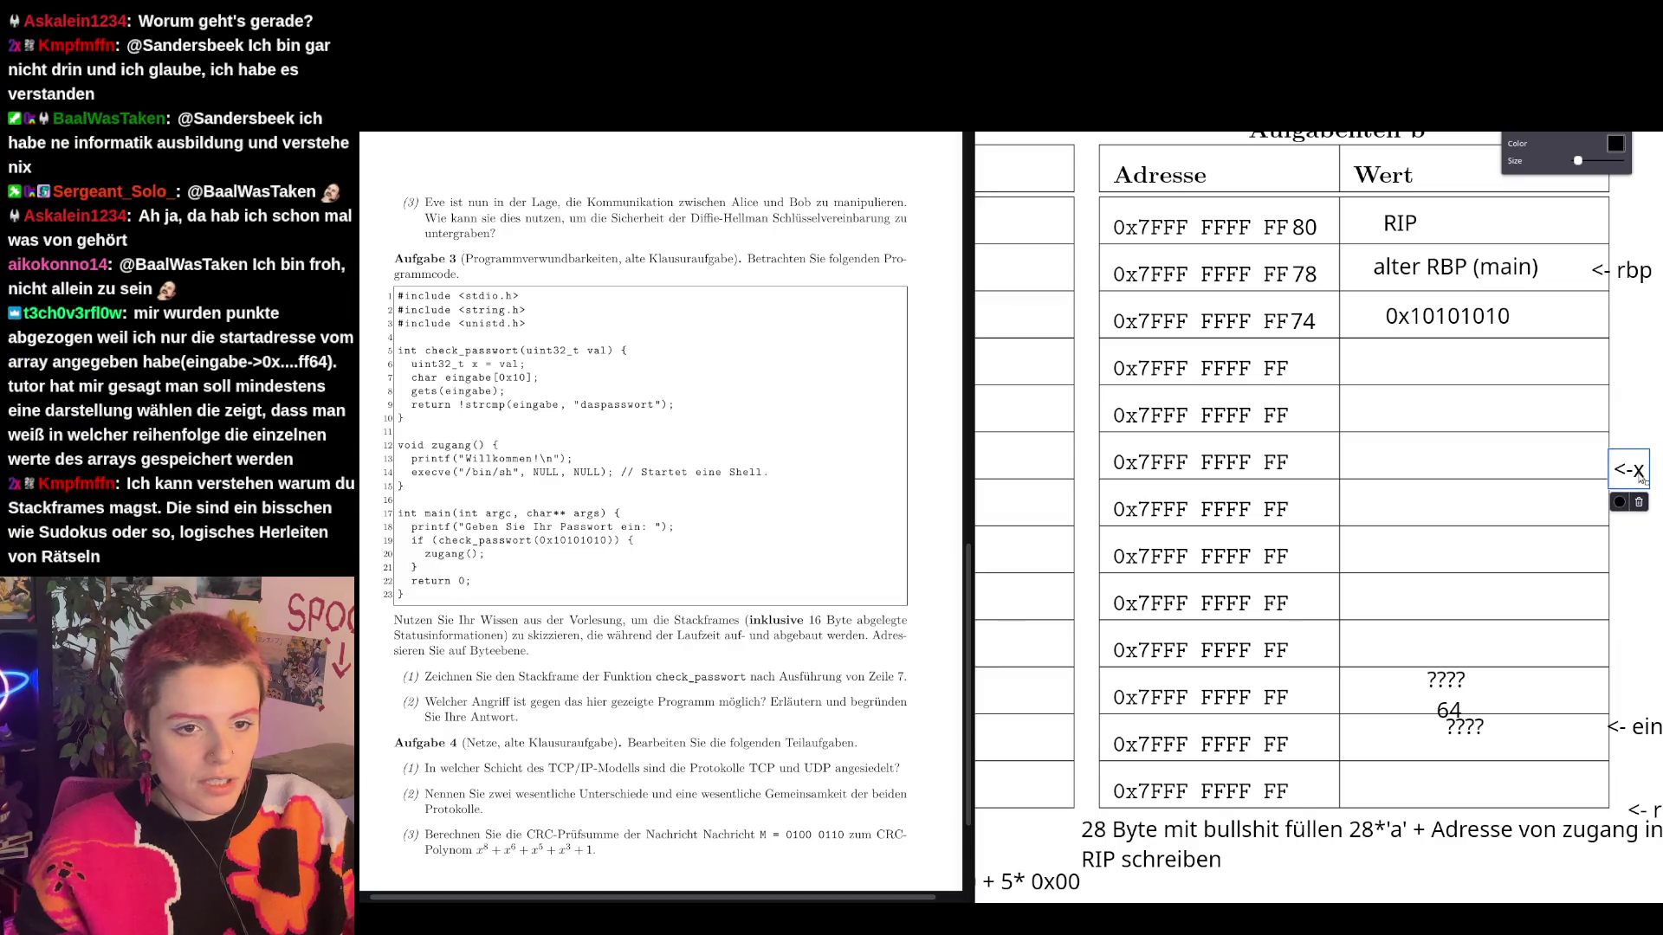
# Add address suffixes 73, 72 and 71 after the three unnumbered FF addresses.
pyautogui.click(1302, 370)
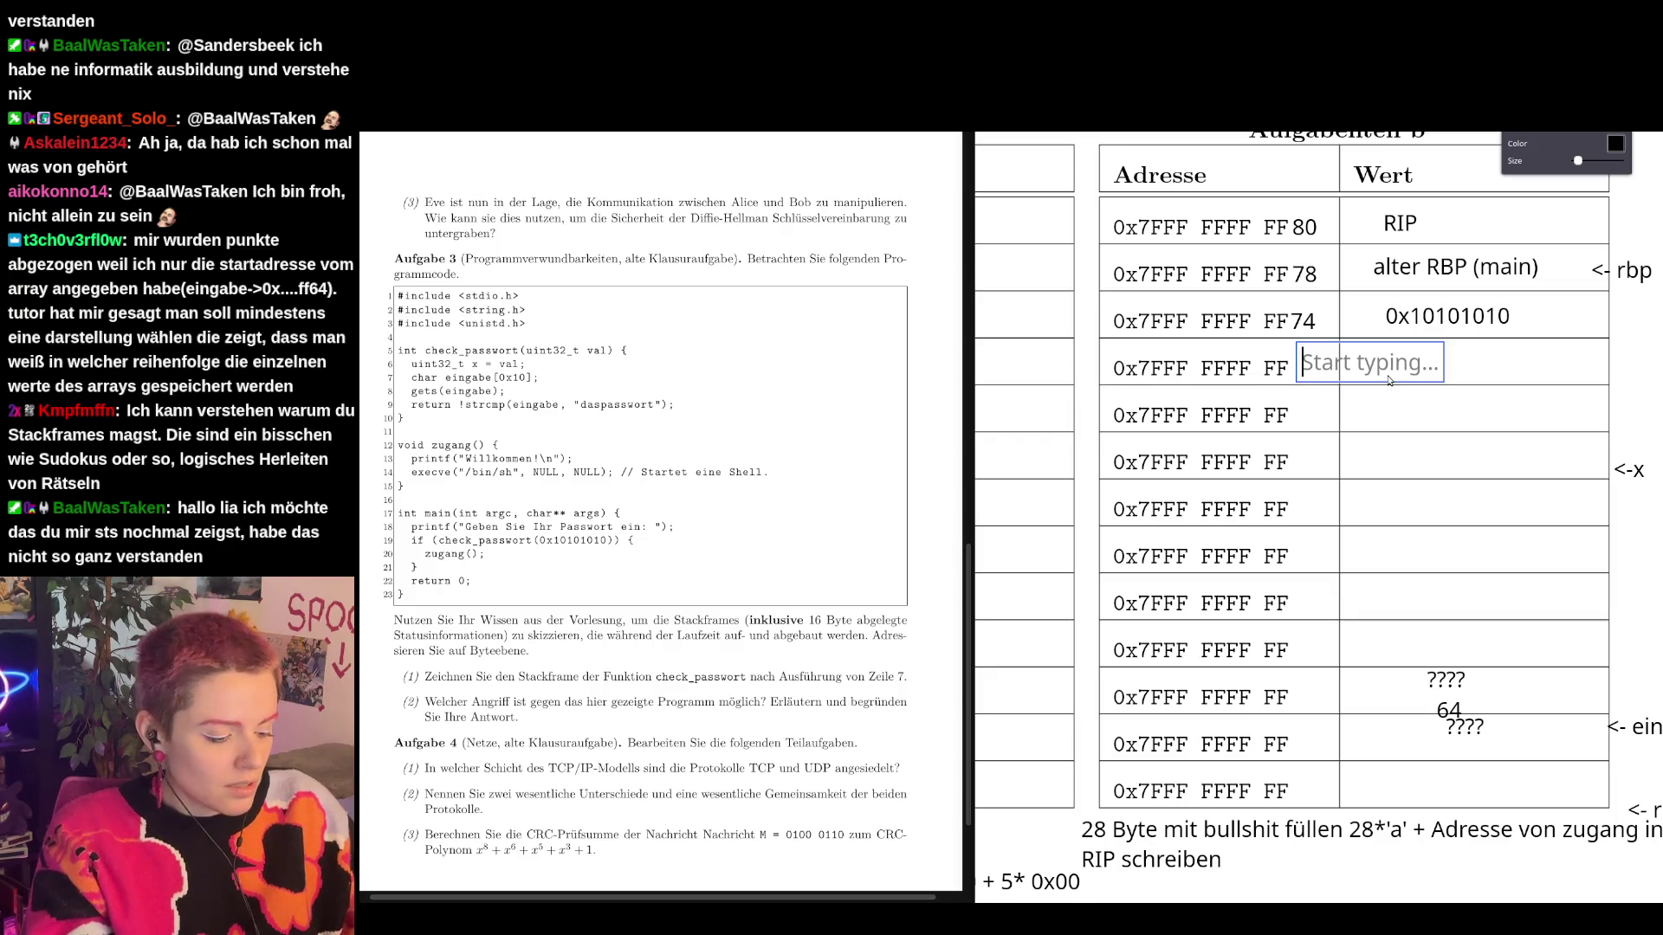
pyautogui.write('73')
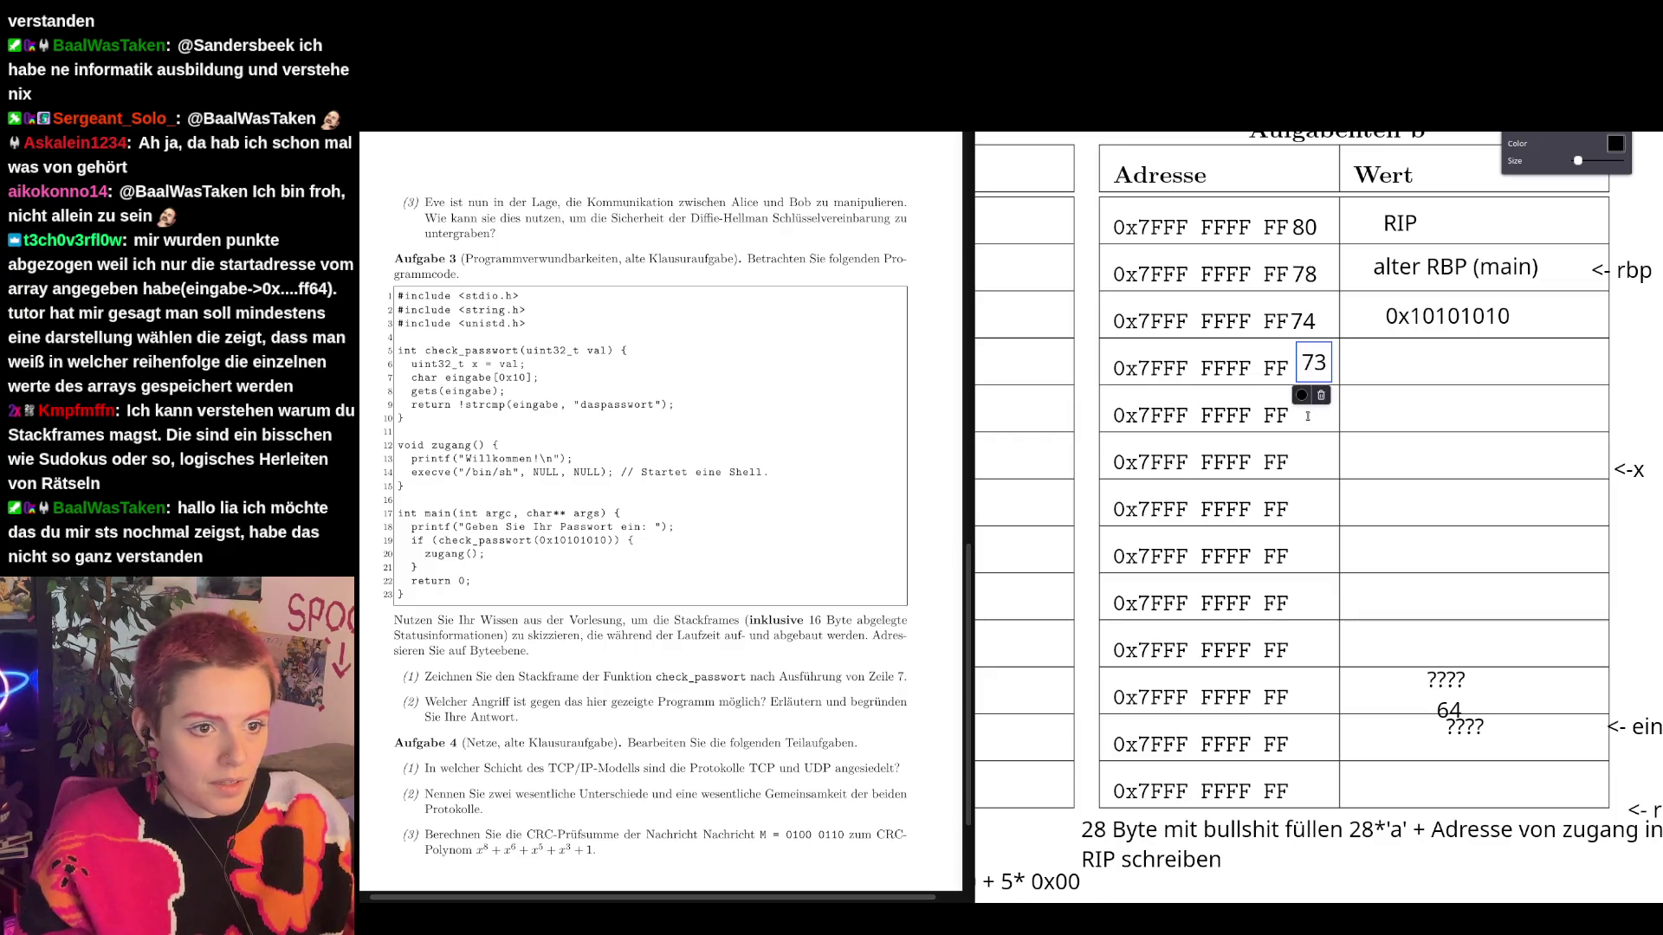
pyautogui.click(1305, 415)
pyautogui.write('72')
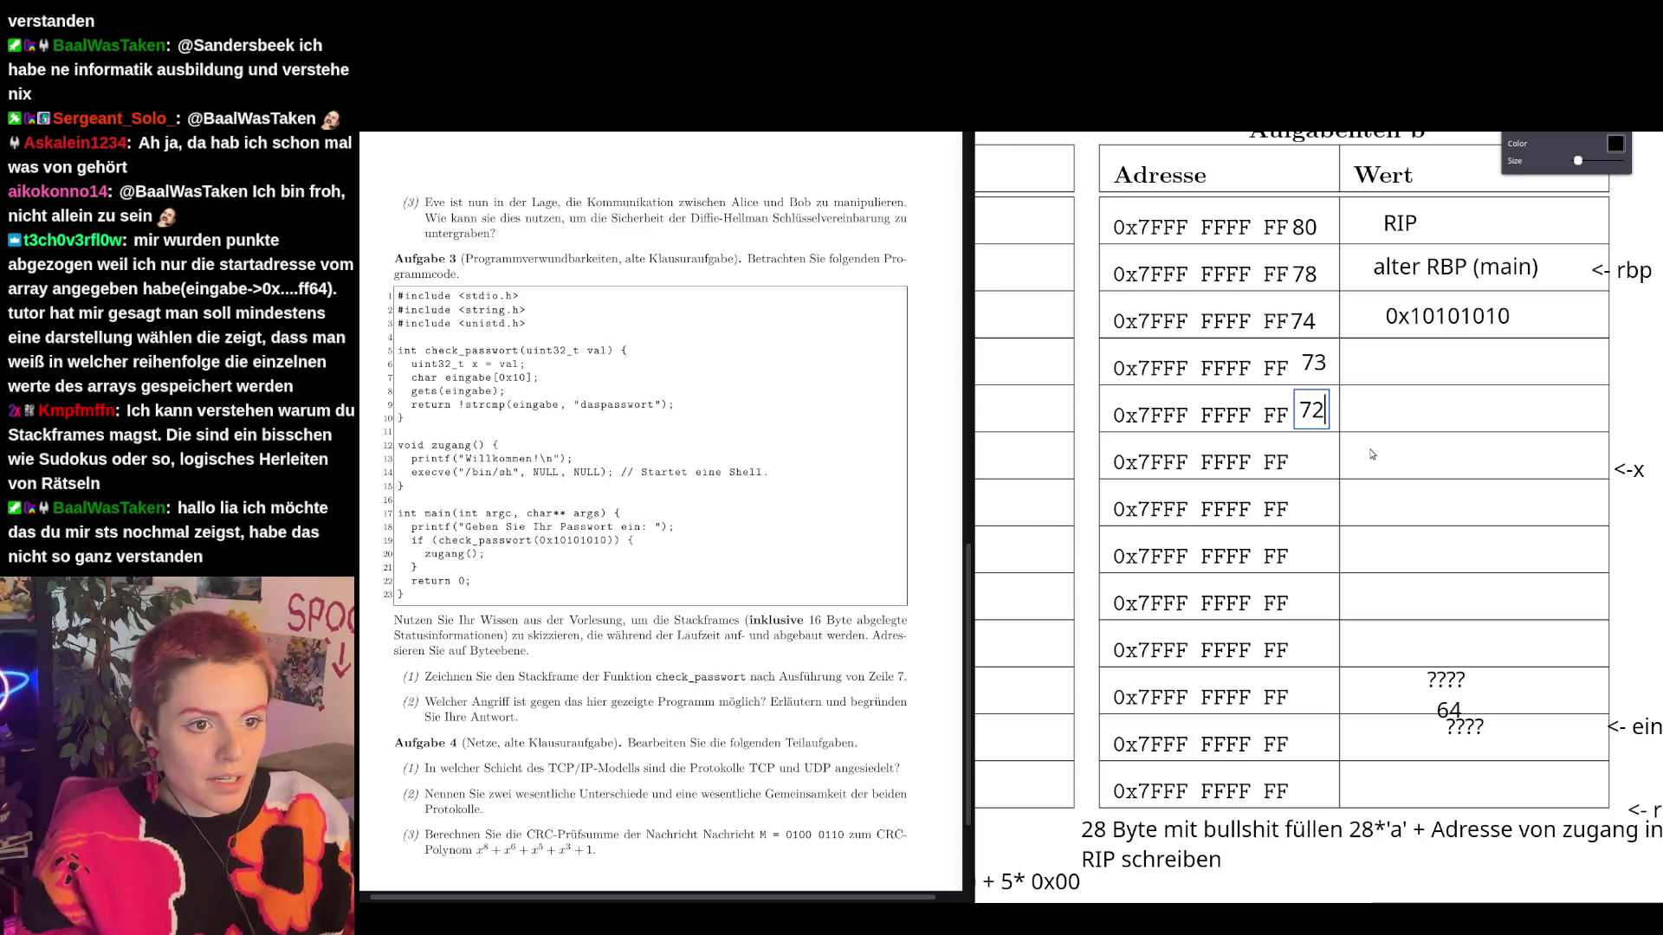
pyautogui.click(1305, 464)
pyautogui.write('71')
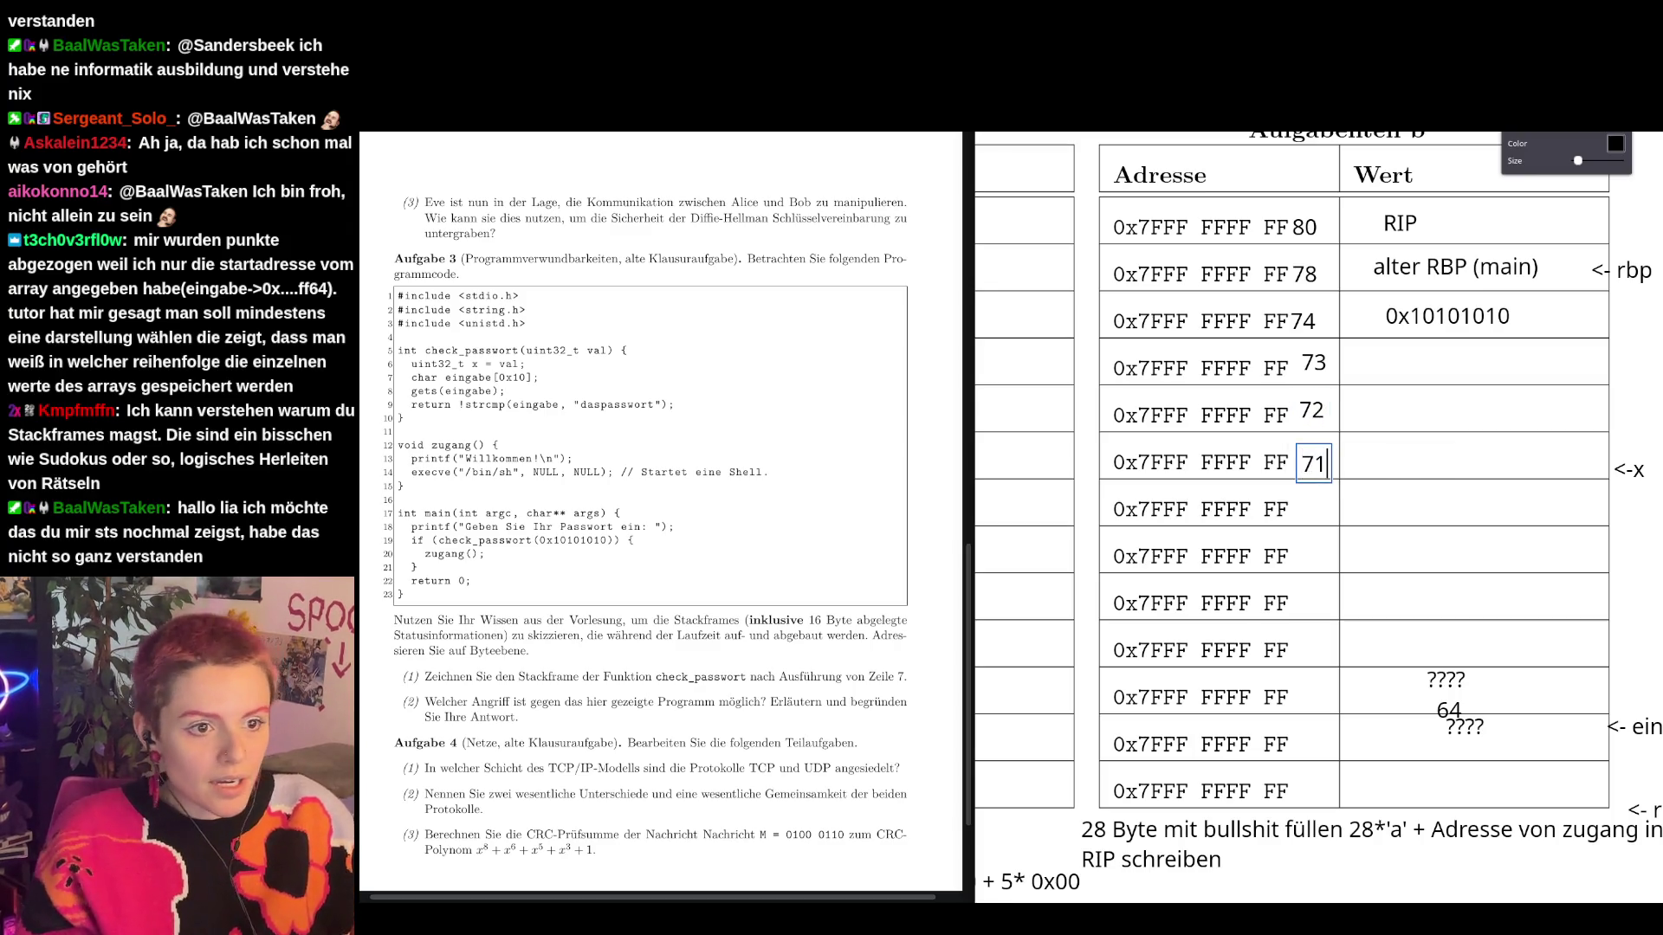
pyautogui.click(1311, 374)
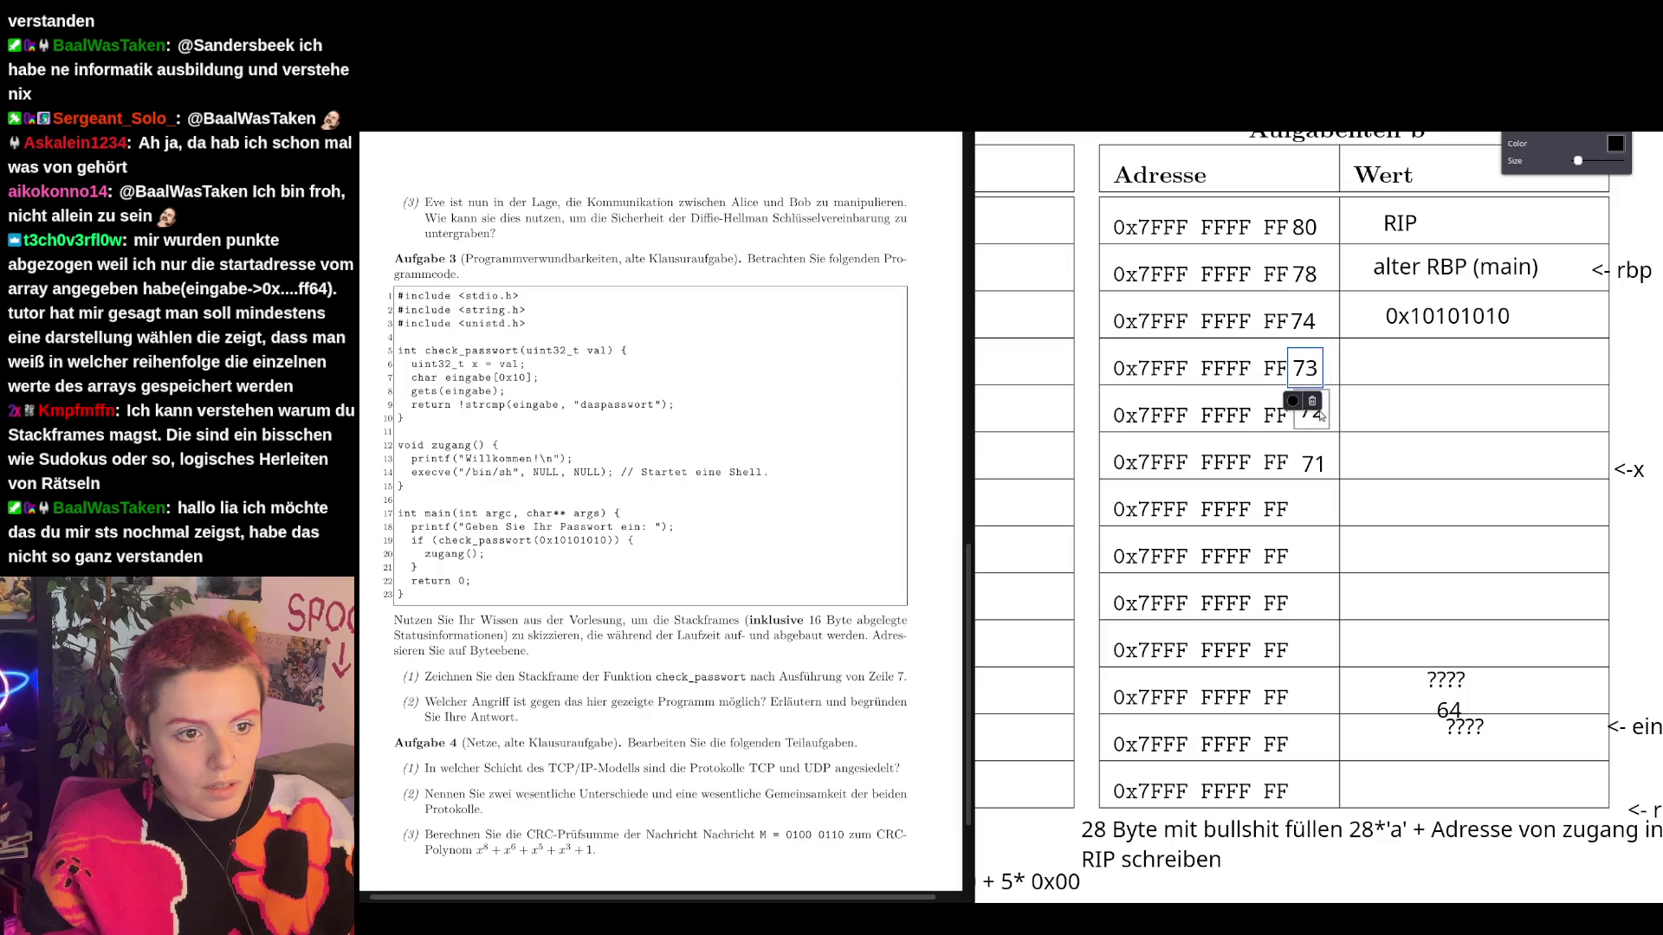
pyautogui.click(1308, 465)
pyautogui.click(1308, 470)
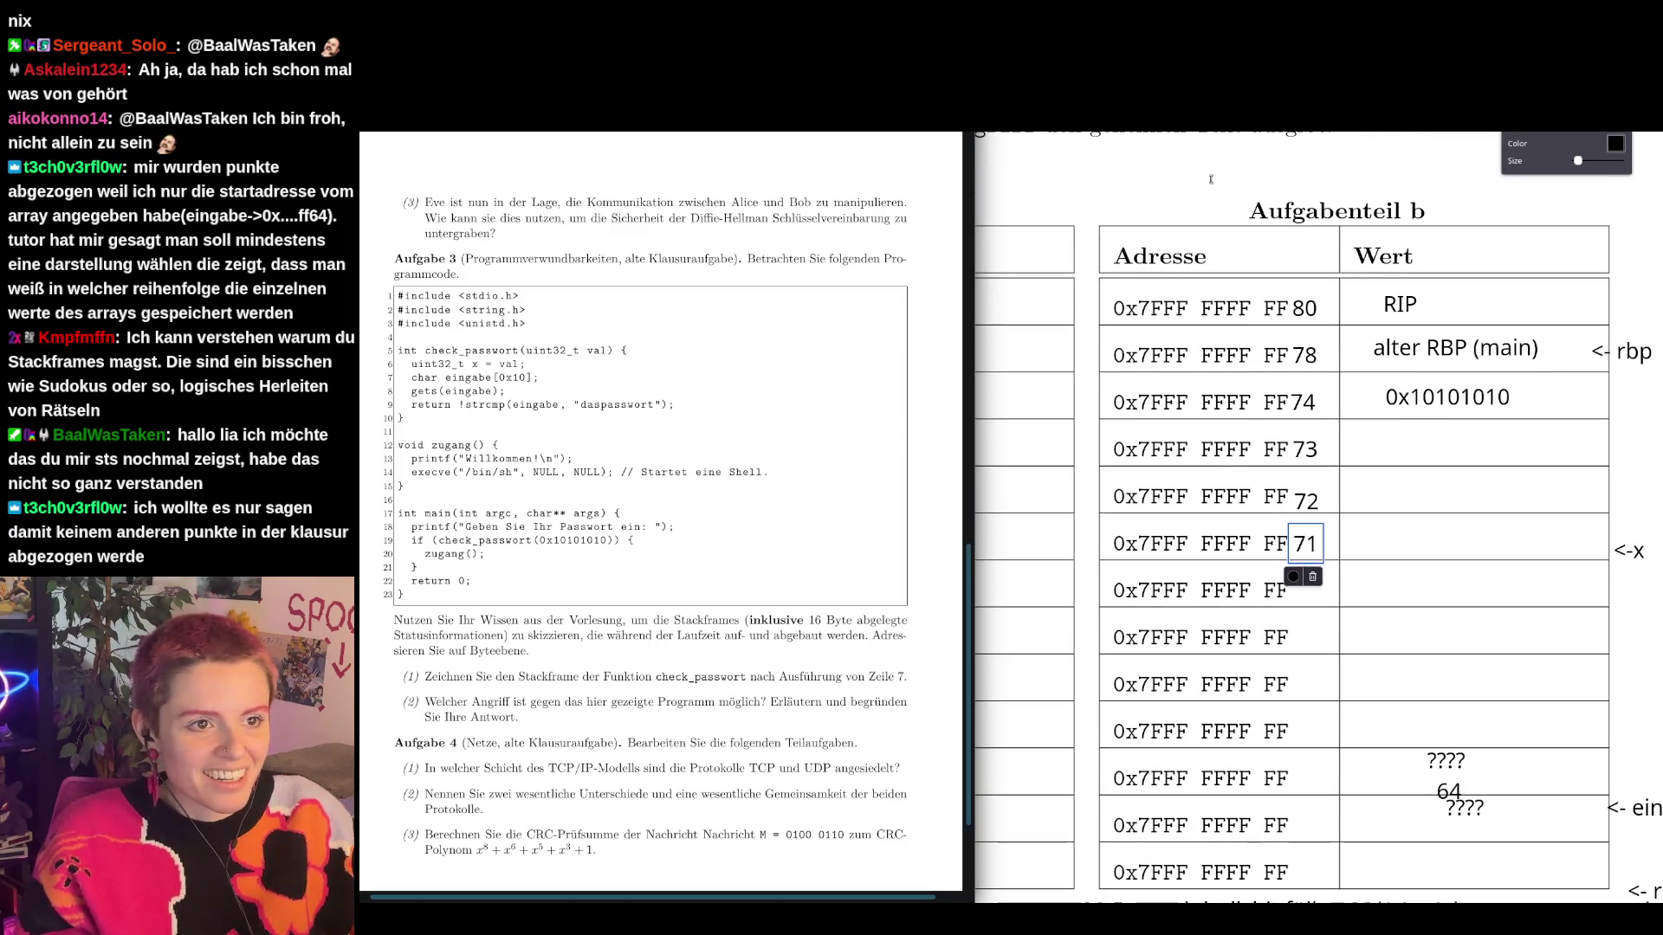
# Note 'x = 0x10203040' above the Aufgabenteil b heading.
pyautogui.scroll(1, 1418, 456)
pyautogui.click(1204, 170)
pyautogui.write('x =')
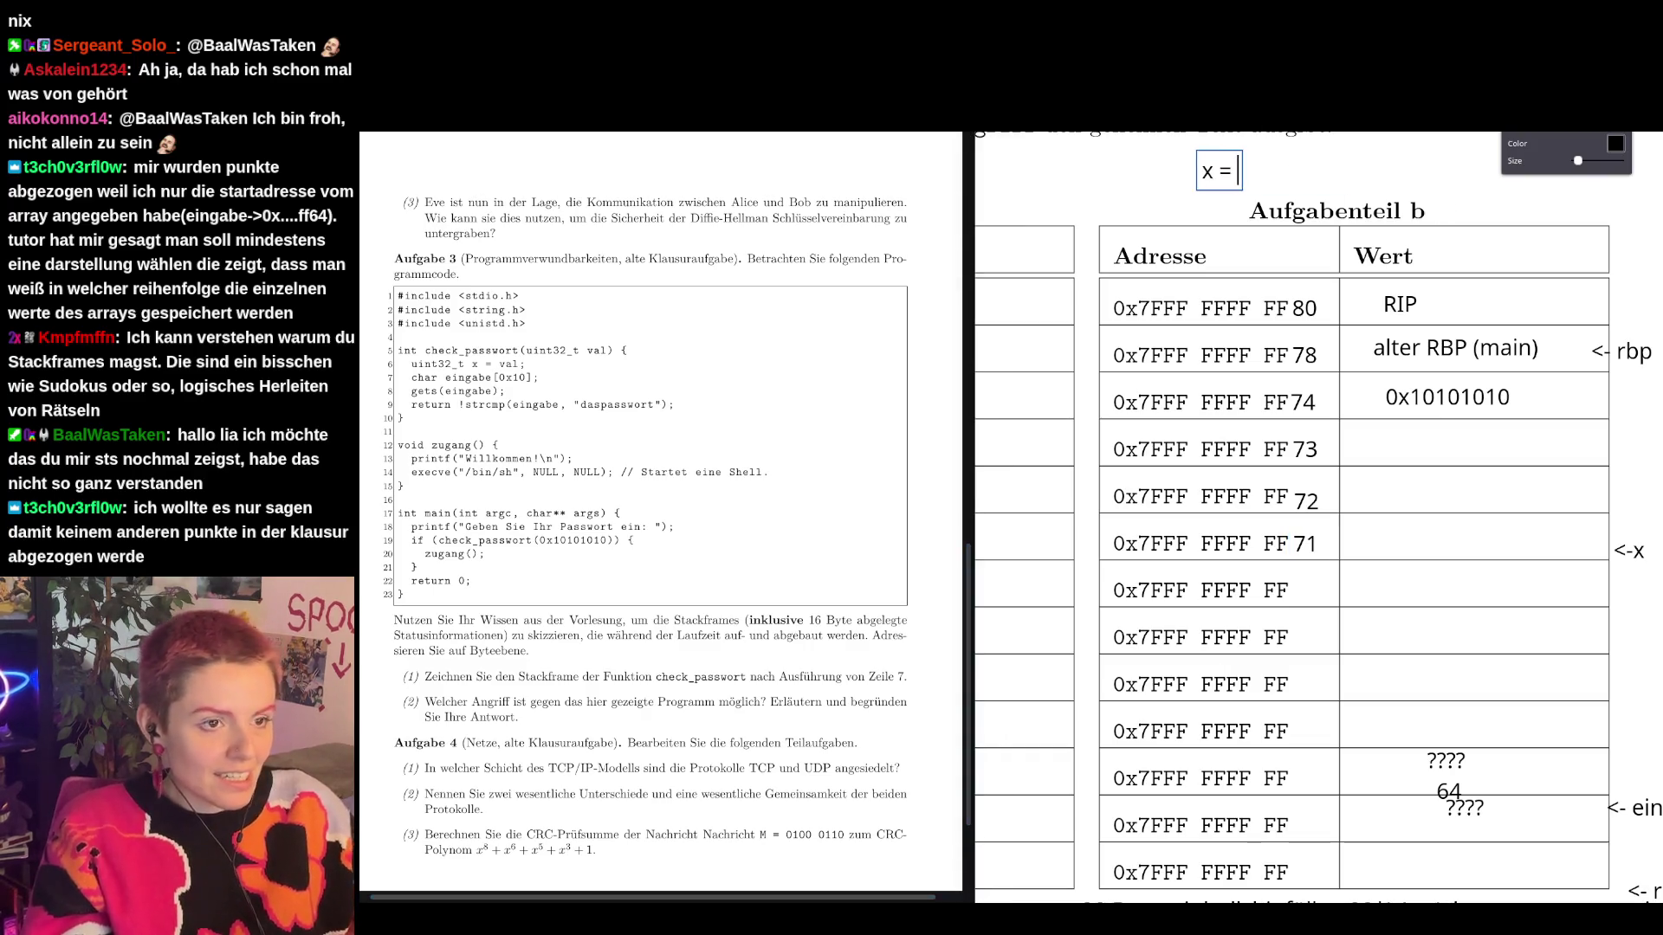
pyautogui.write(' 0x10')
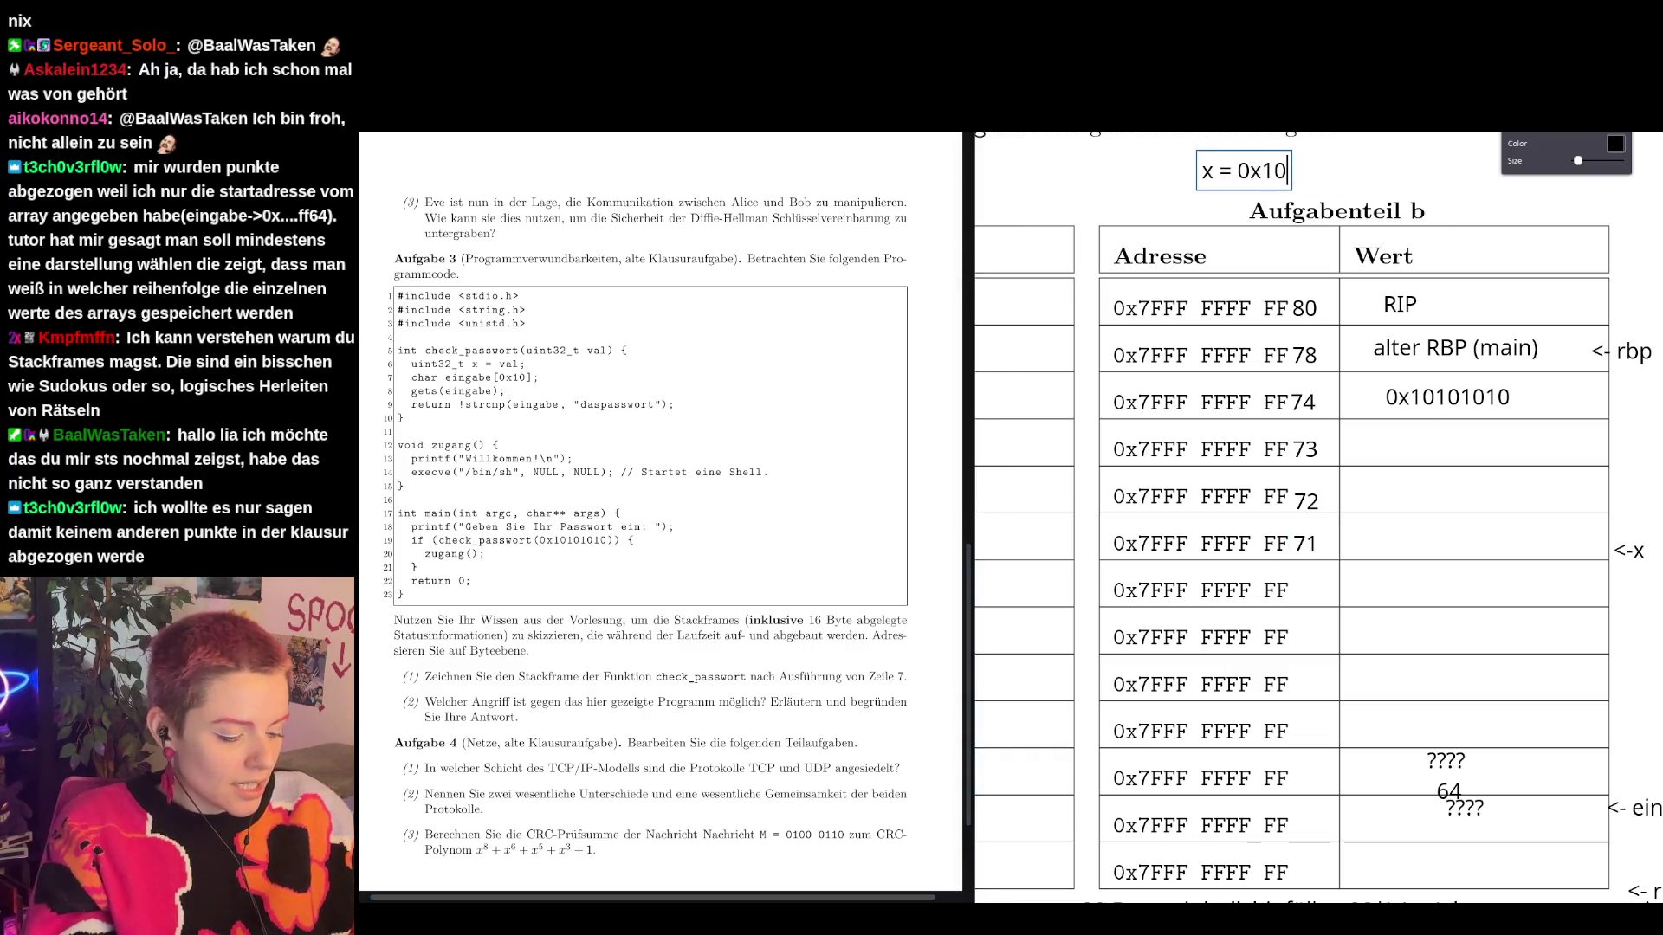
pyautogui.write('203040')
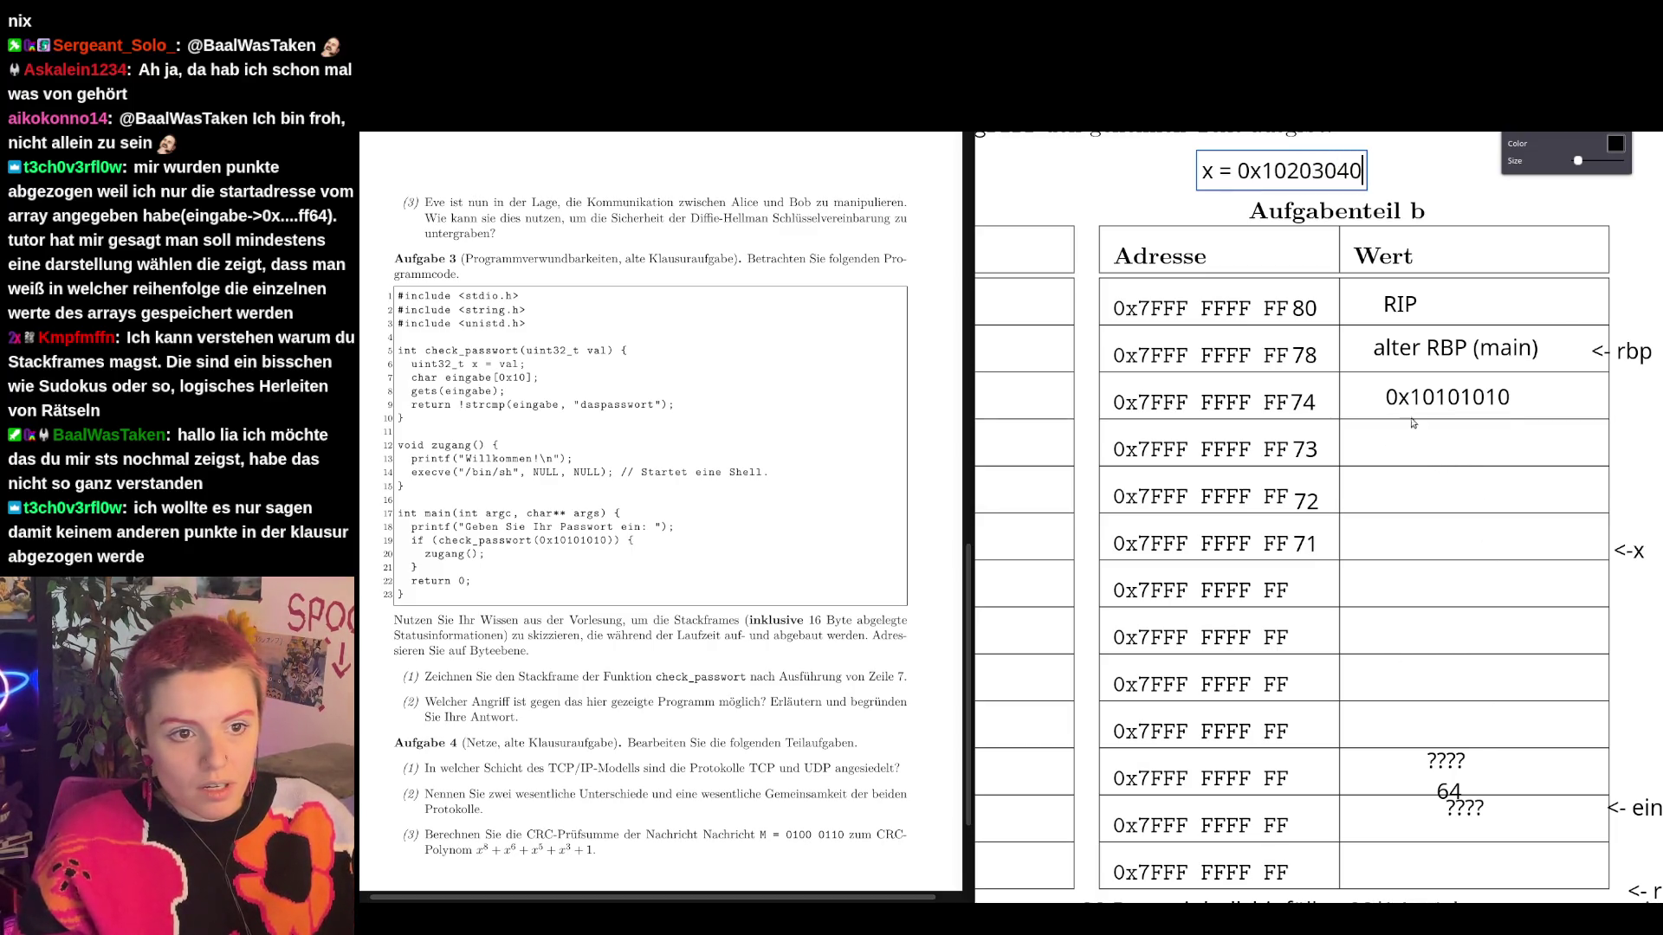
# Fill rows FF74 to FF71 with the bytes 0x10, 0x20, 0x30 and 0x40.
pyautogui.doubleClick(1438, 398)
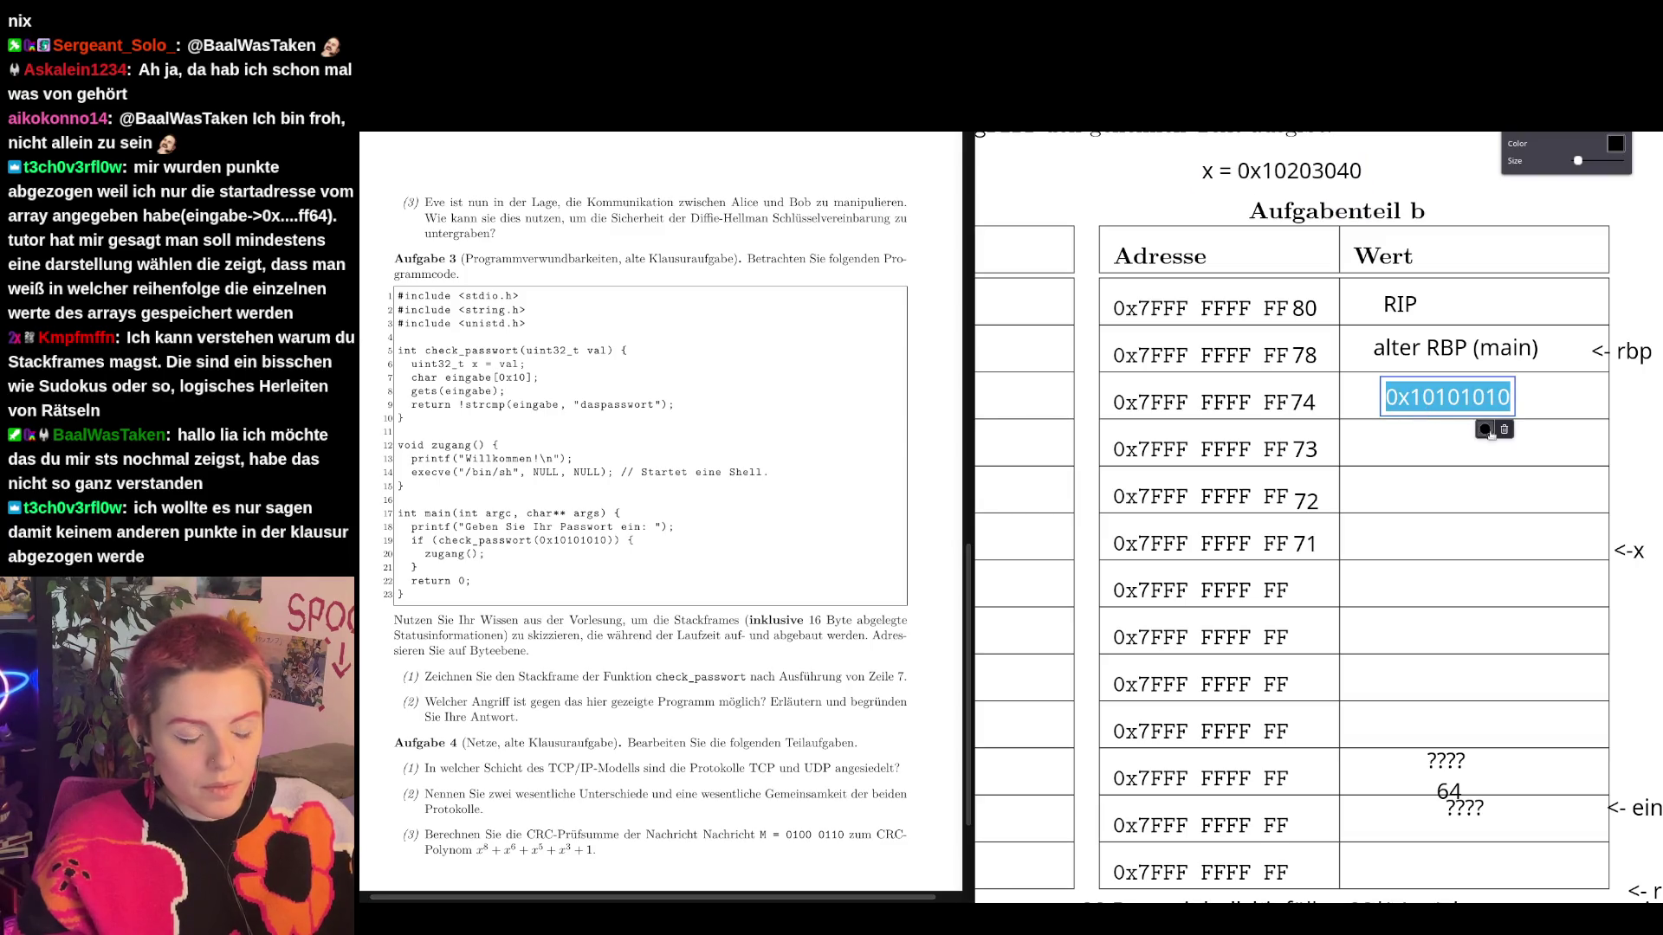
pyautogui.write('0x10')
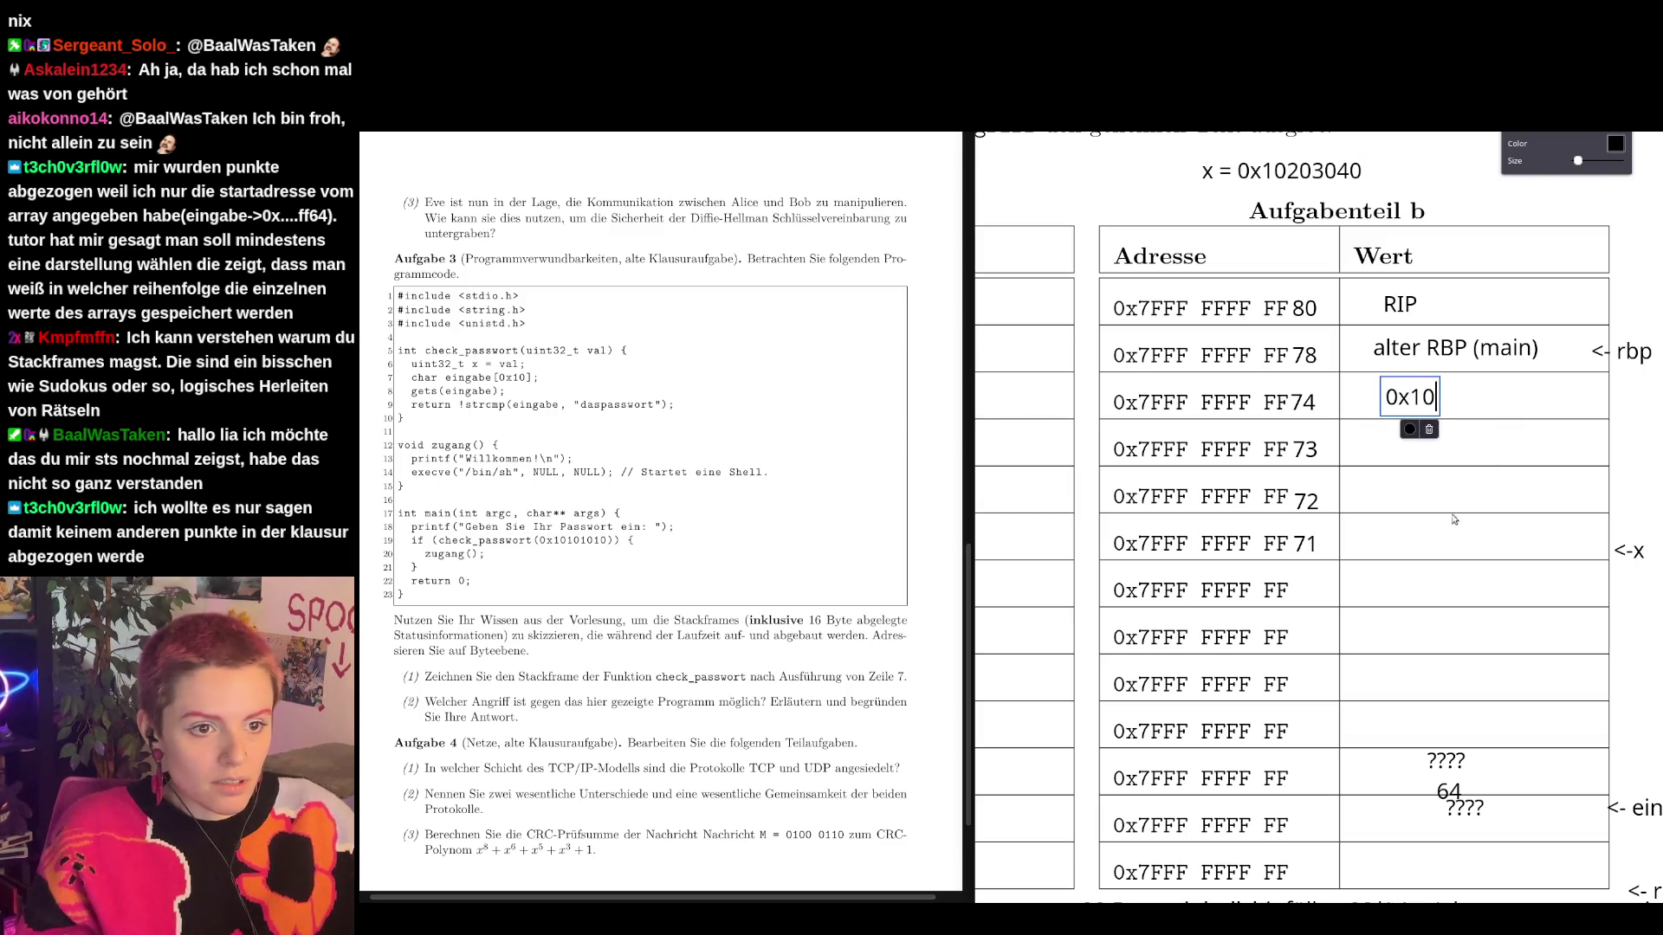
pyautogui.click(1380, 443)
pyautogui.write('0x20')
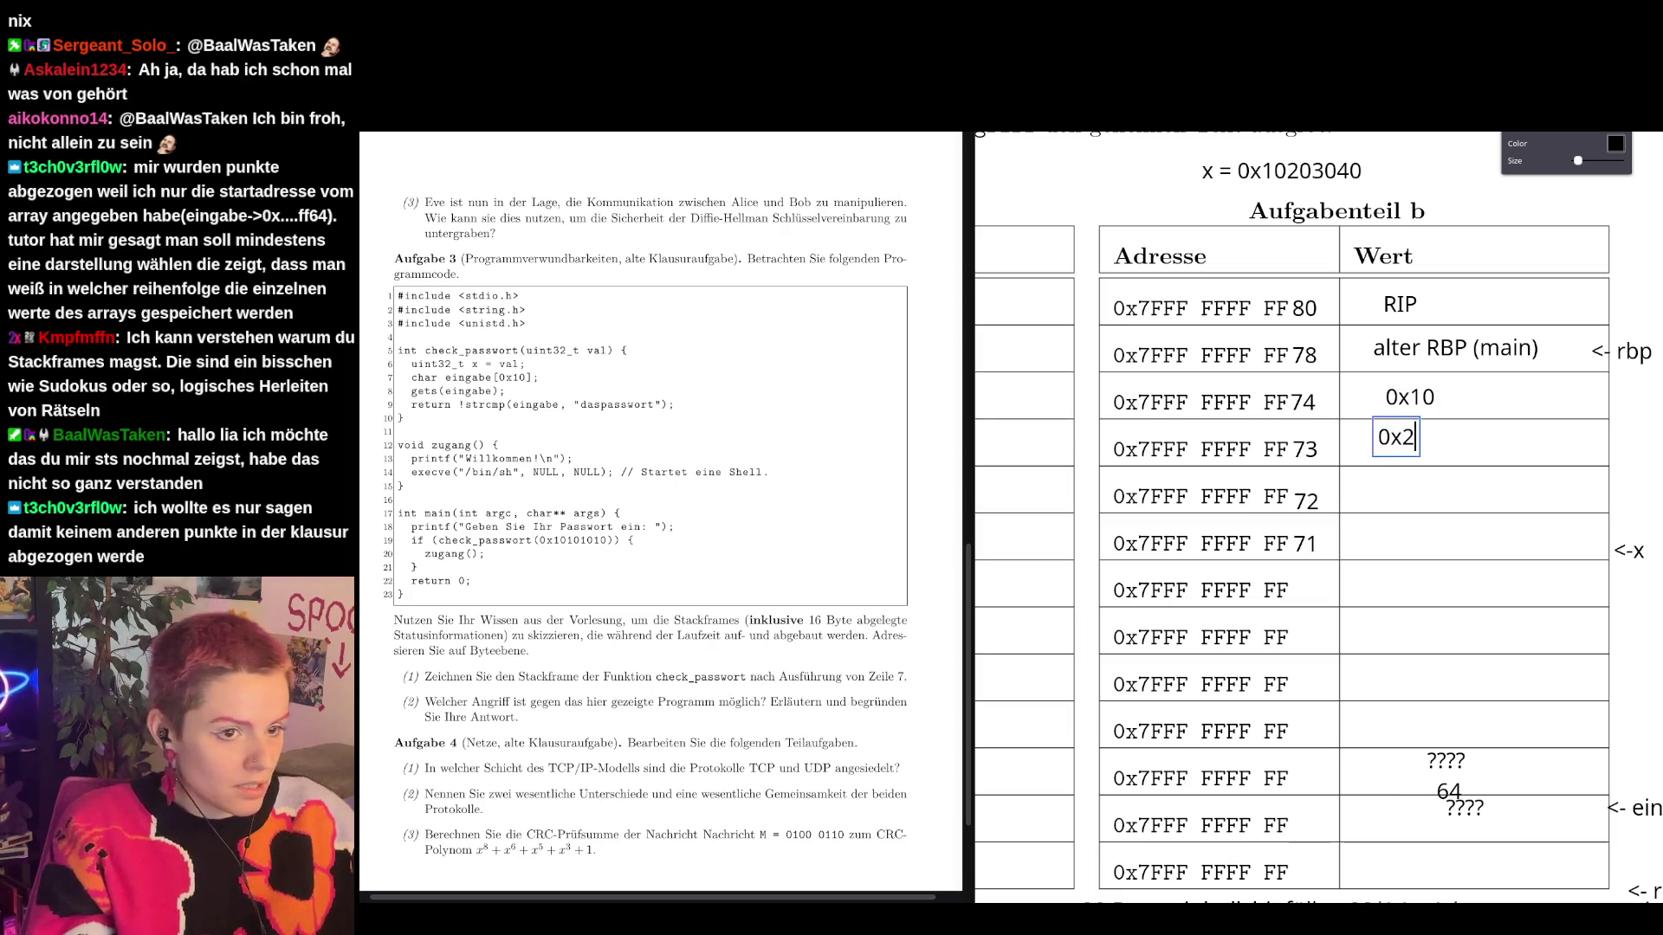
pyautogui.click(1400, 489)
pyautogui.write('0')
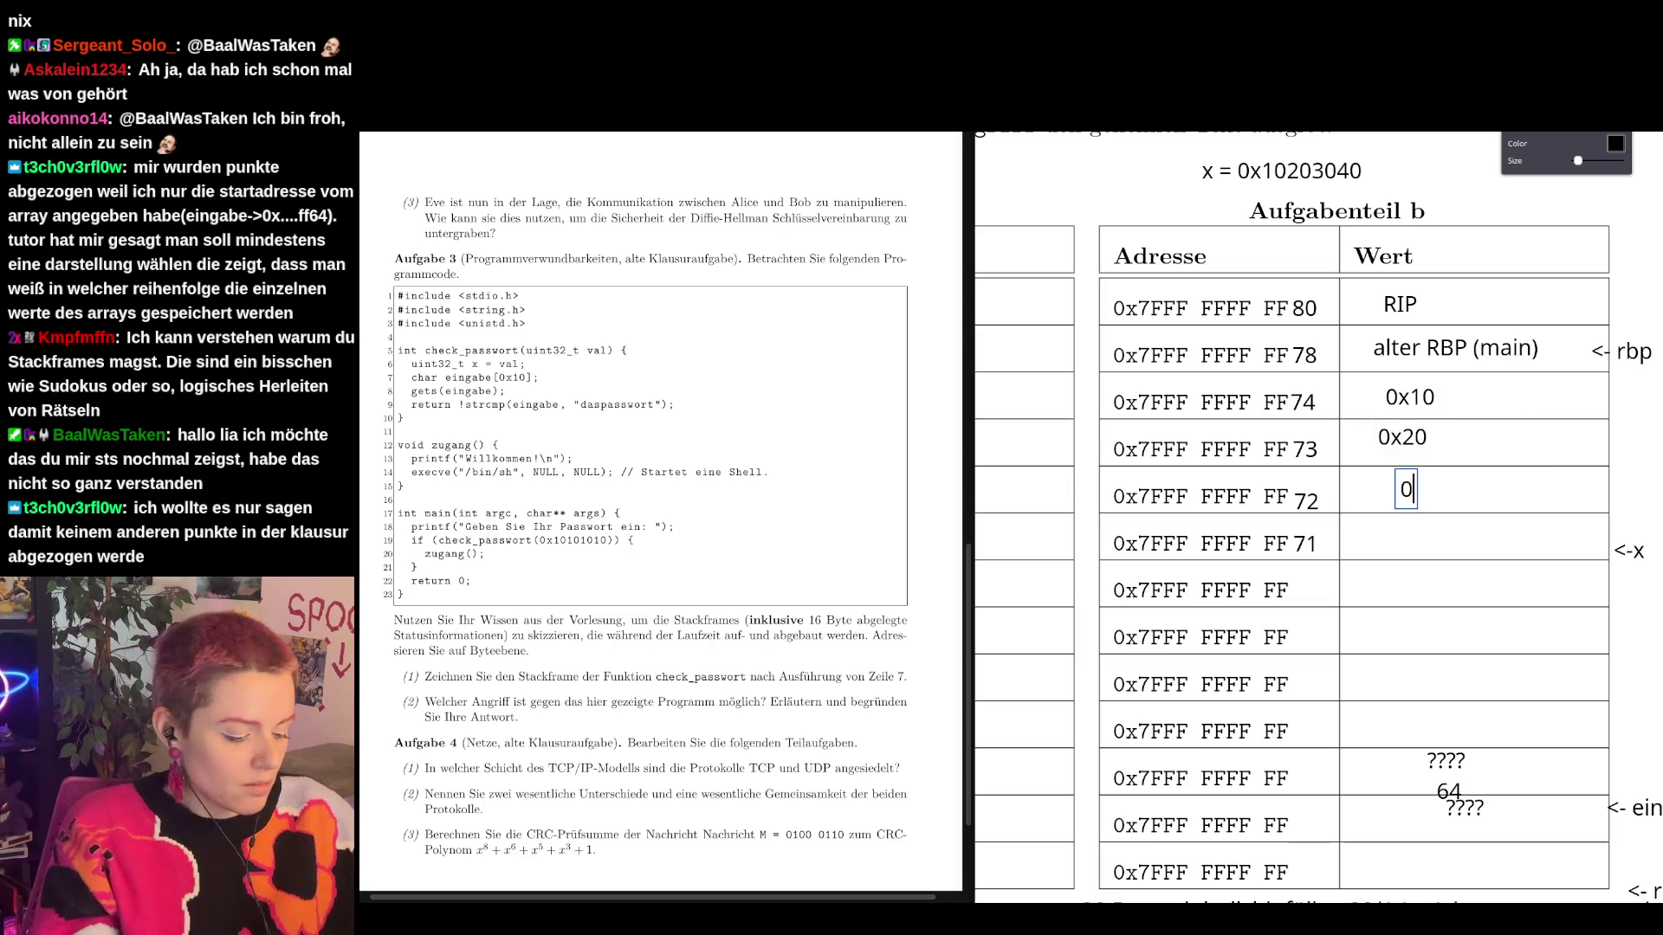
pyautogui.write('x30')
pyautogui.click(1403, 530)
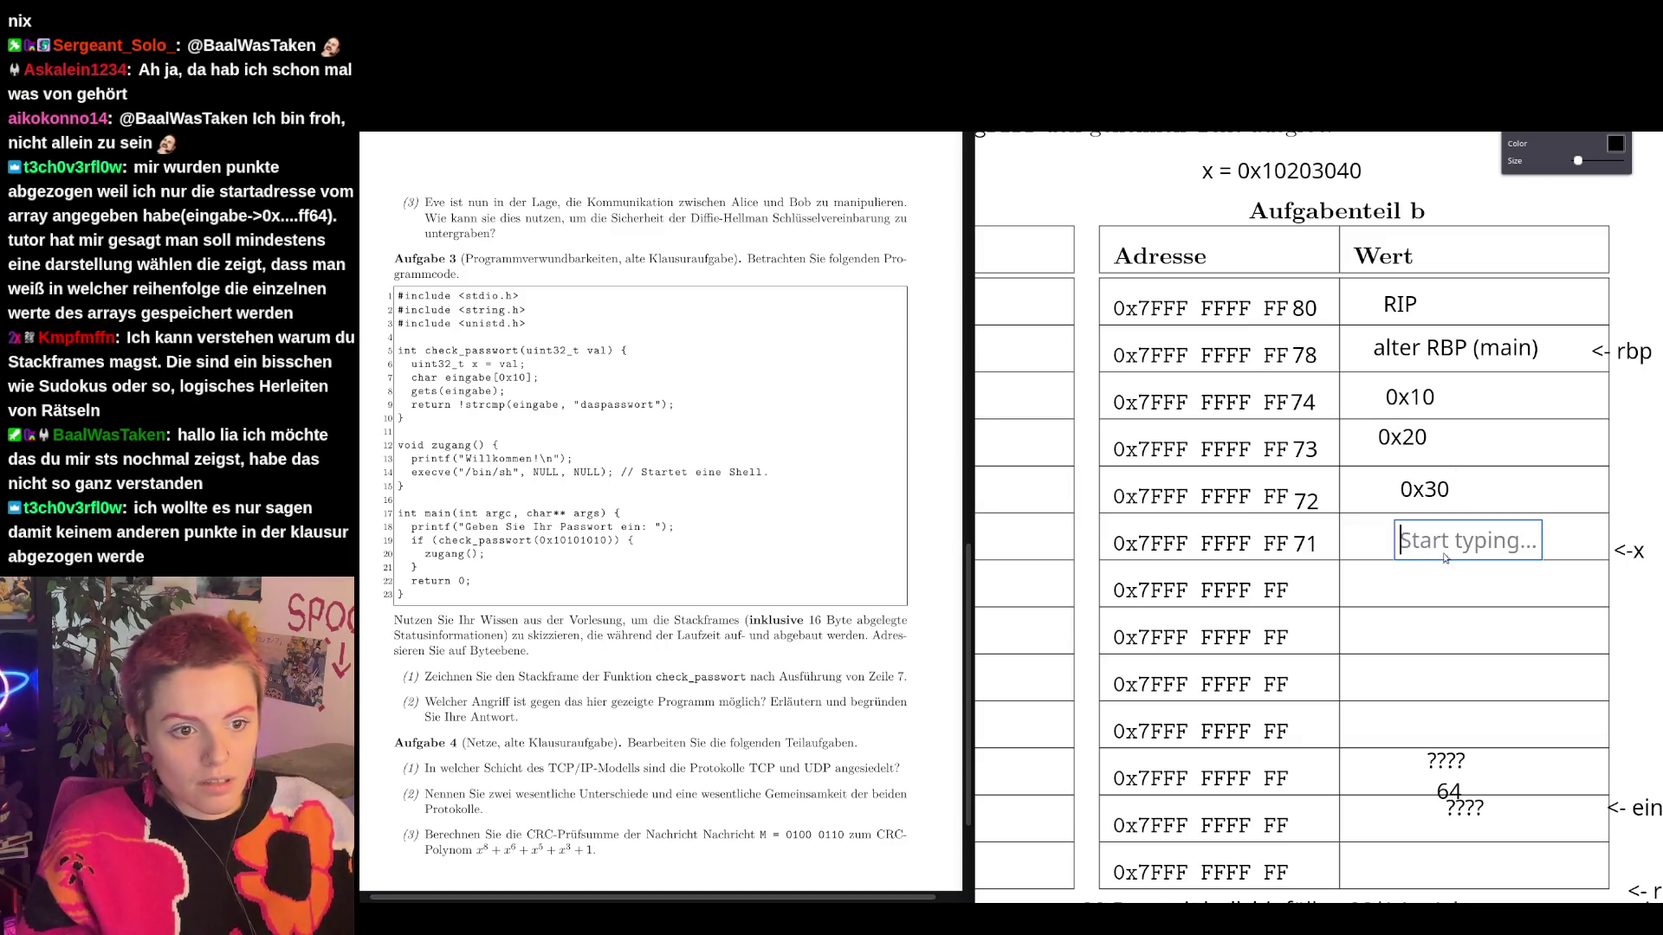
pyautogui.write('0x40')
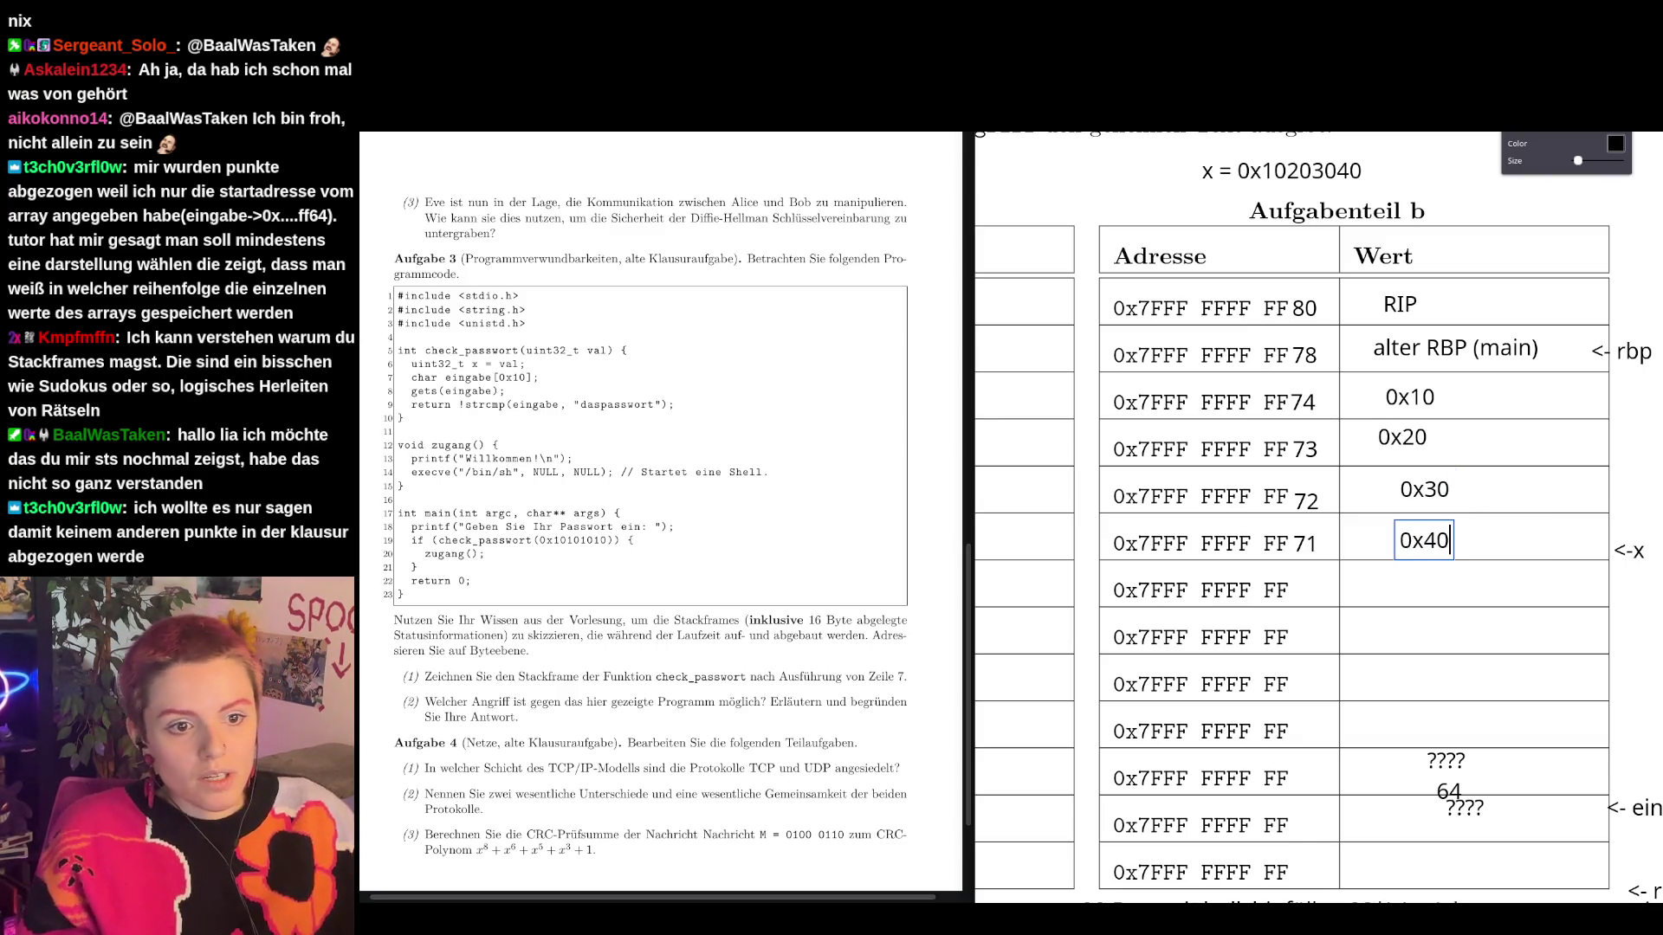
pyautogui.moveTo(1425, 542); pyautogui.dragTo(1434, 397)
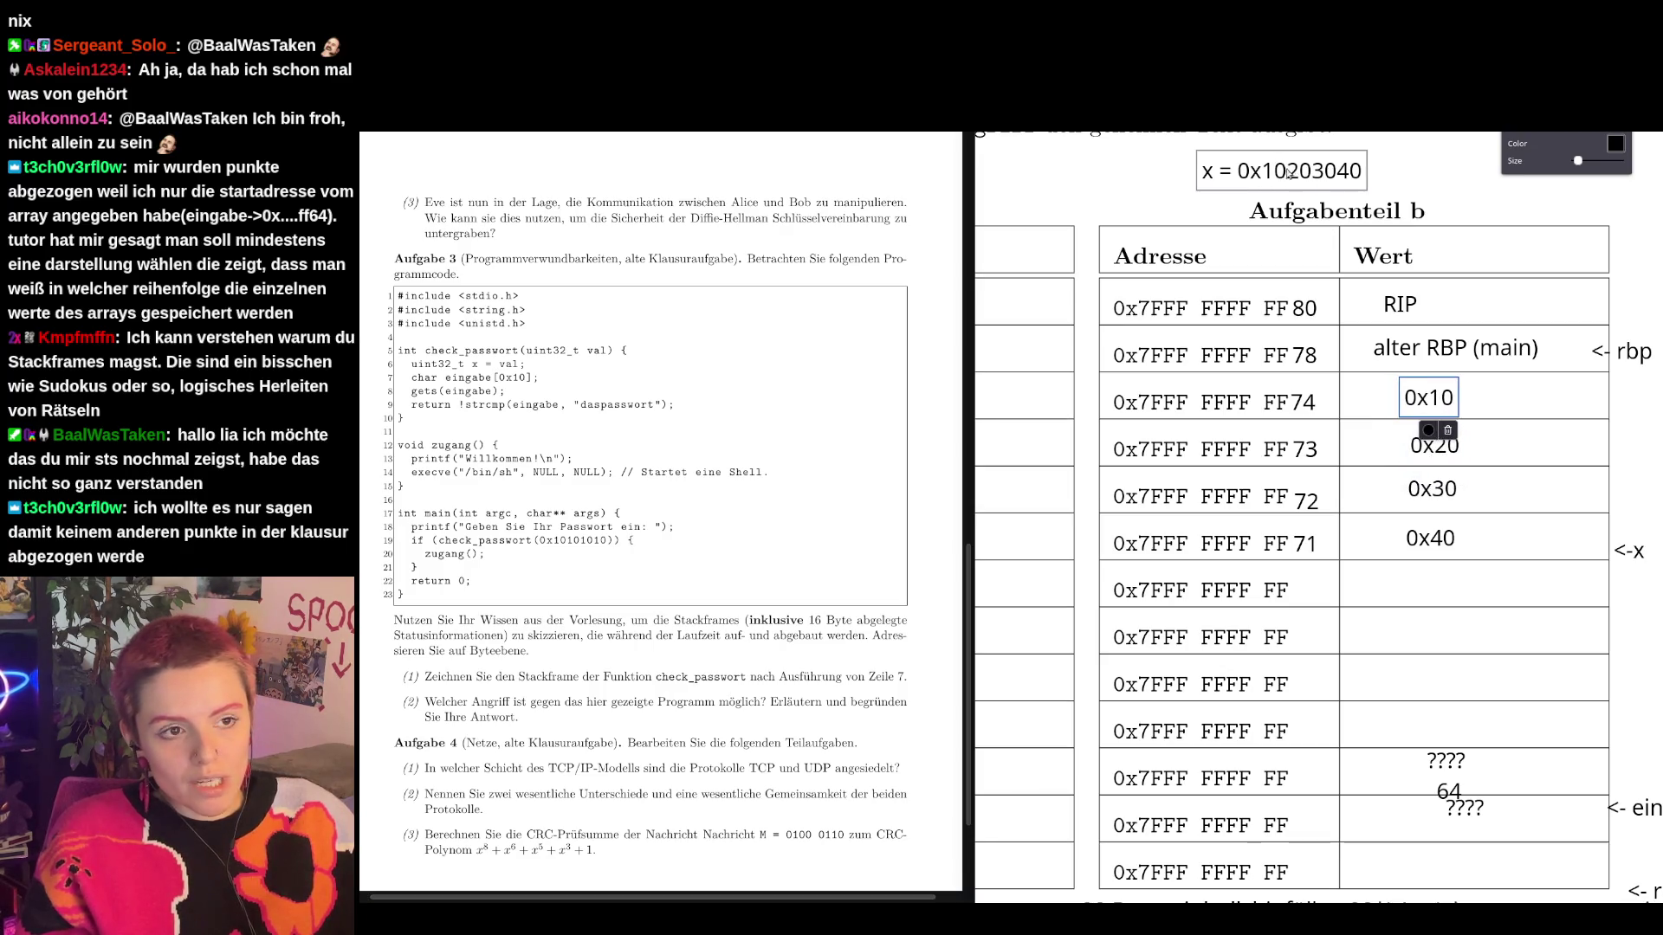
pyautogui.click(1647, 468)
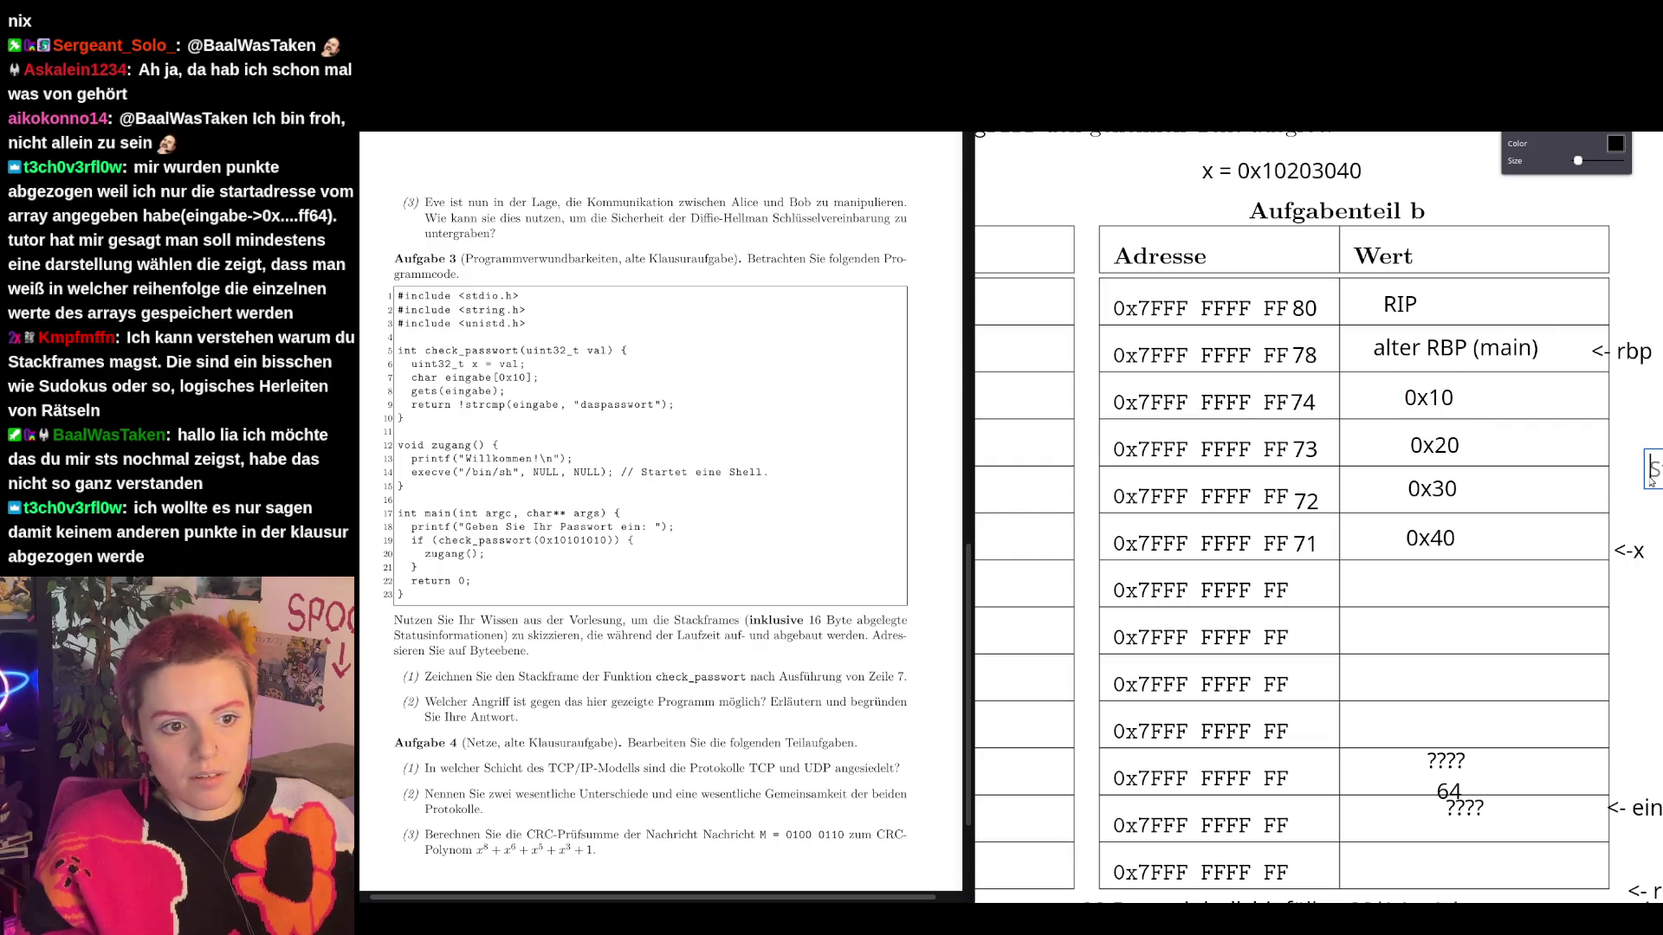
# Relabel the byte-row address suffixes as 77, 76, 75 and 74.
pyautogui.scroll(-2, 1396, 741)
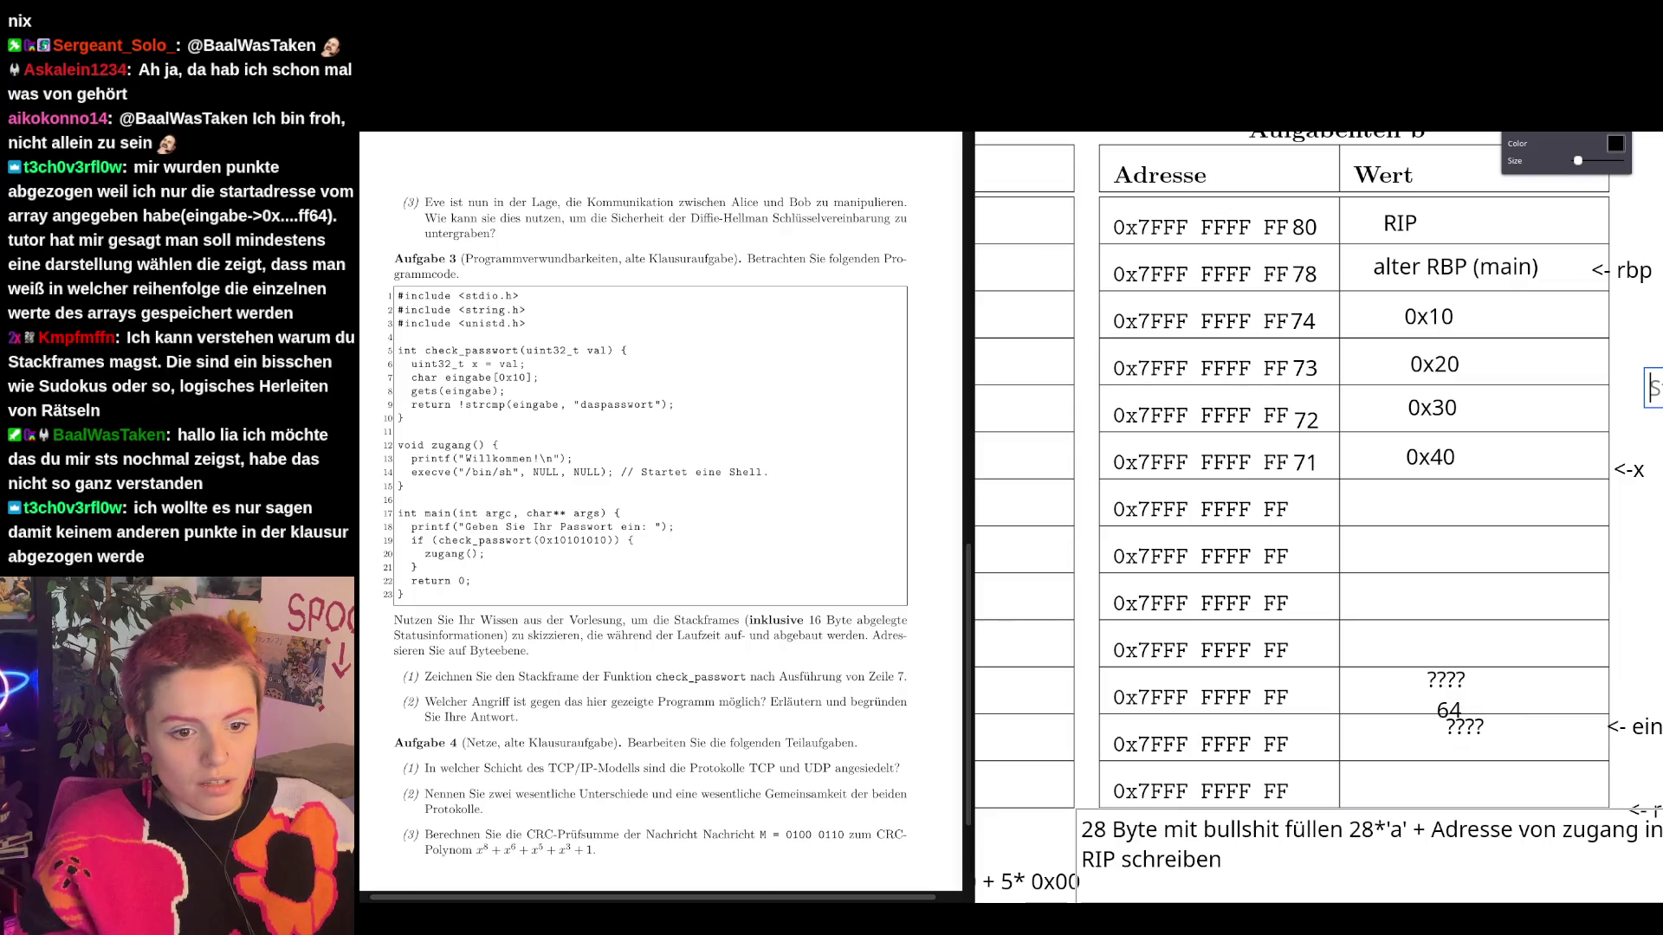
pyautogui.moveTo(1449, 711); pyautogui.dragTo(1315, 515)
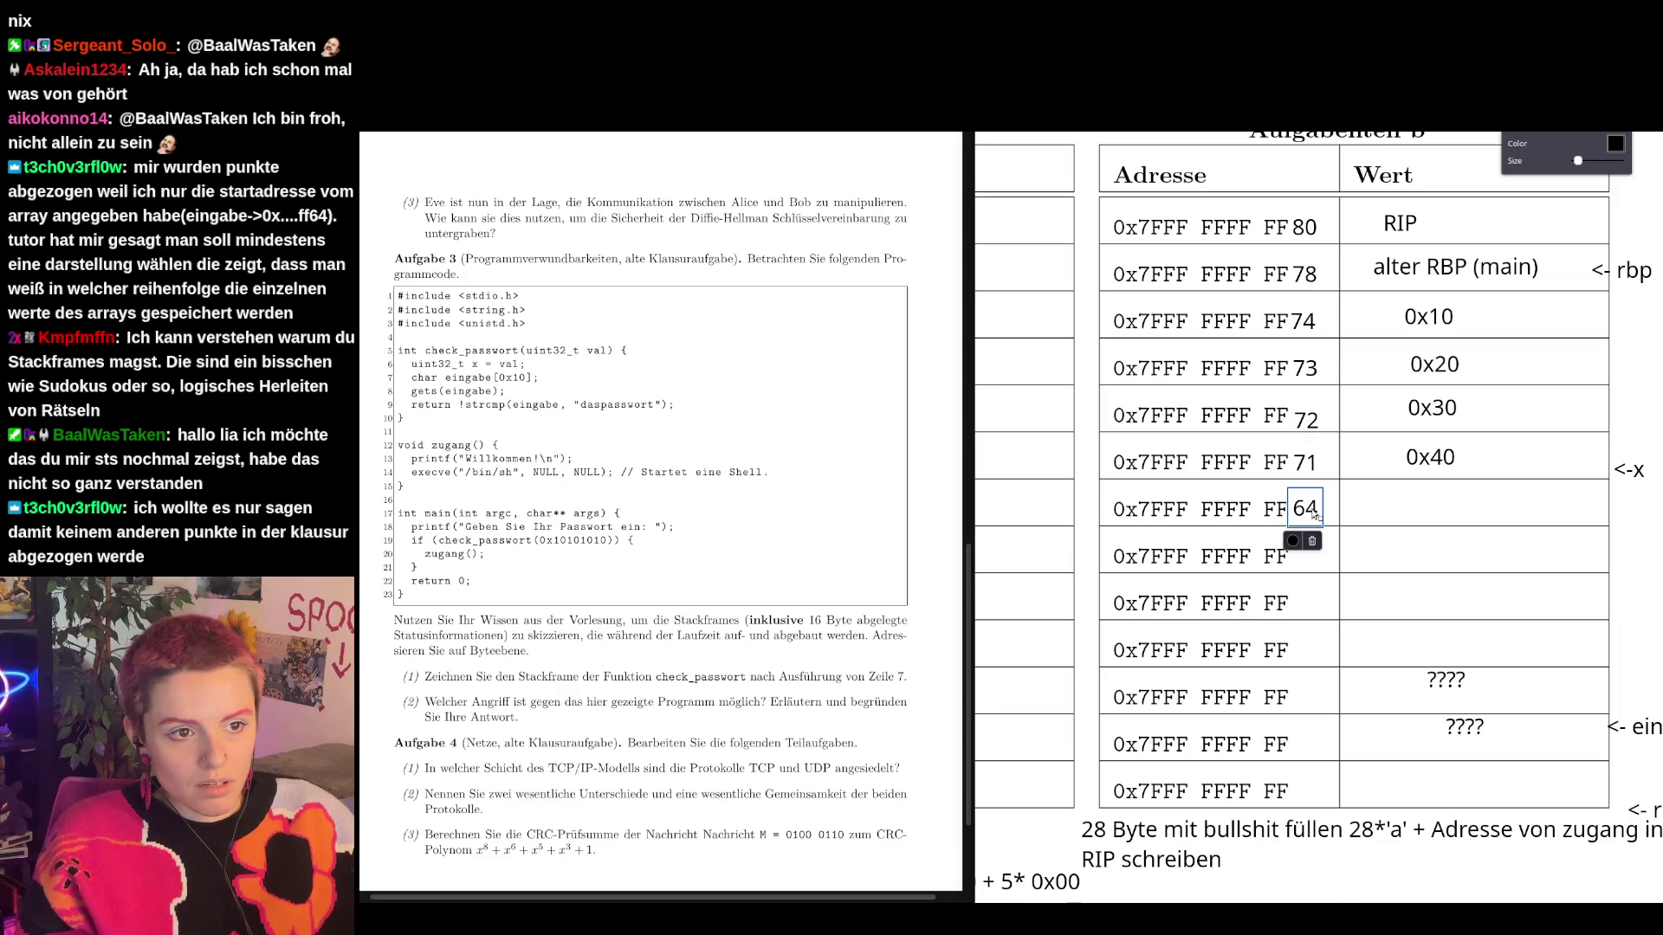
pyautogui.hotkey('ctrl', 'z')
pyautogui.click(1306, 468)
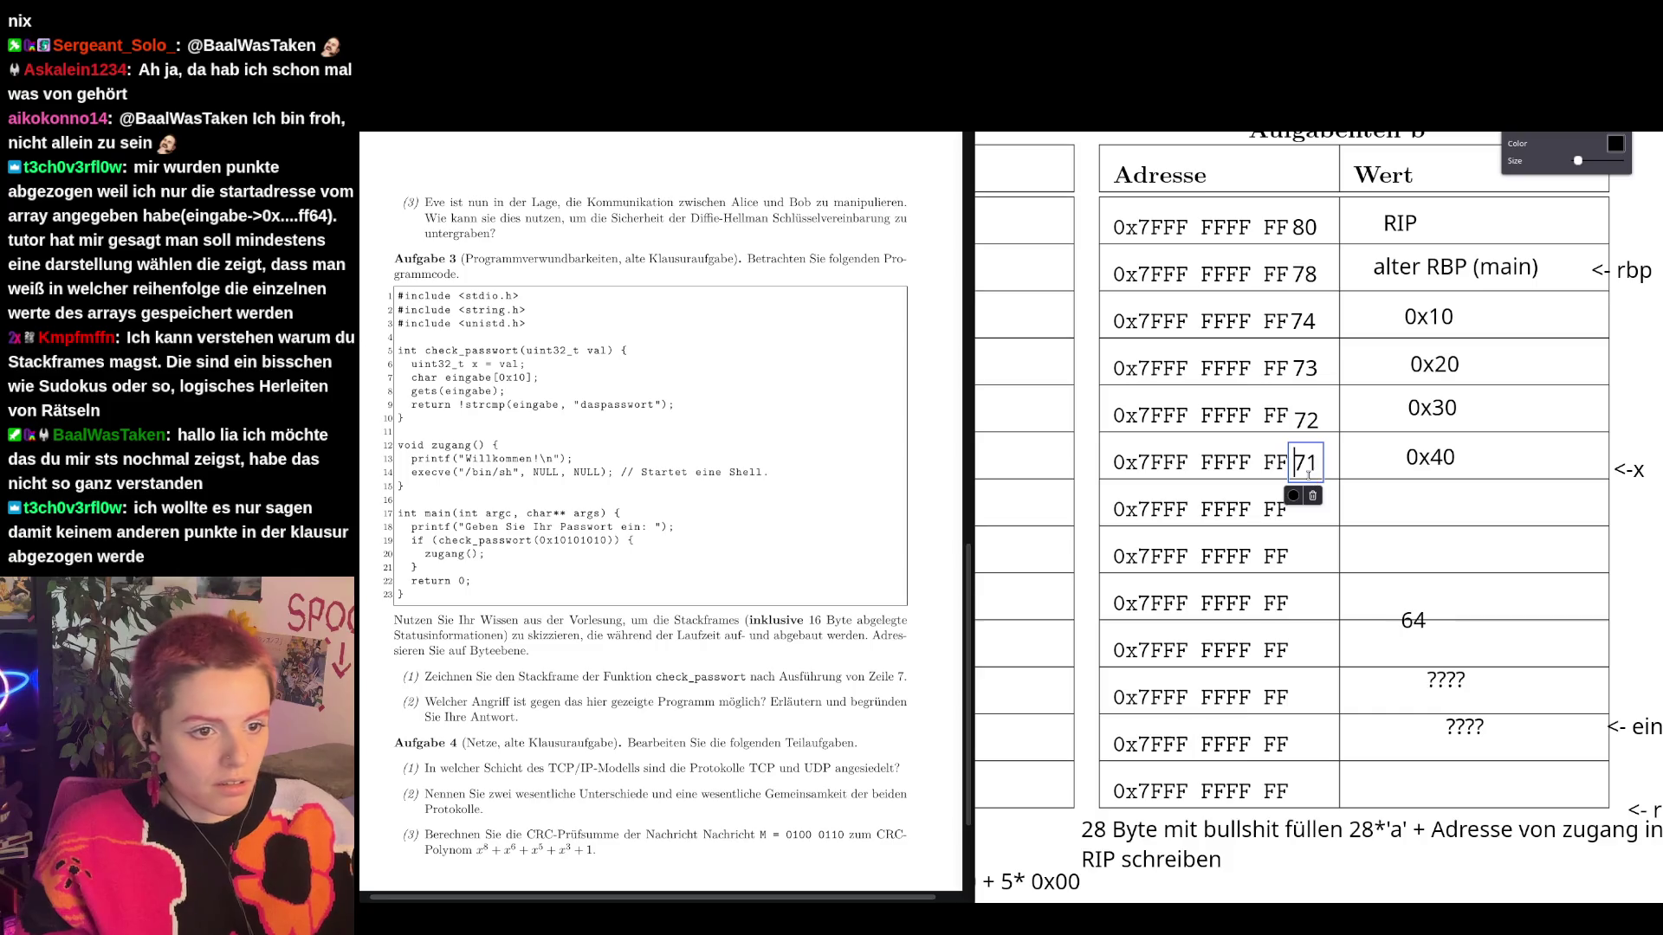
pyautogui.write('74')
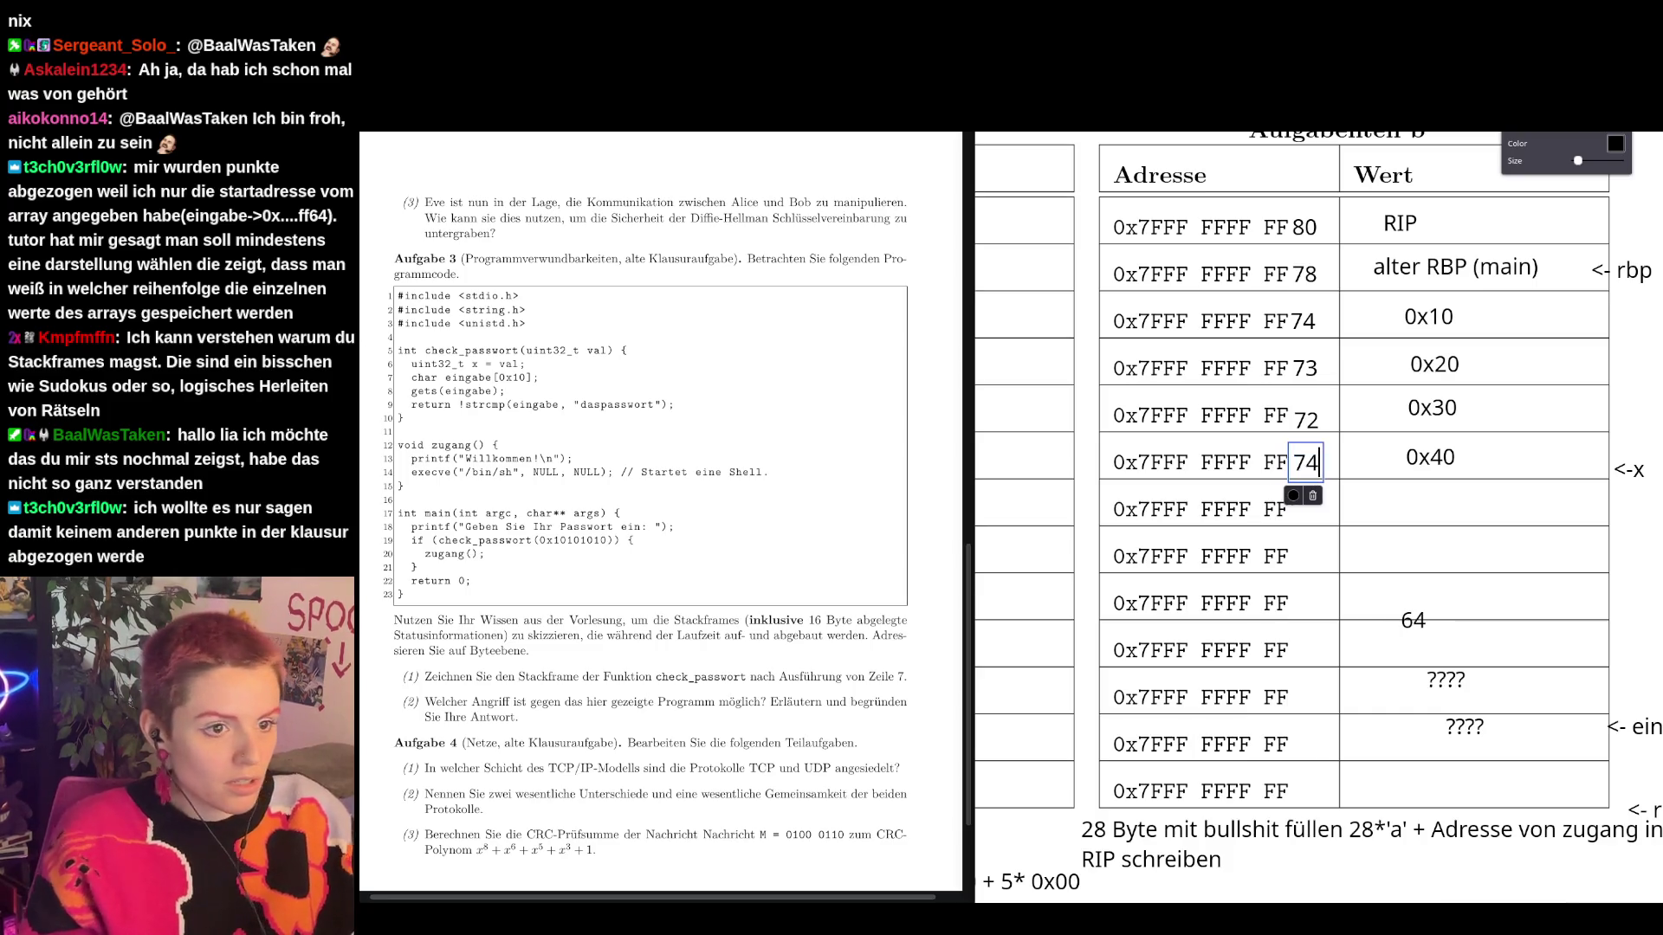
pyautogui.click(1306, 419)
pyautogui.press('BackSpace')
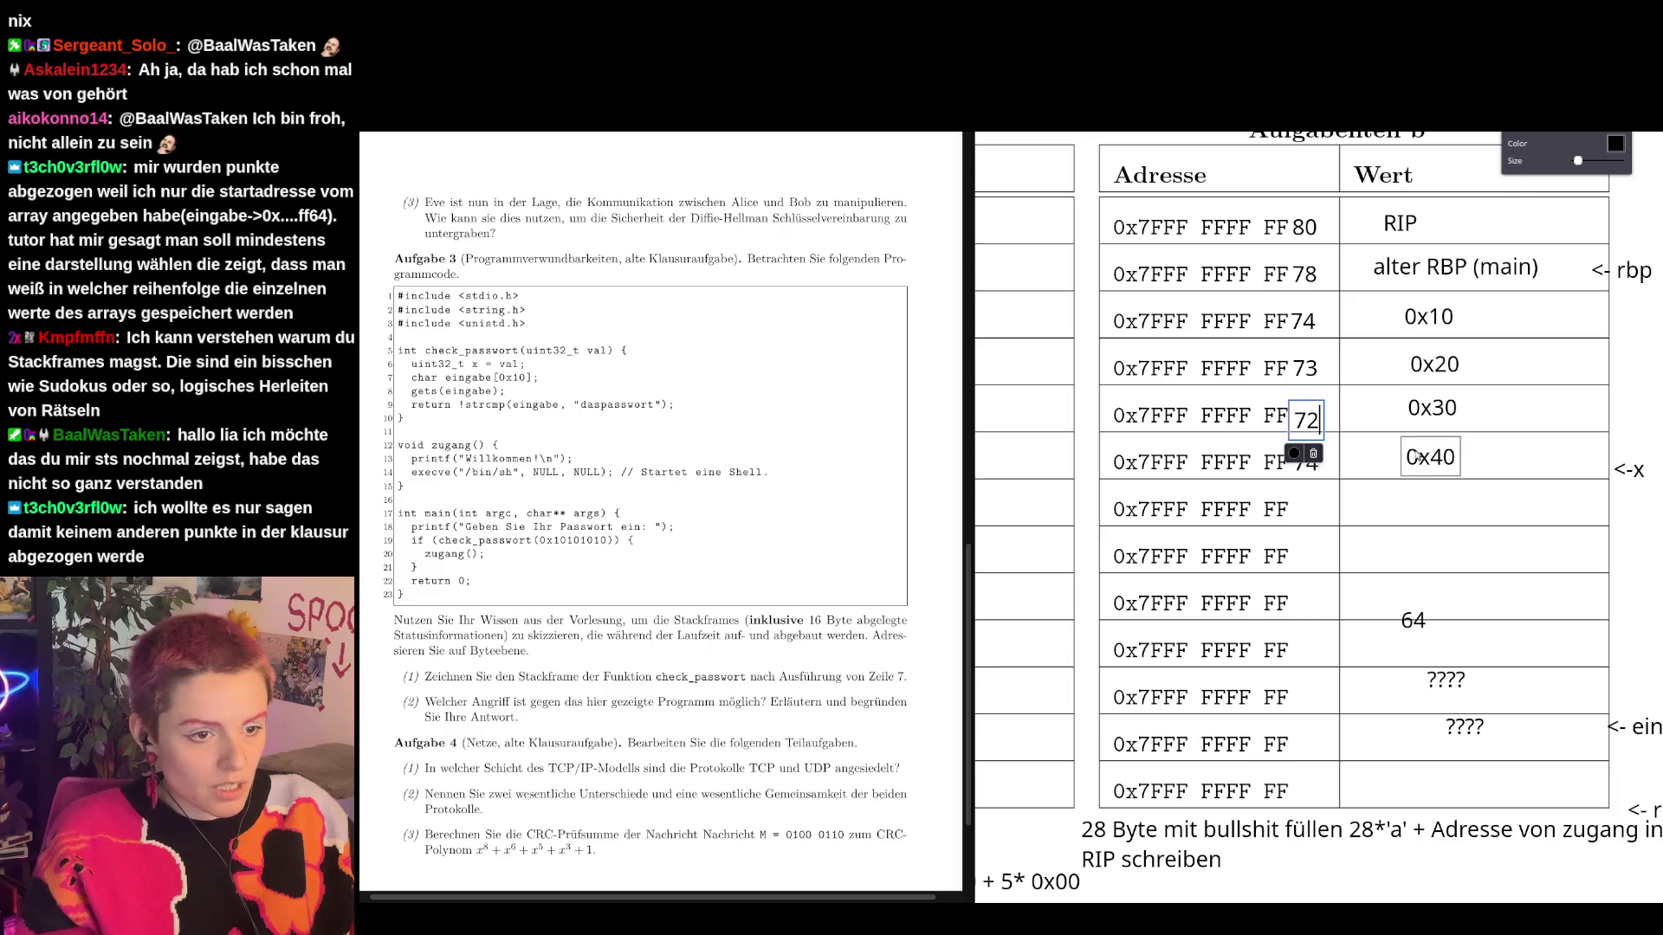
pyautogui.write('5')
pyautogui.doubleClick(1308, 368)
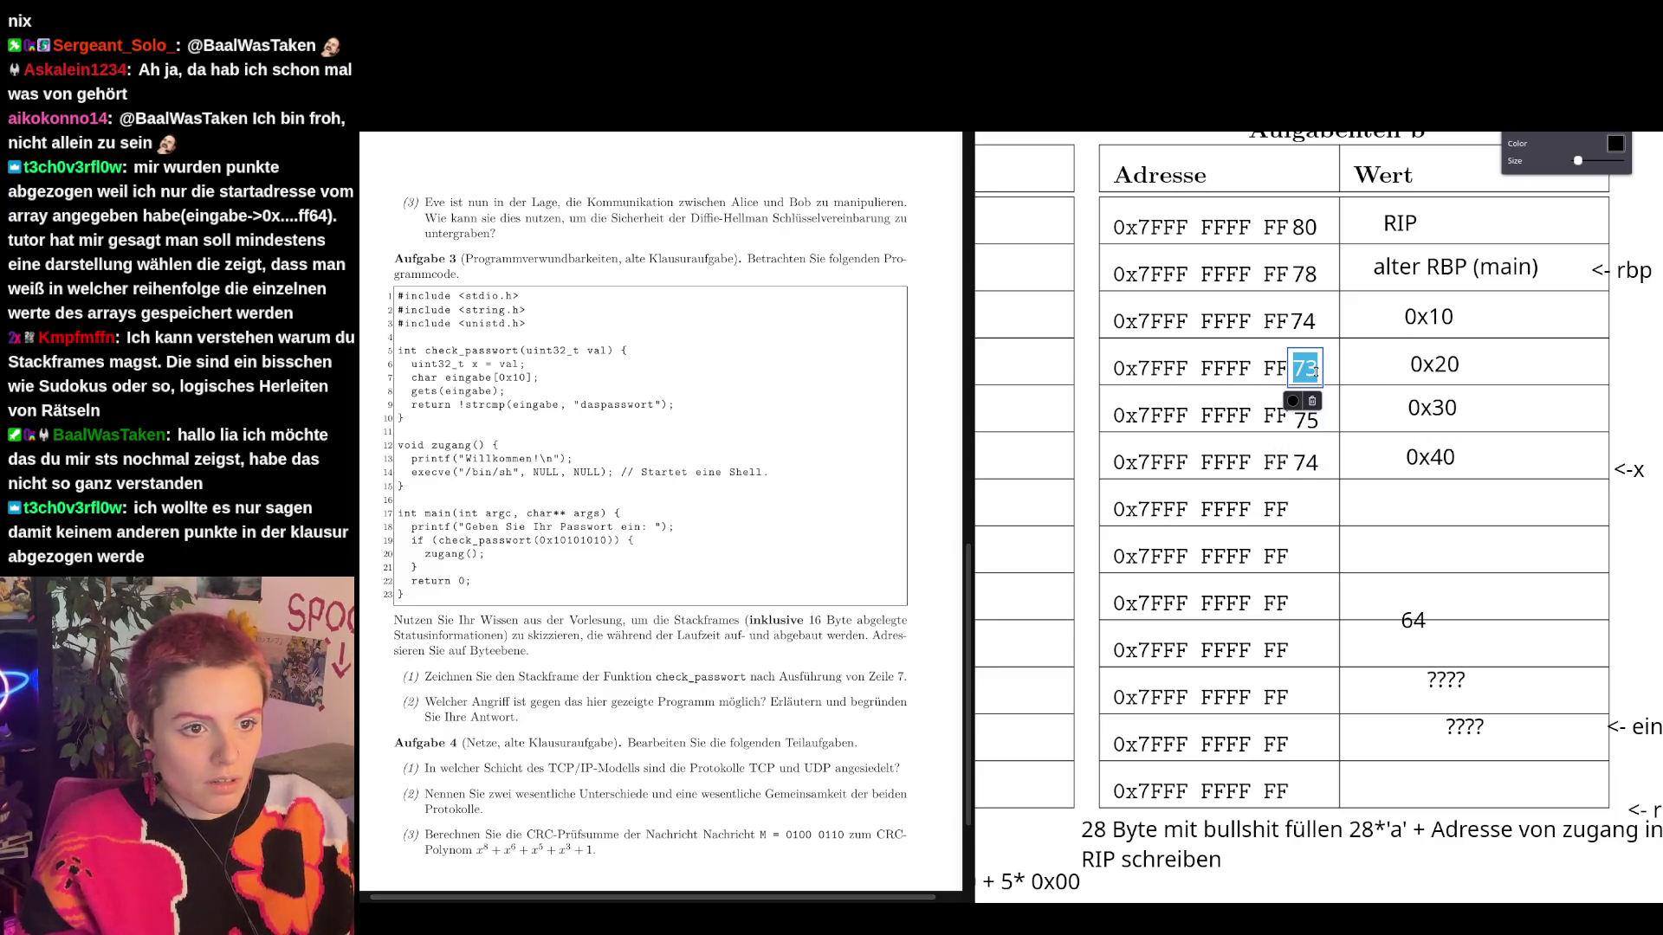
pyautogui.write('76')
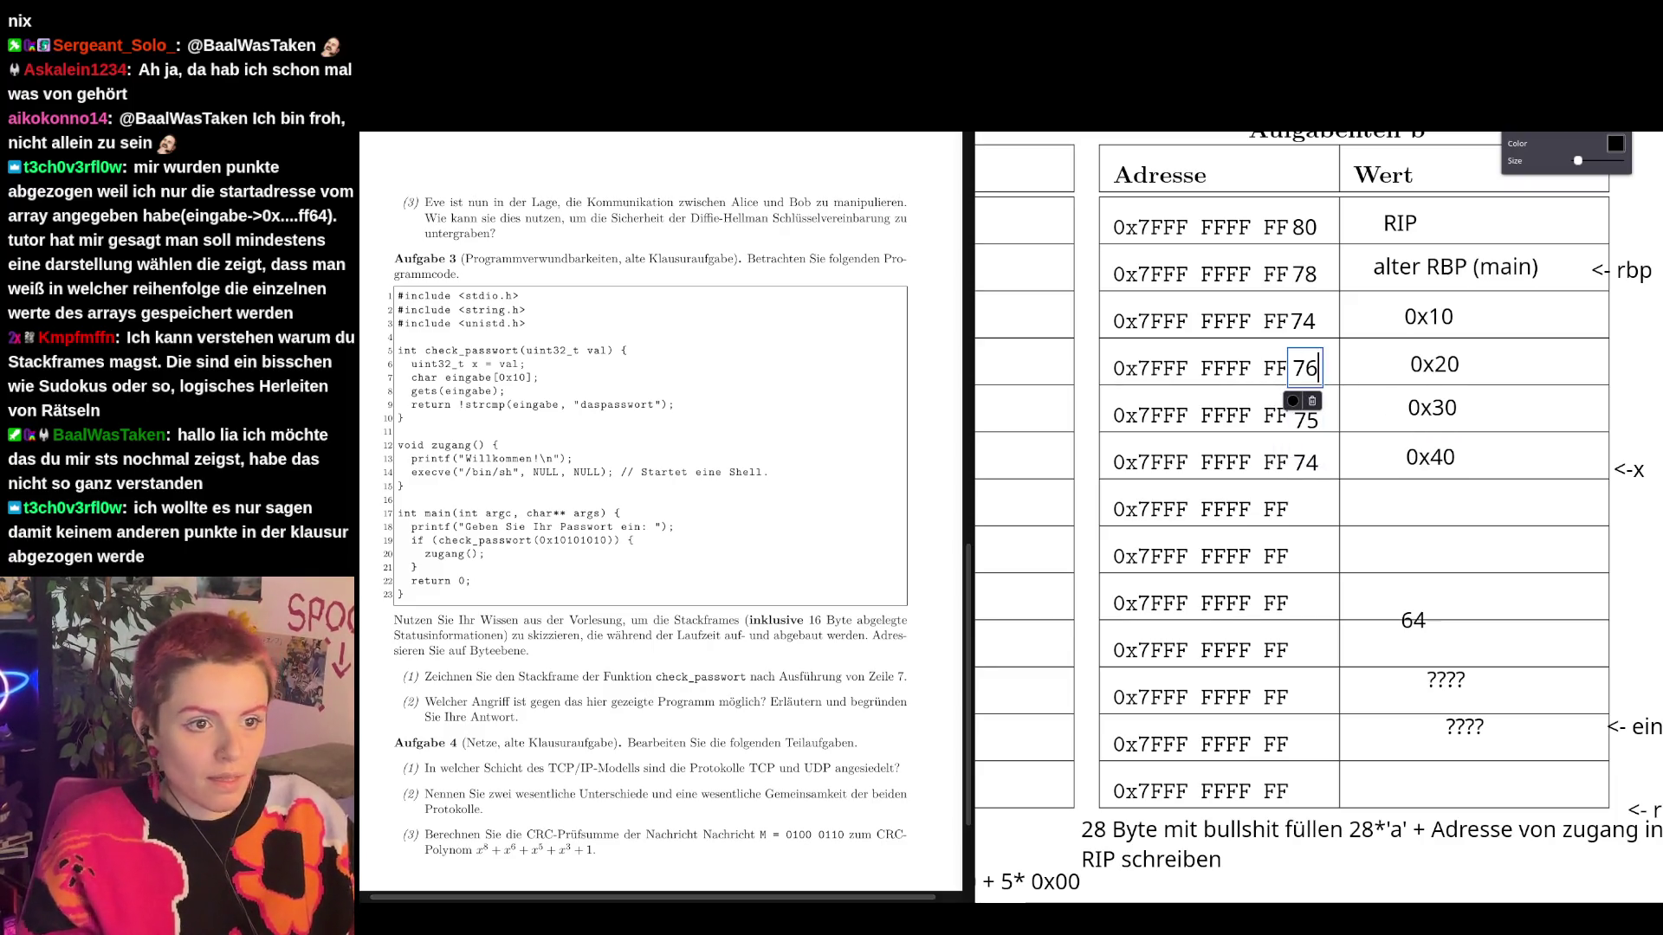
pyautogui.click(1295, 326)
pyautogui.doubleClick(1303, 322)
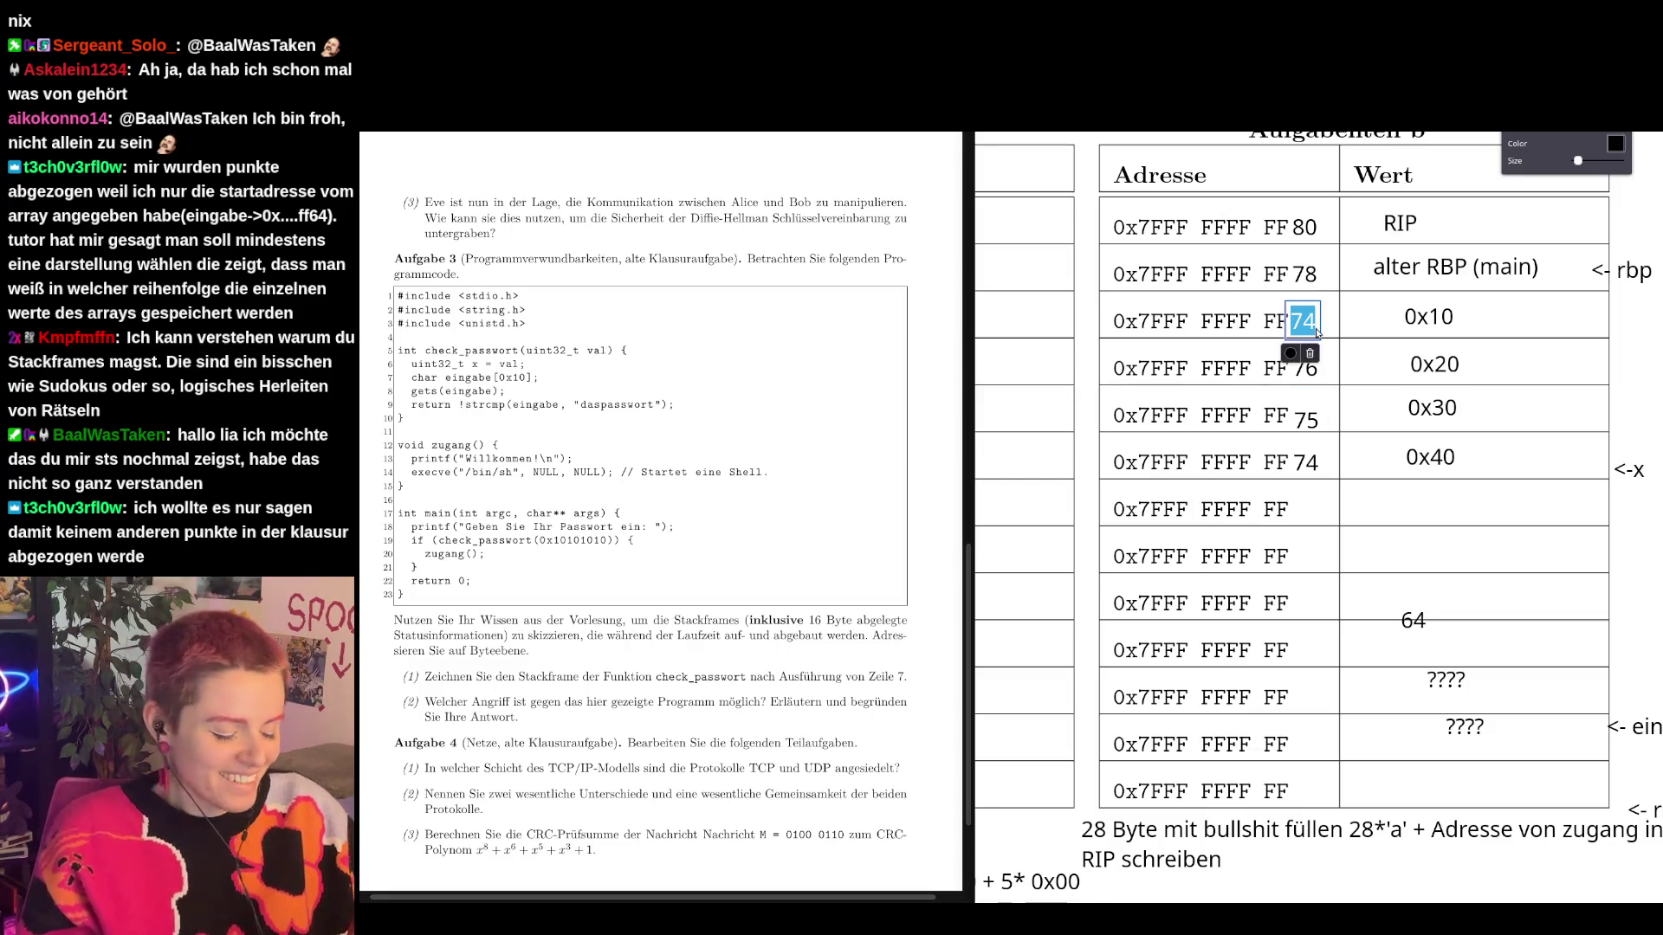
pyautogui.write('77')
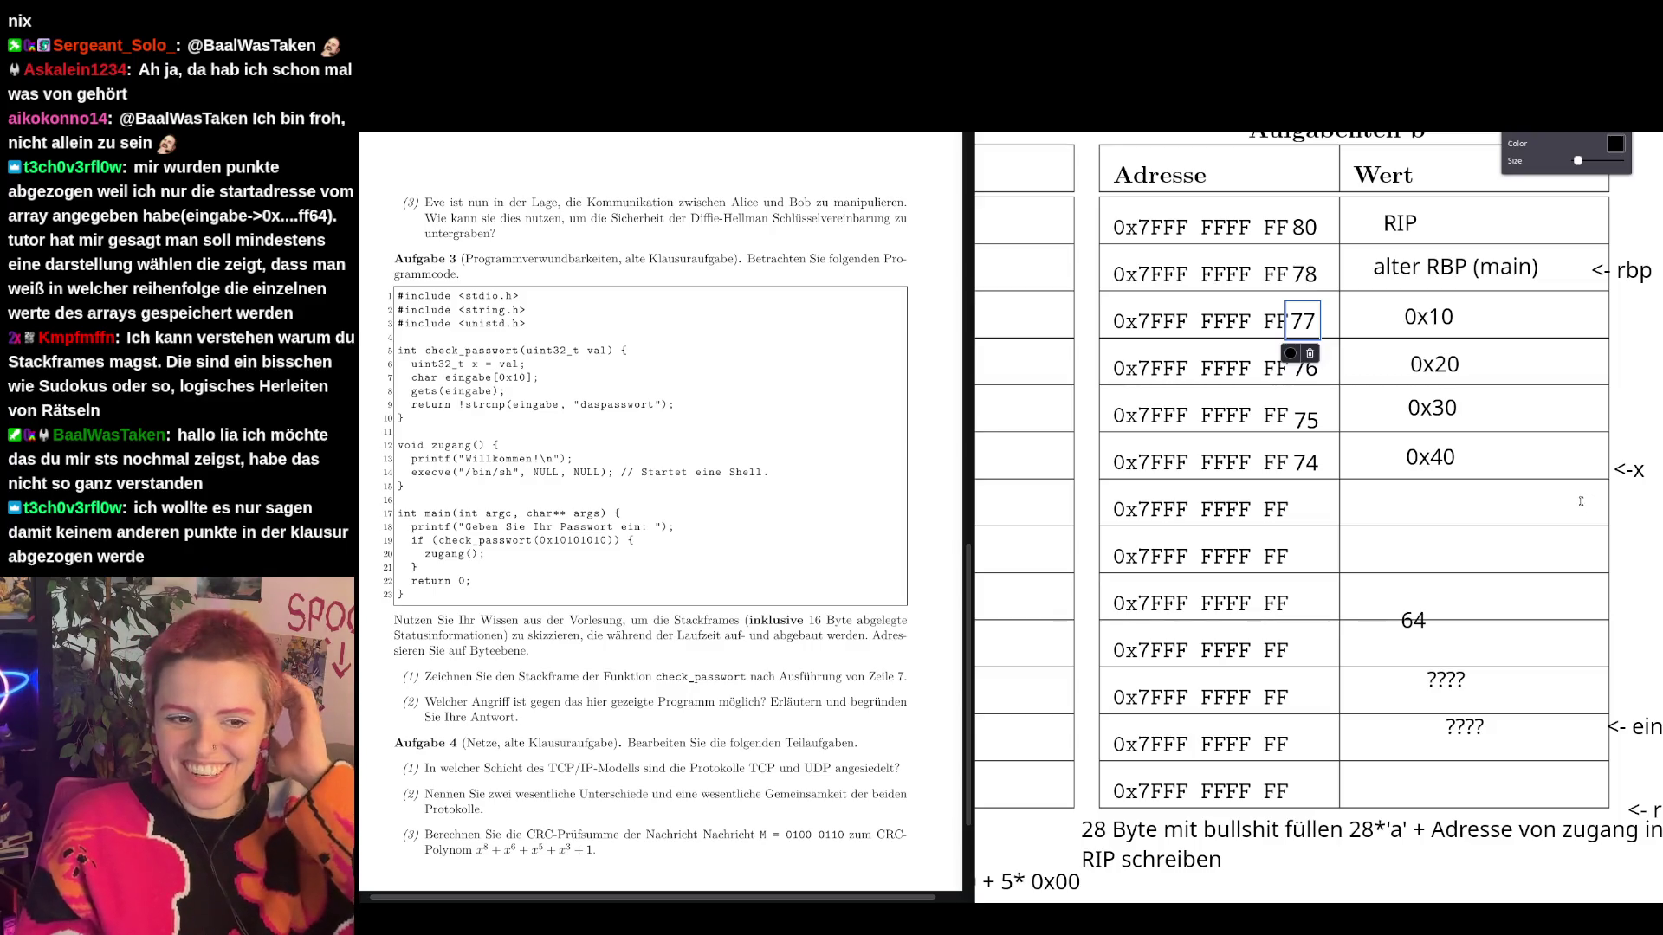
# Move 64, the eingabe pointer and ???? into a new FF 64 row below FF74.
pyautogui.click(1413, 621)
pyautogui.moveTo(1413, 622); pyautogui.dragTo(1312, 511)
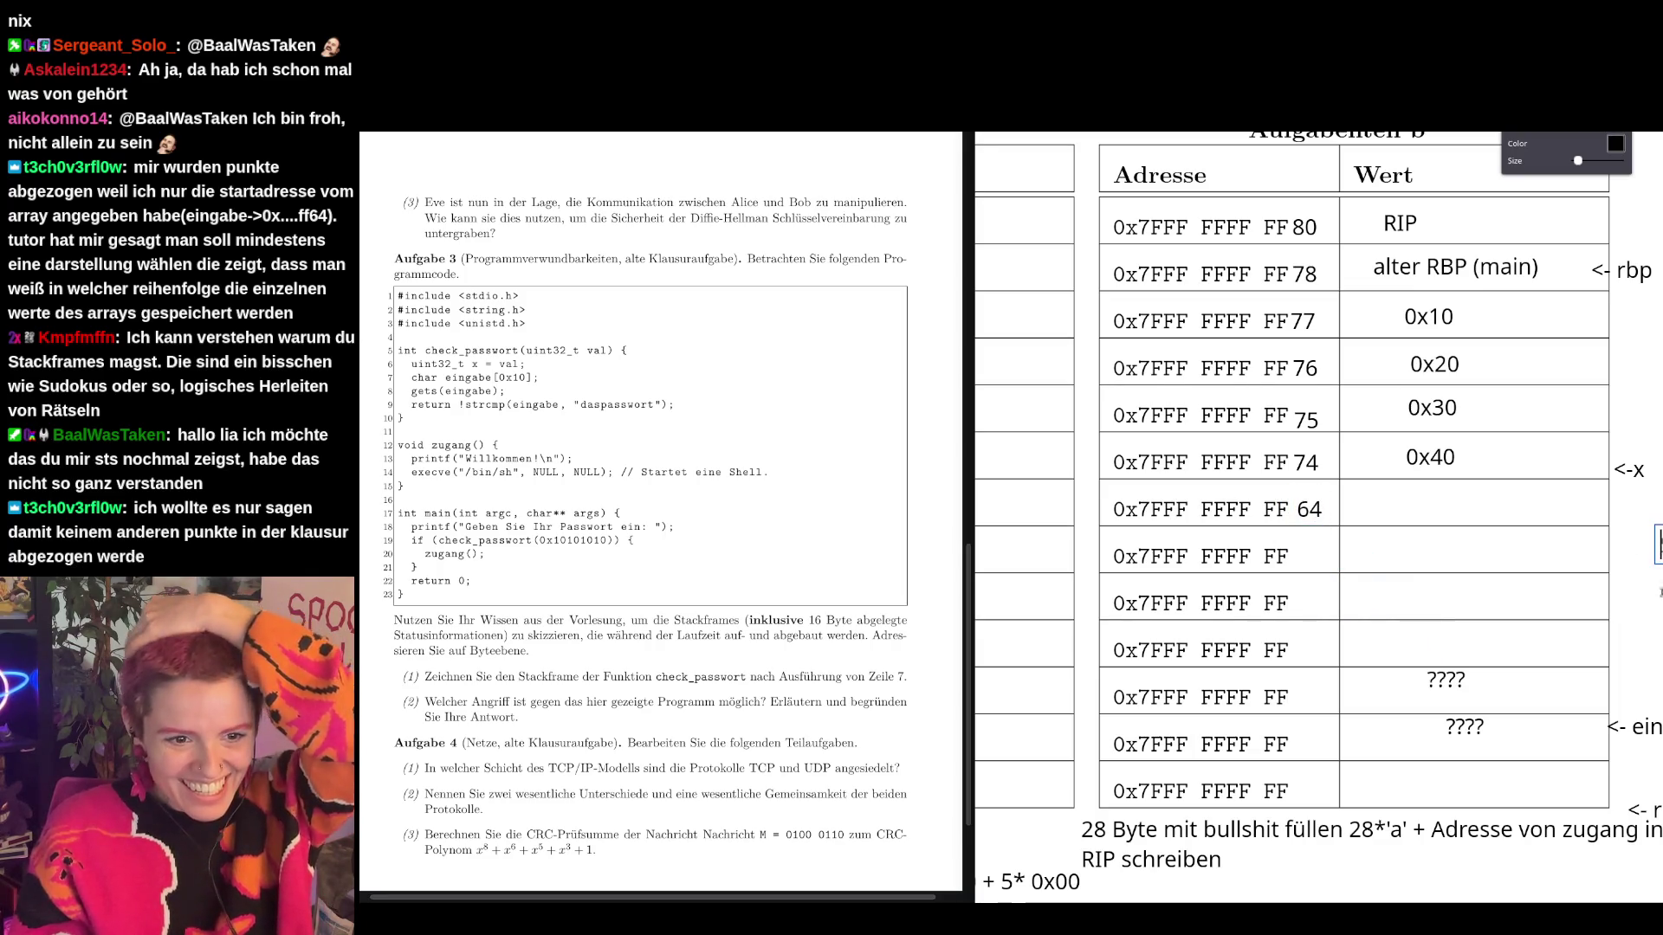
pyautogui.click(1656, 735)
pyautogui.moveTo(1656, 735); pyautogui.dragTo(1656, 520)
pyautogui.click(1446, 679)
pyautogui.moveTo(1446, 679); pyautogui.dragTo(1423, 500)
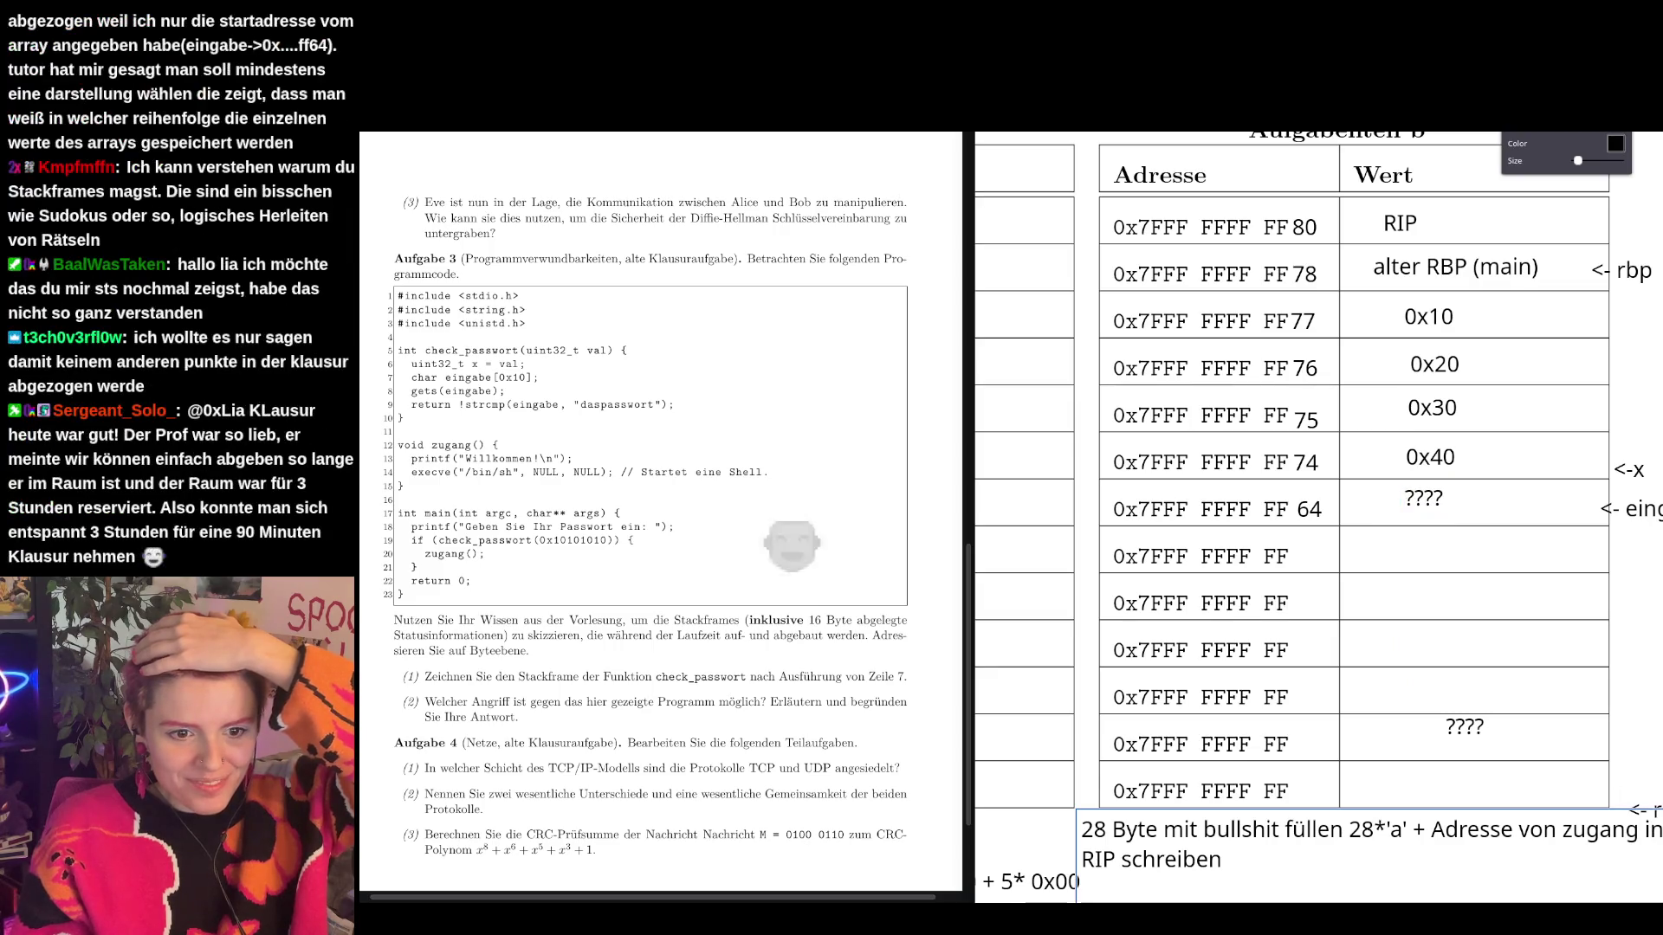
# Move the rsp pointer up beside the FF64 row and delete the leftover ????
pyautogui.moveTo(1643, 810)
pyautogui.mouseDown()
pyautogui.moveTo(1654, 511)
pyautogui.moveTo(1639, 531)
pyautogui.mouseUp()
pyautogui.click(1462, 743)
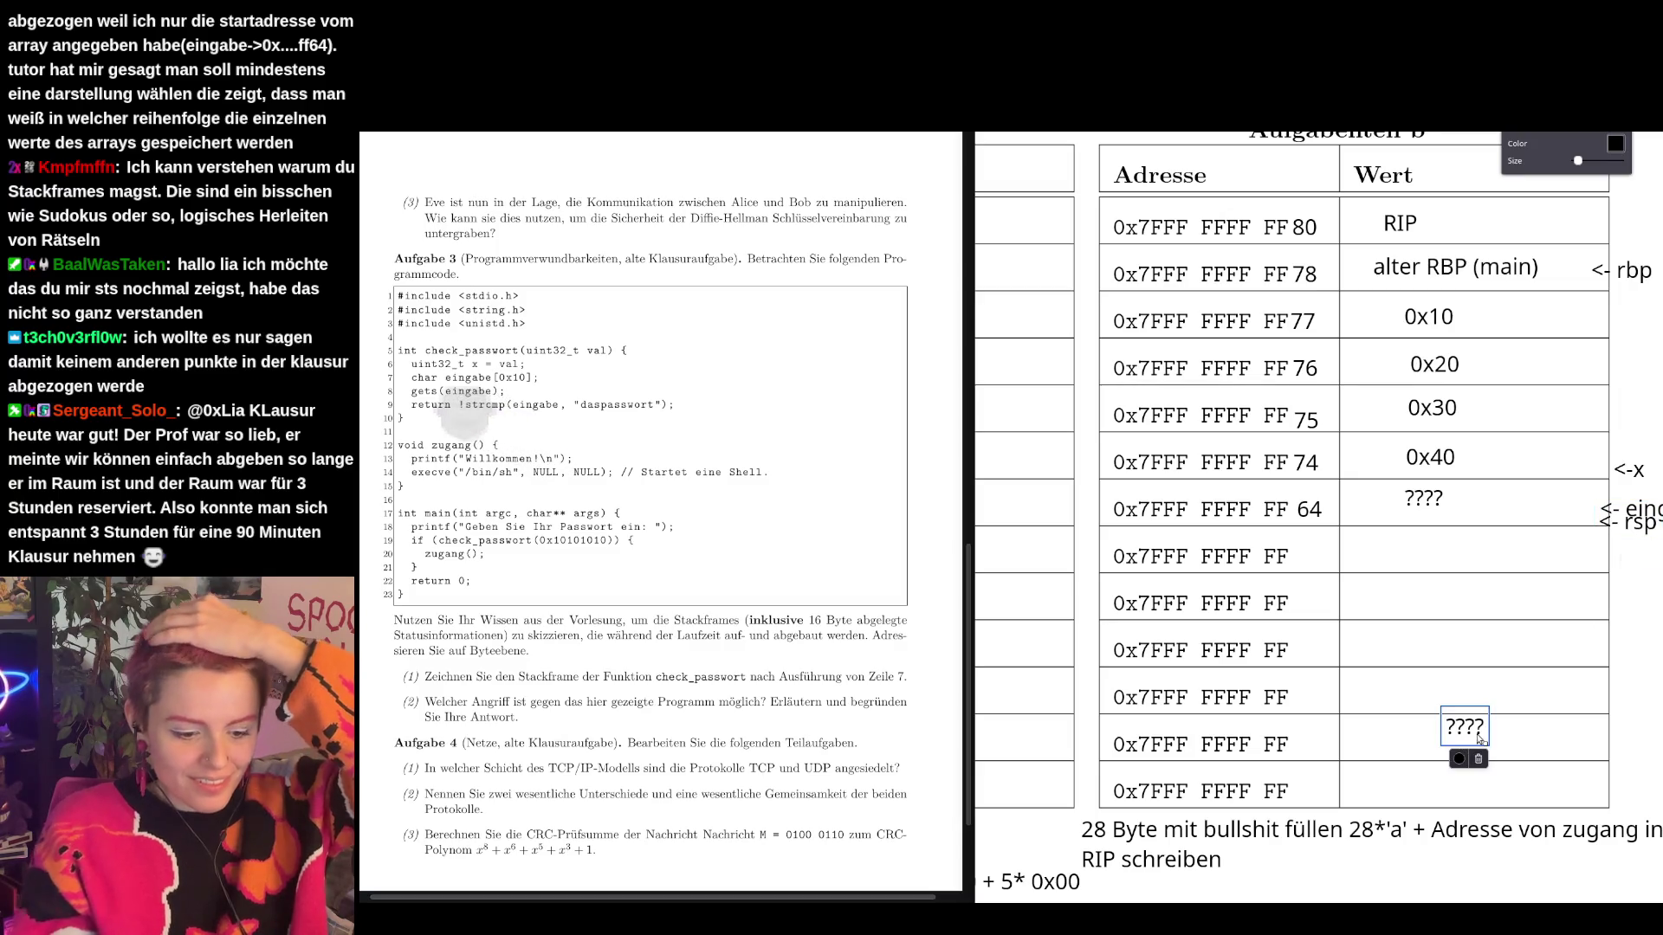
pyautogui.press('Delete')
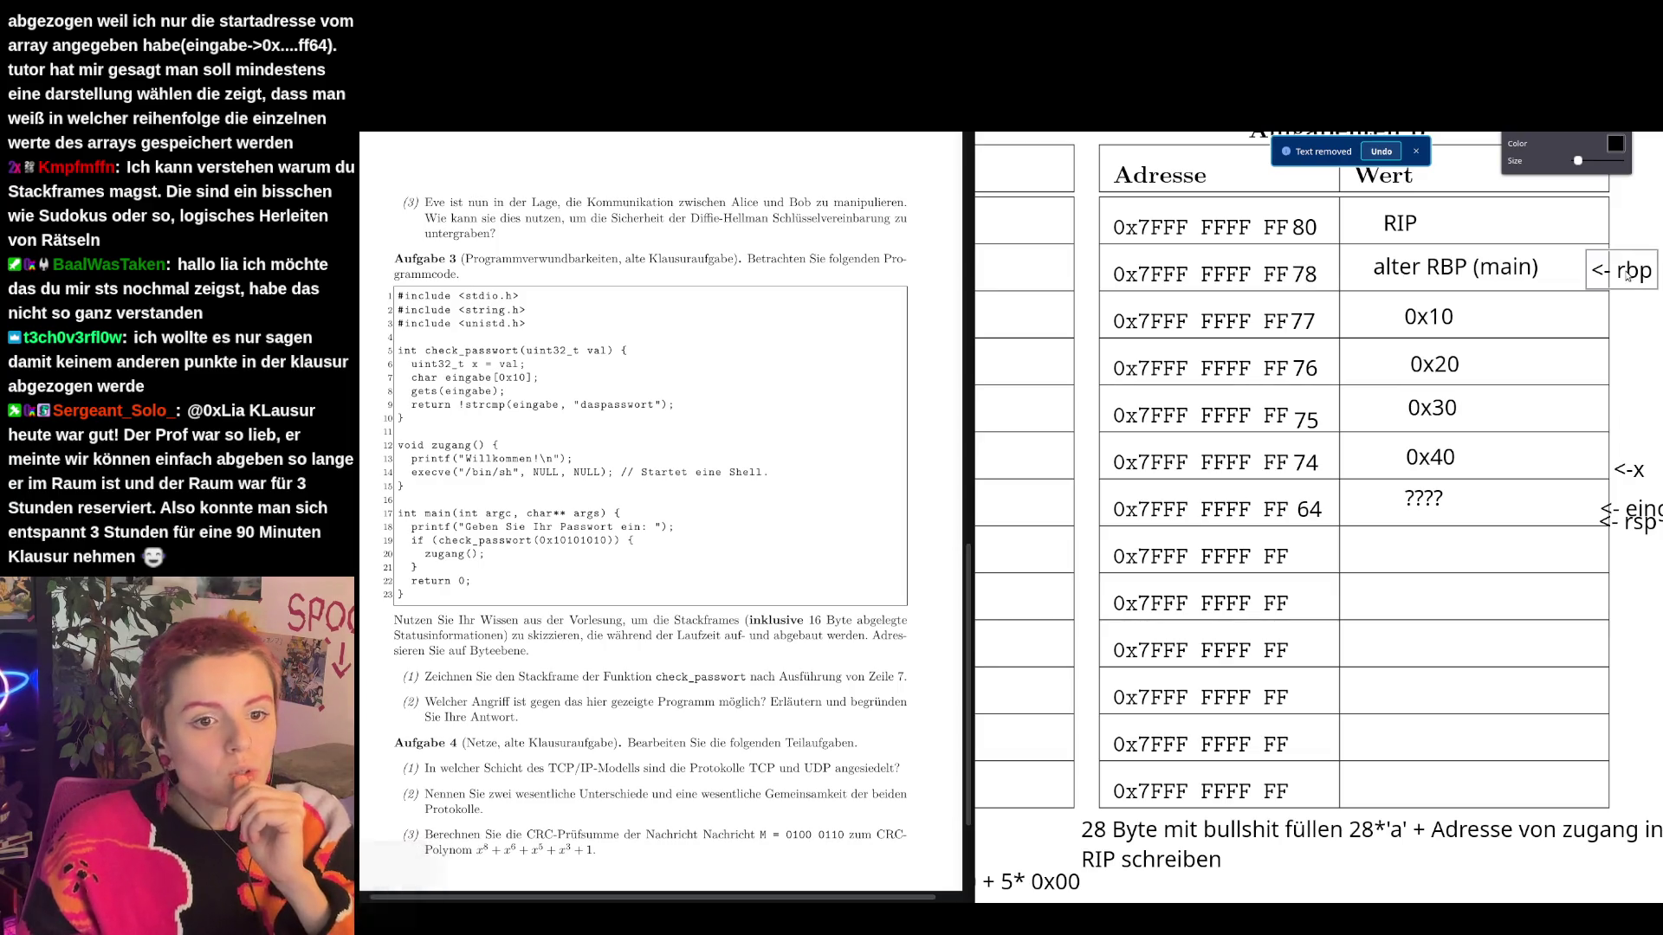
# Change the 64 address suffix to 73 and add a new 64 row below it.
pyautogui.click(1308, 509)
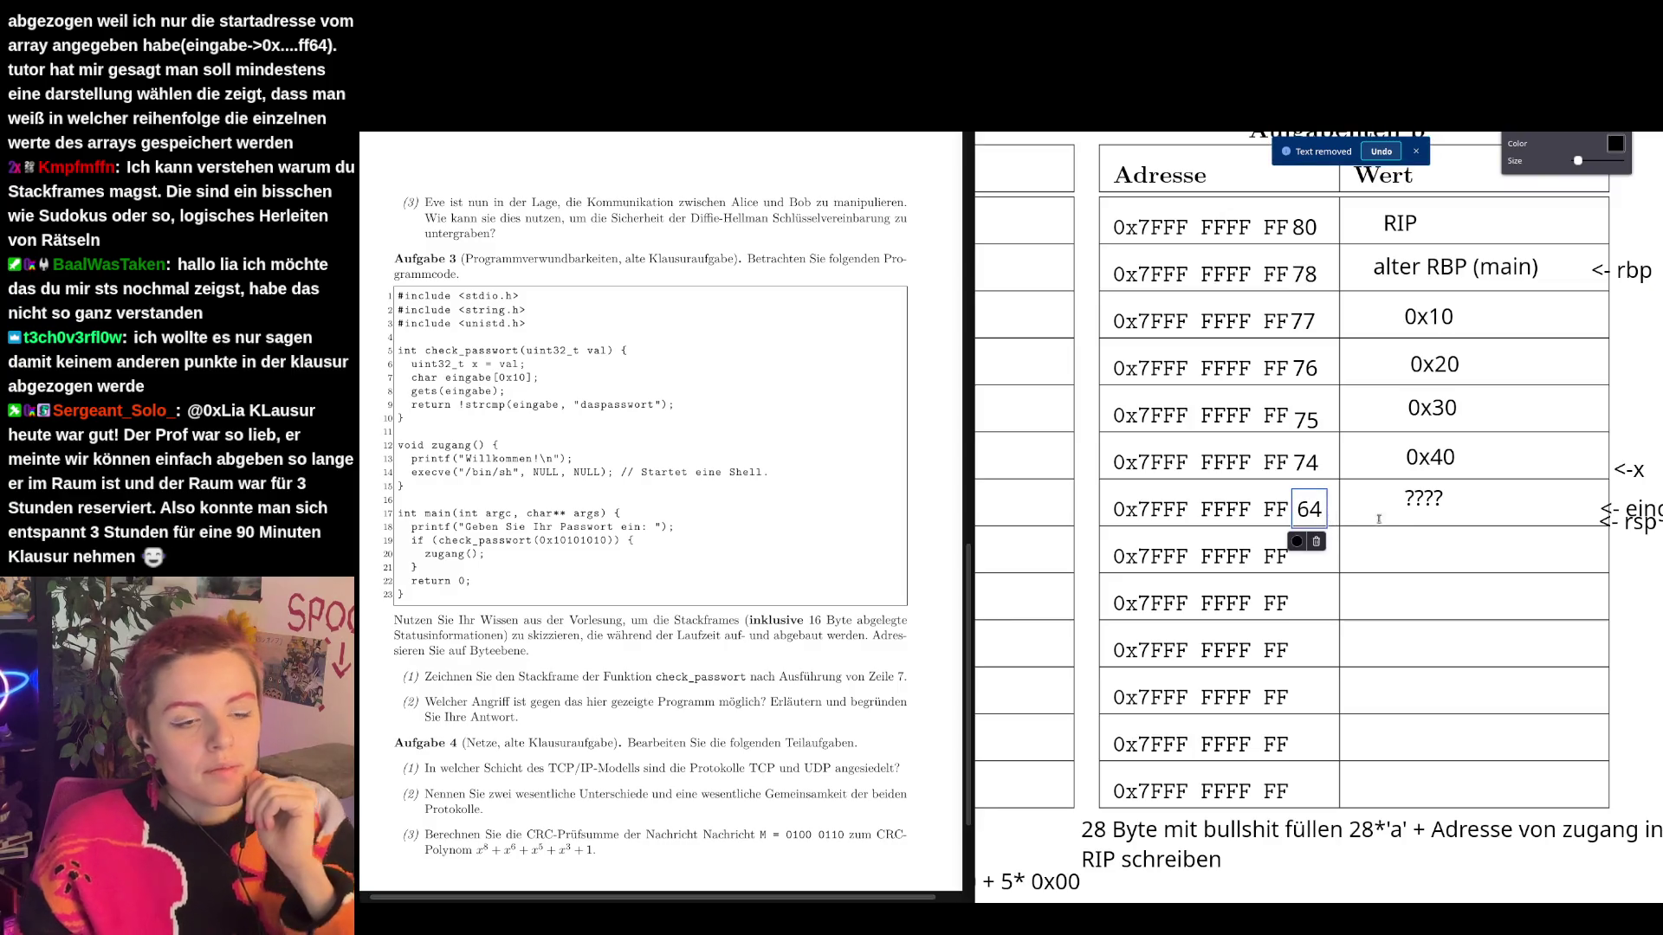
pyautogui.click(1383, 599)
pyautogui.click(1314, 511)
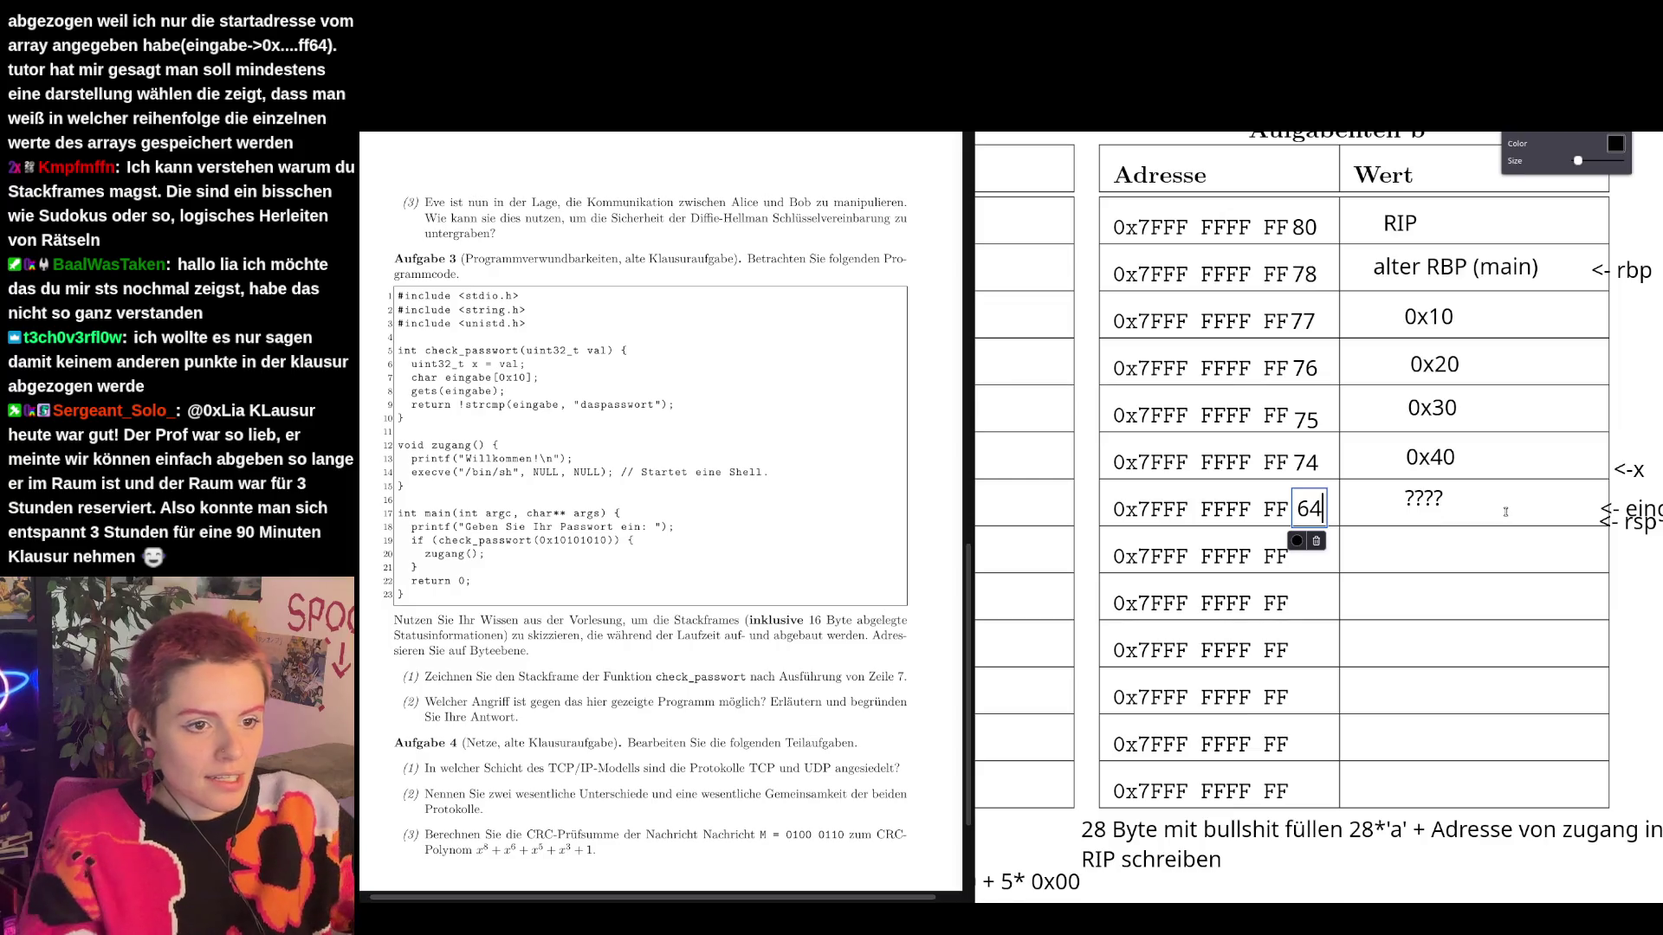
pyautogui.press('BackSpace')
pyautogui.press('BackSpace')
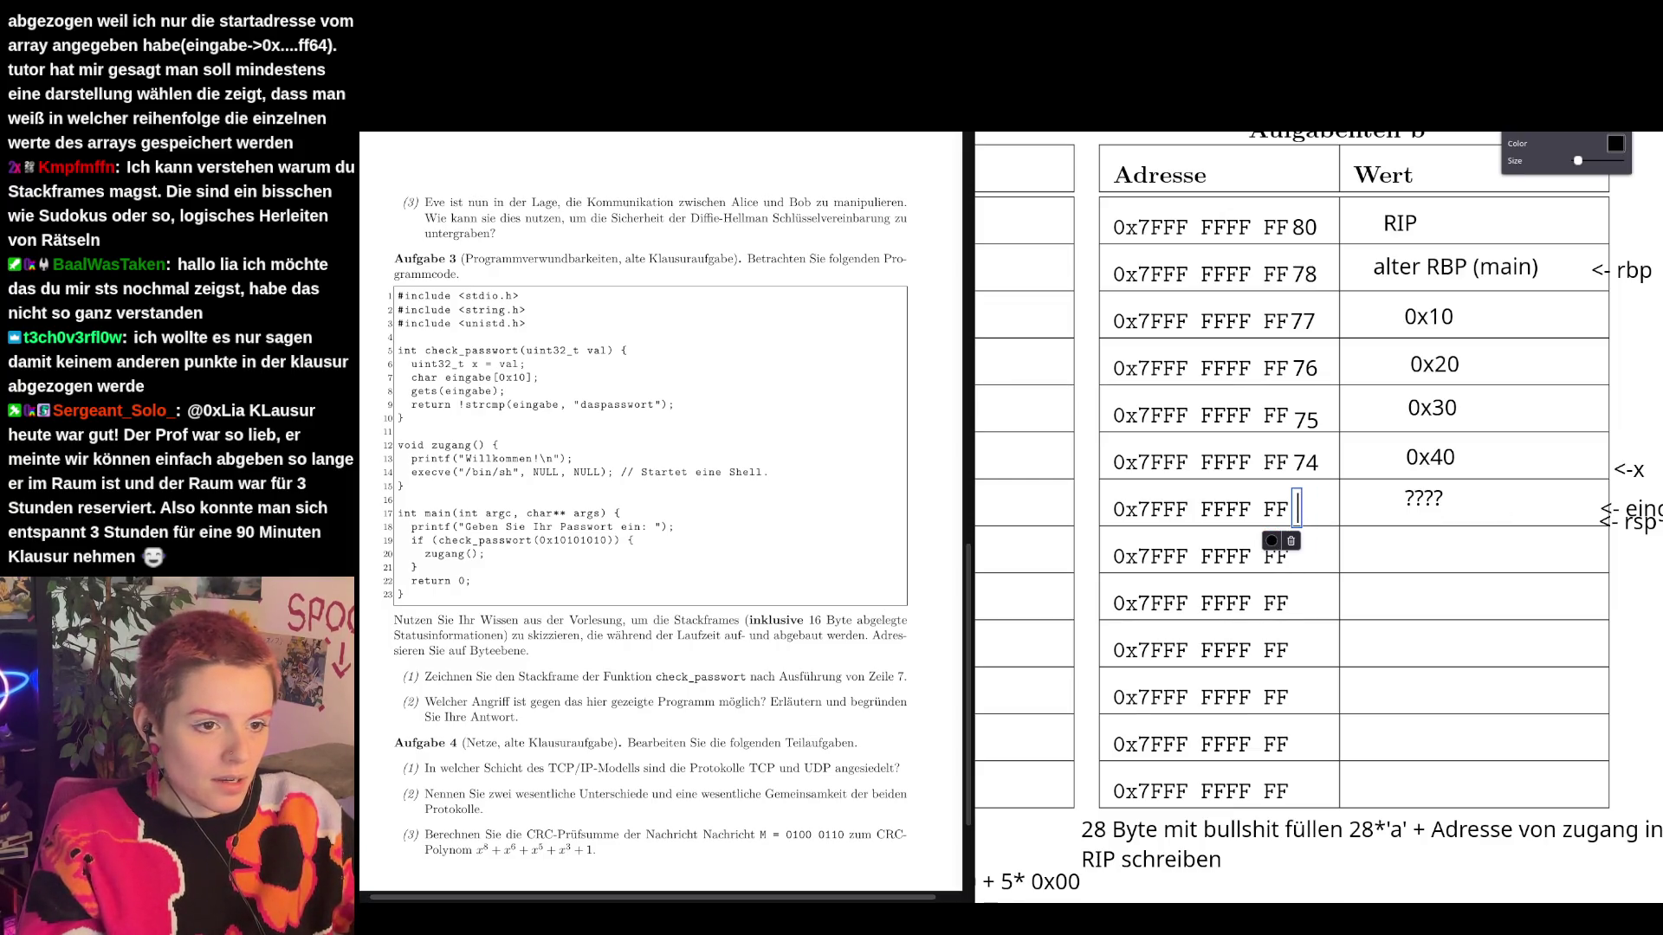
pyautogui.write('73')
pyautogui.click(1318, 598)
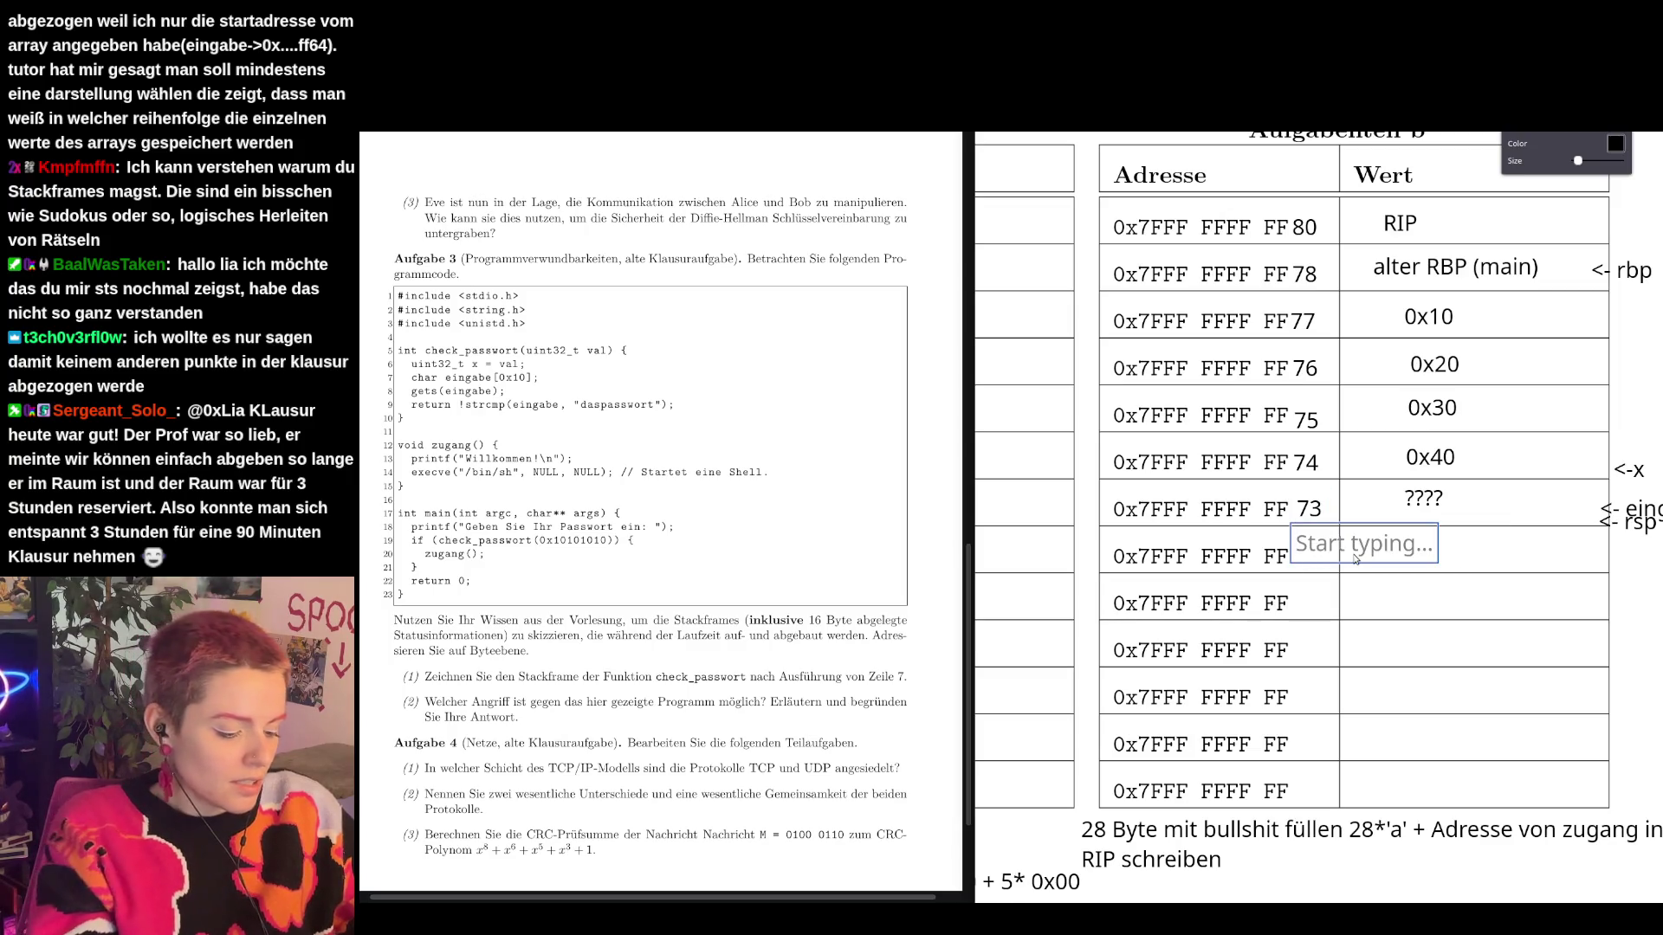
pyautogui.write('64')
# Label the FF64 row '<- eingabe[0]' and the FF73 row '<- eingabe[15]'.
pyautogui.click(1629, 514)
pyautogui.moveTo(1628, 511); pyautogui.dragTo(1529, 567)
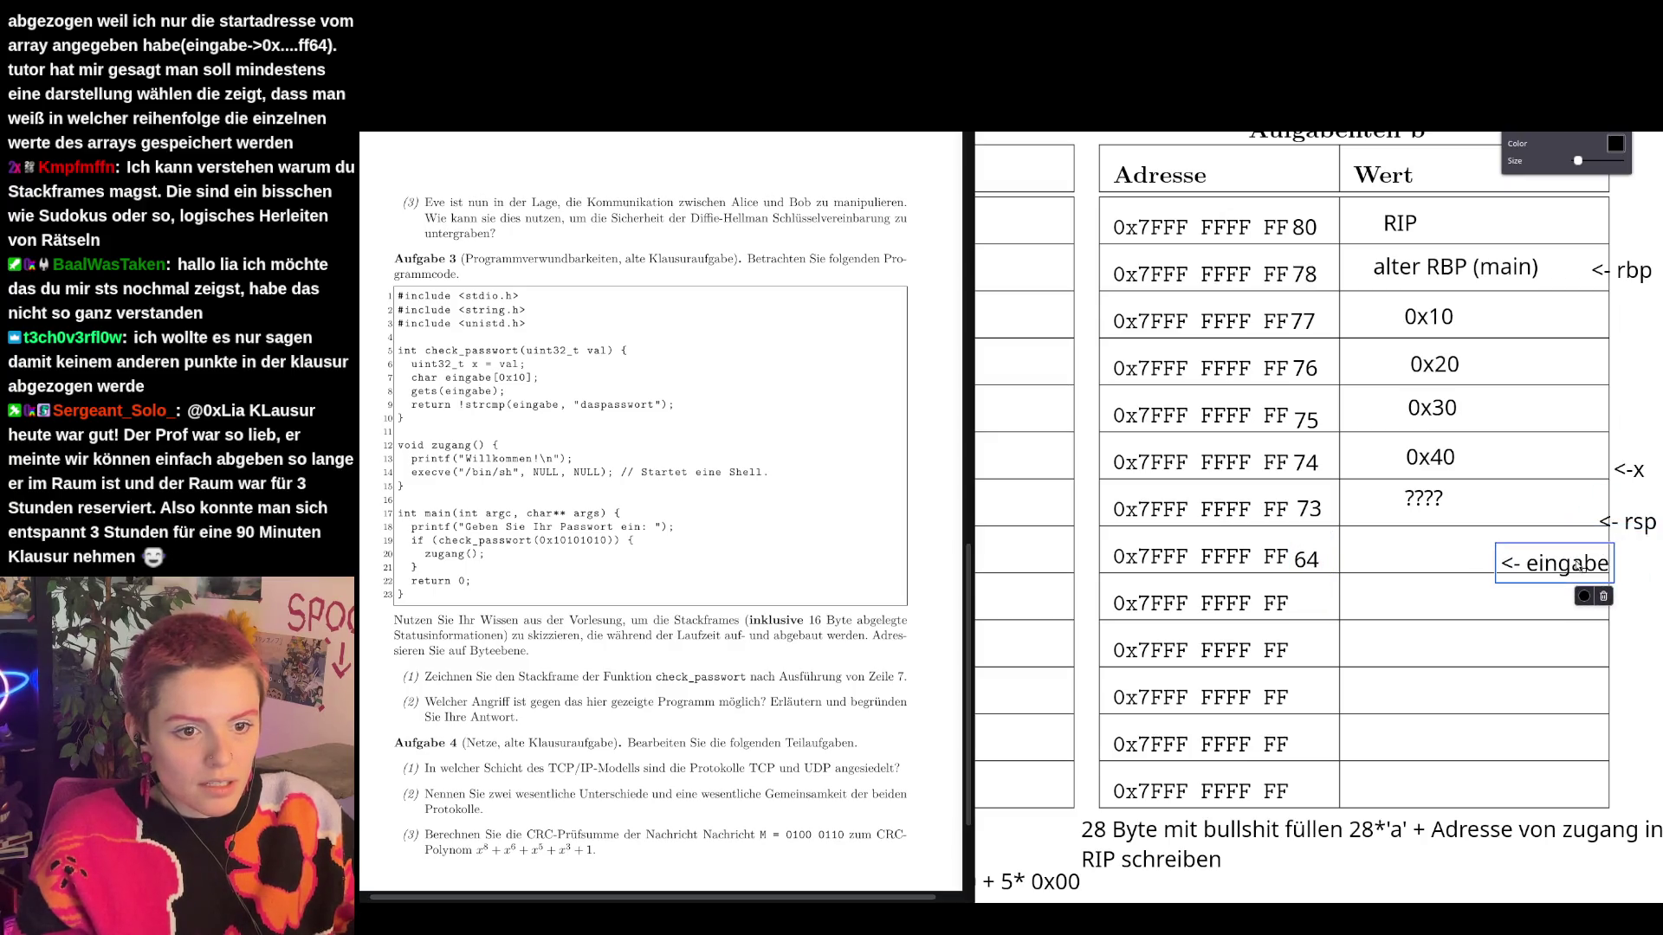
pyautogui.write('[0')
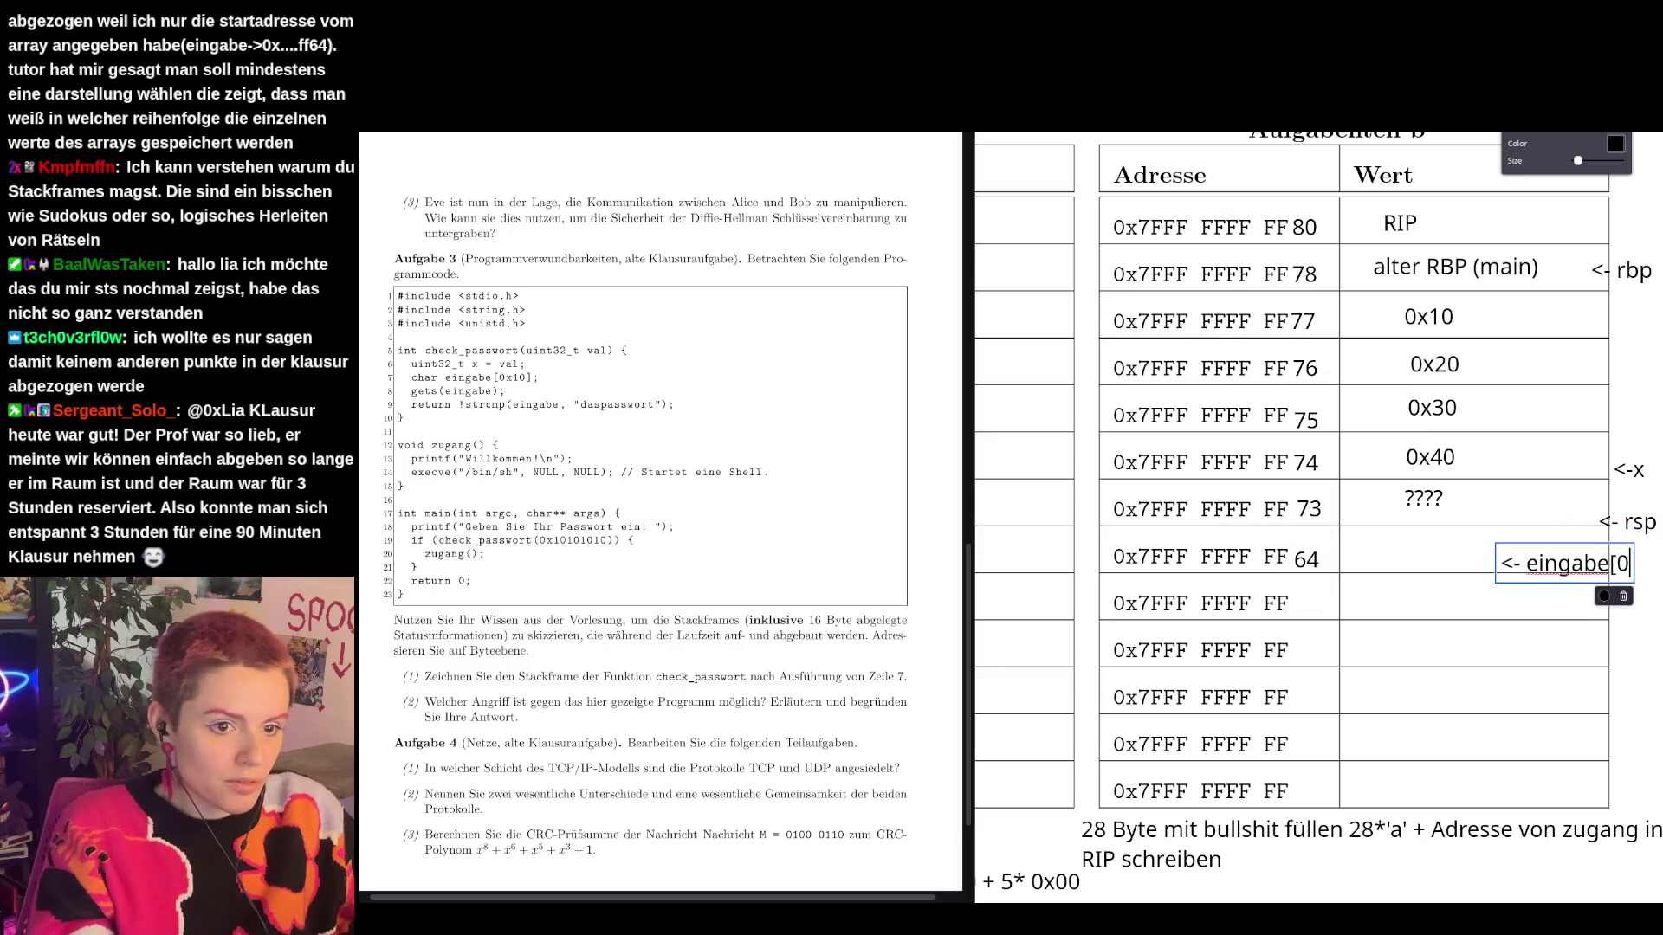
pyautogui.write(']')
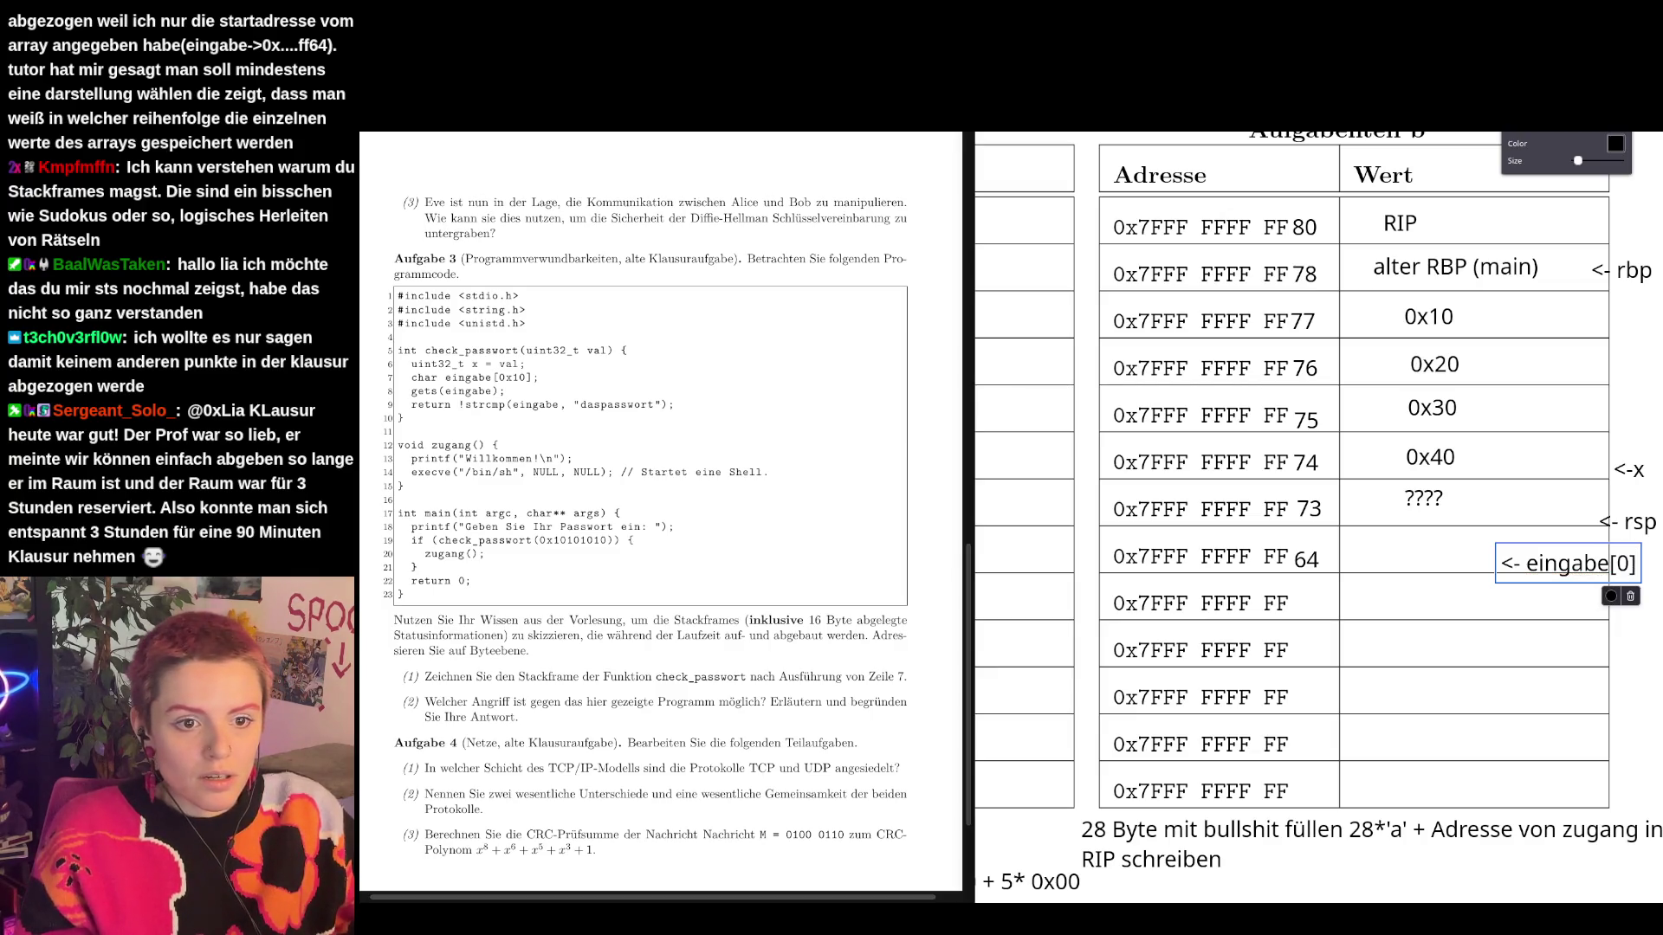
pyautogui.click(1635, 561)
pyautogui.write('<-')
pyautogui.click(1650, 652)
pyautogui.click(1622, 510)
pyautogui.write('<- ei')
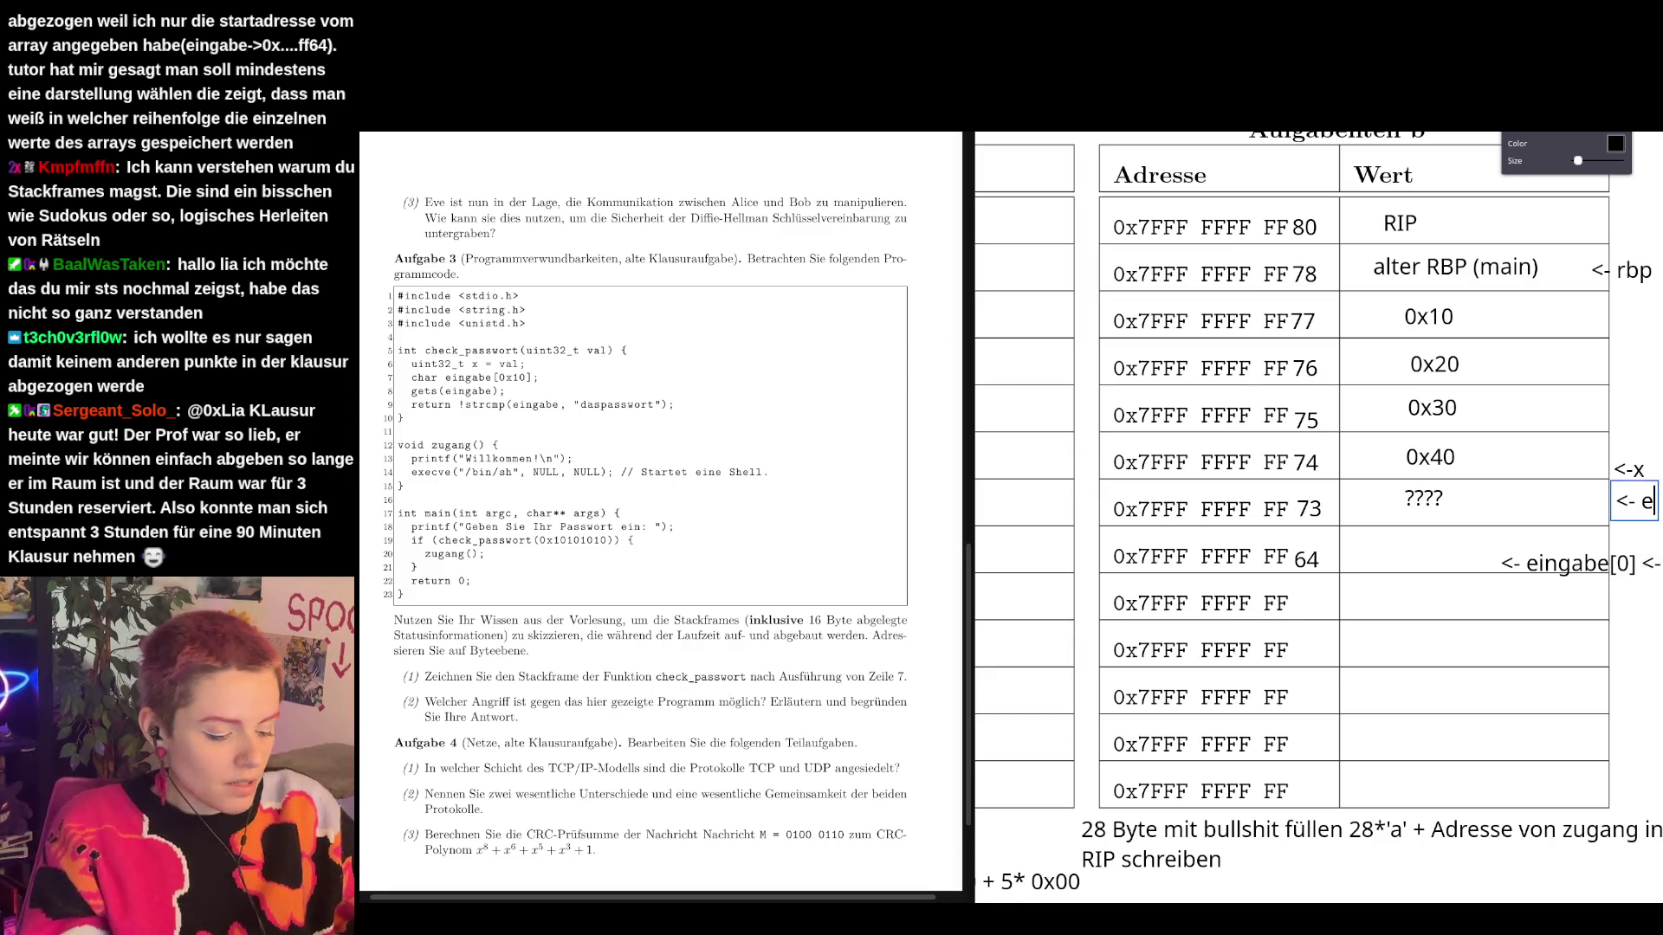
pyautogui.write('n')
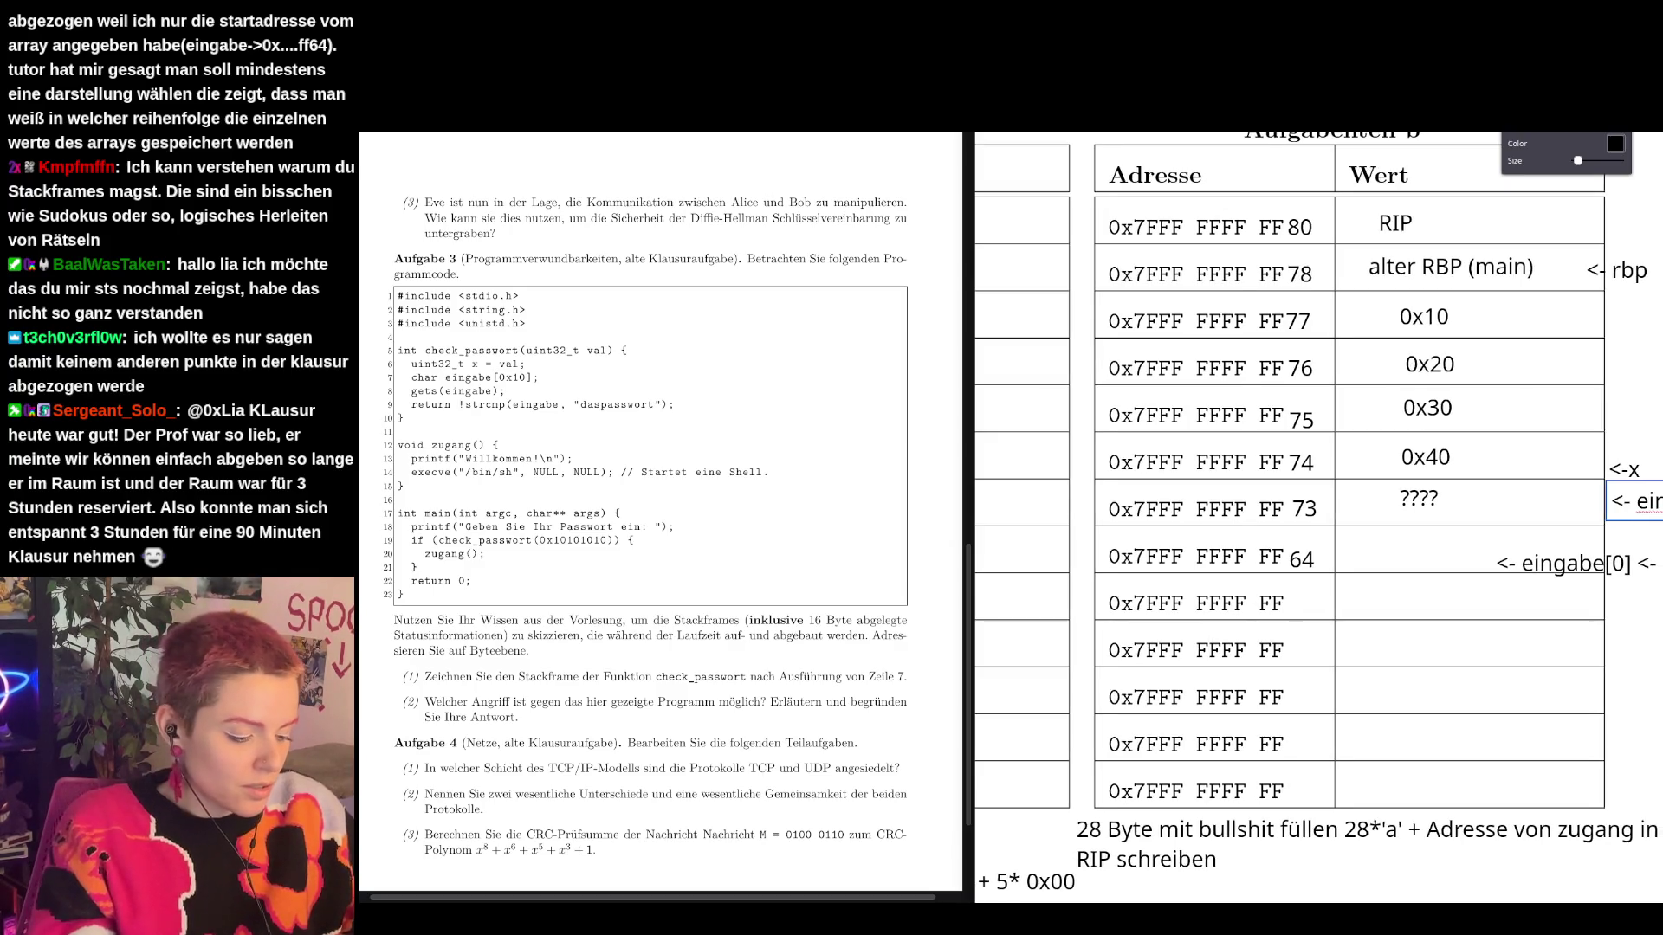
pyautogui.write('gabe[15]')
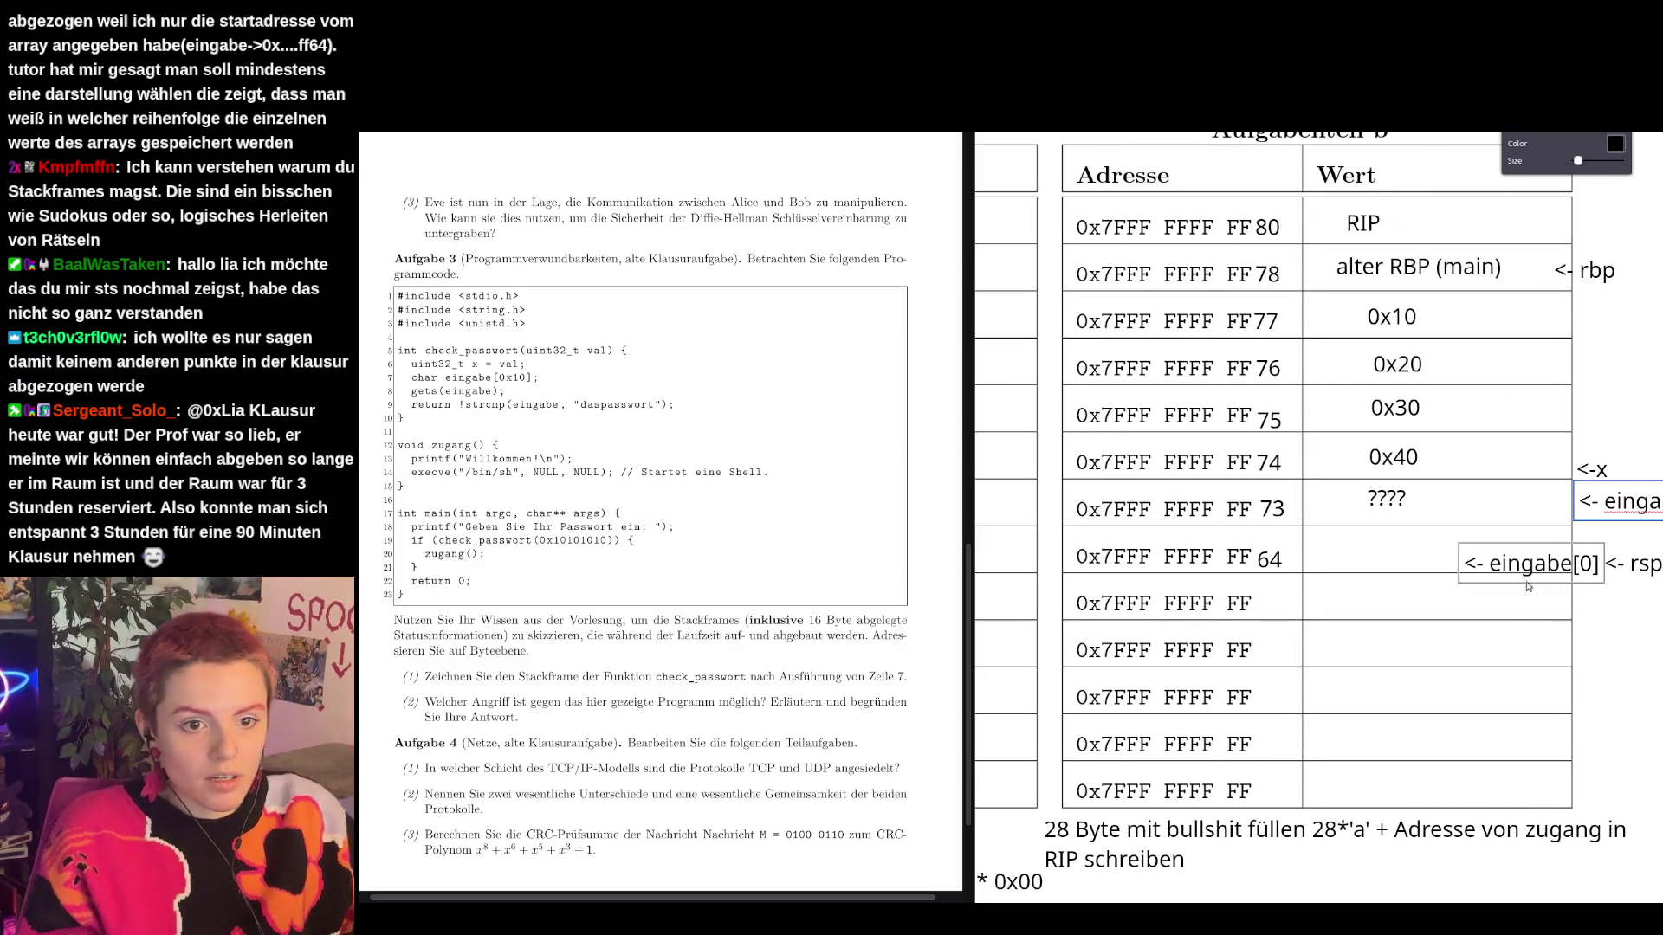
pyautogui.moveTo(1577, 567)
pyautogui.mouseDown()
pyautogui.moveTo(1608, 549)
pyautogui.moveTo(1627, 575)
pyautogui.mouseUp()
# Place rsp under eingabe[0] and copy ???? into the FF64 row's value.
pyautogui.click(1650, 583)
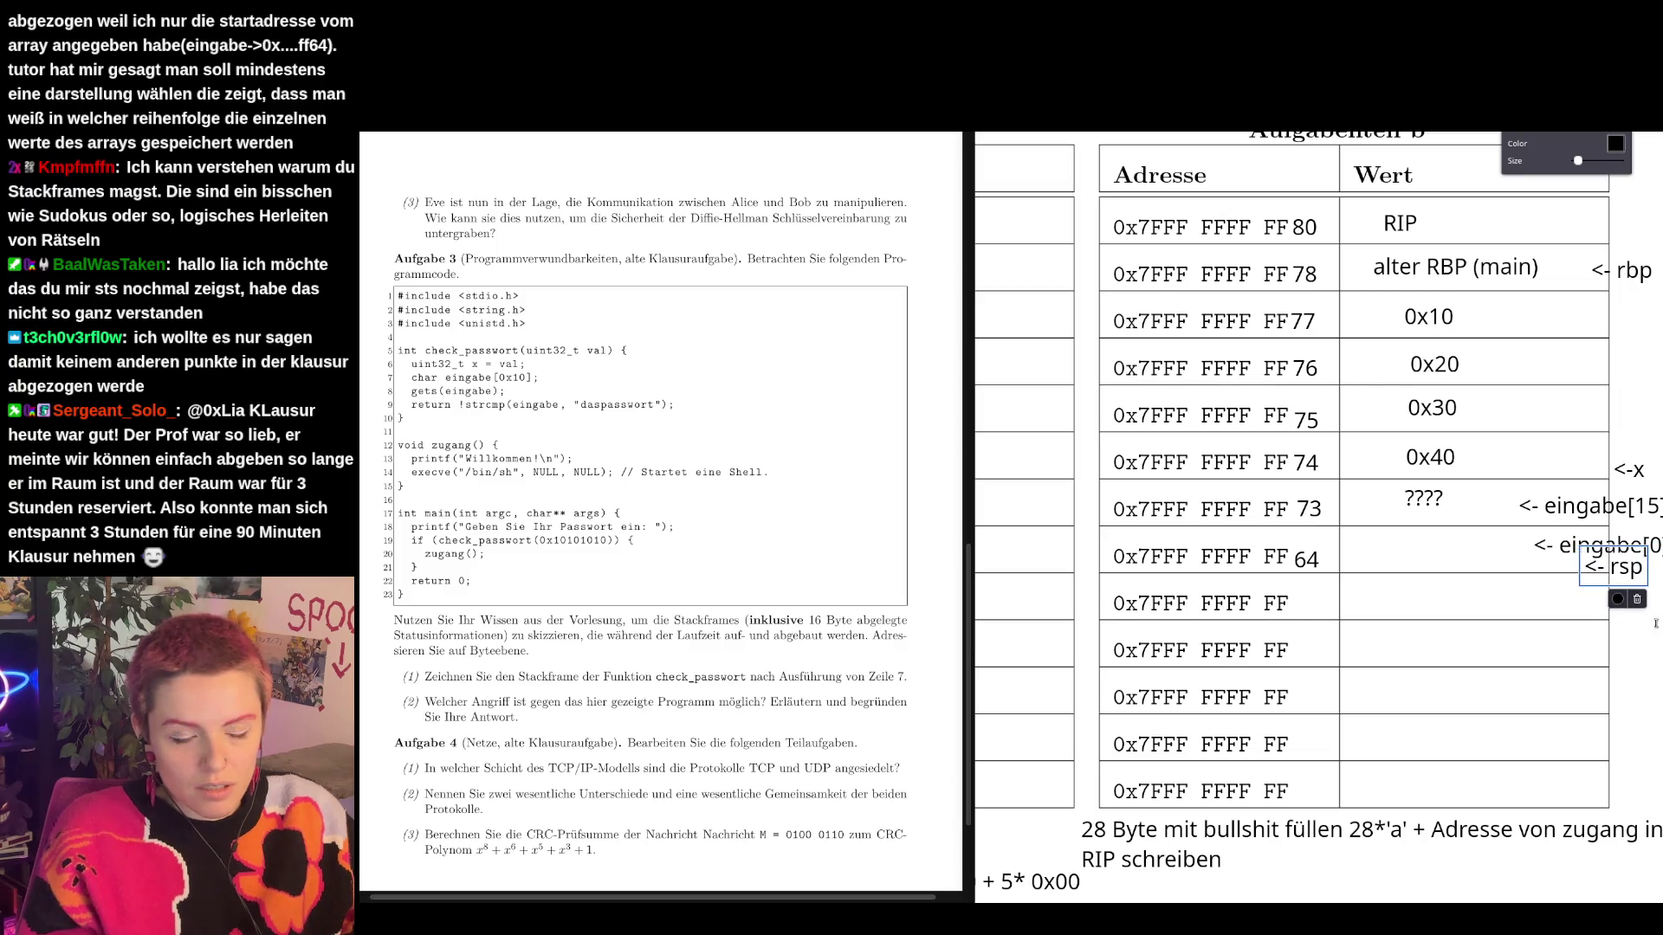
pyautogui.click(1436, 511)
pyautogui.moveTo(1438, 512)
pyautogui.mouseDown()
pyautogui.moveTo(1390, 563)
pyautogui.moveTo(1455, 561)
pyautogui.moveTo(1436, 557)
pyautogui.mouseUp()
pyautogui.click(1311, 555)
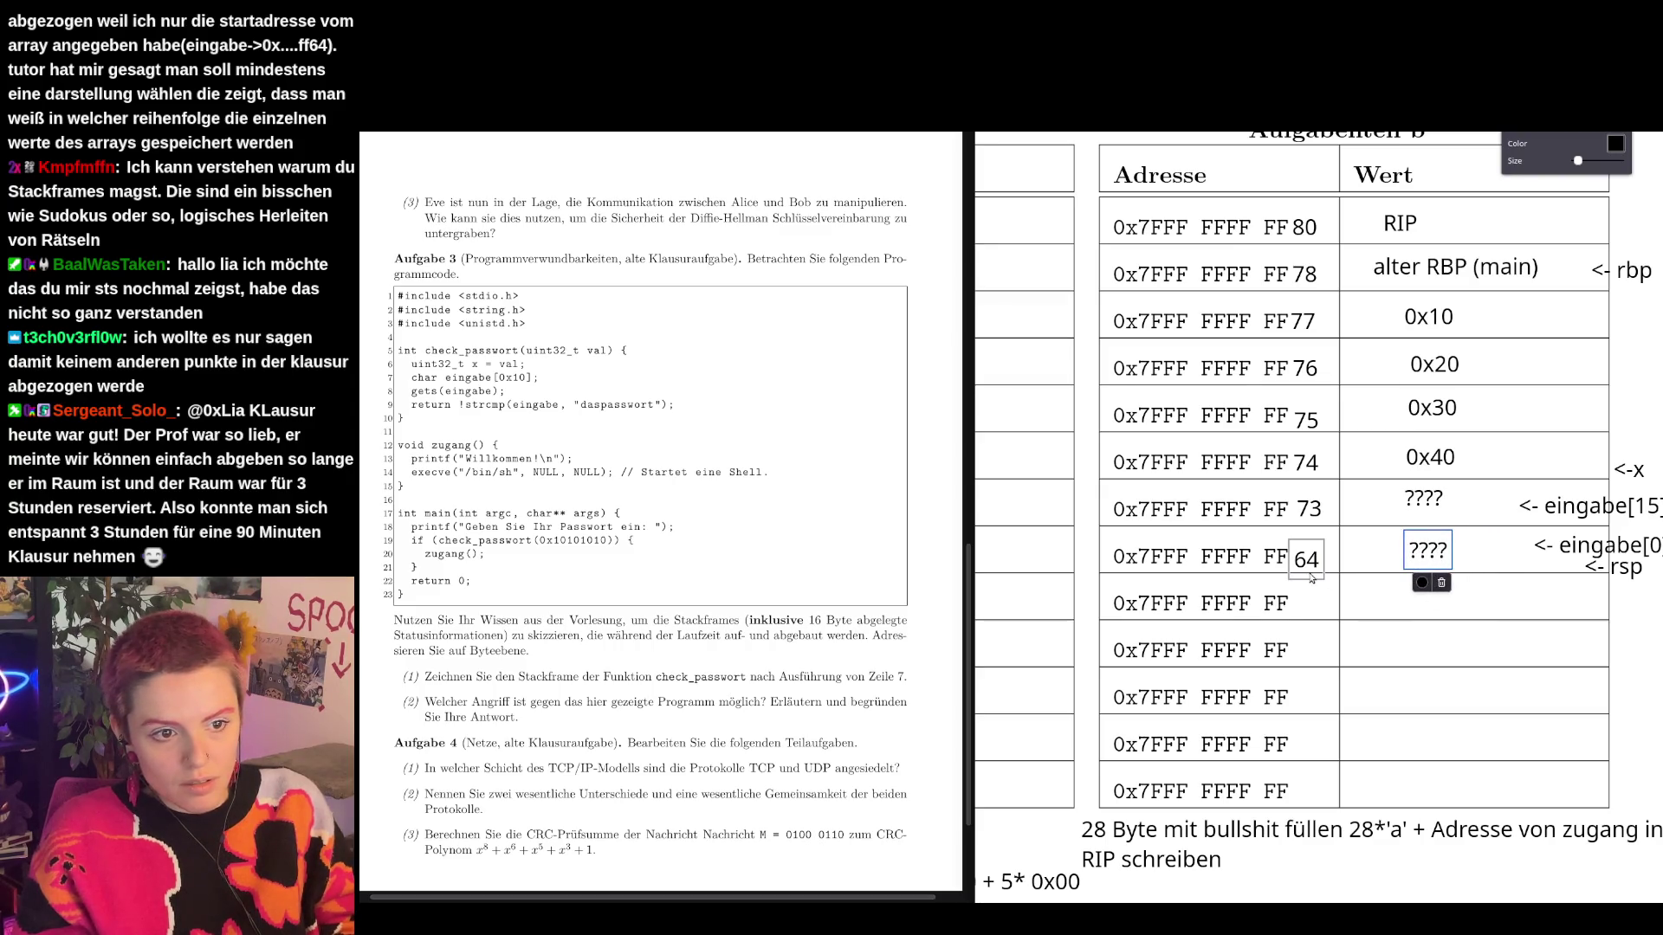
pyautogui.click(1628, 619)
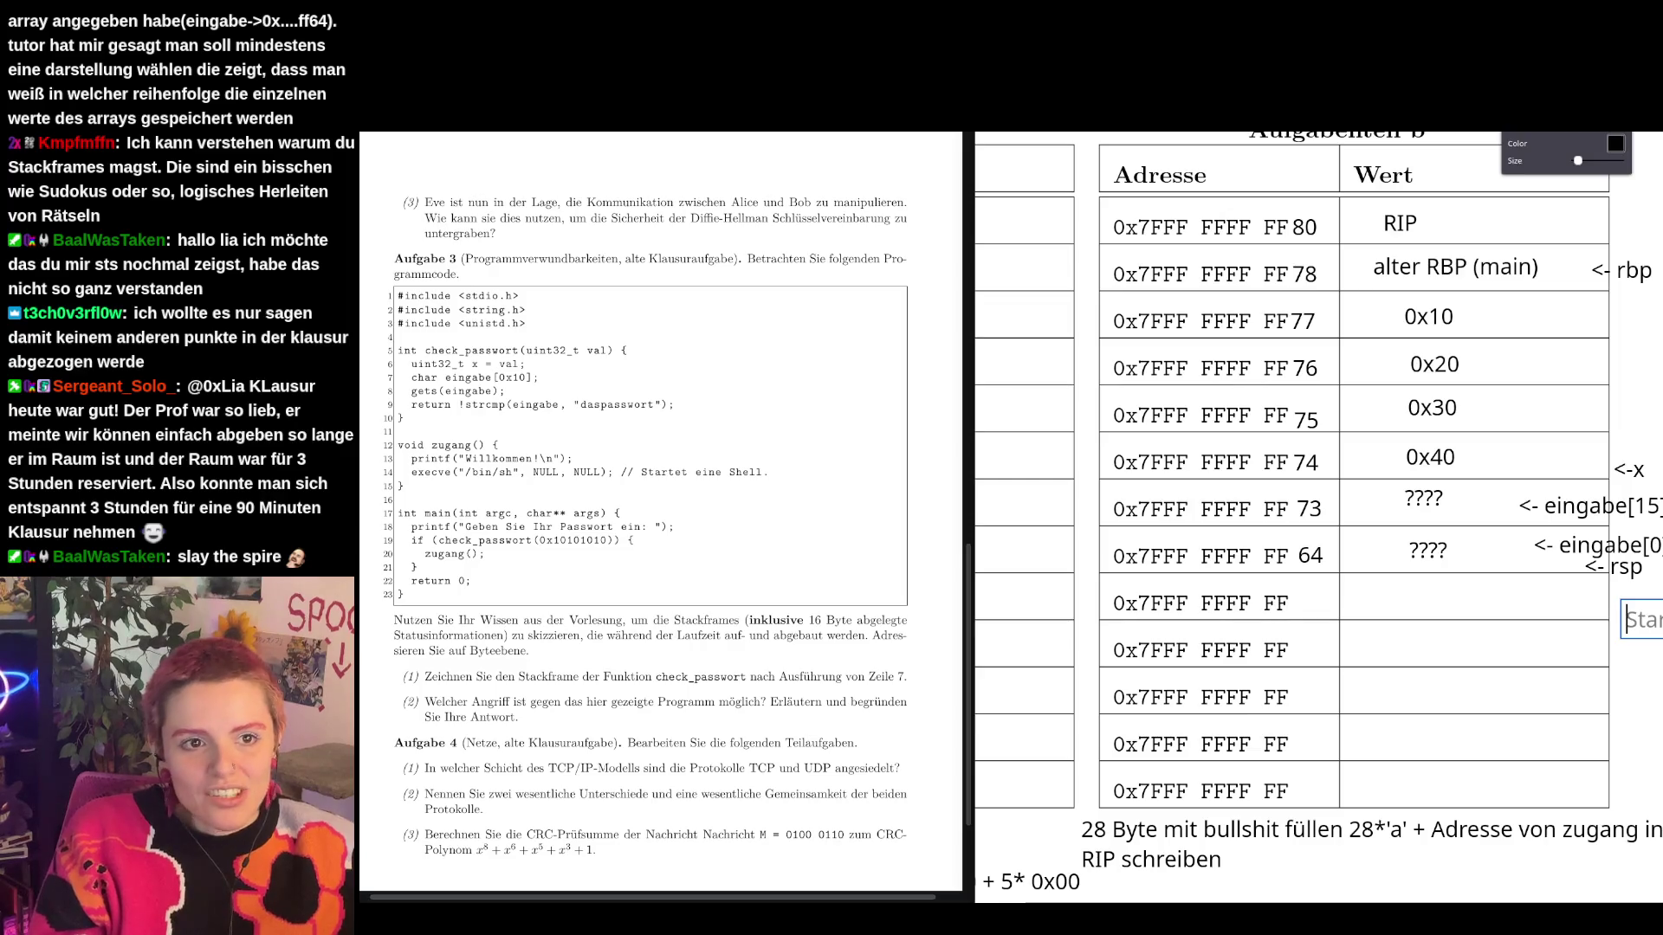
pyautogui.press('Escape')
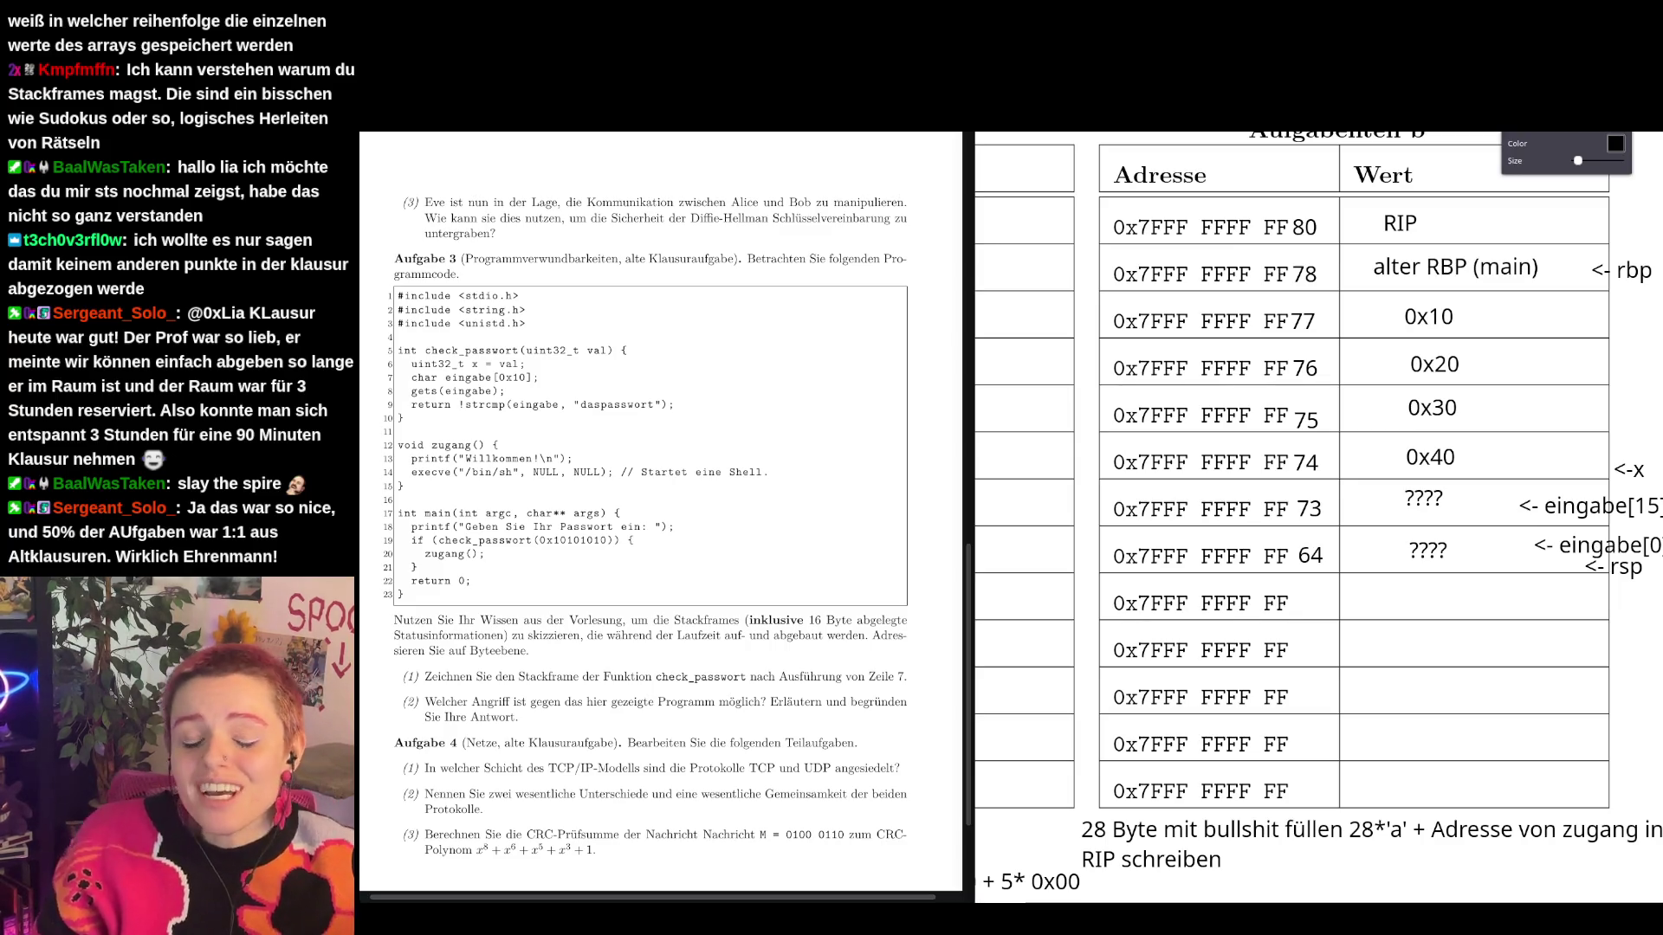
pyautogui.scroll(1, 1484, 591)
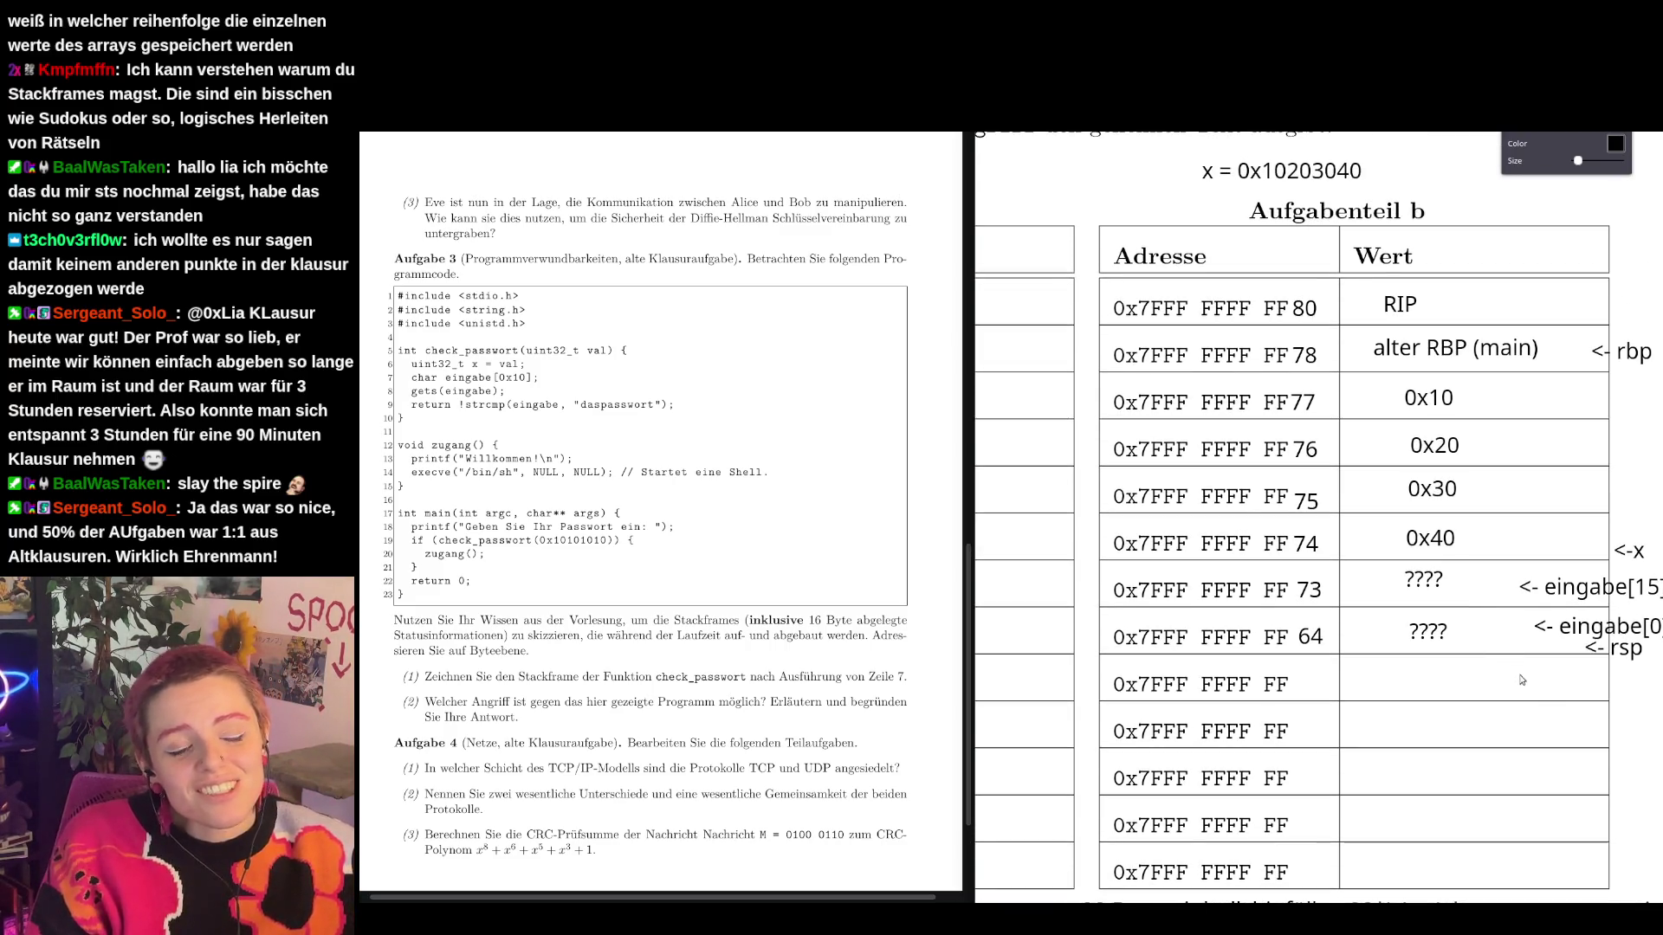
pyautogui.scroll(-1, 1628, 724)
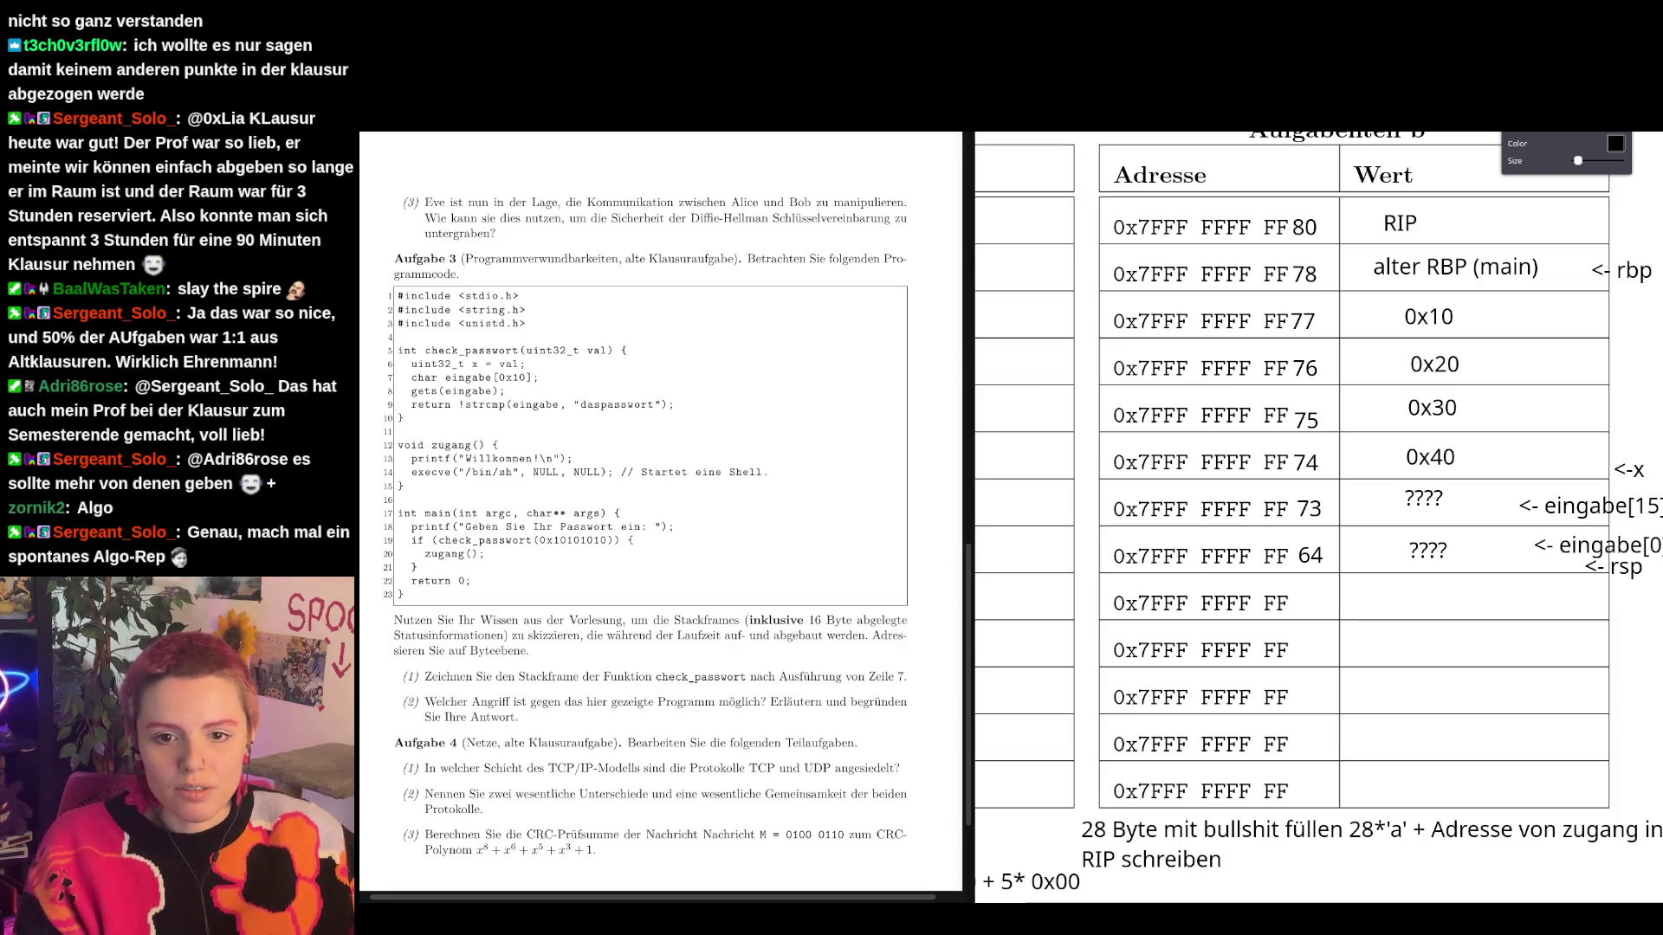
pyautogui.hotkey('alt', 'Tab')
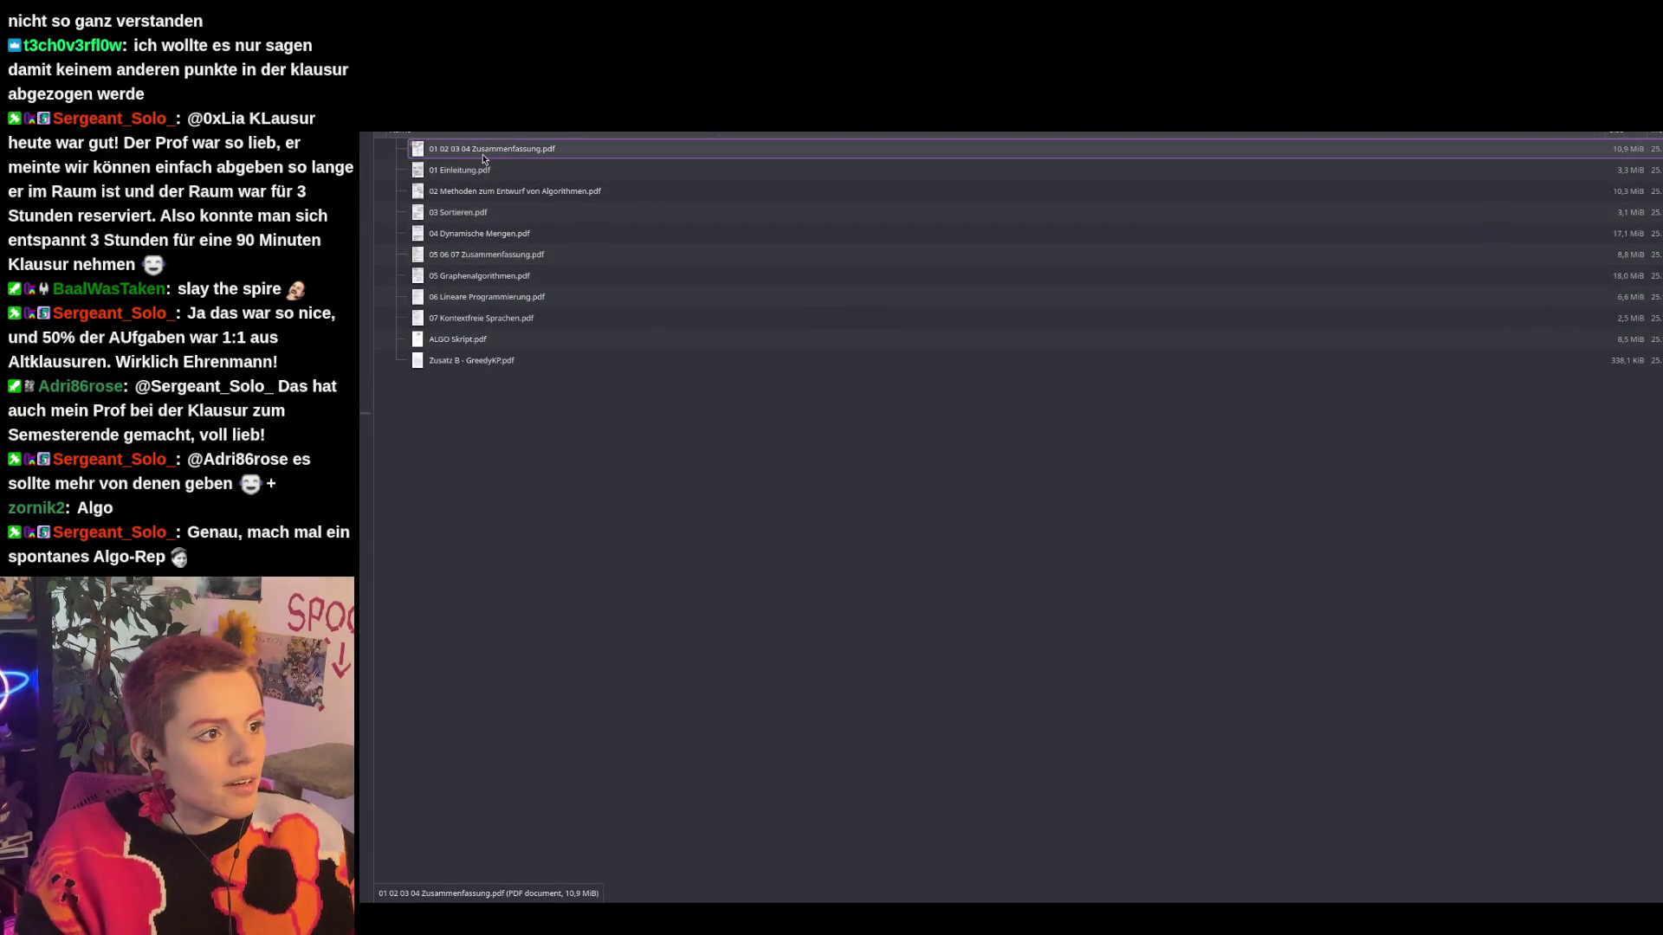
# Read through the 01 02 03 04 Zusammenfassung notes page by page, then close them.
pyautogui.doubleClick(486, 152)
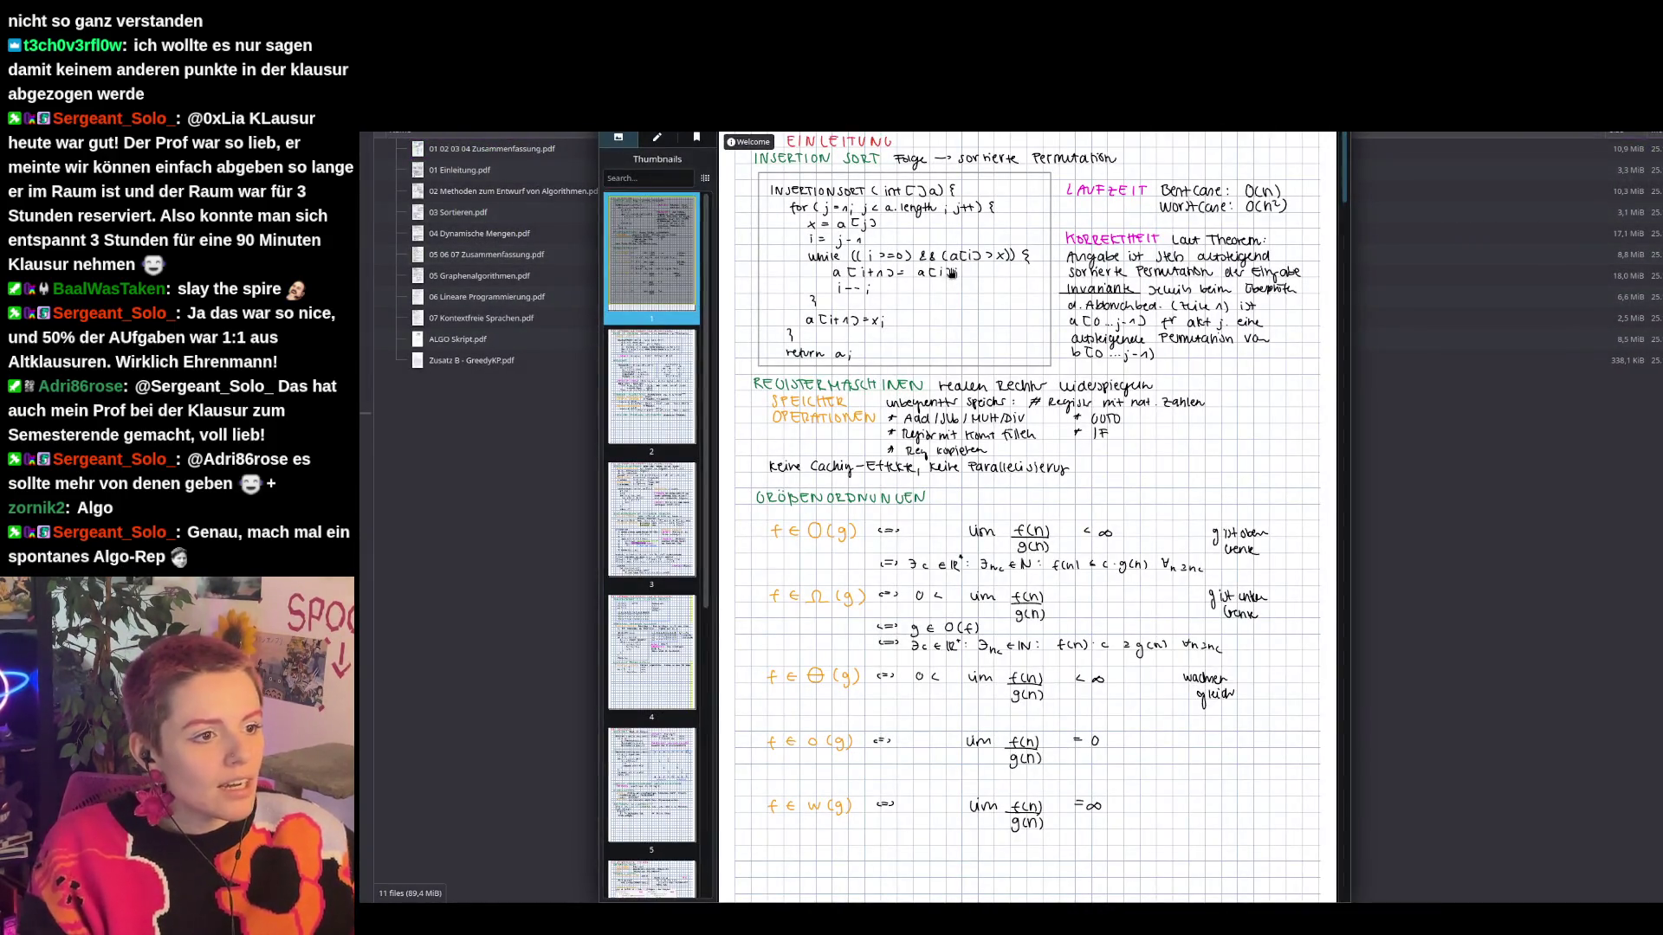
pyautogui.click(653, 382)
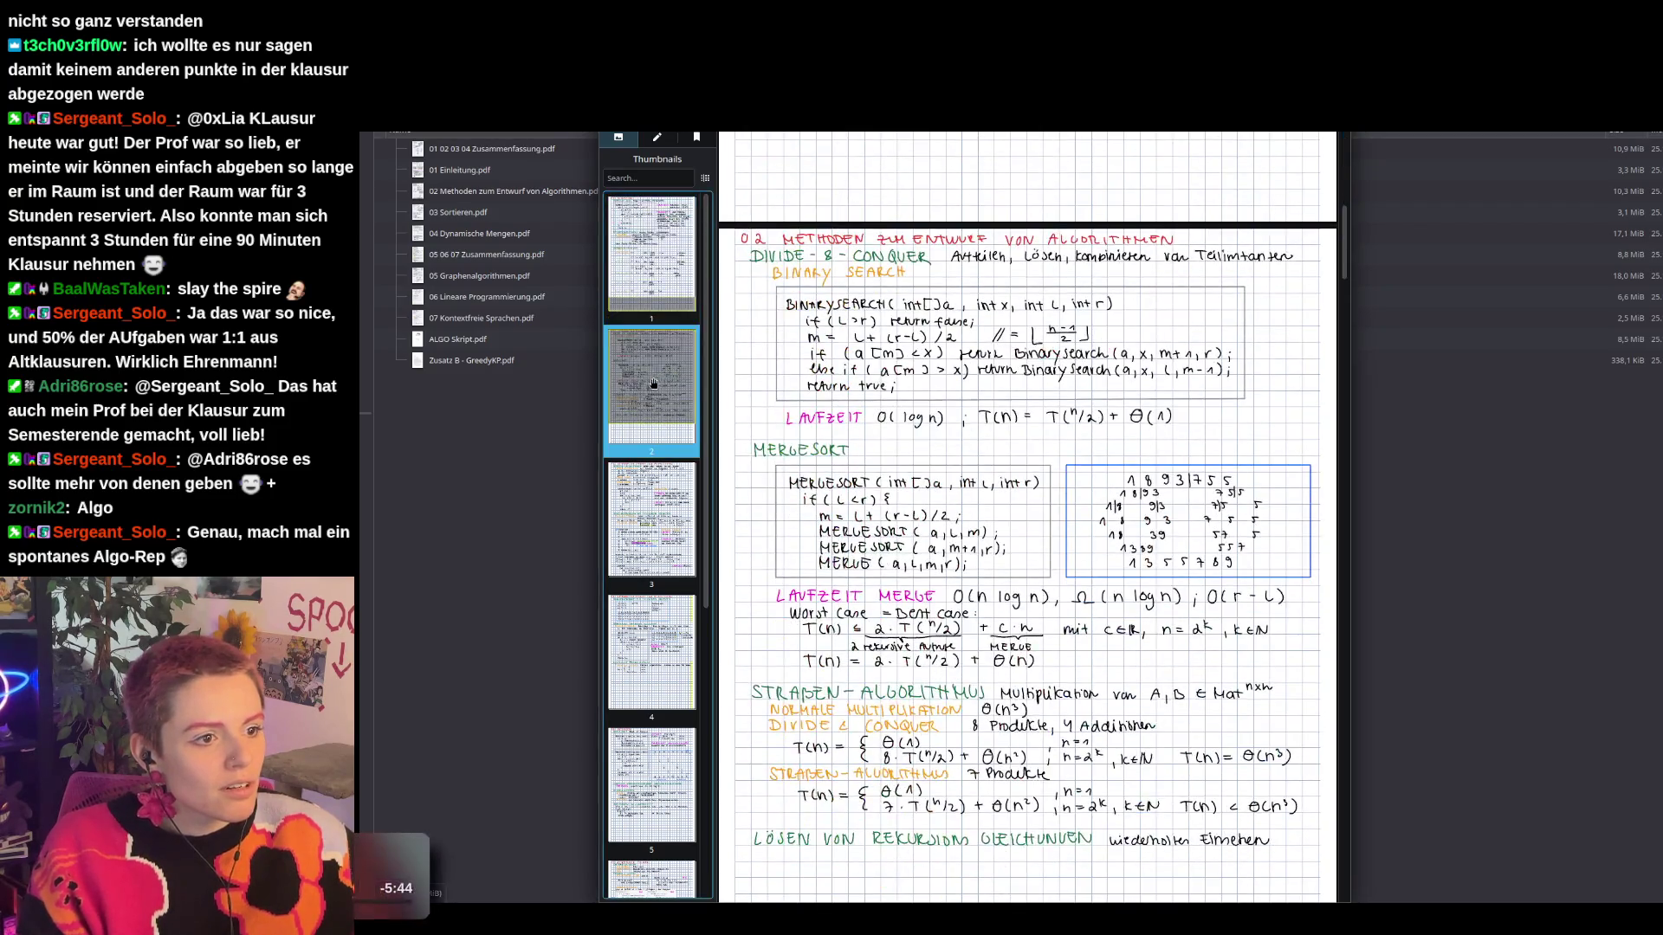
pyautogui.scroll(10, 1044, 400)
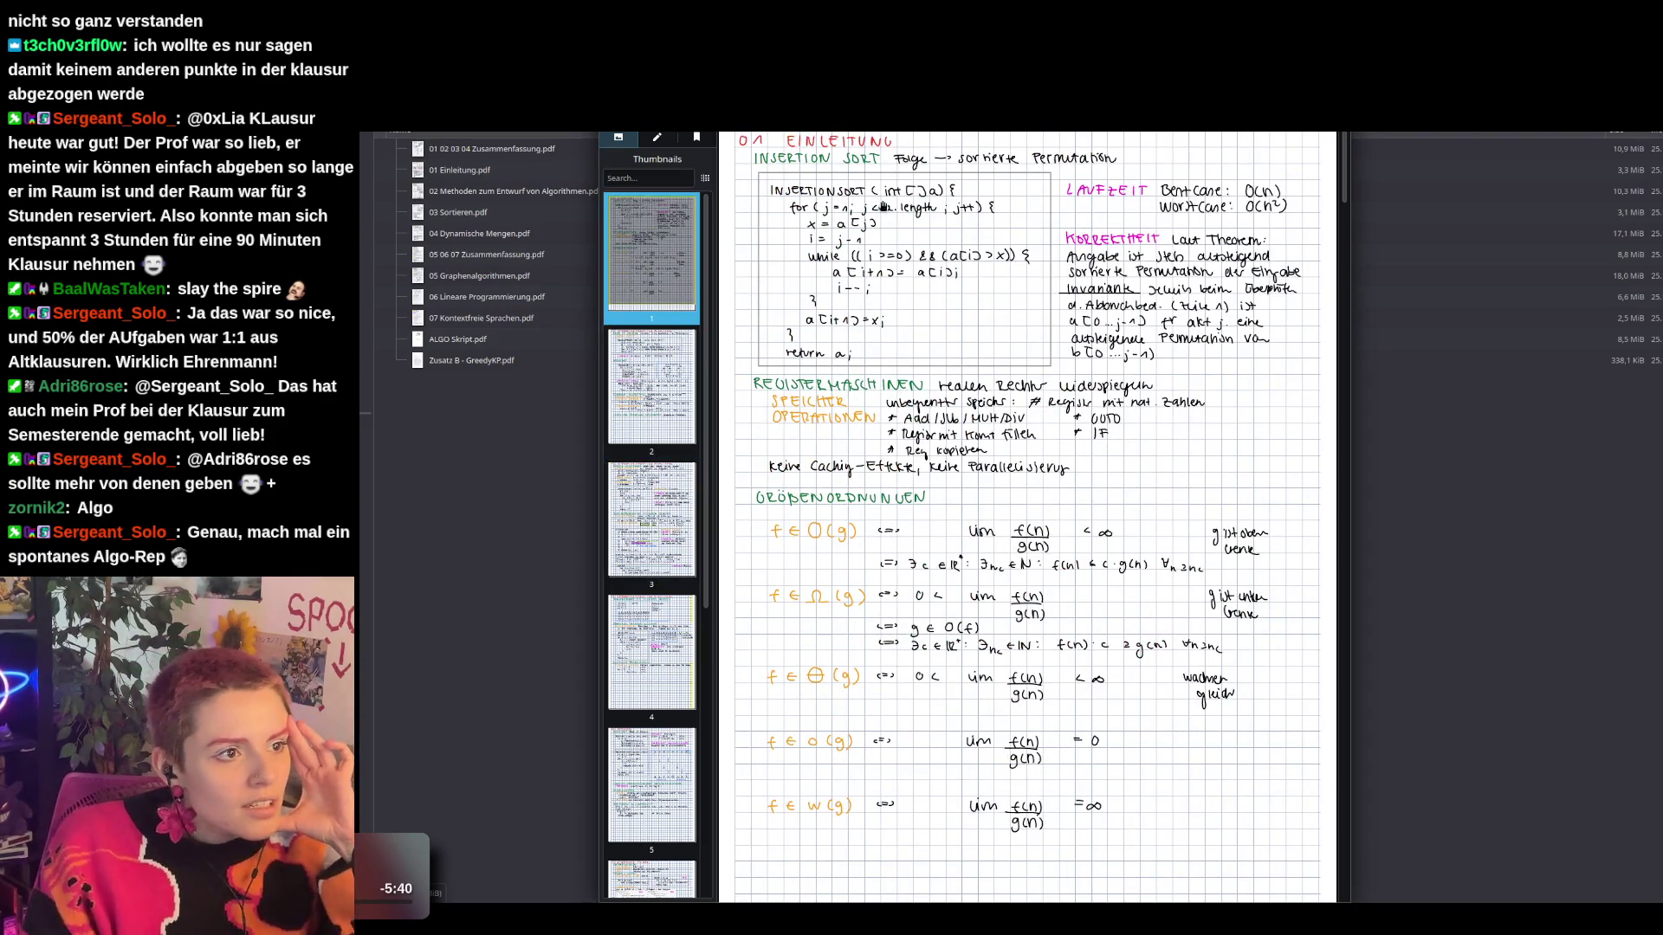
pyautogui.scroll(-3, 1039, 397)
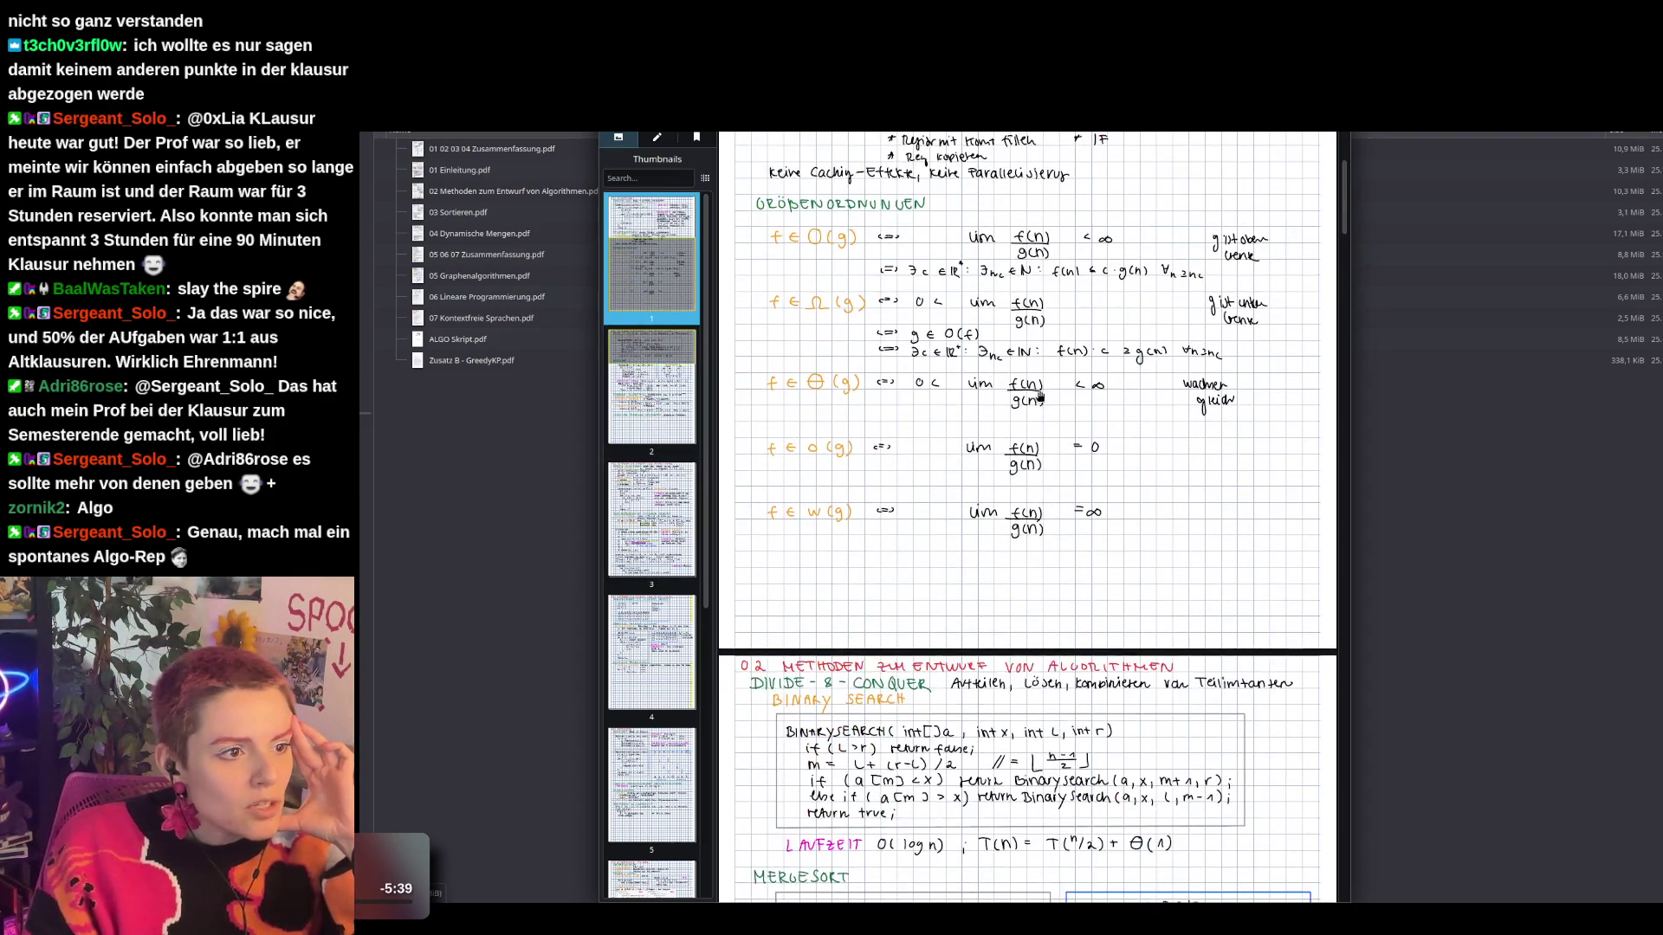
pyautogui.scroll(-4, 1040, 396)
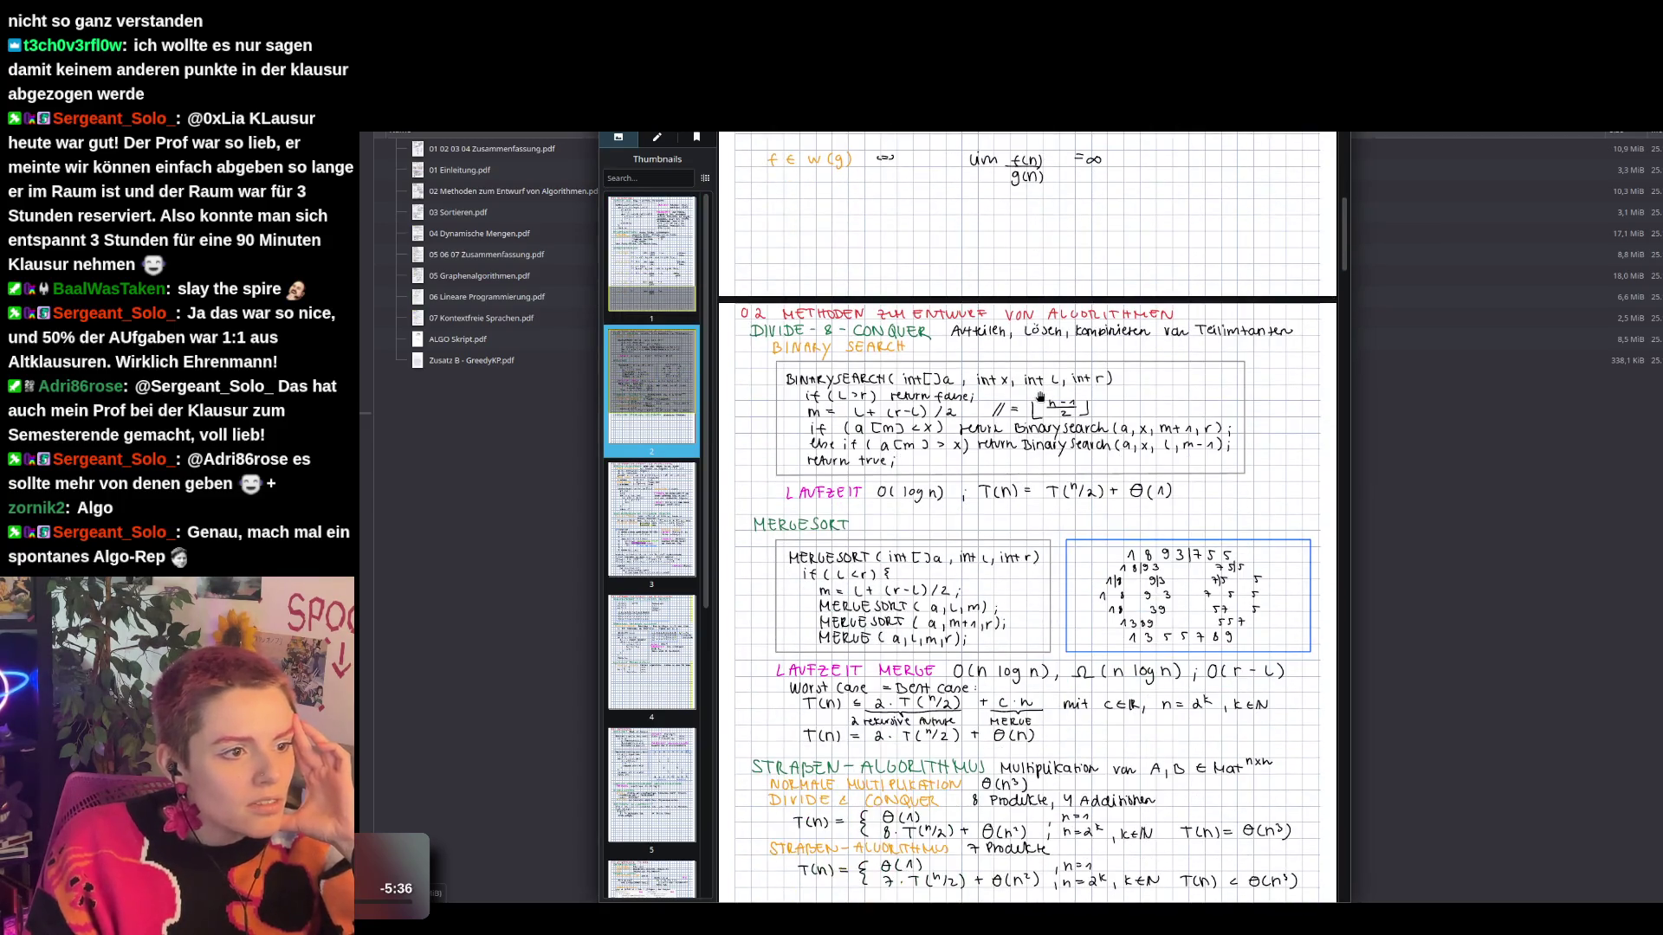
pyautogui.scroll(-2, 1040, 397)
pyautogui.scroll(-2, 1040, 397)
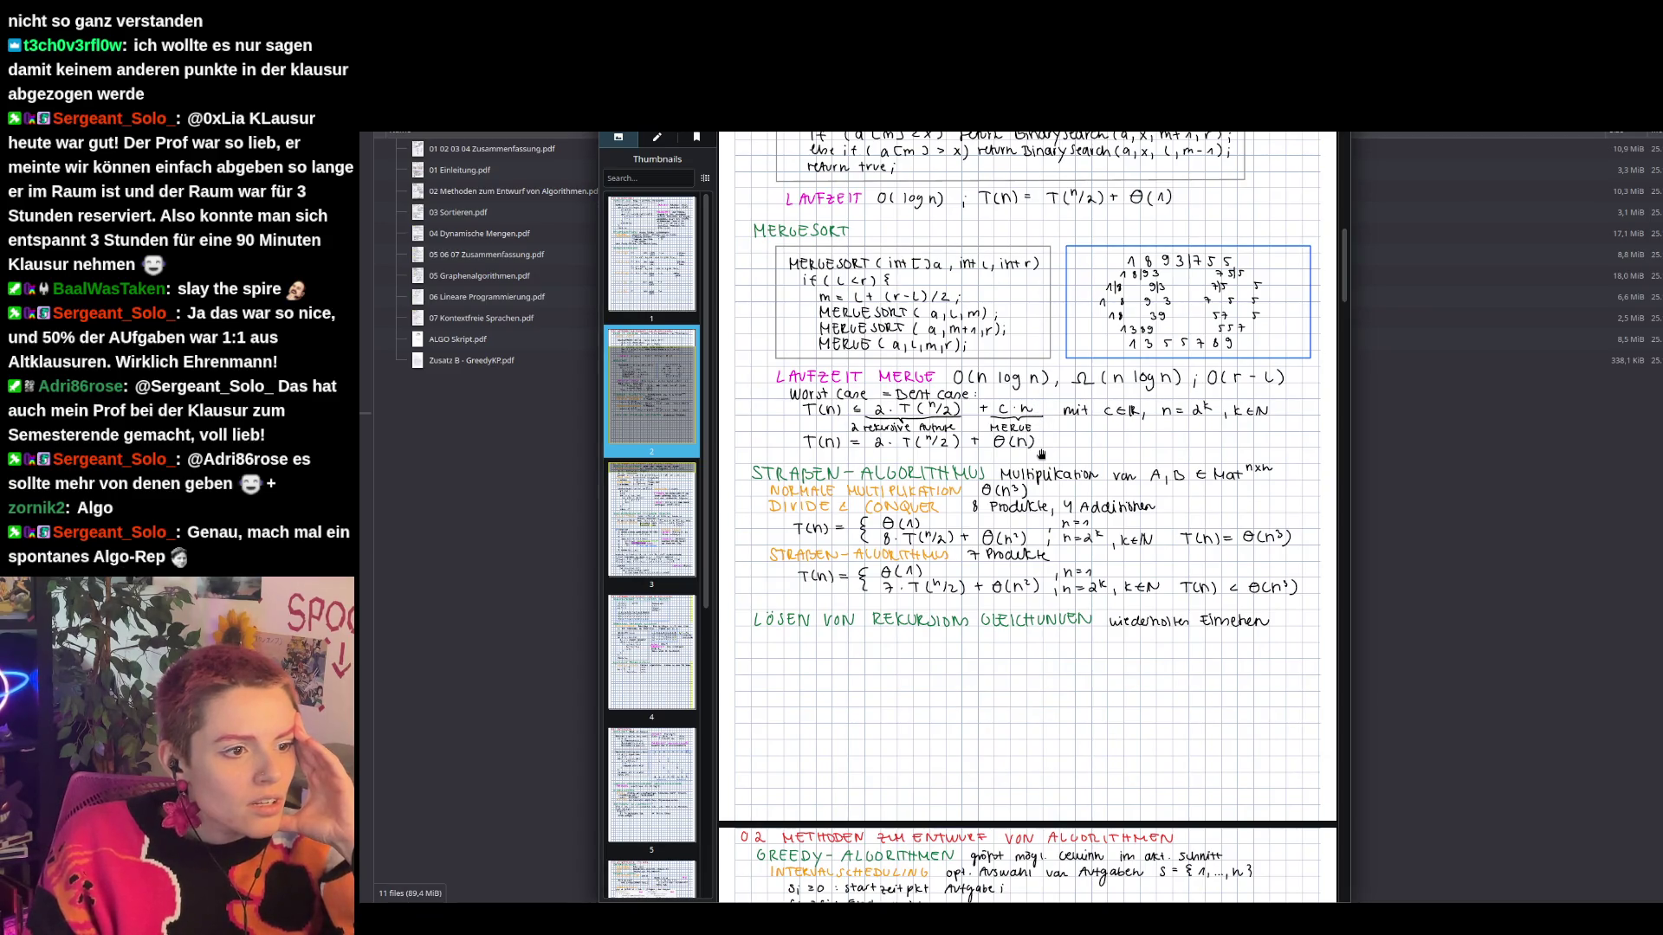
pyautogui.scroll(-6, 1064, 496)
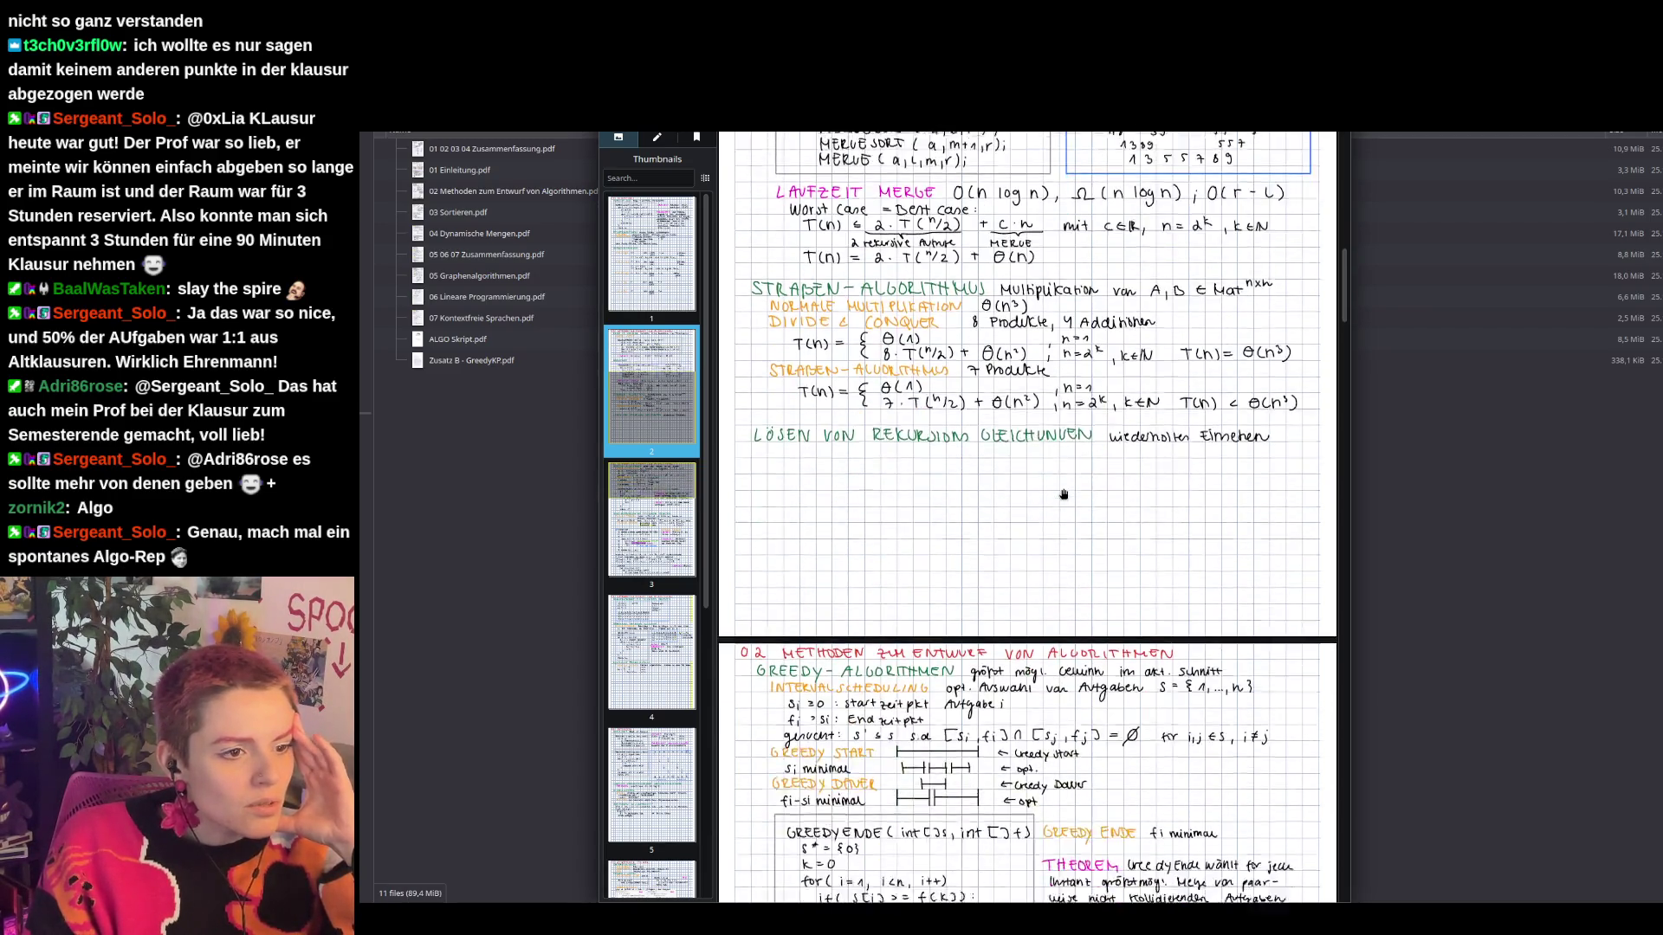
pyautogui.scroll(-4, 1063, 494)
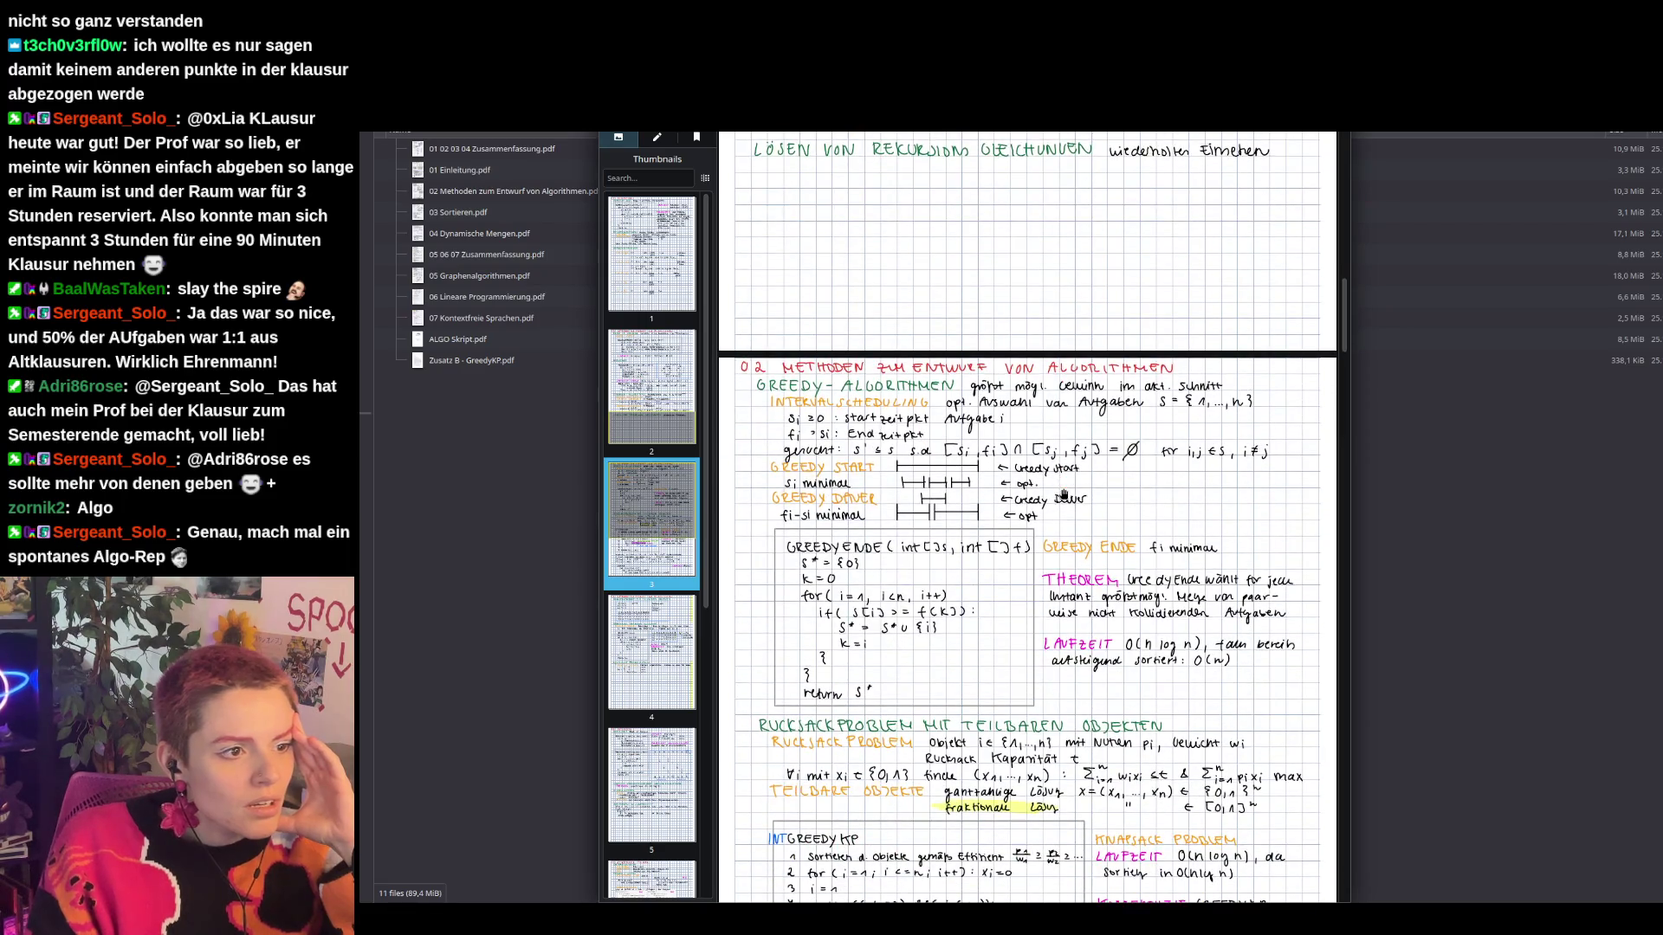
pyautogui.scroll(-1, 1063, 496)
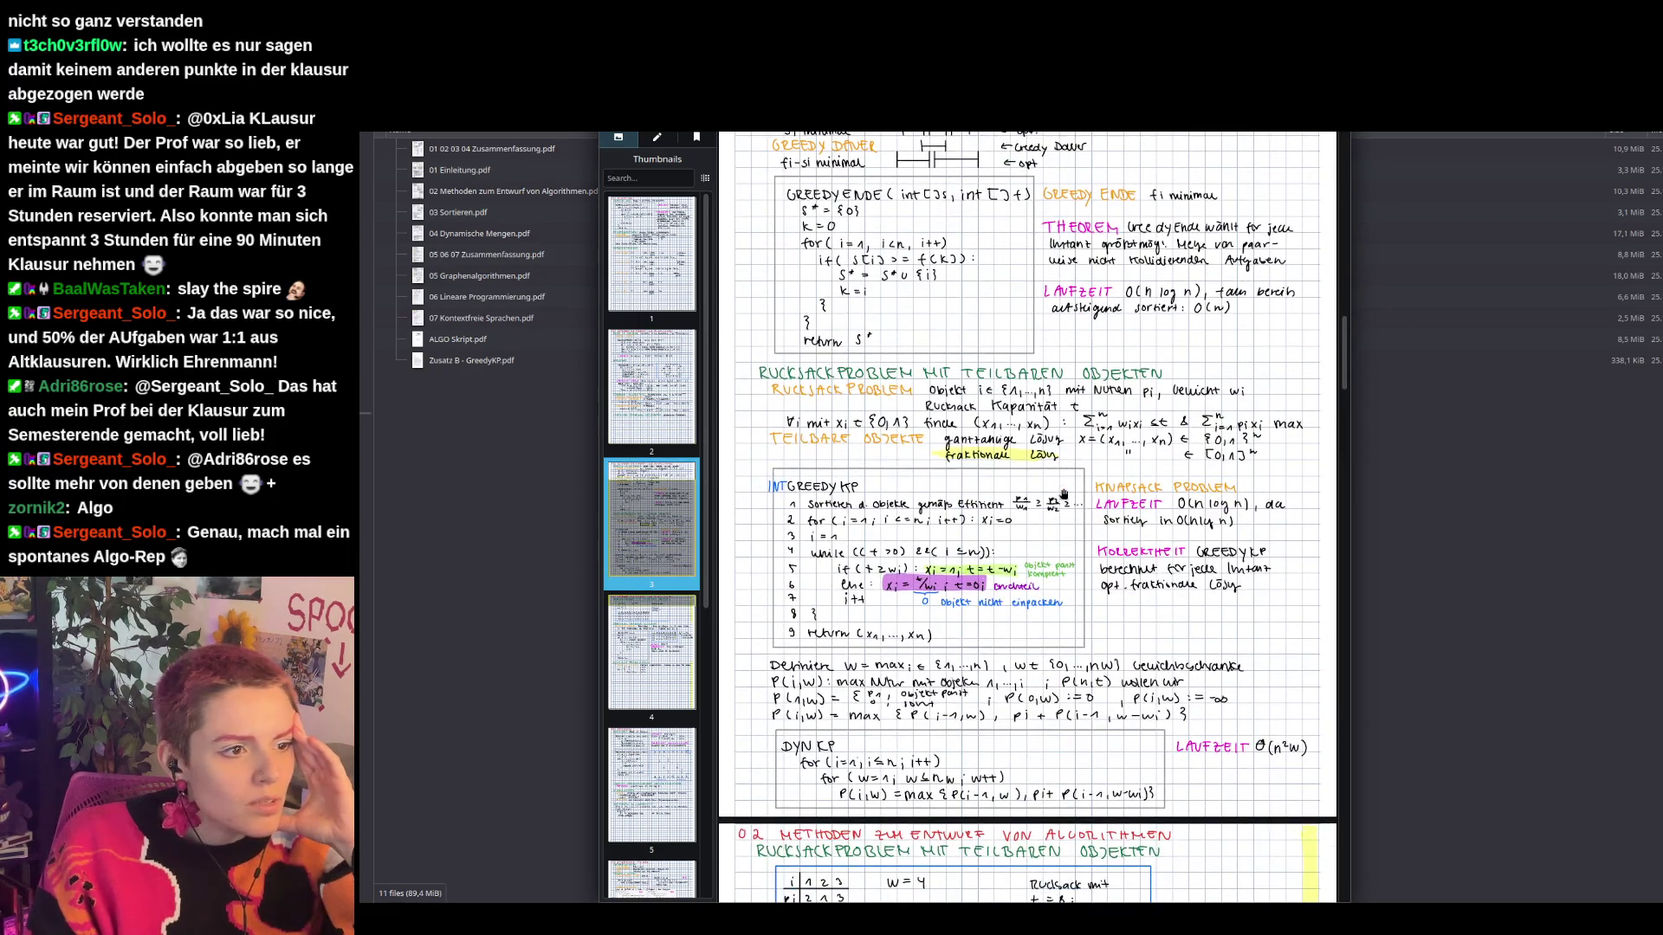
pyautogui.scroll(-8, 1064, 495)
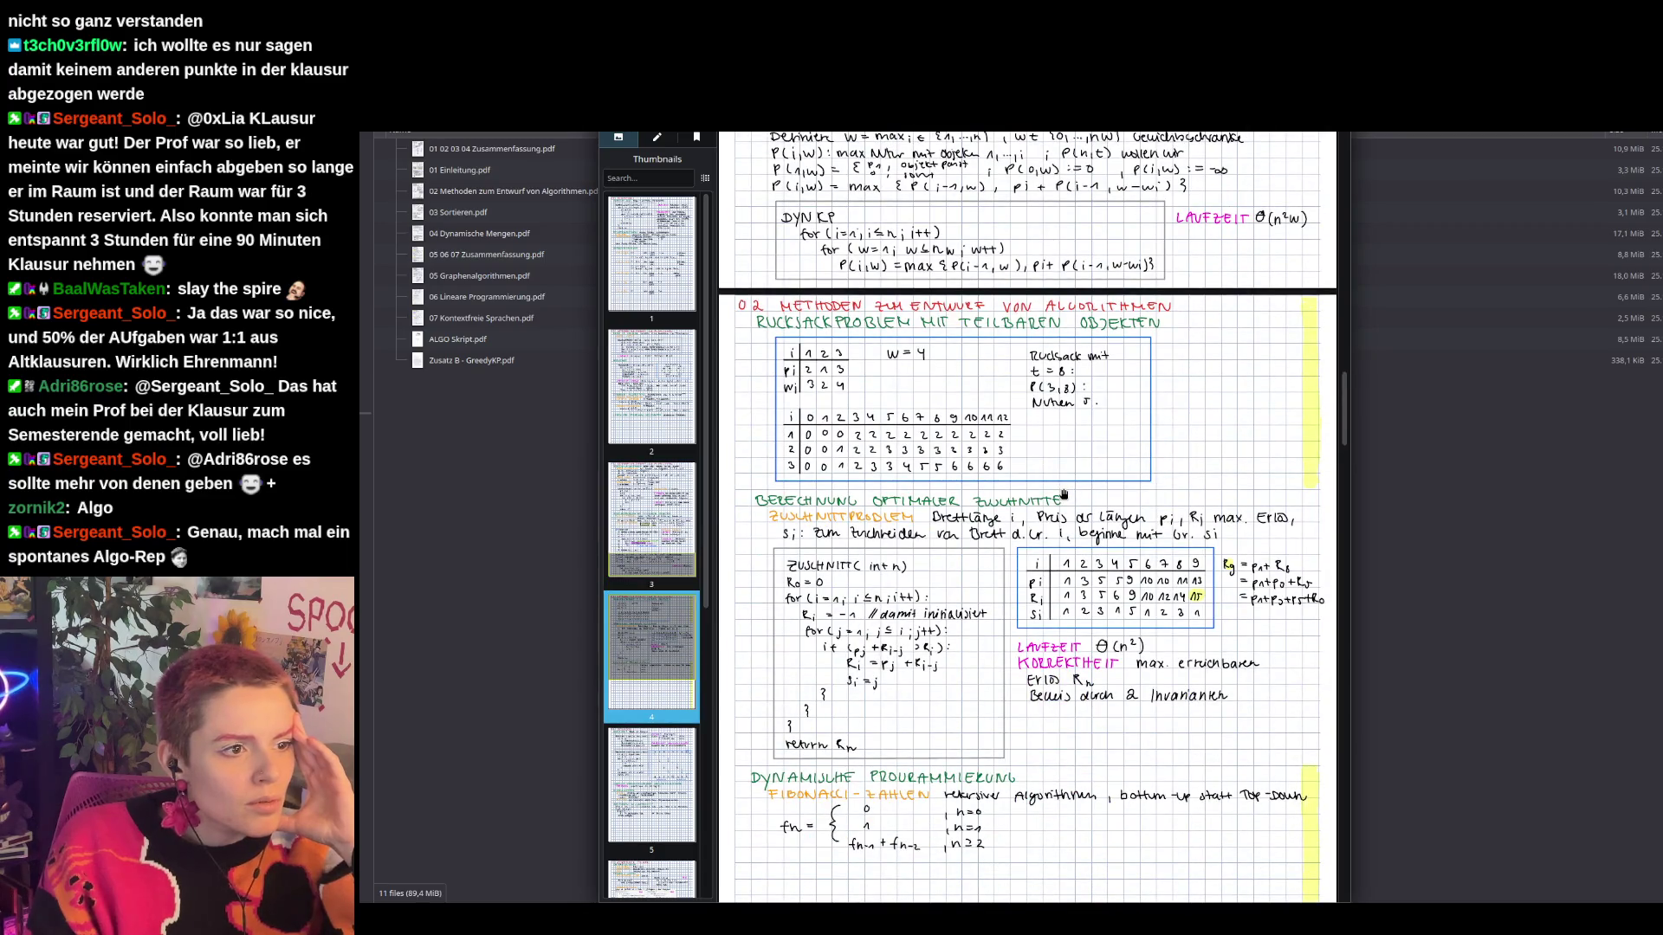
pyautogui.scroll(-1, 1063, 494)
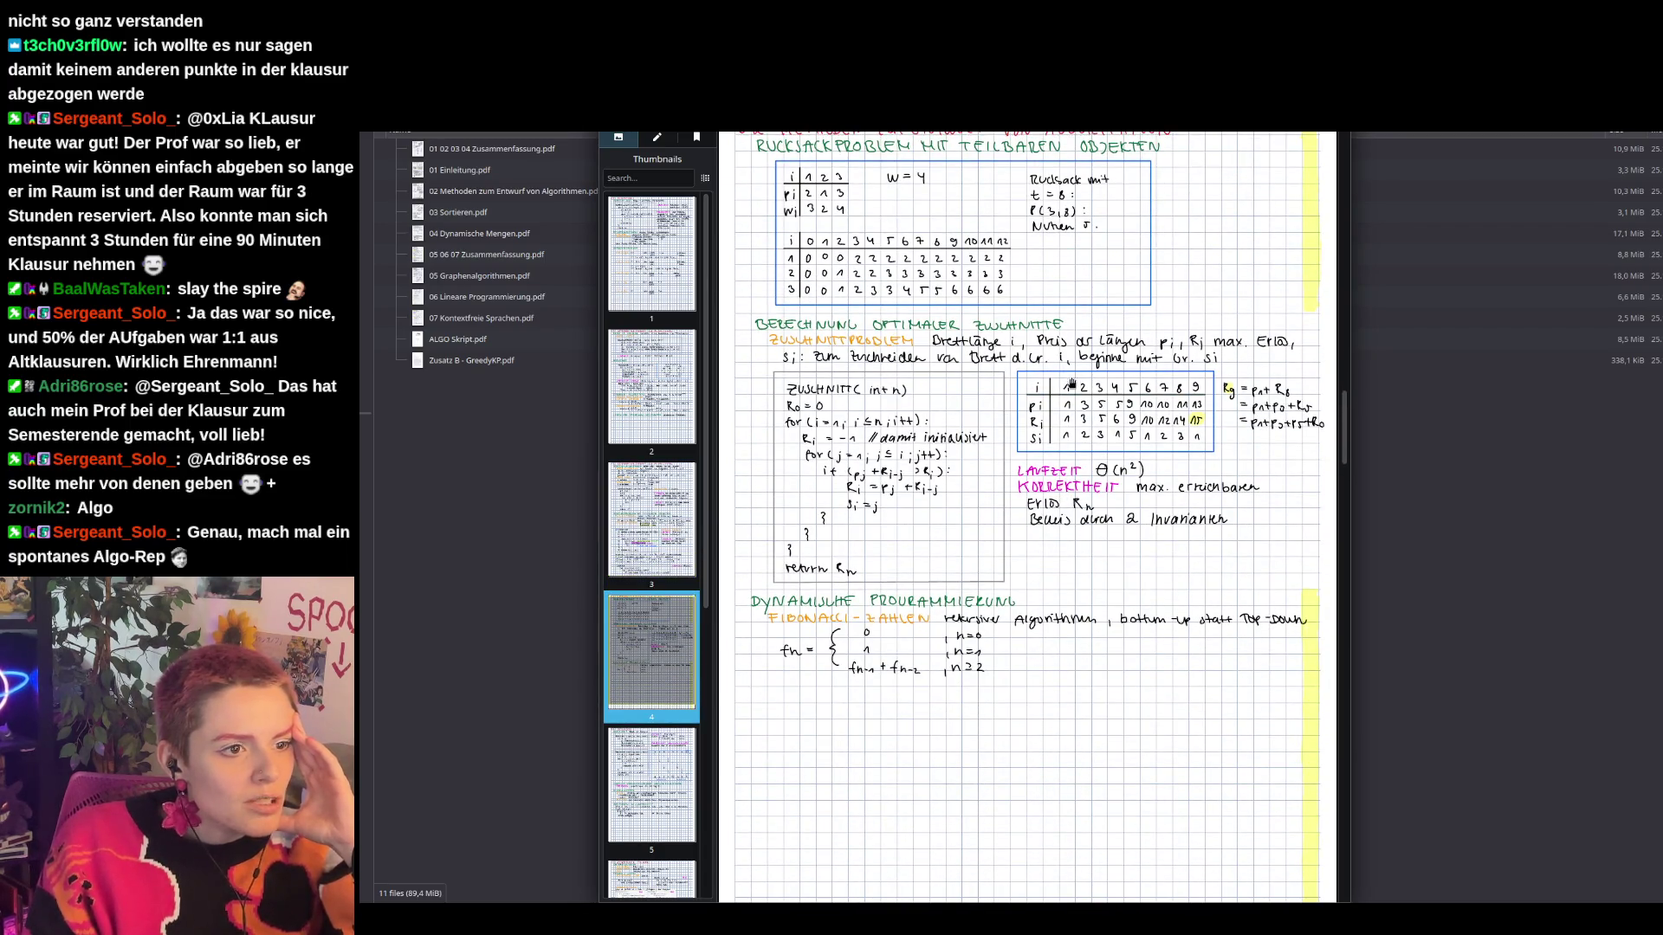
pyautogui.scroll(-10, 1208, 554)
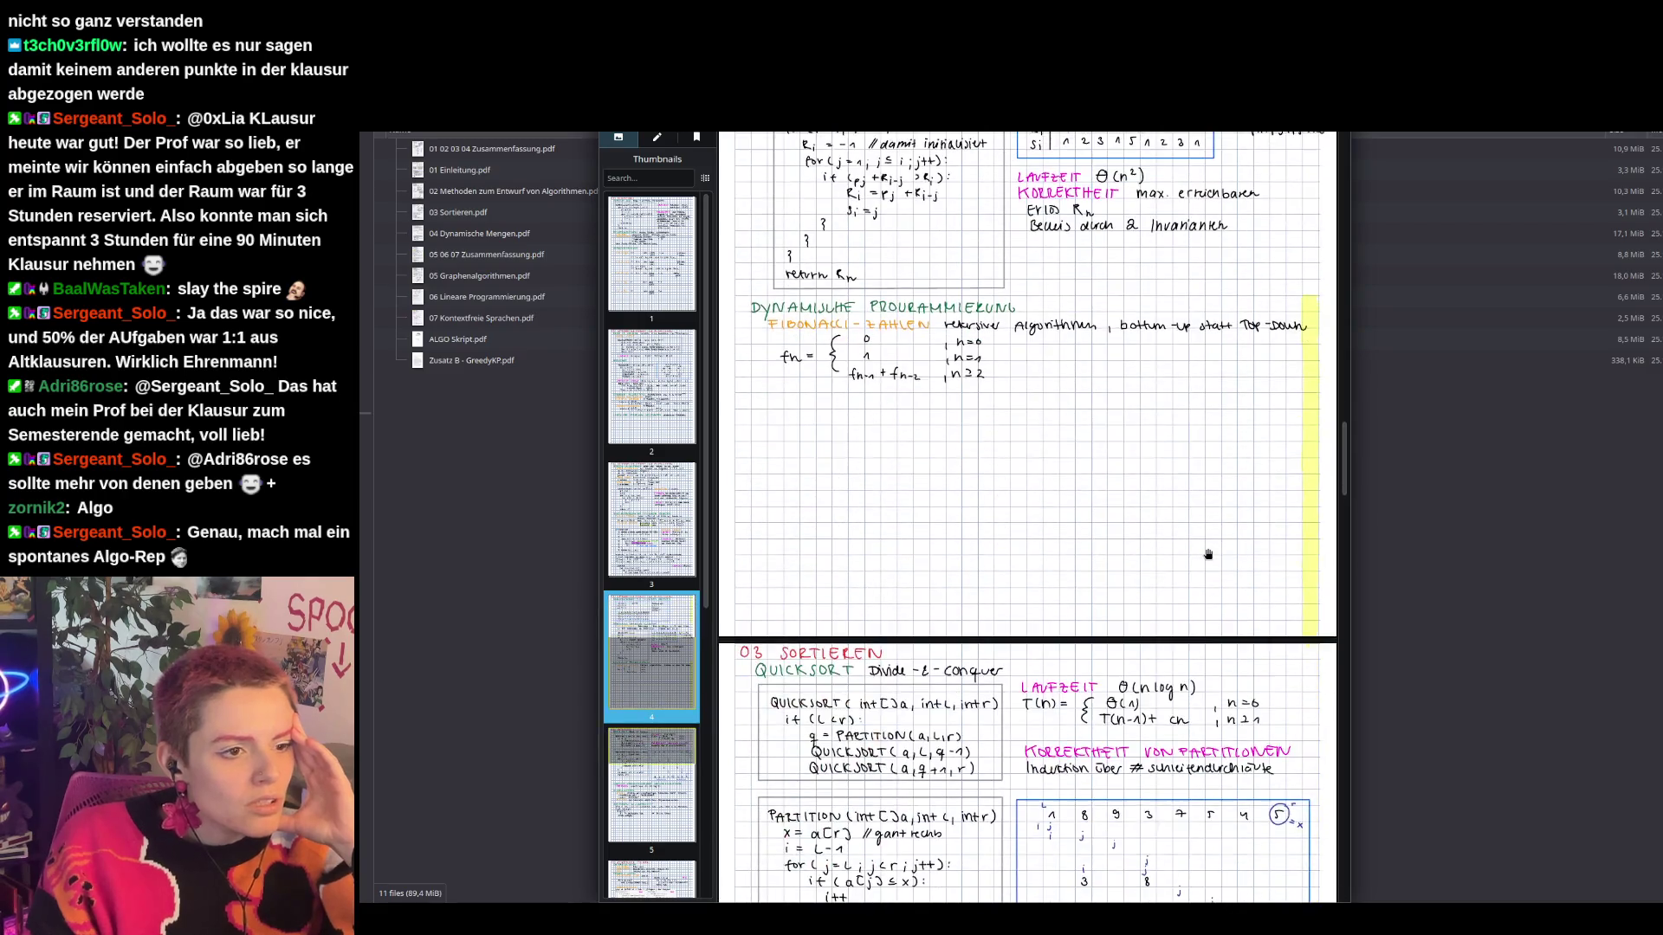
pyautogui.scroll(-2, 1208, 554)
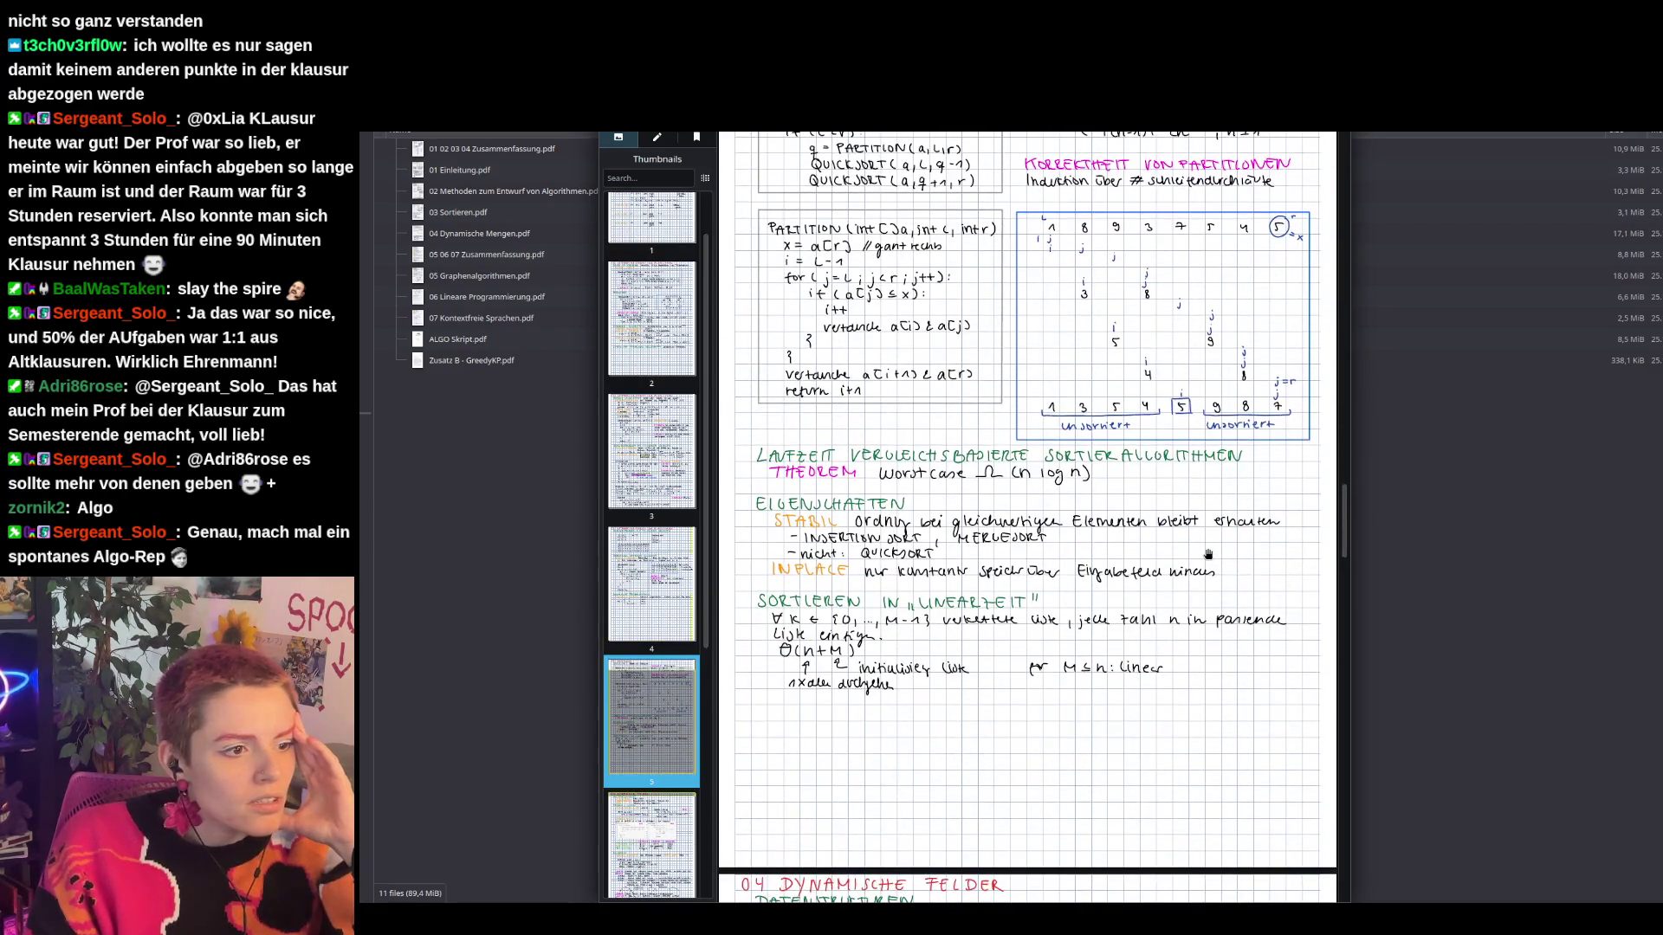
pyautogui.scroll(-9, 1208, 554)
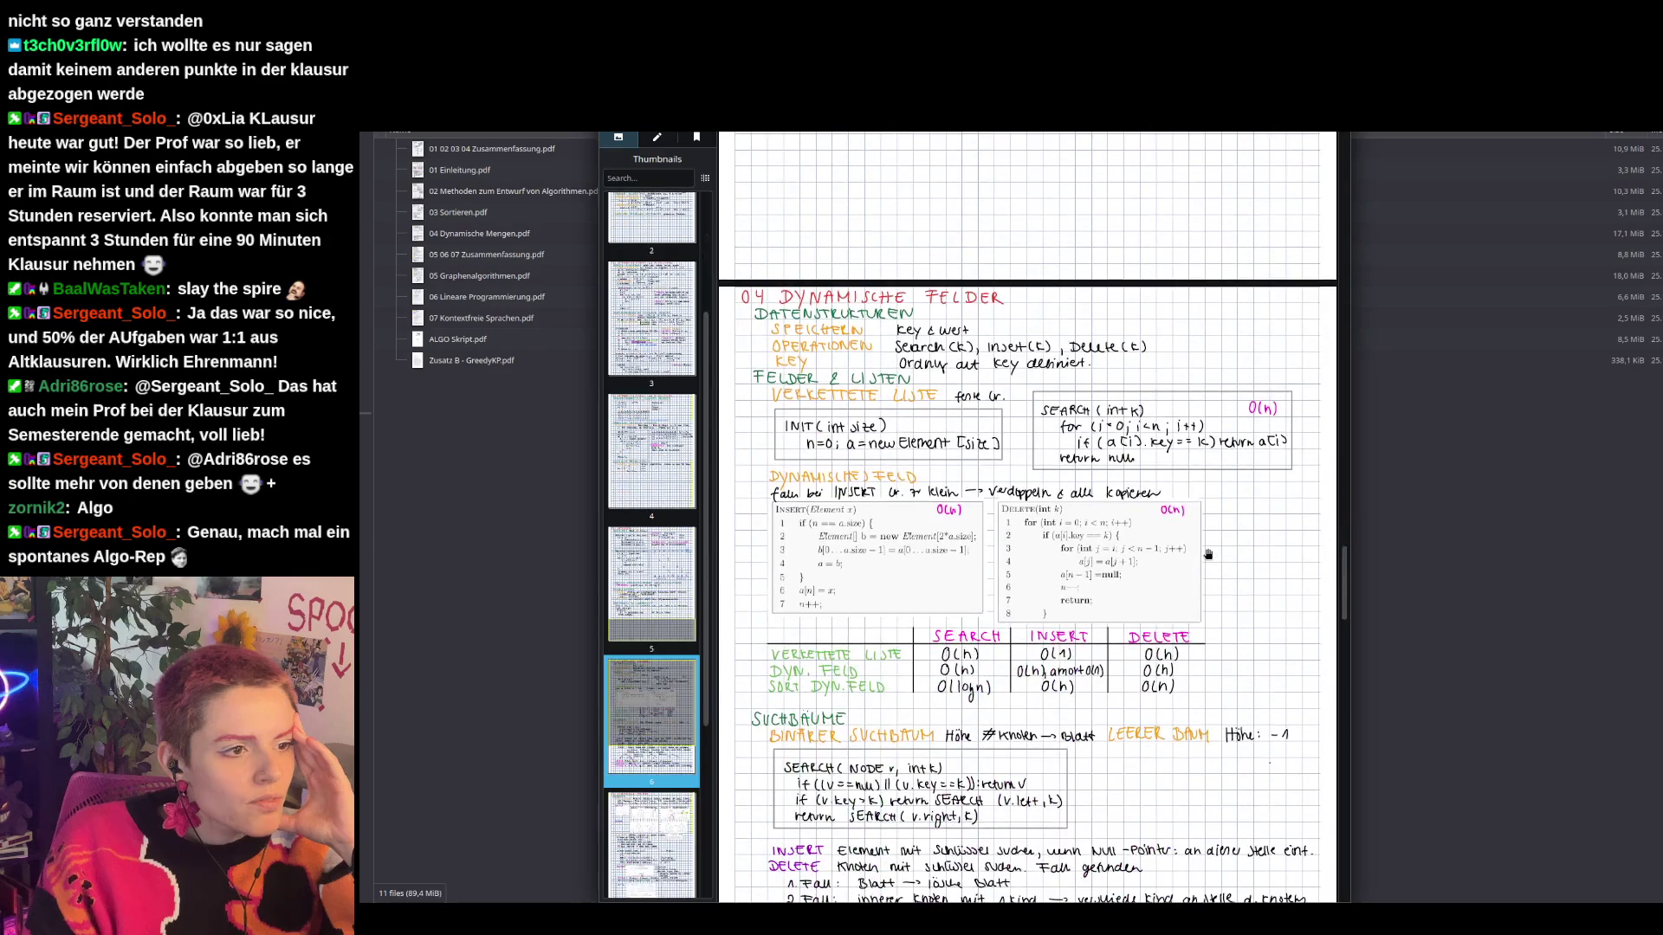
pyautogui.scroll(-9, 1208, 554)
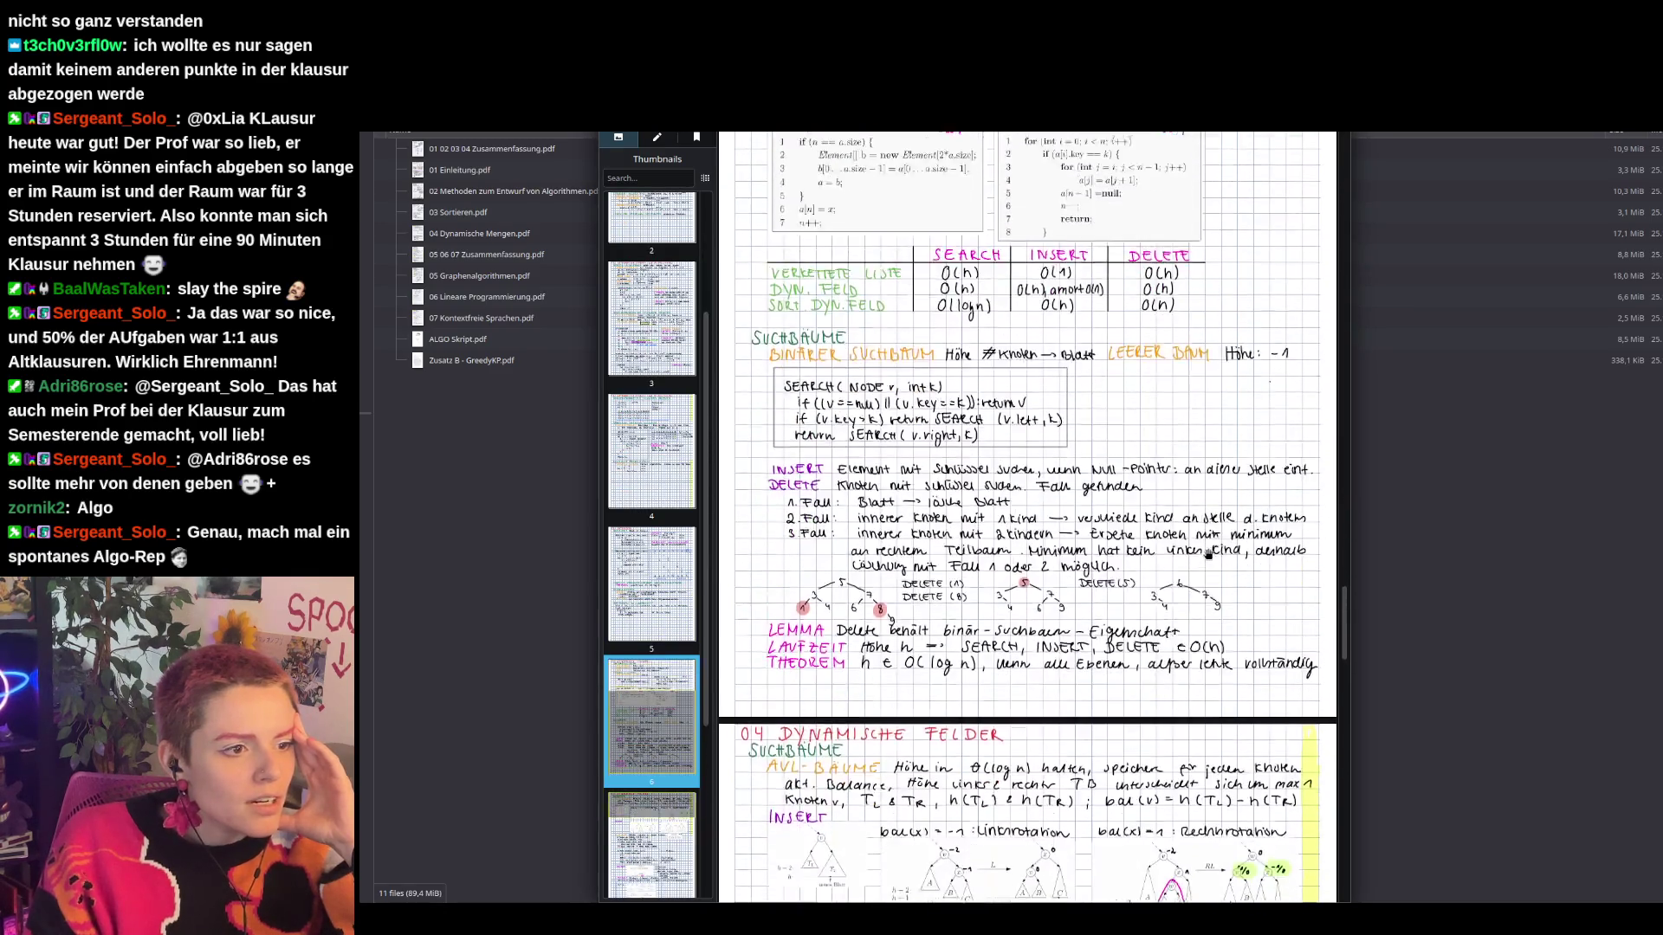
pyautogui.scroll(-12, 1208, 554)
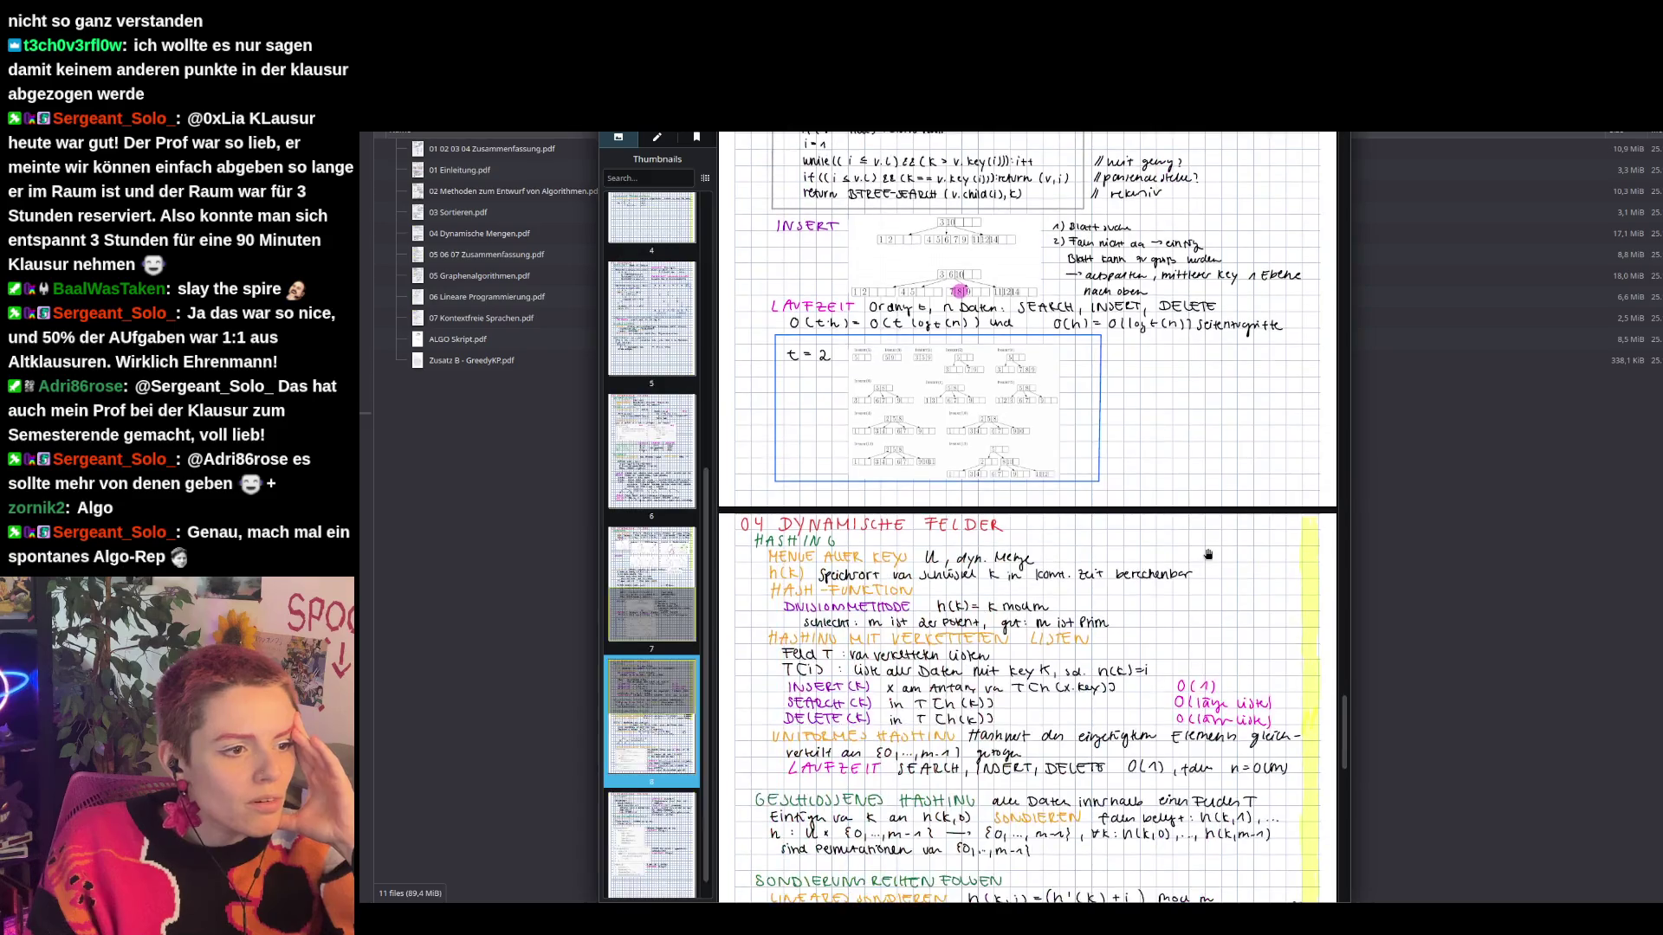
pyautogui.scroll(-9, 1208, 554)
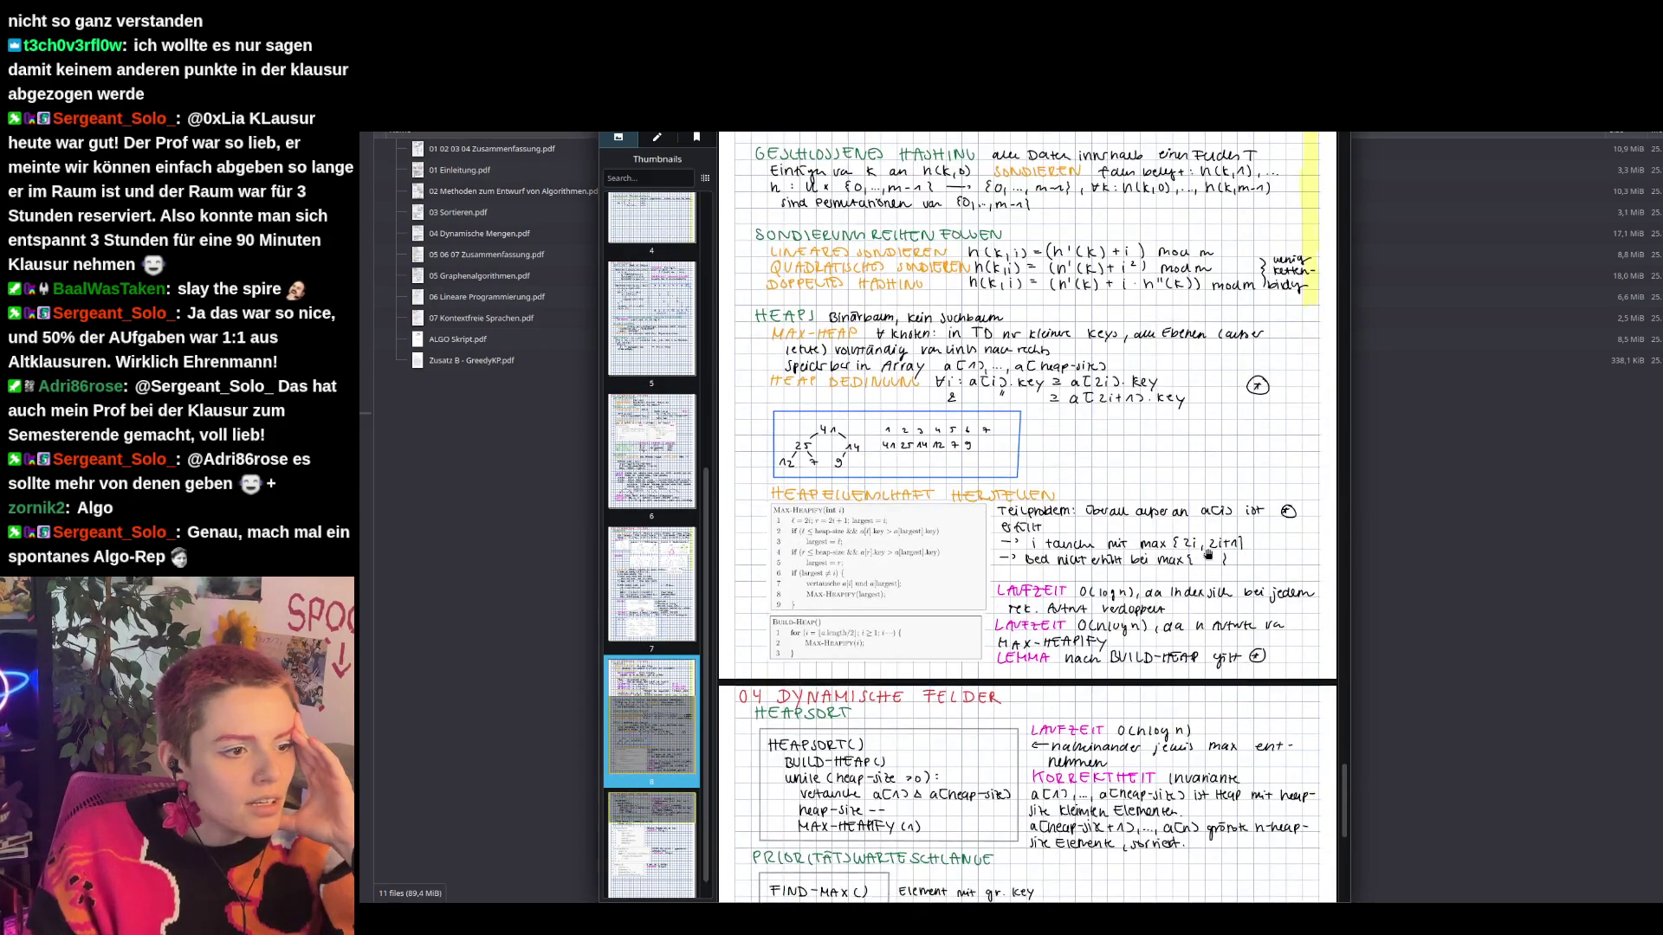
pyautogui.scroll(-3, 1209, 555)
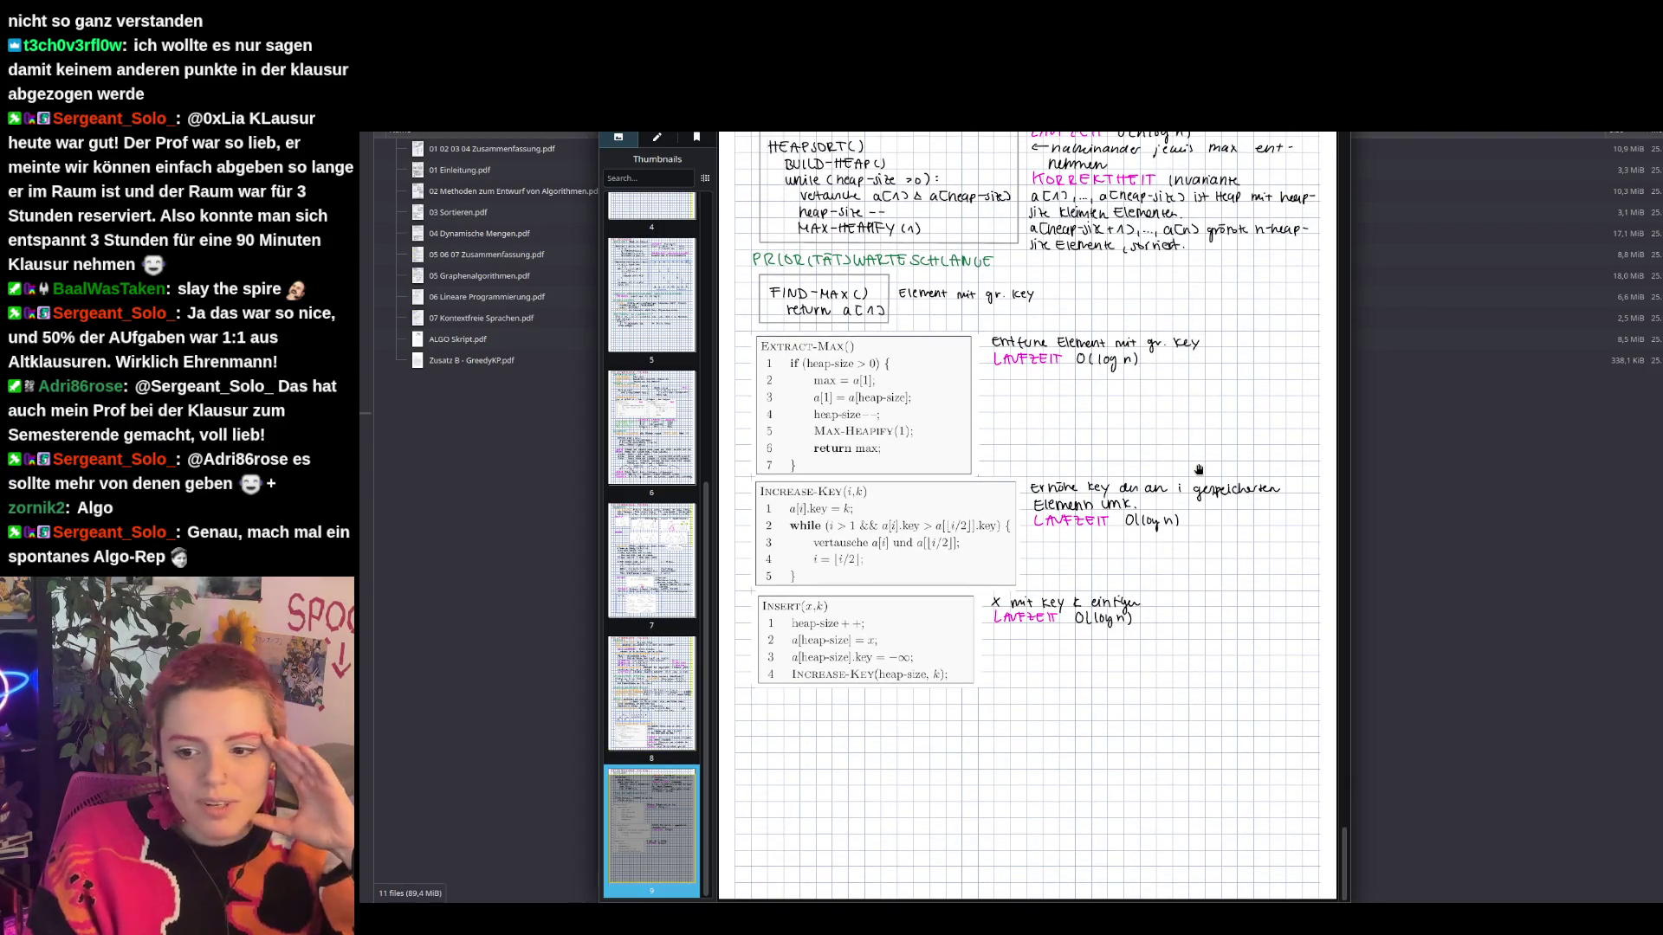
pyautogui.press('Escape')
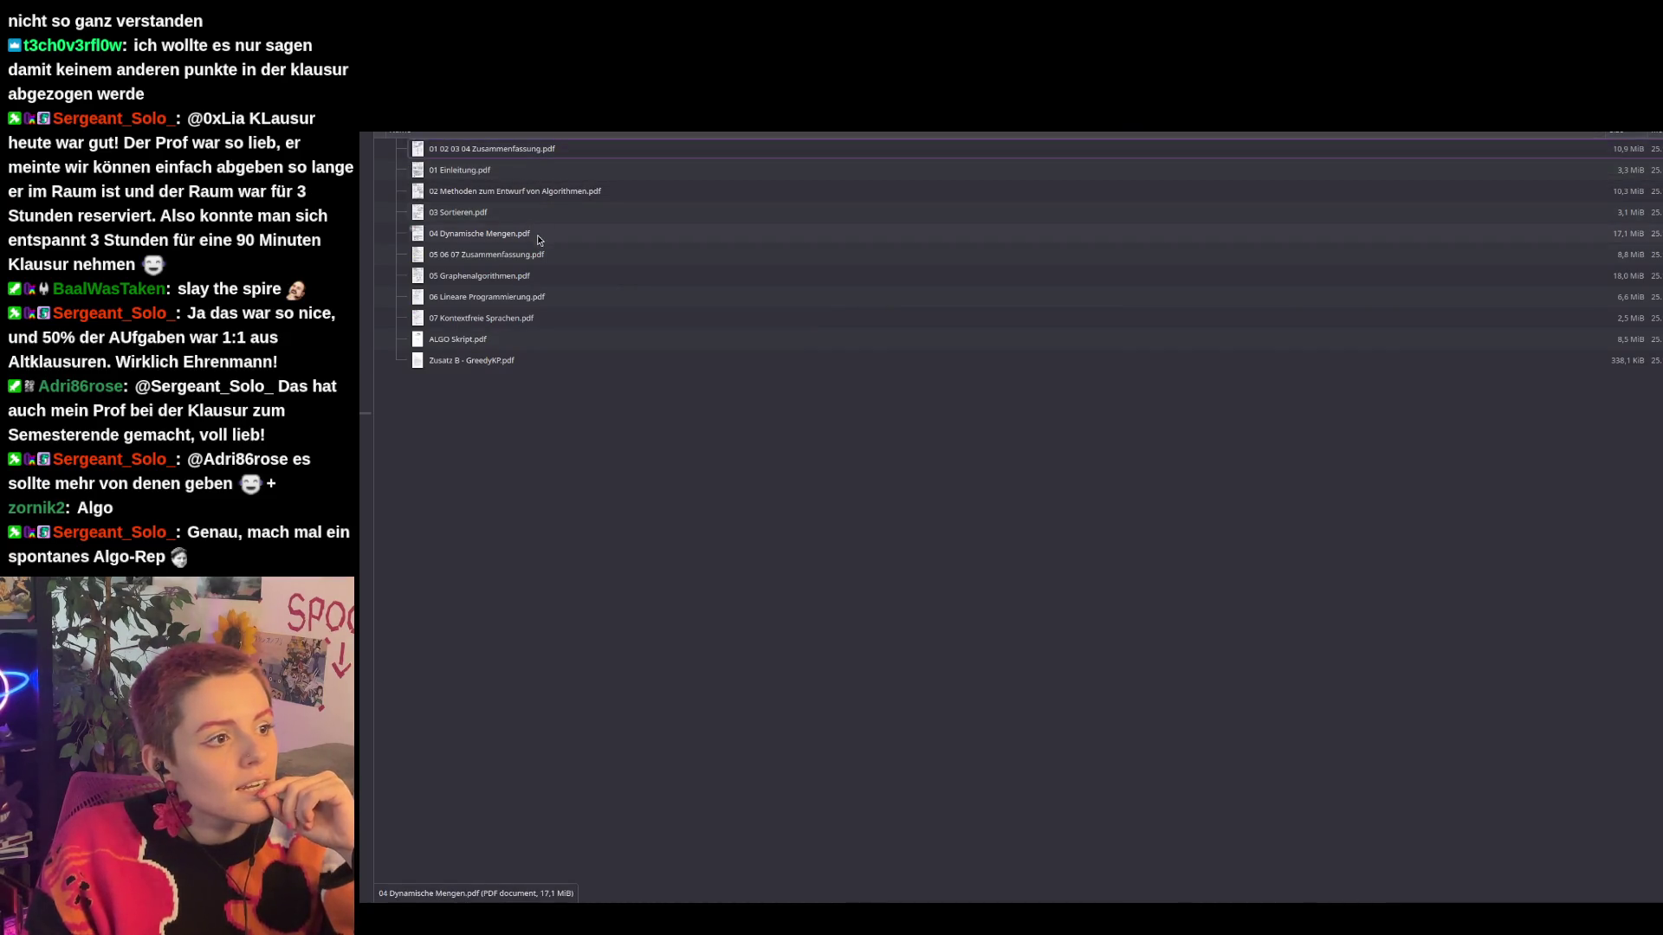
pyautogui.click(520, 275)
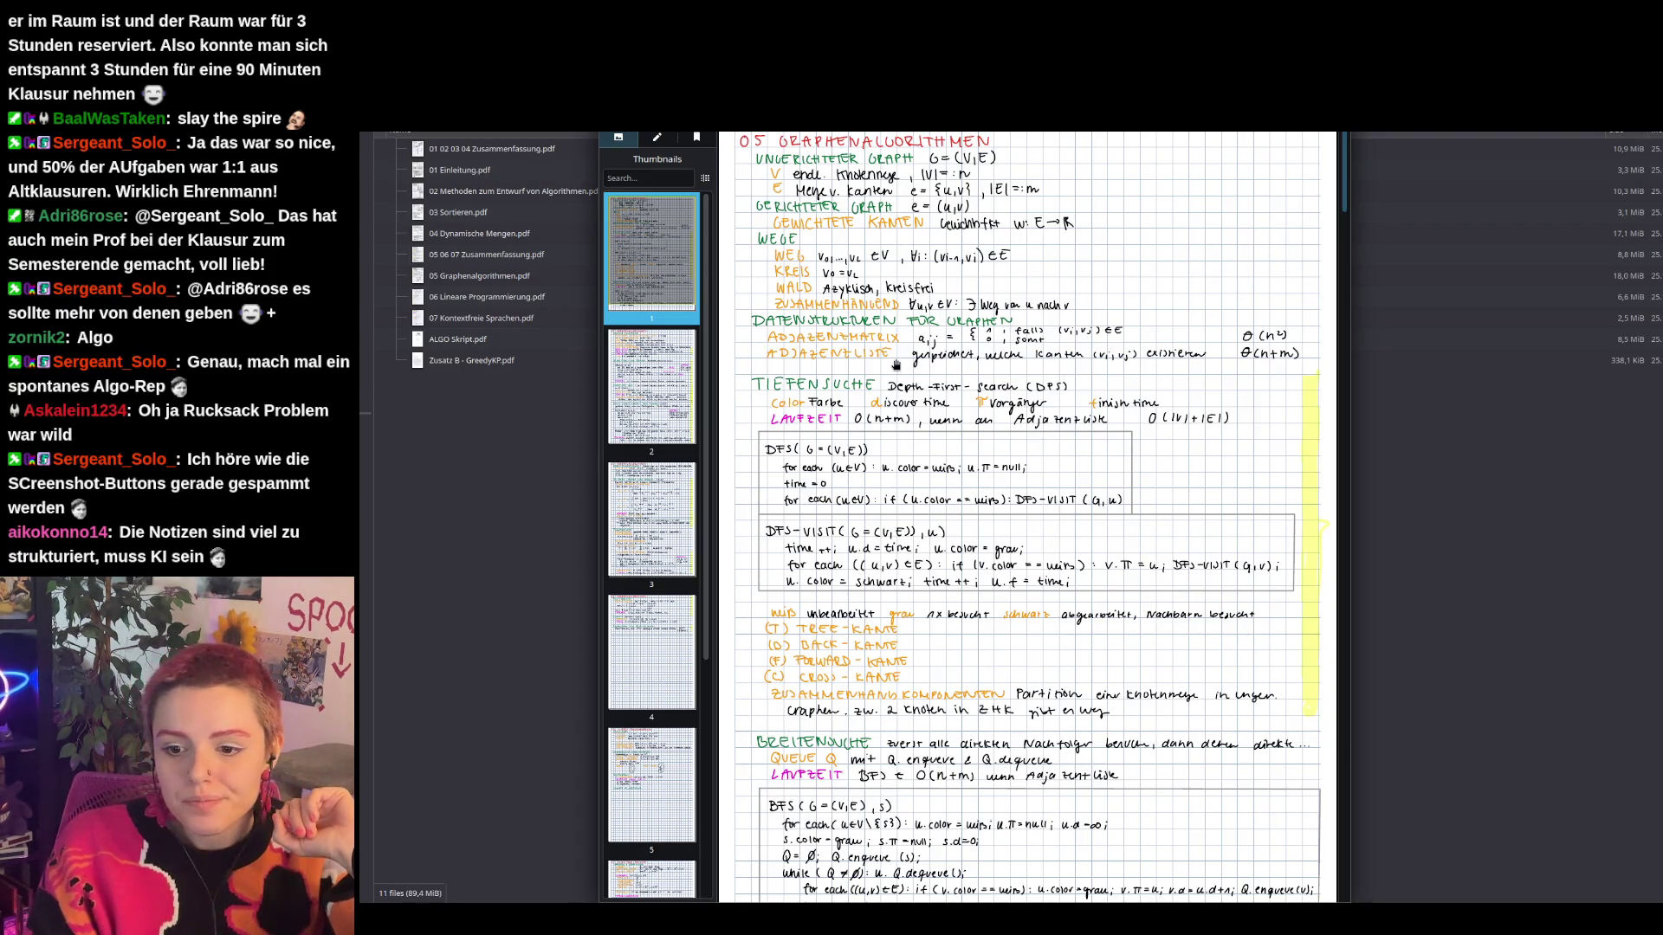
pyautogui.scroll(-15, 905, 403)
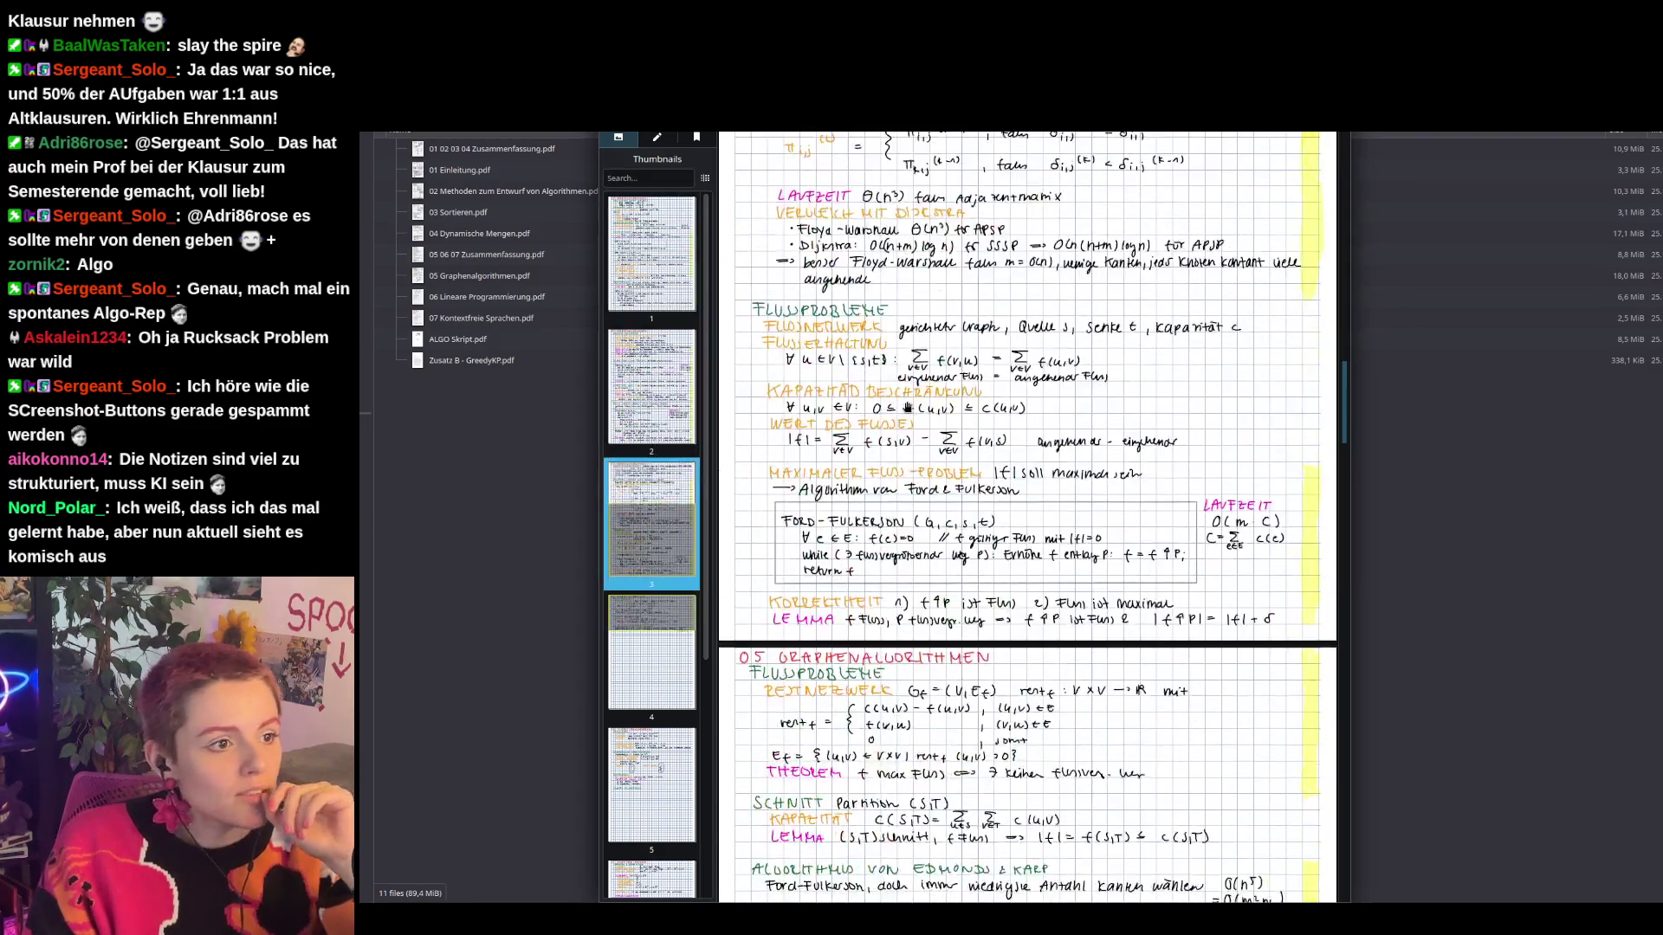
pyautogui.scroll(-12, 909, 401)
pyautogui.scroll(16, 950, 471)
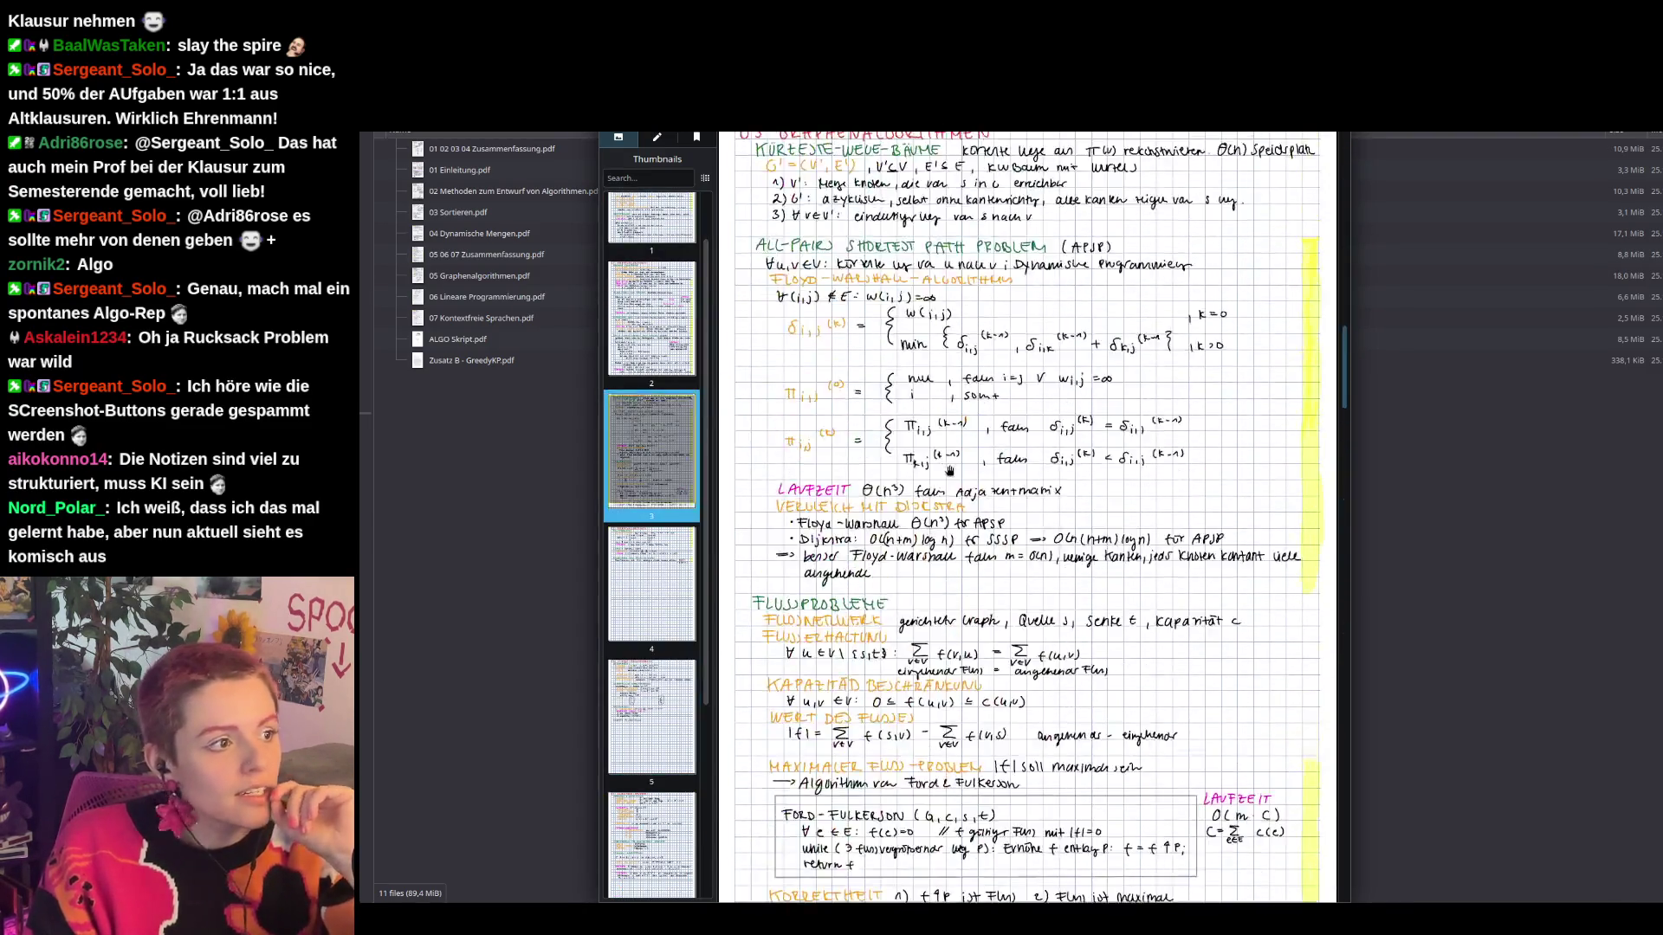
pyautogui.scroll(15, 950, 470)
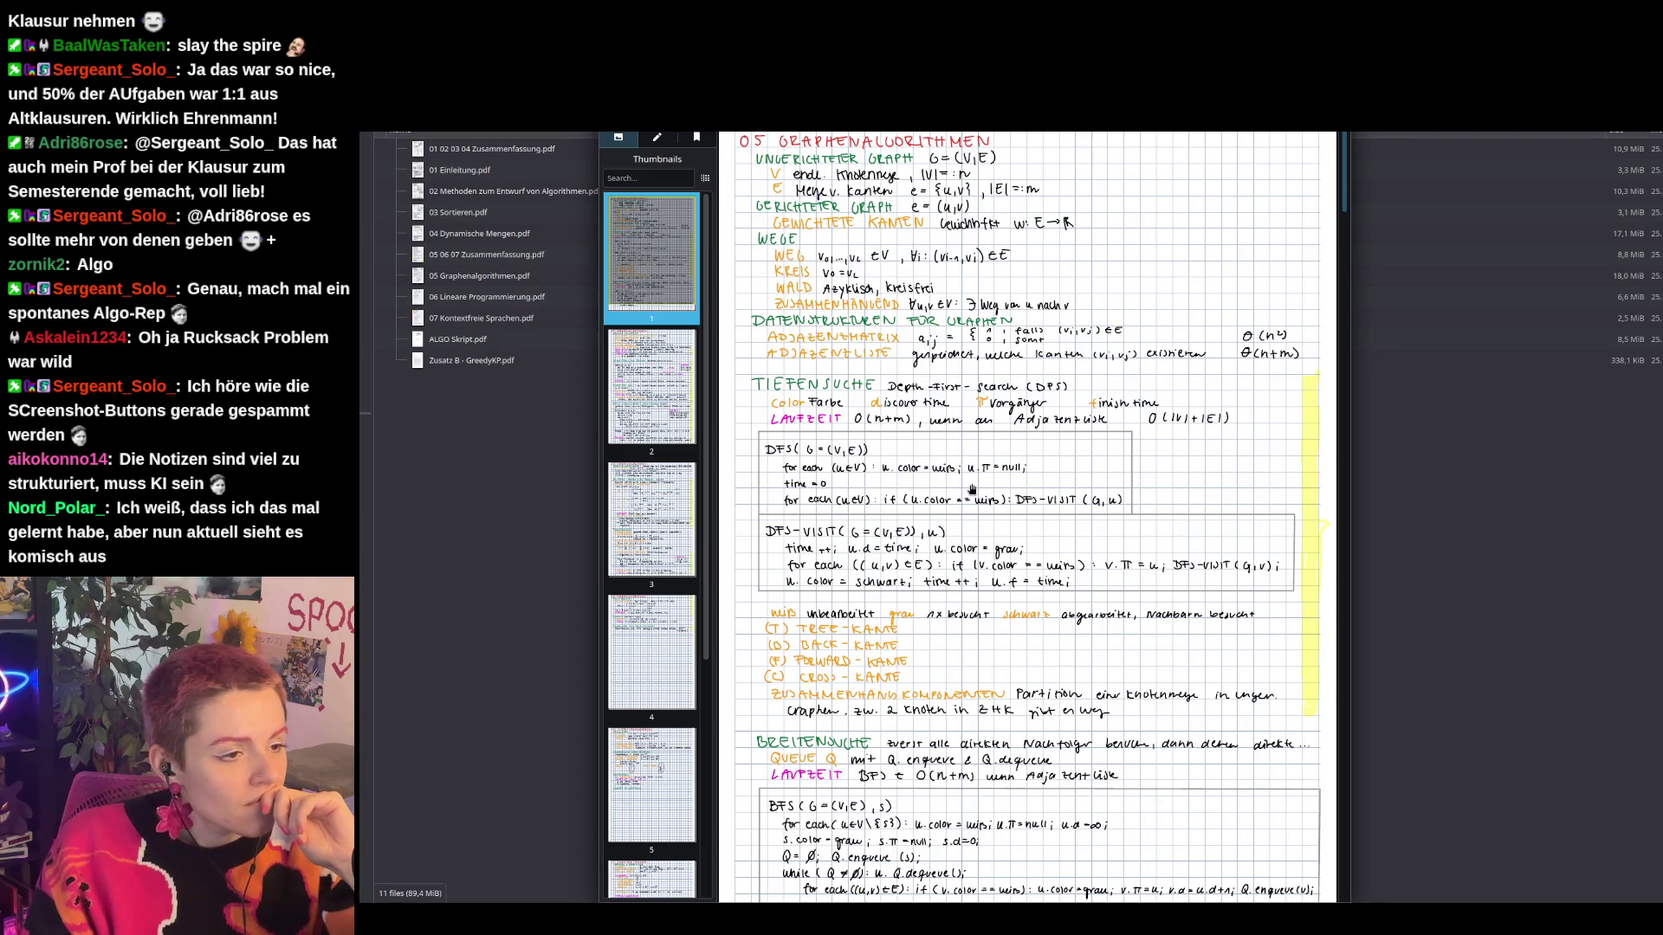
pyautogui.scroll(-10, 971, 489)
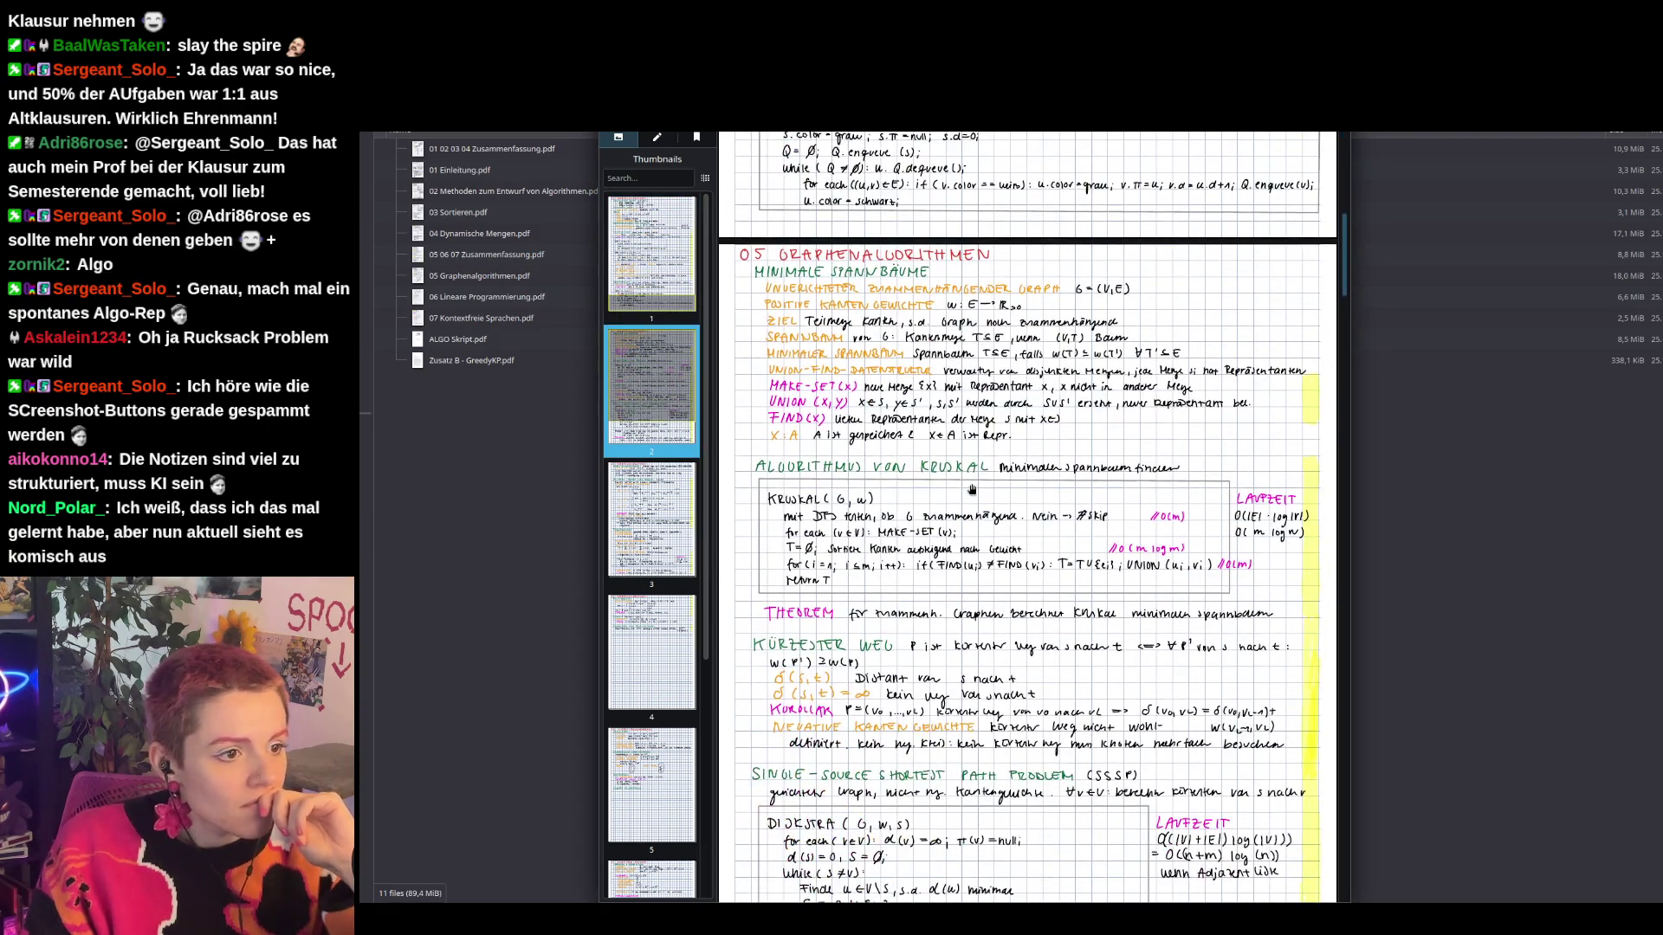
pyautogui.scroll(-5, 972, 489)
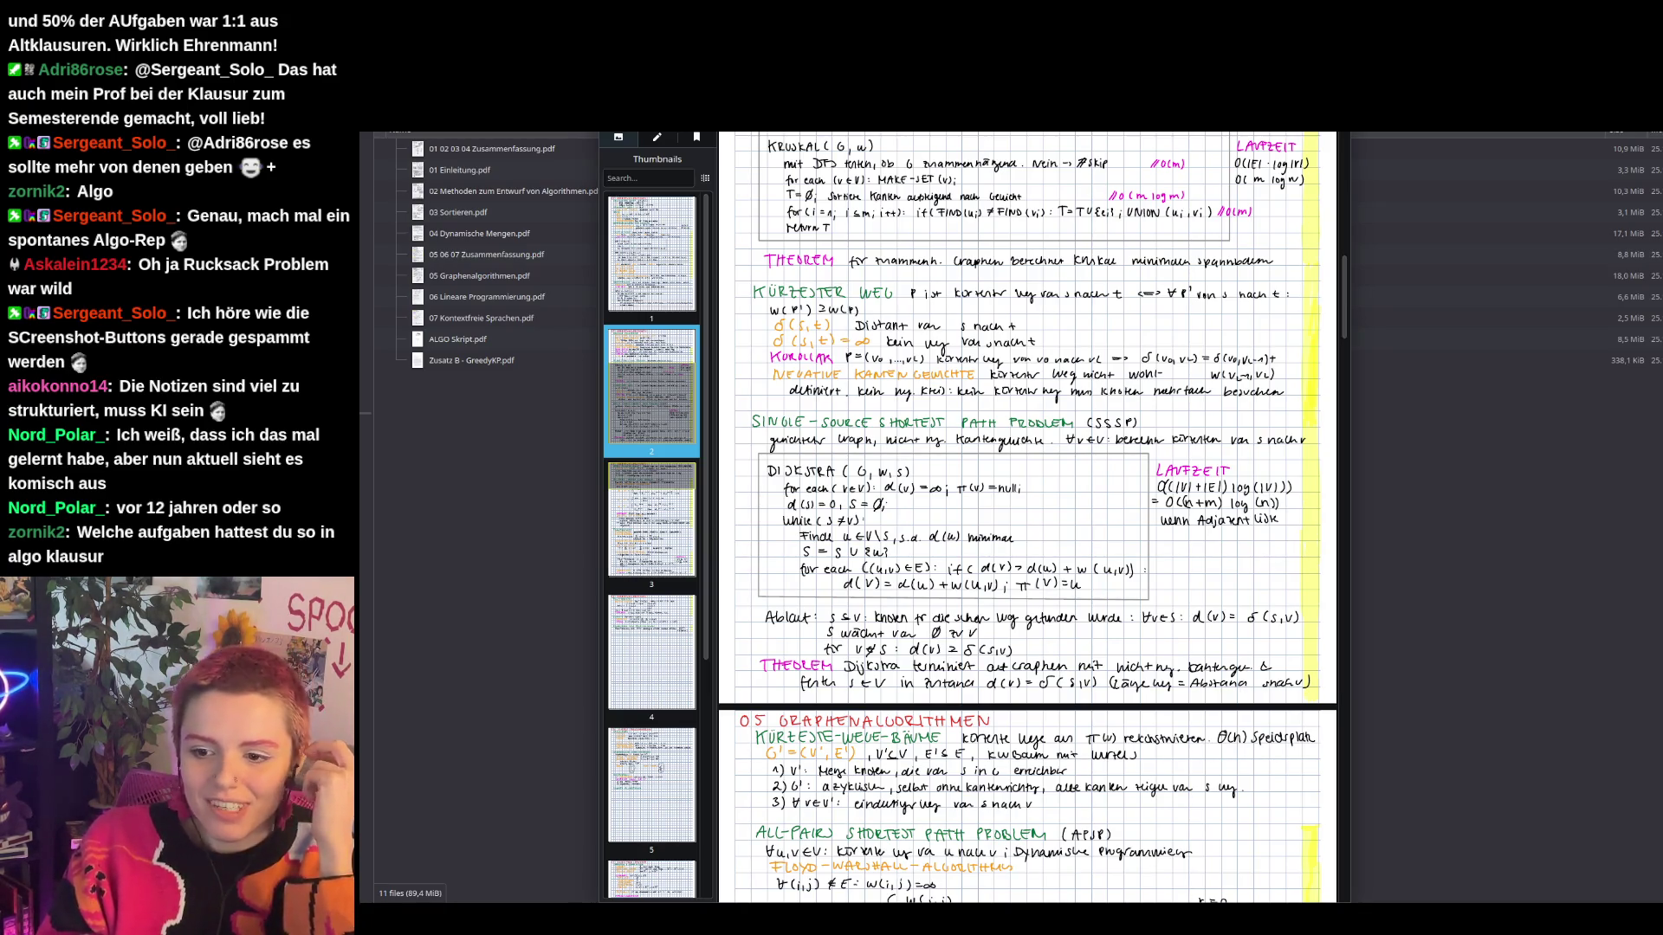
pyautogui.click(517, 483)
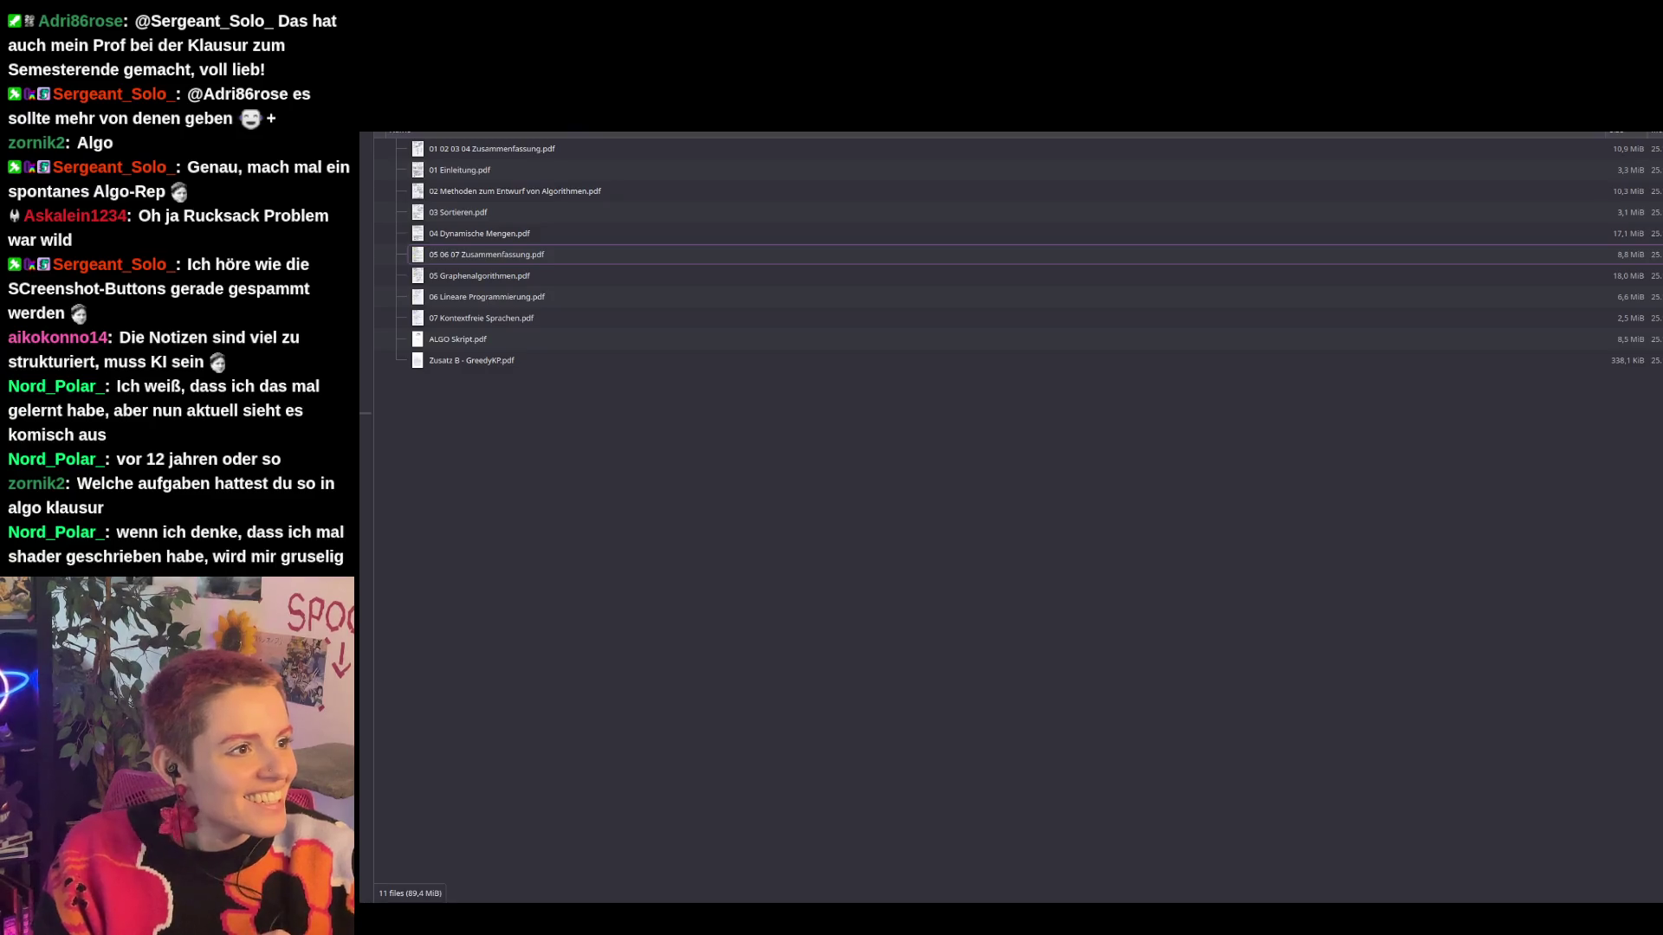
# Open the Altklausuren folder and the ALGO Altklausur 1819.pdf past exam.
pyautogui.press('BackSpace')
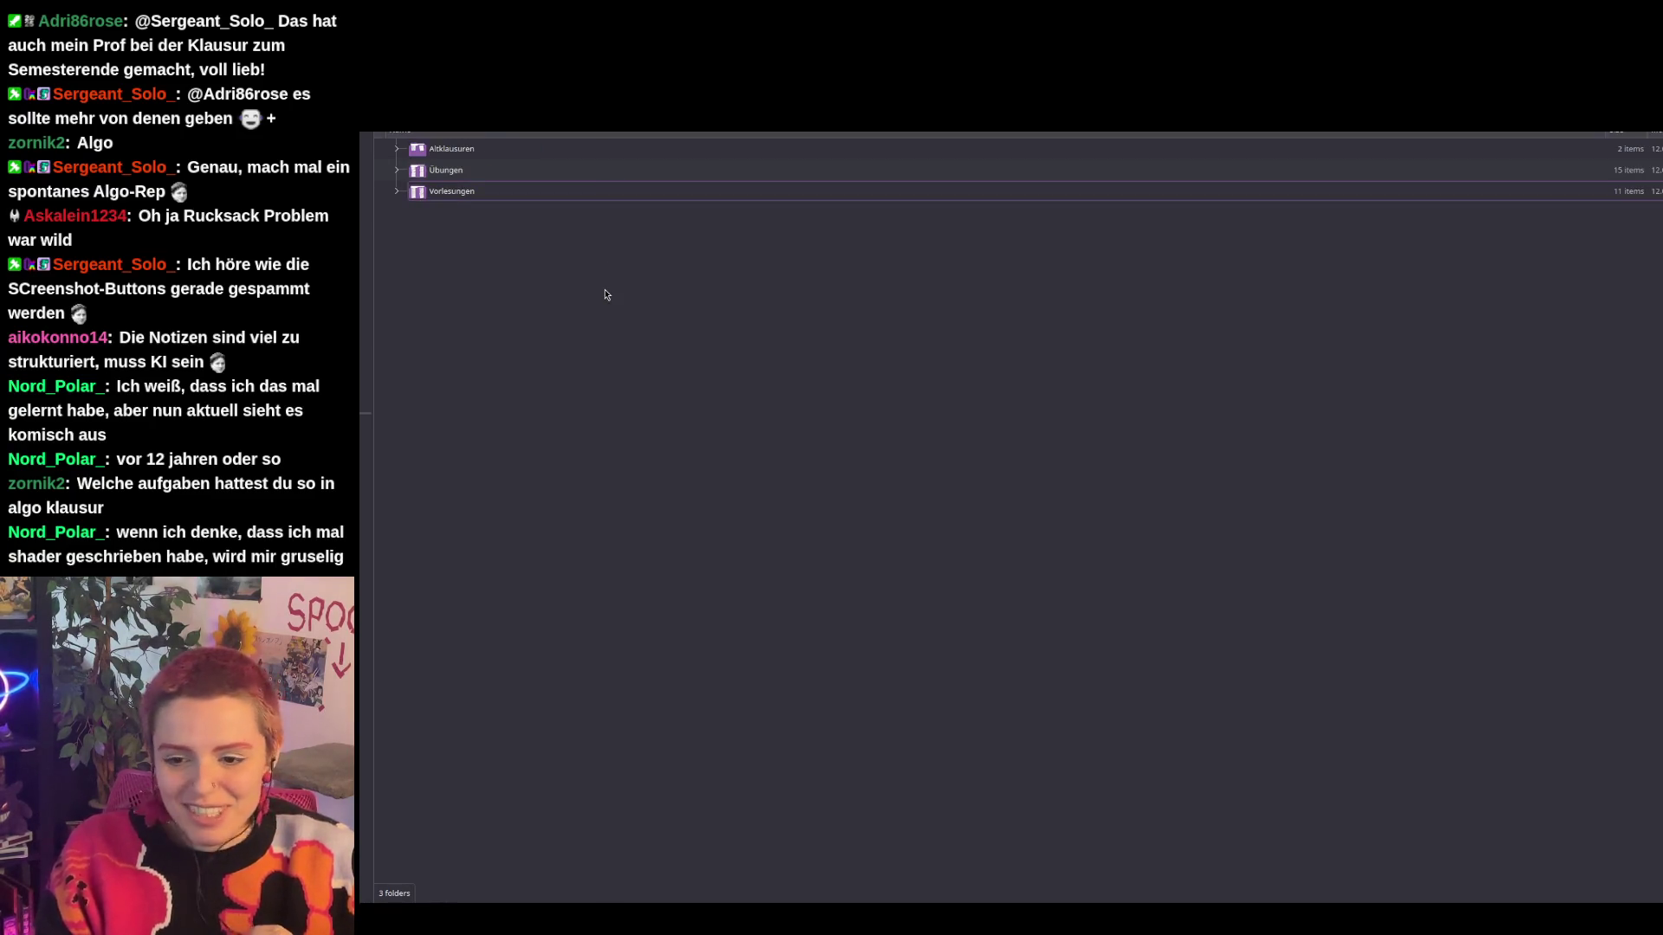
pyautogui.click(459, 149)
pyautogui.doubleClick(460, 149)
pyautogui.doubleClick(460, 149)
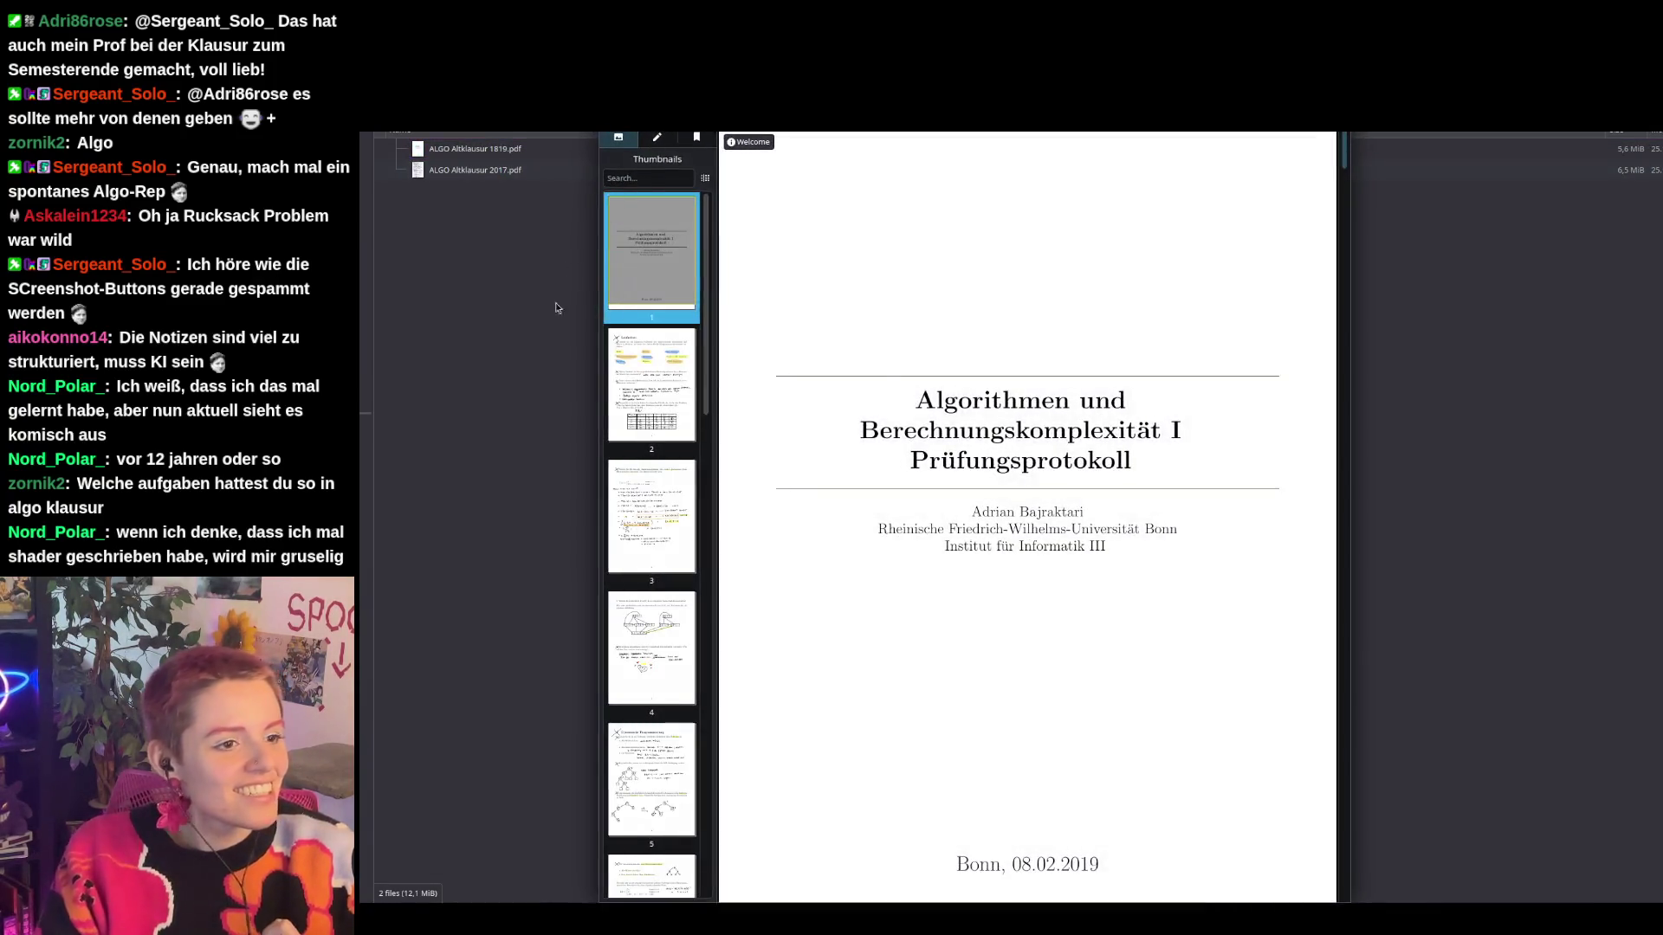
# Page through the exam to the Dynamische Programmierung page.
pyautogui.click(682, 356)
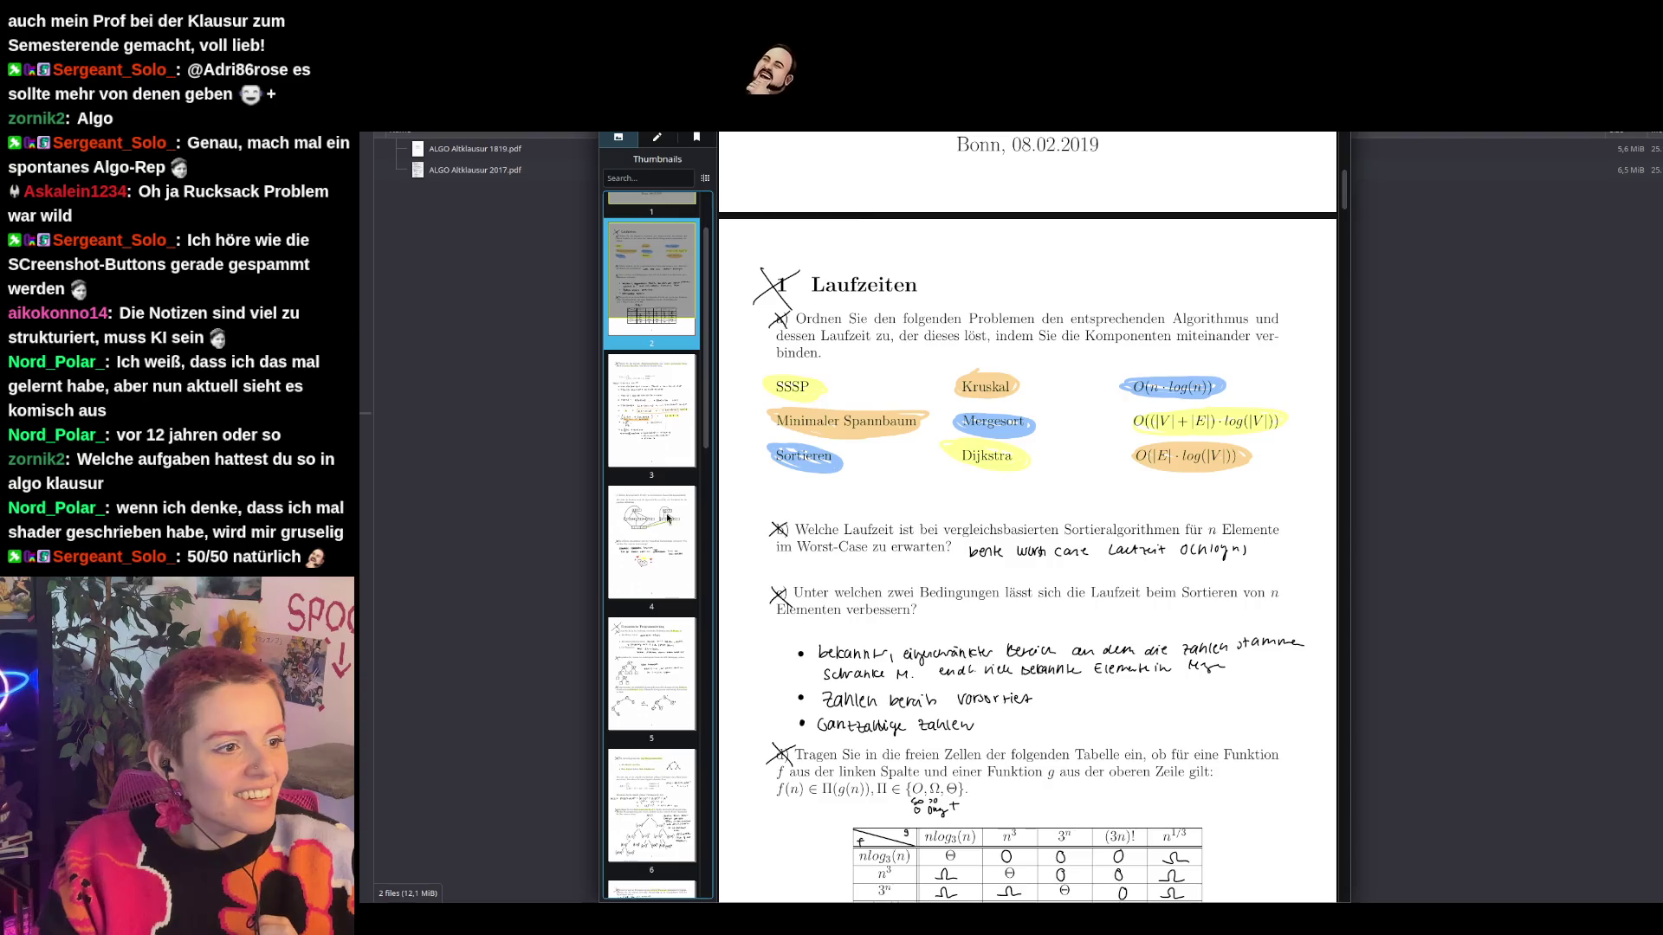
pyautogui.click(672, 571)
pyautogui.click(669, 538)
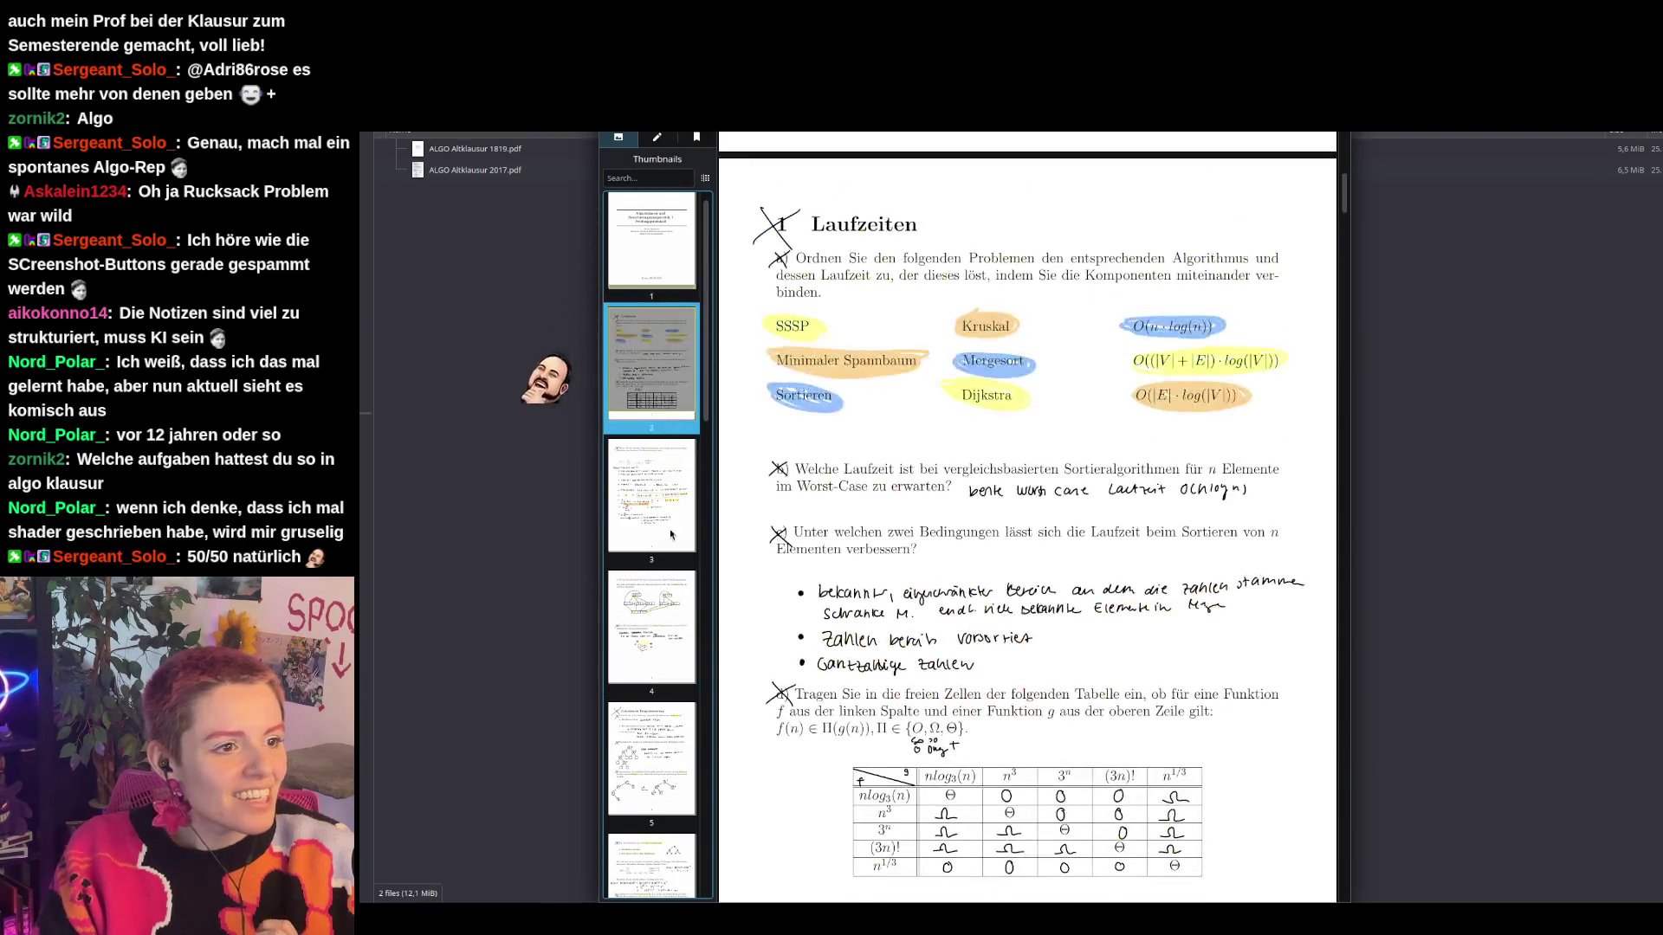
pyautogui.scroll(-2, 669, 538)
pyautogui.click(671, 568)
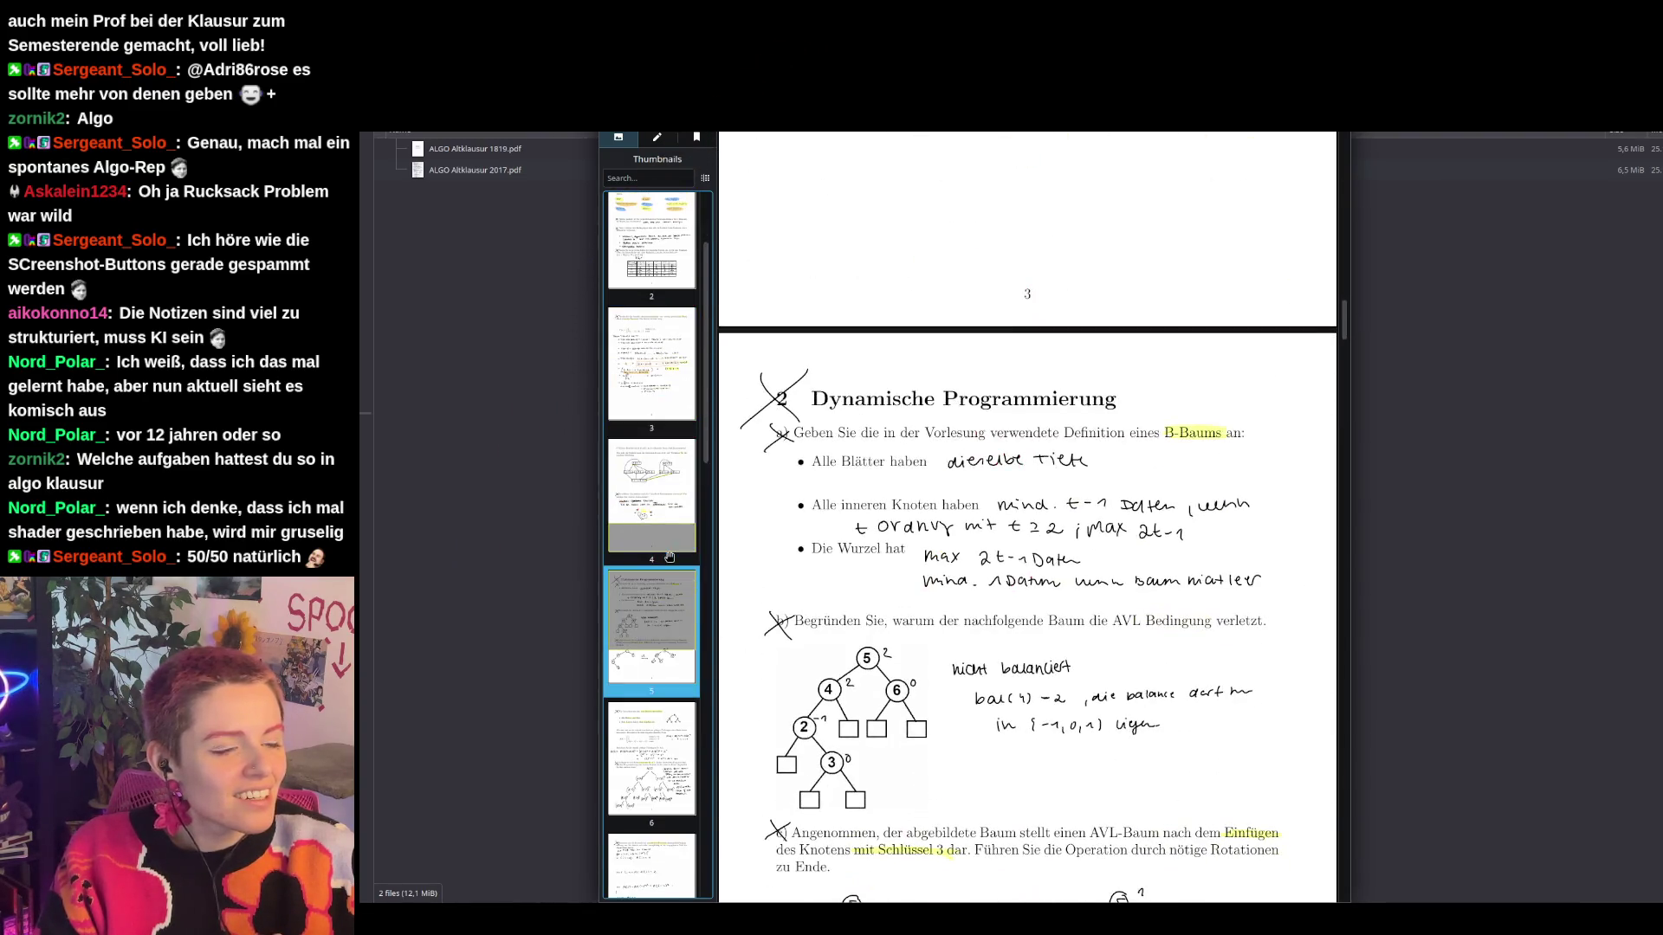
pyautogui.scroll(-10, 920, 587)
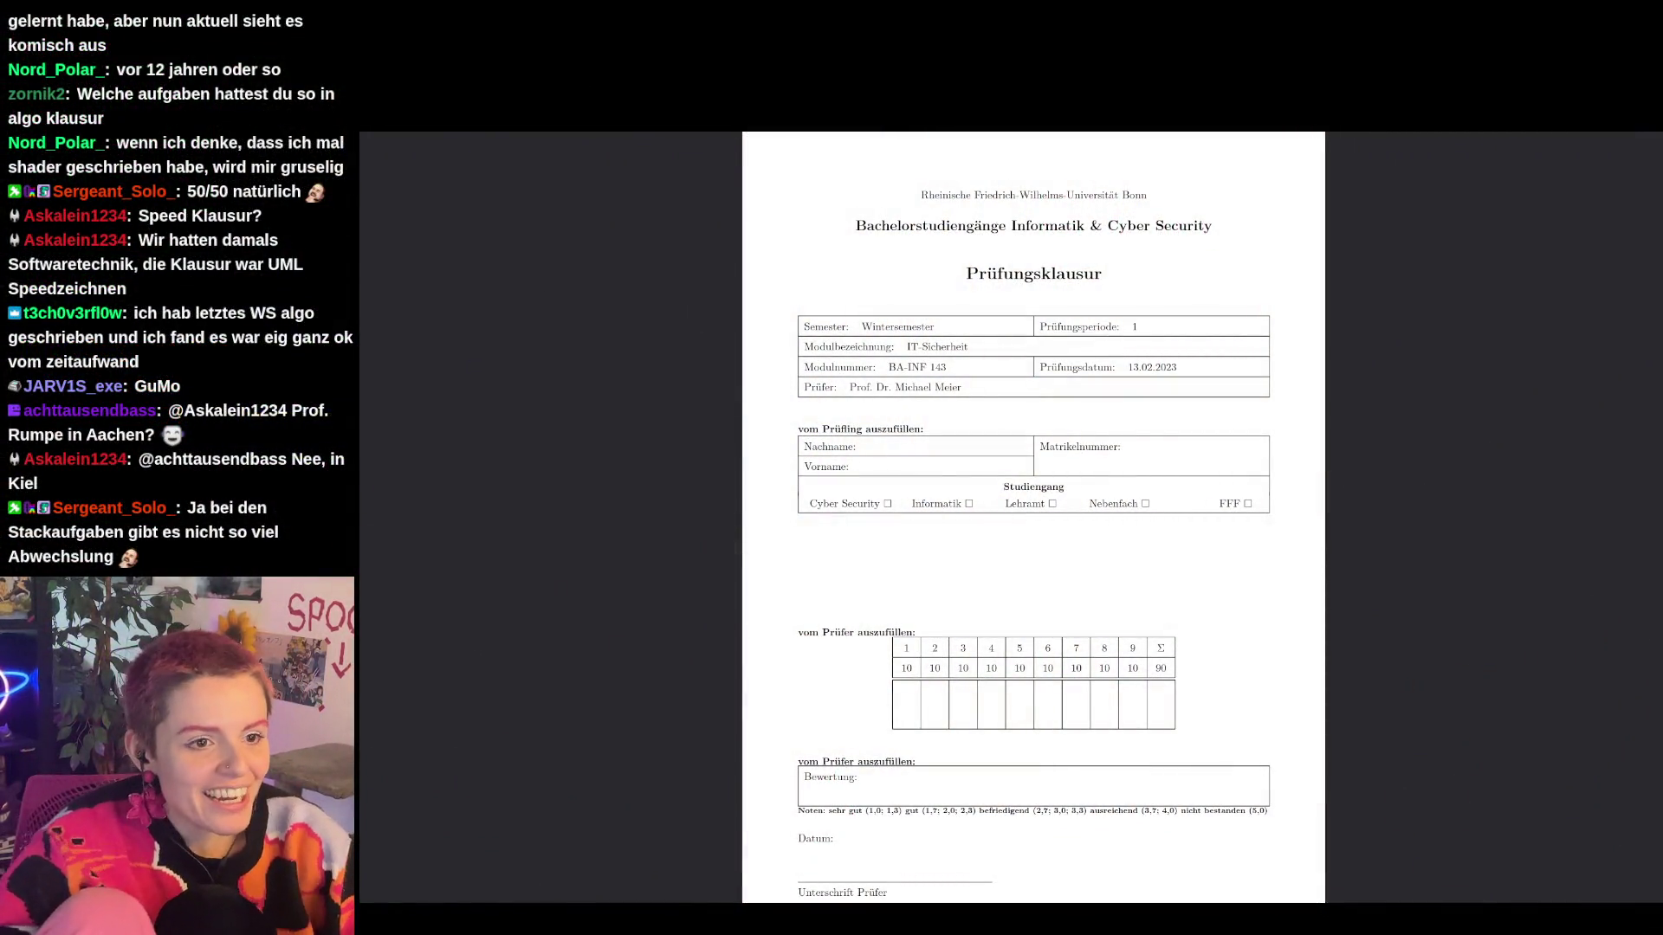
# Zoom in two levels on the IT-Sicherheit exam title page.
pyautogui.hotkey('ctrl', '+')
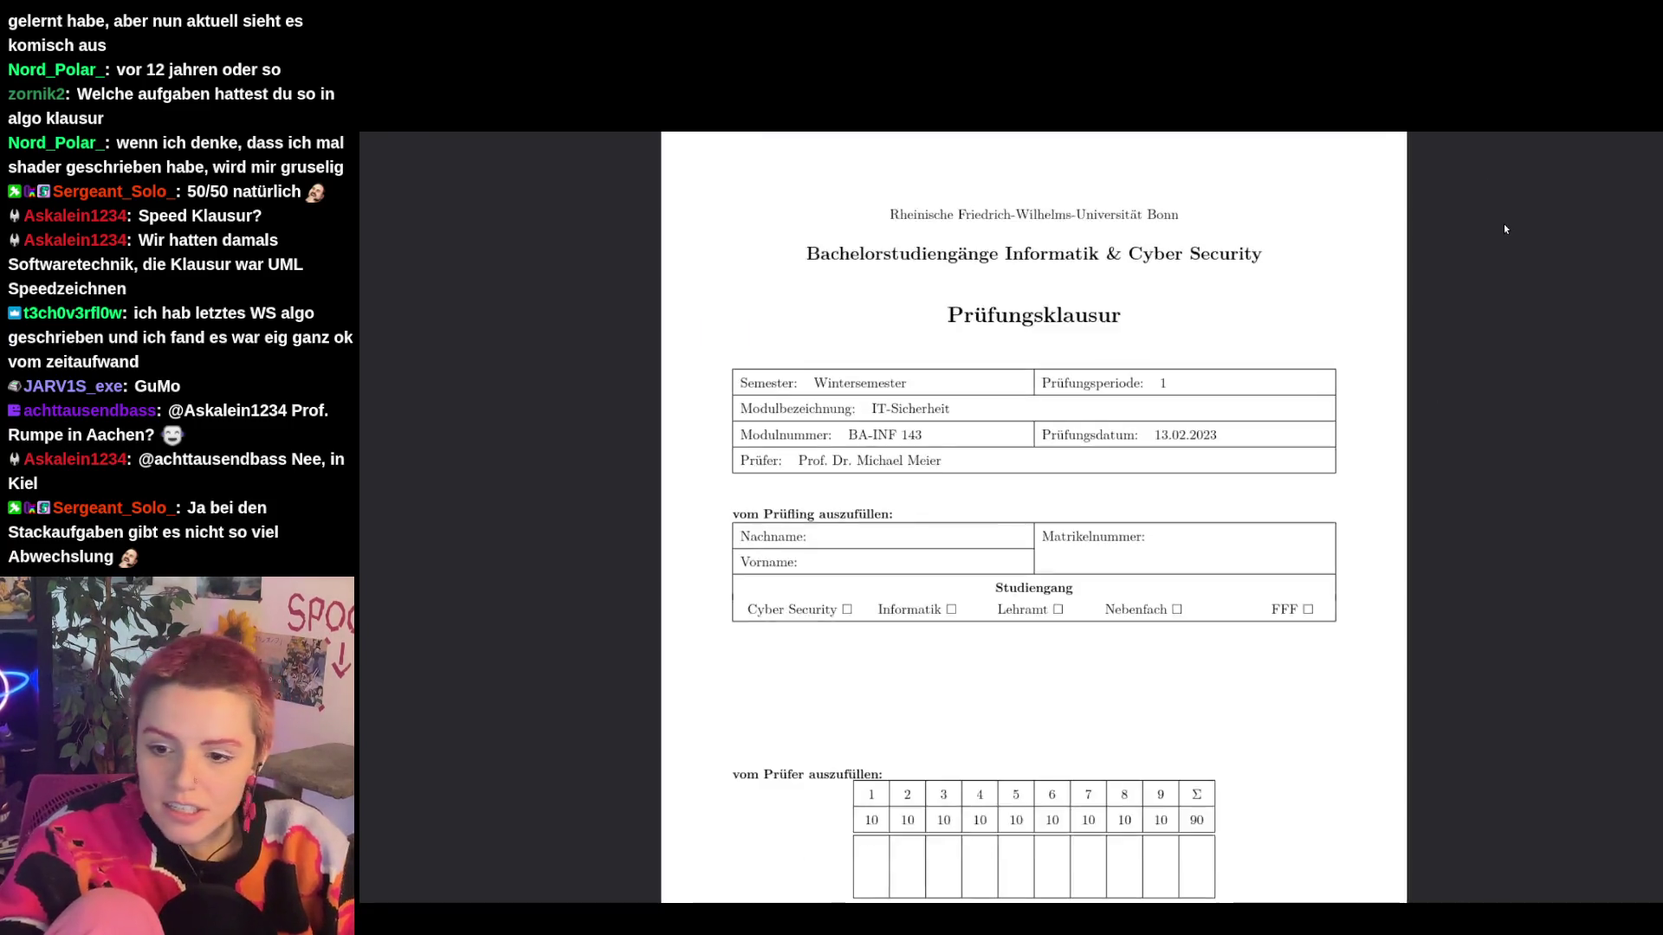
pyautogui.hotkey('ctrl', '+')
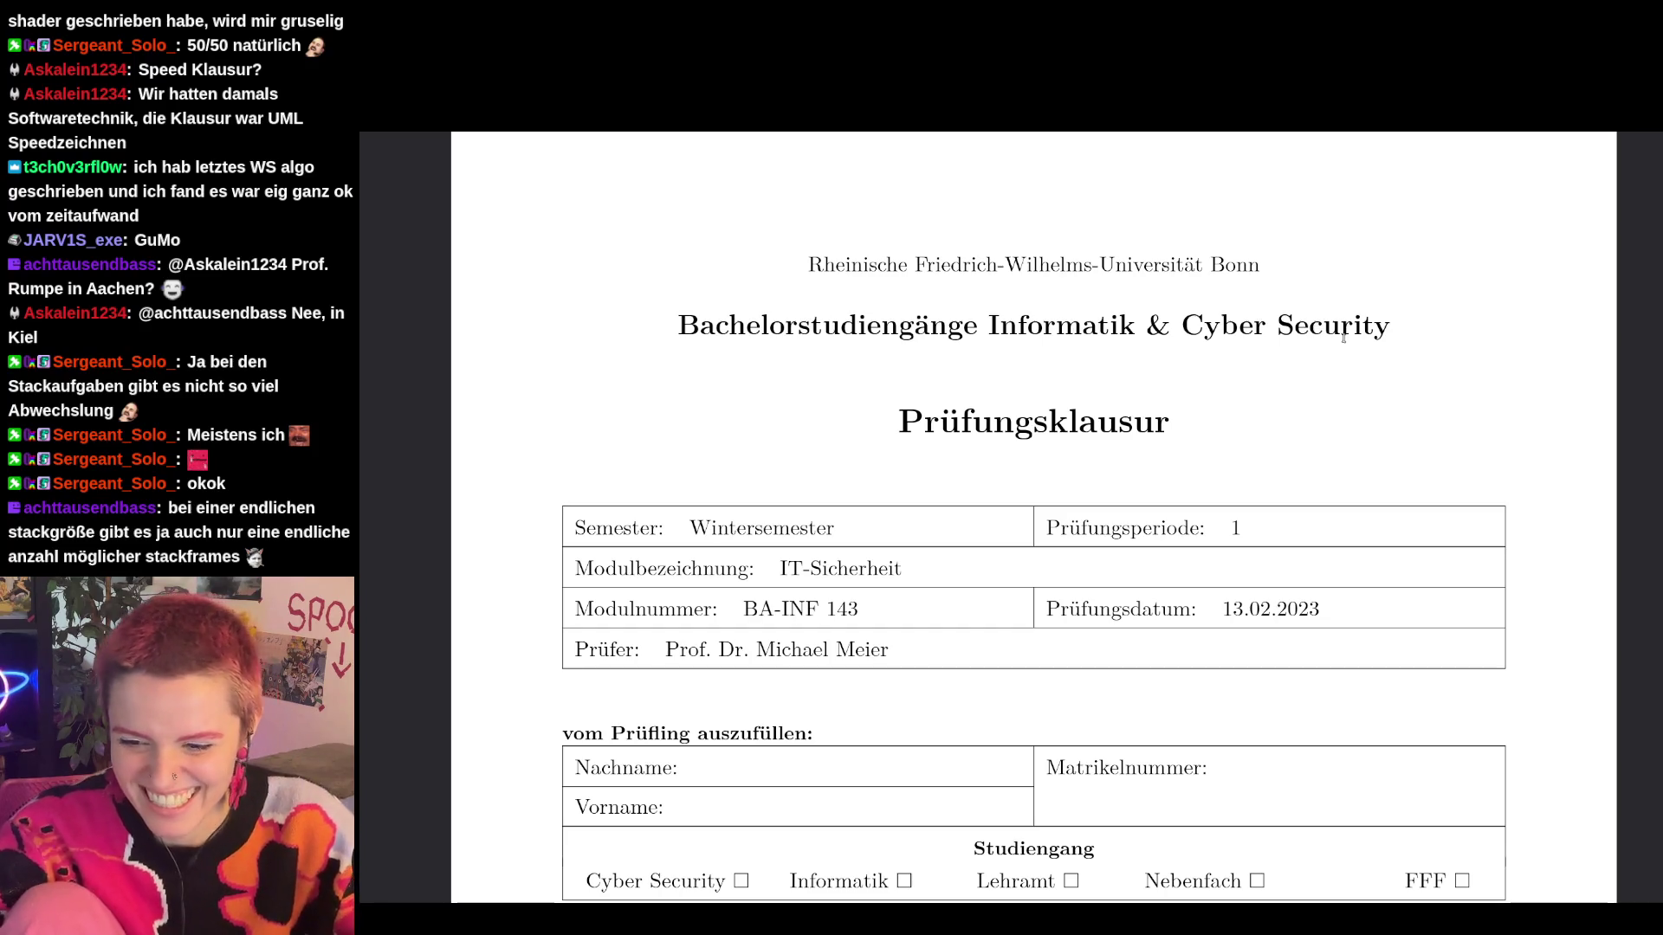
# Scroll to Aufgabe 5 showing the unsicher/angriff code and the empty Aufgabenteil a and b tables.
pyautogui.scroll(-20, 1161, 464)
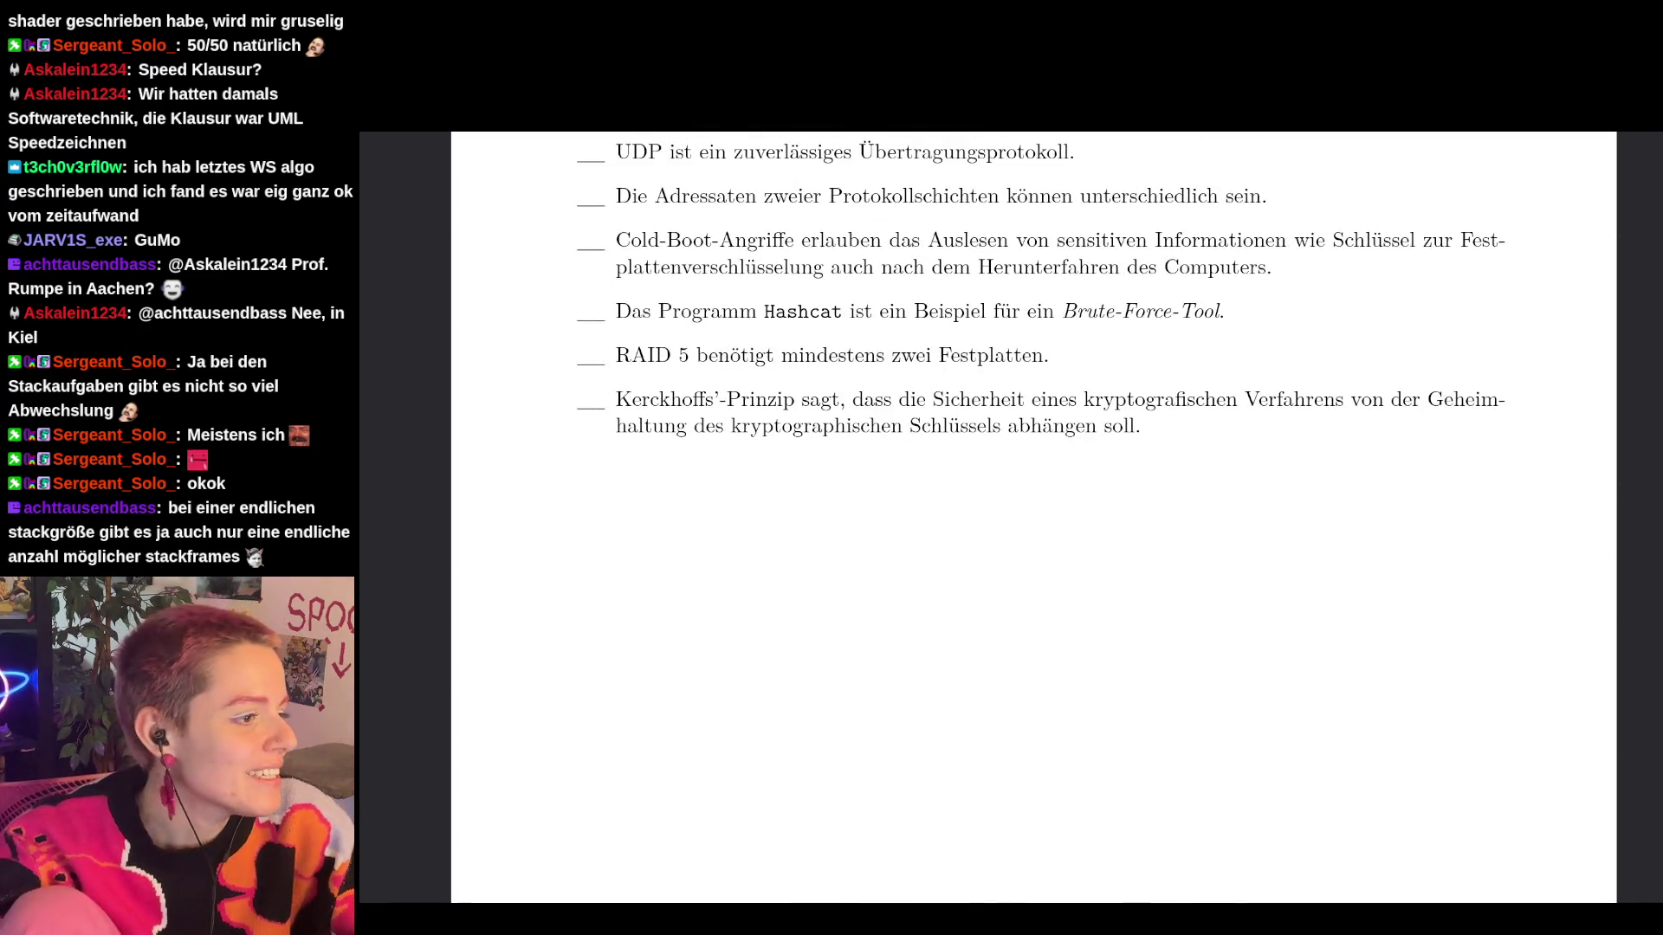
pyautogui.scroll(-3, 650, 658)
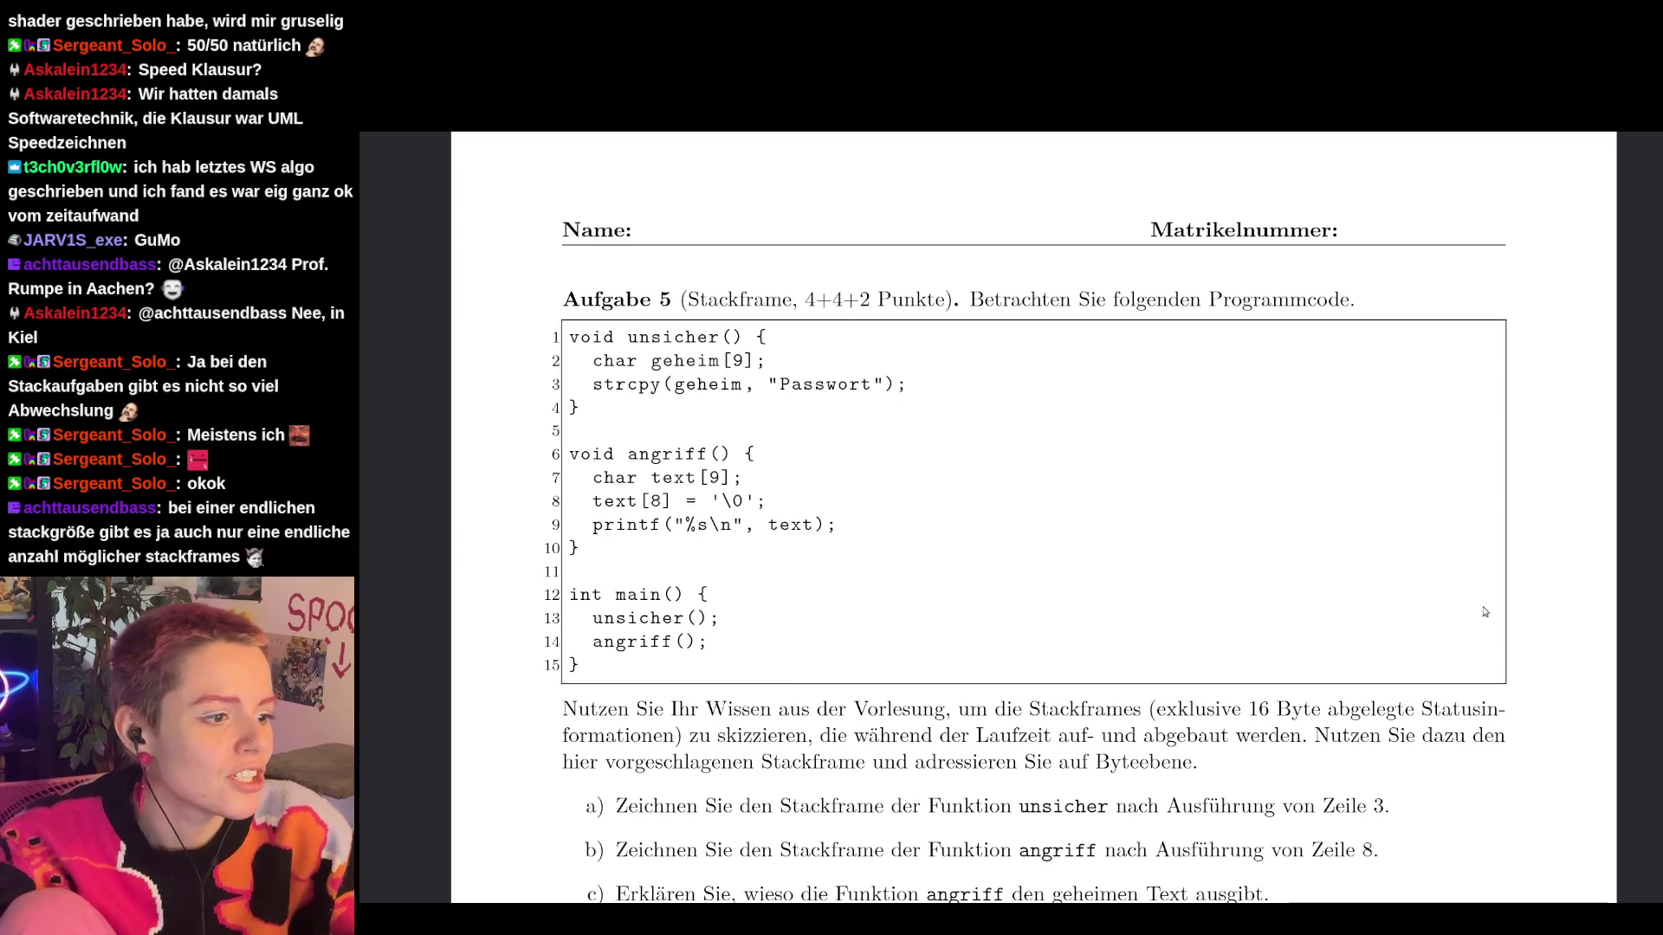
pyautogui.scroll(-2, 1484, 612)
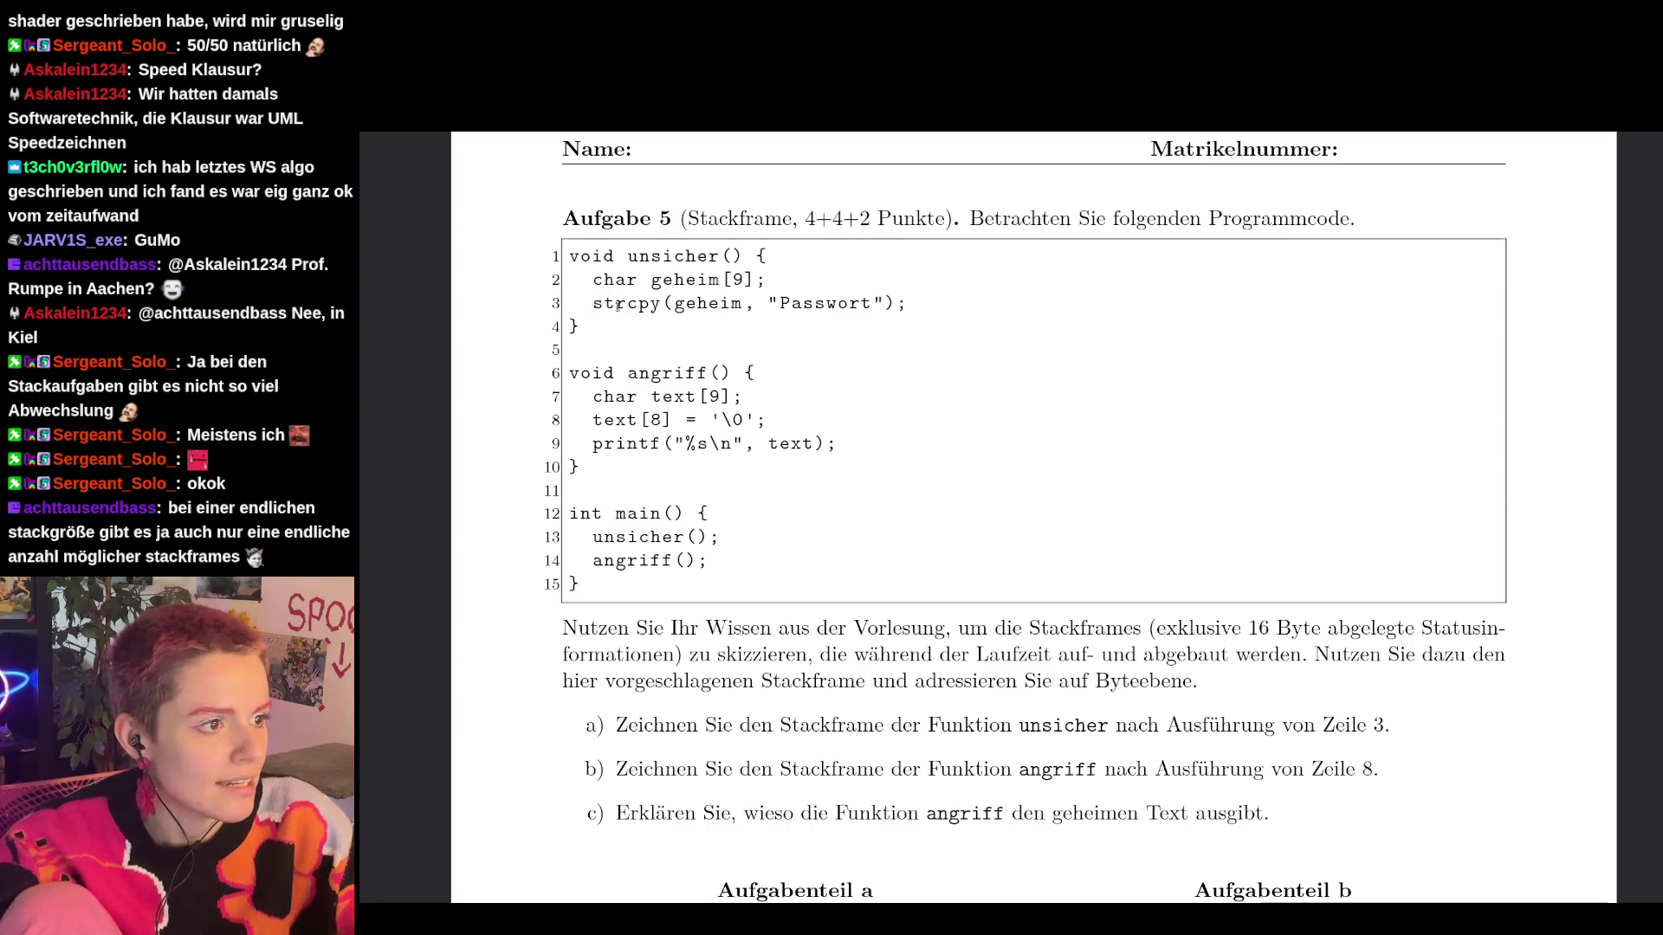
pyautogui.scroll(-3, 953, 433)
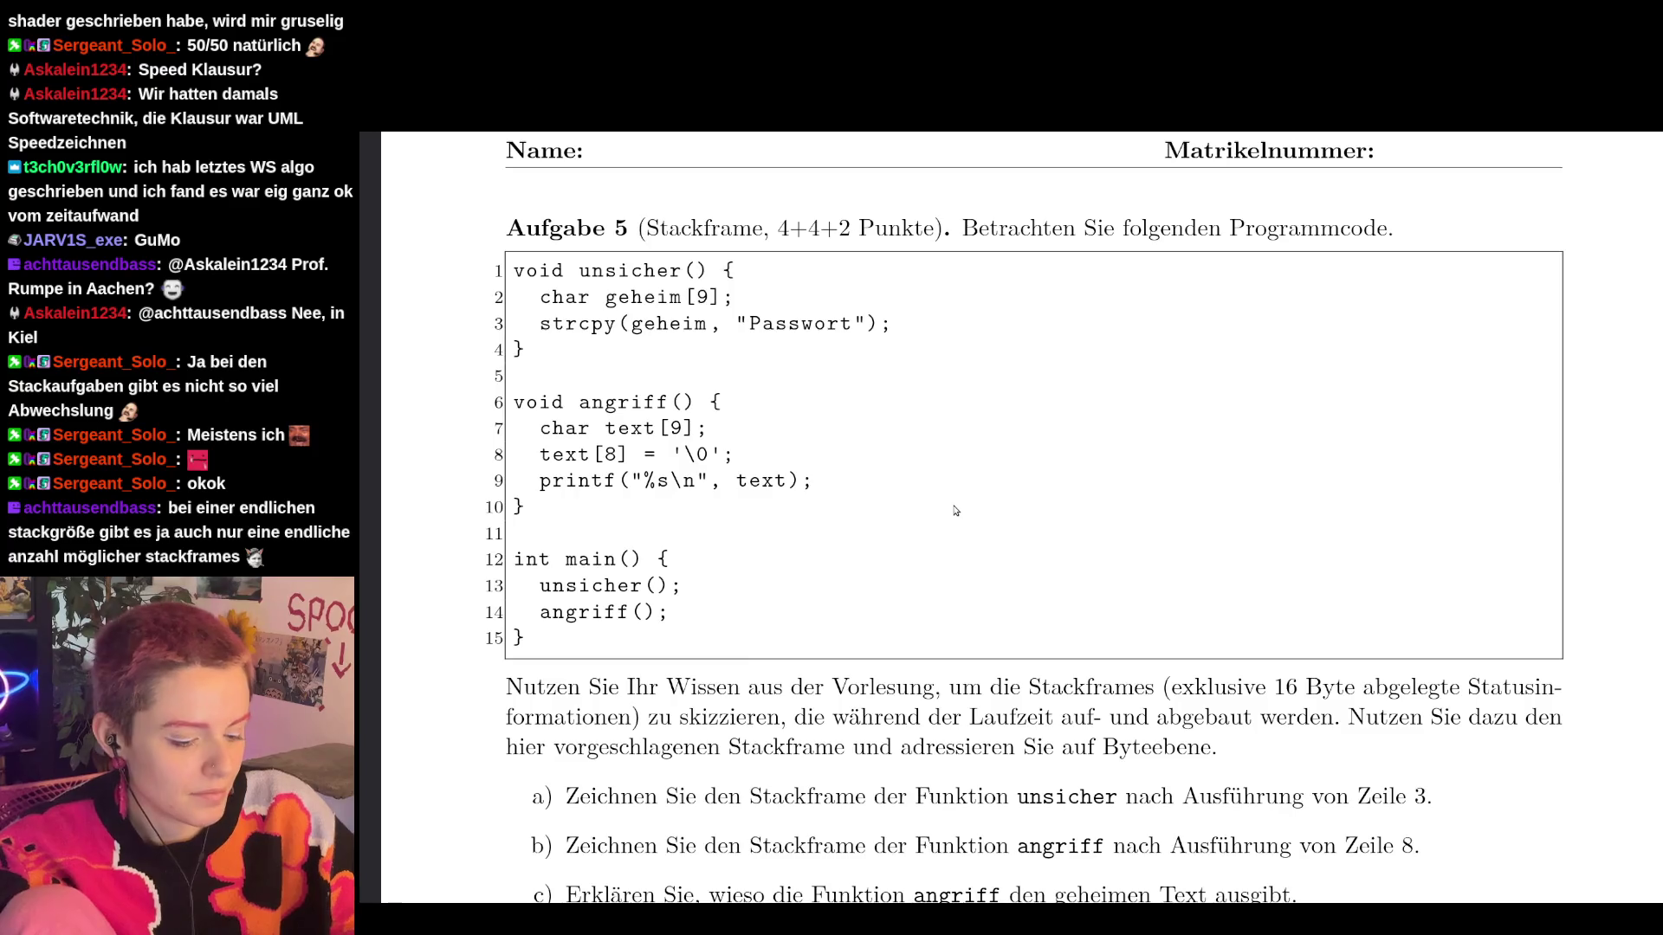
pyautogui.scroll(-1, 956, 511)
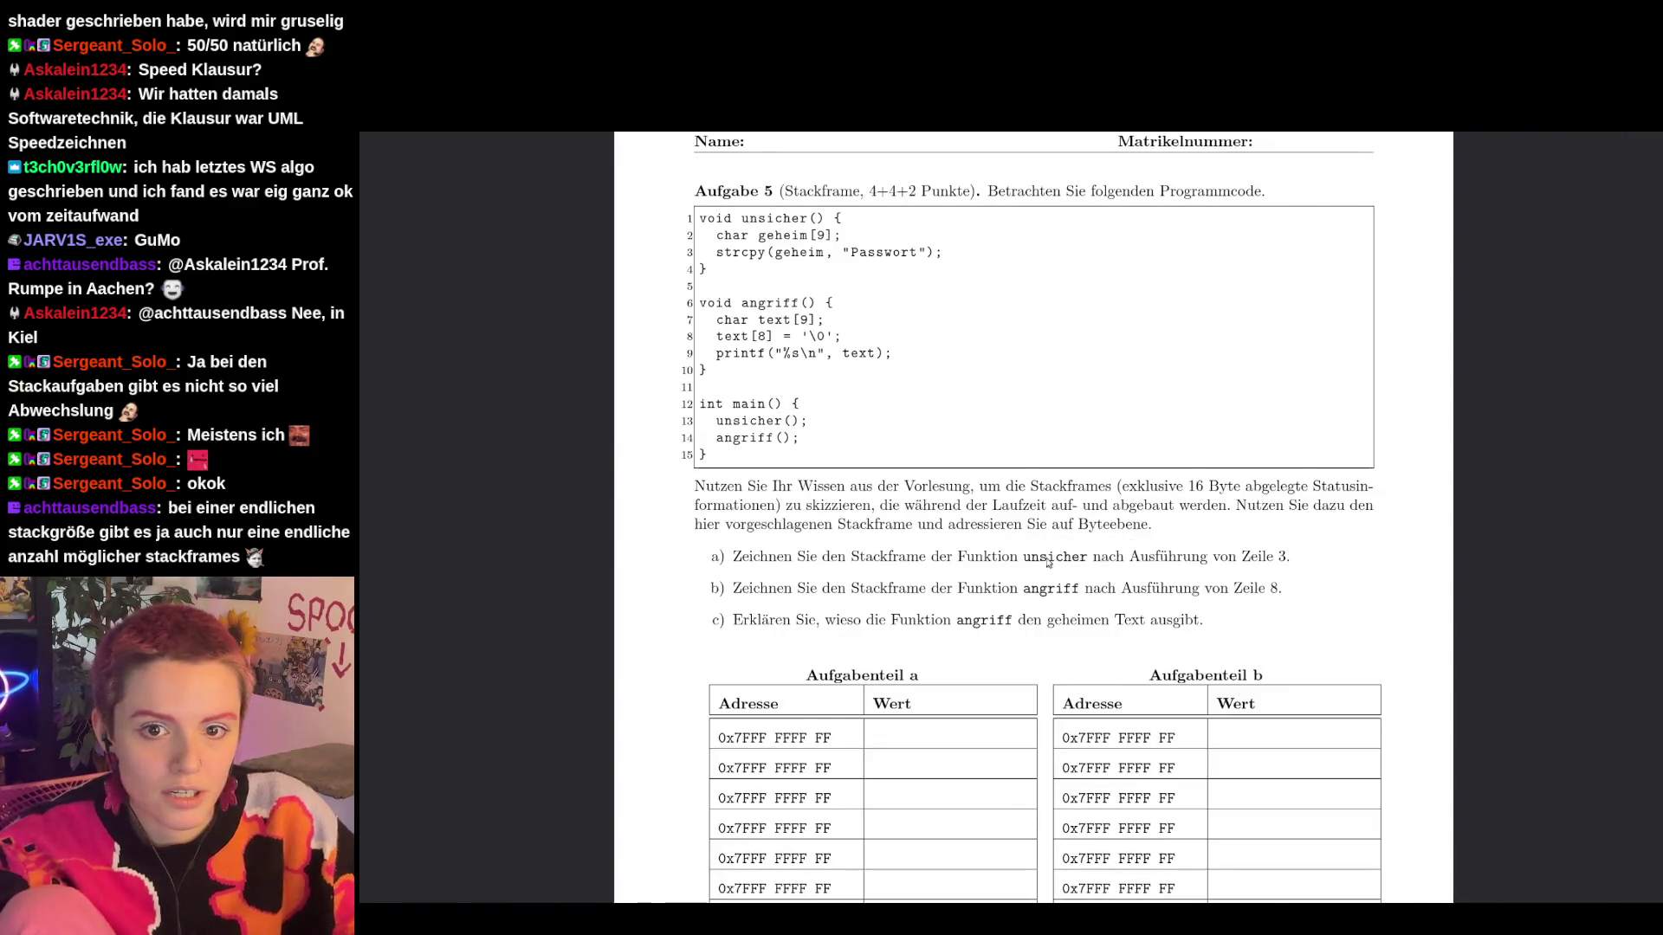
pyautogui.scroll(-2, 1022, 545)
pyautogui.scroll(1, 1081, 571)
pyautogui.scroll(1, 1082, 571)
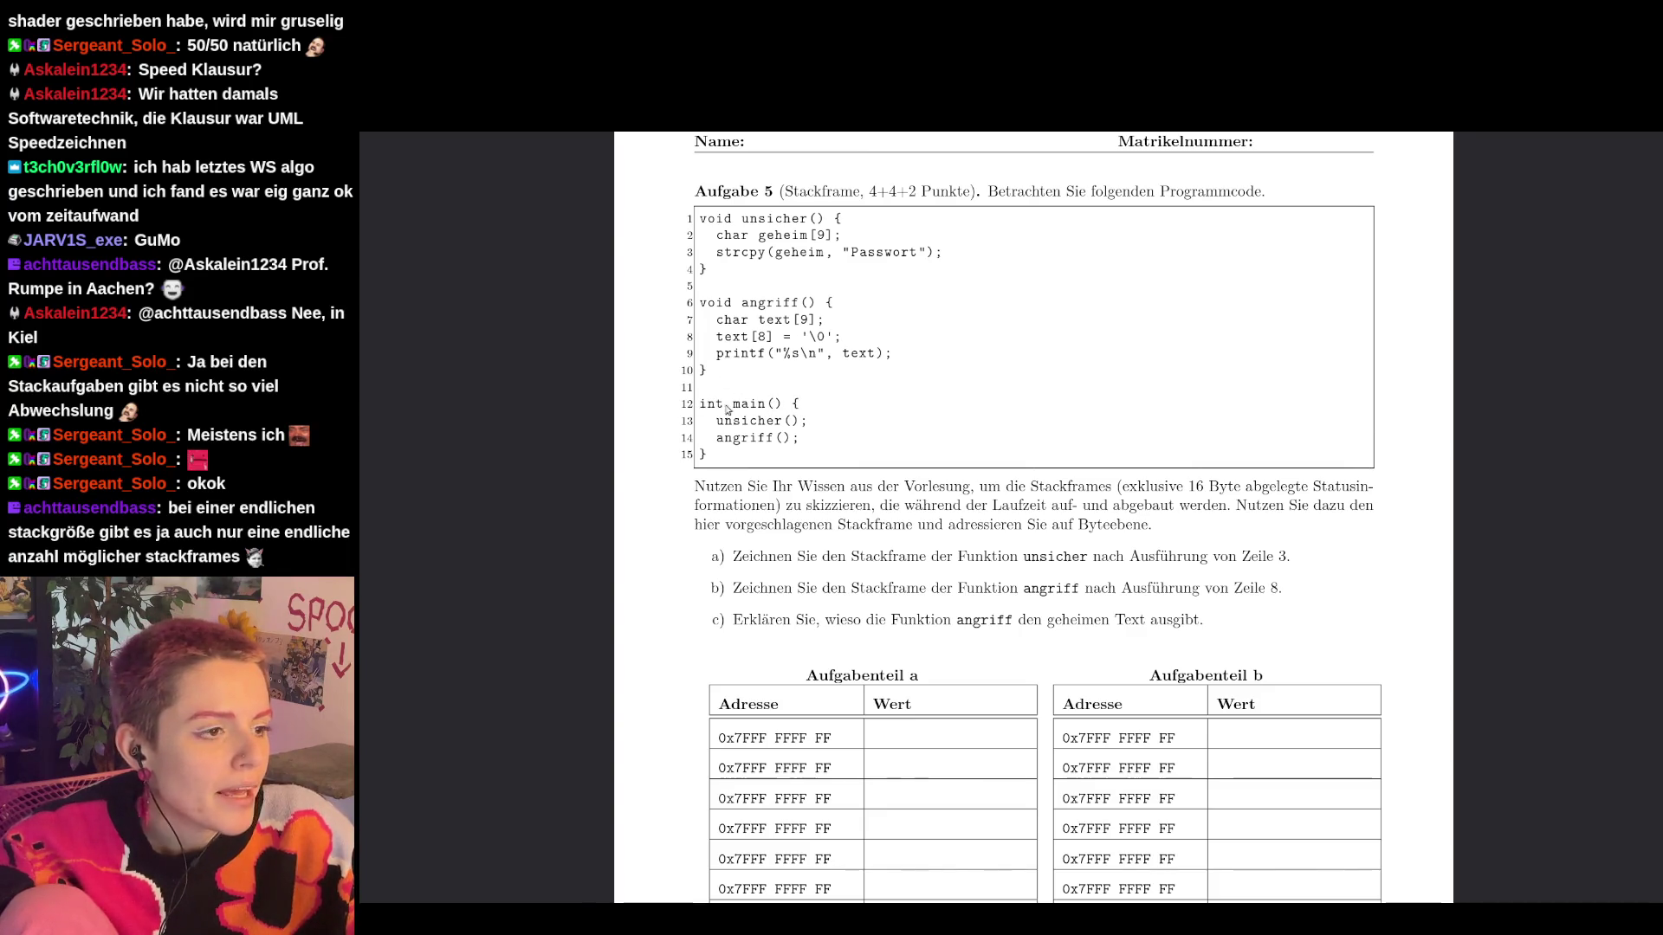
pyautogui.moveTo(700, 403); pyautogui.dragTo(752, 405)
pyautogui.click(781, 422)
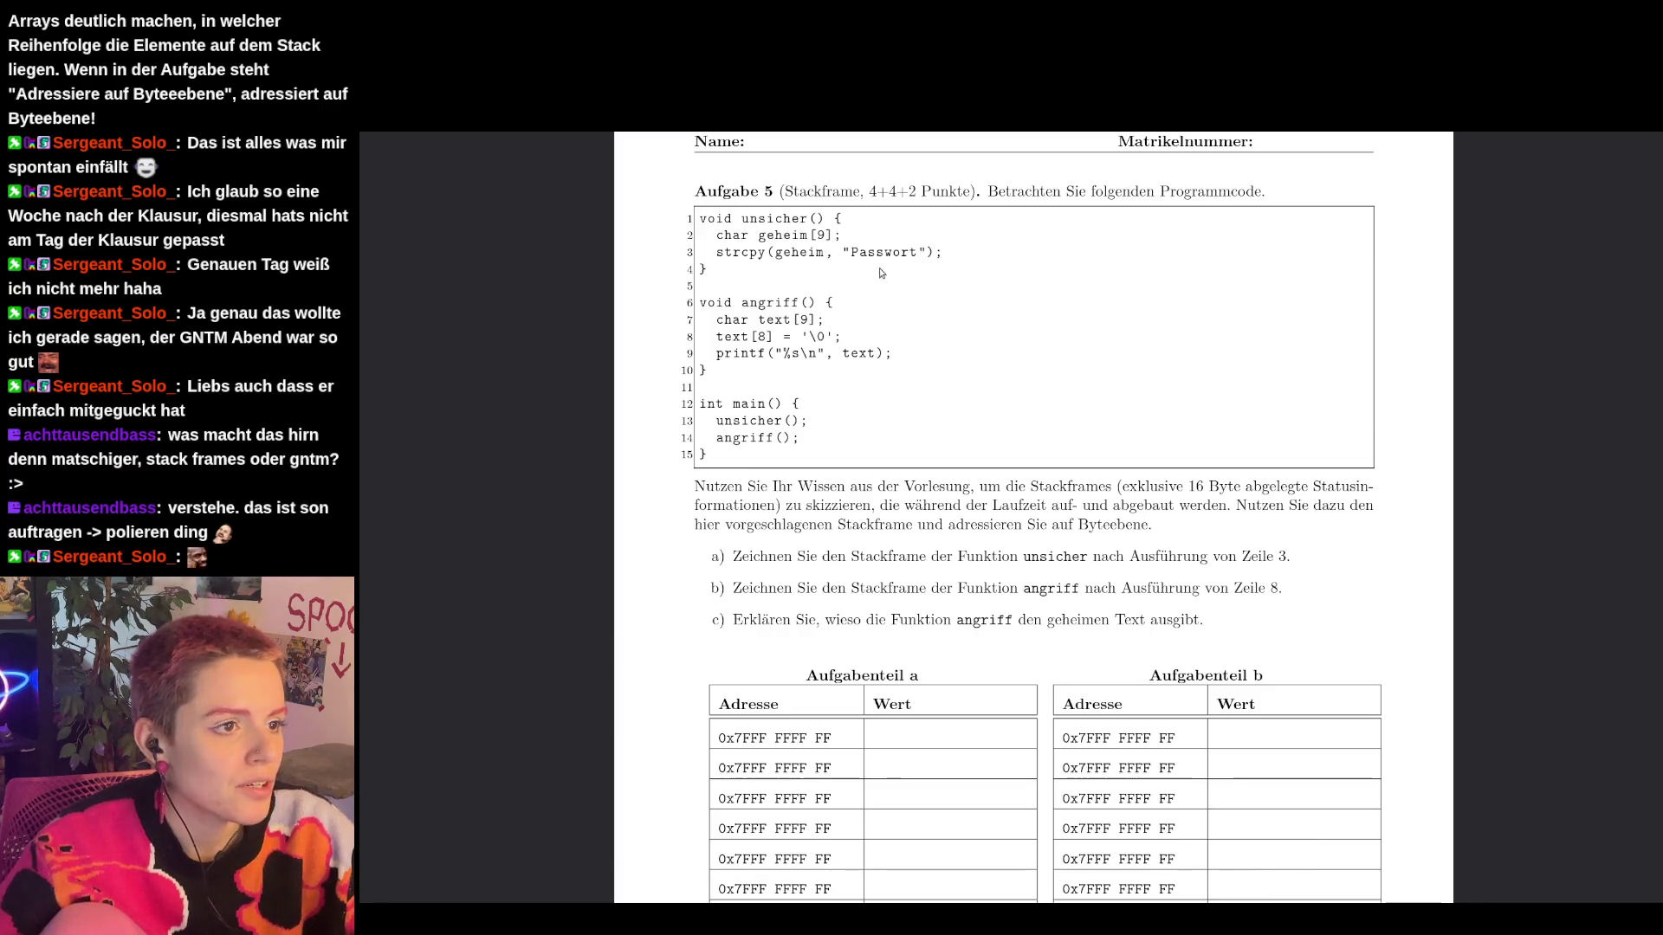
# Scroll down to bring both thirteen-row Aufgabenteil address tables fully into view.
pyautogui.scroll(-5, 979, 518)
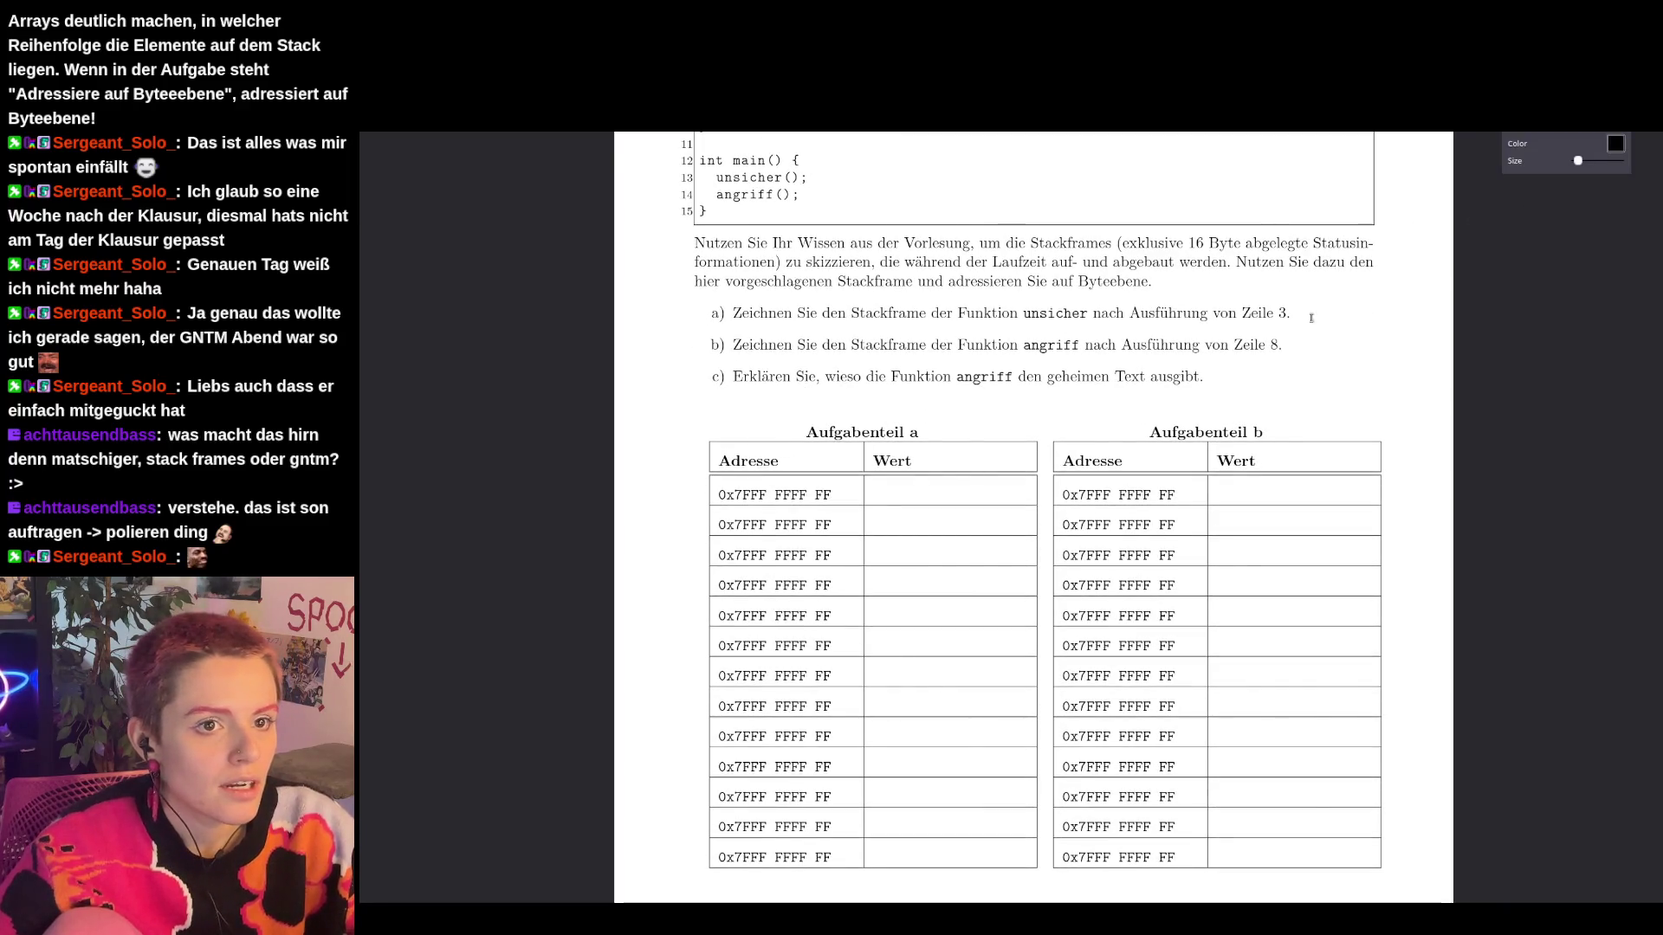
# Complete the first address as FF80 and enter RIP as its value.
pyautogui.click(824, 491)
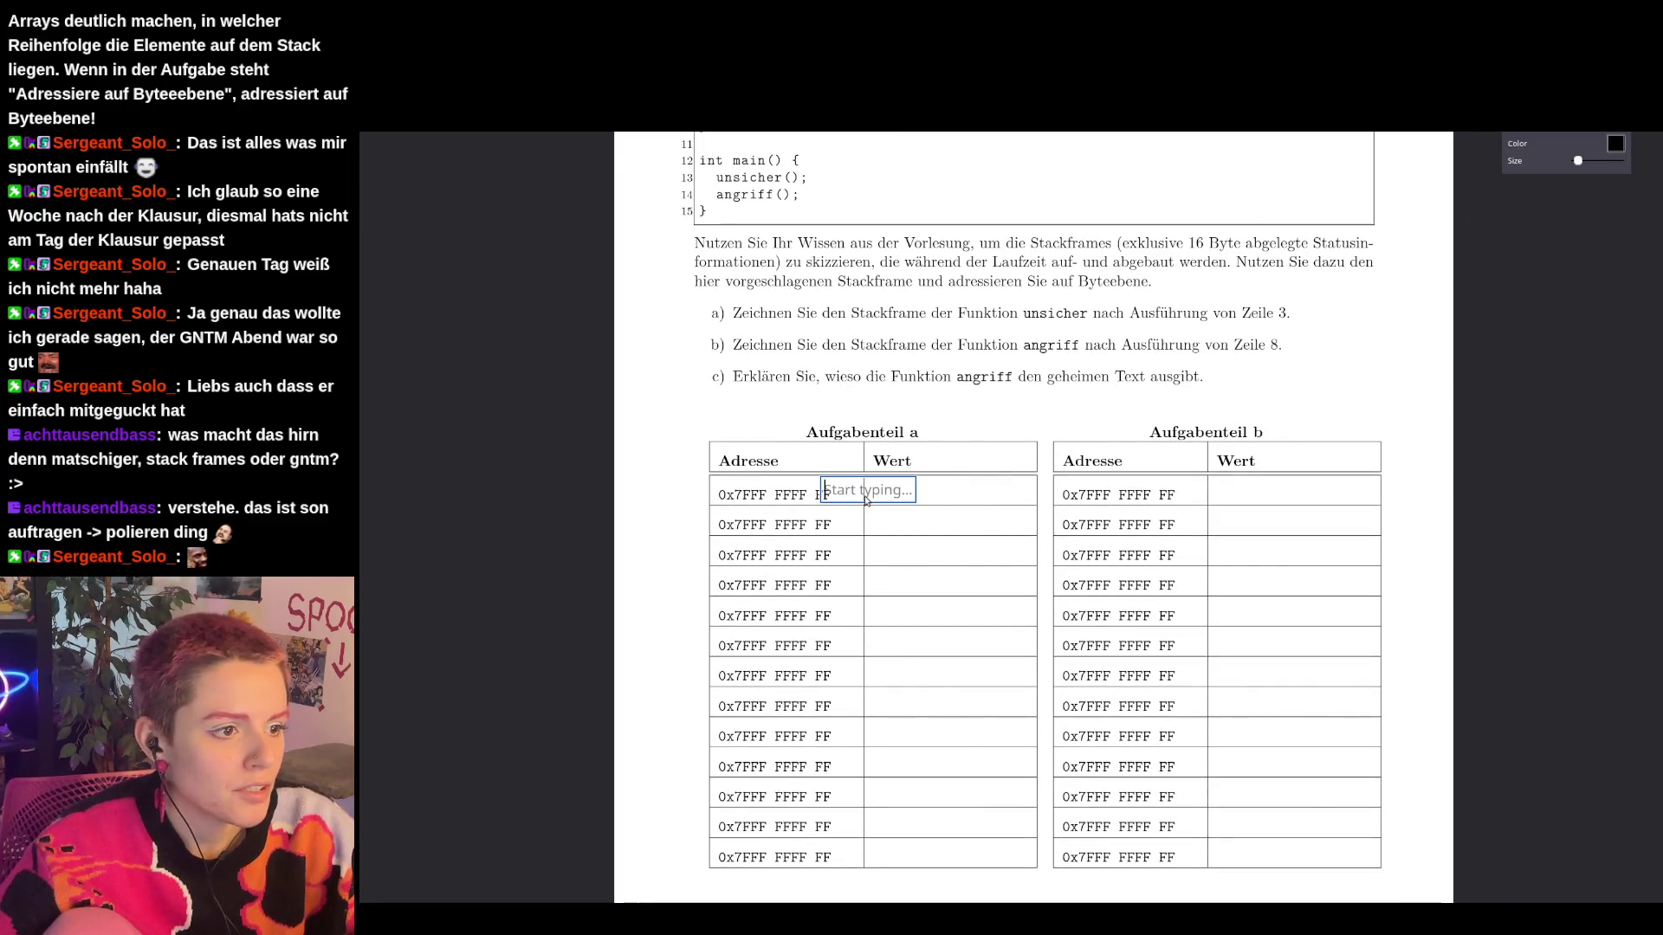
pyautogui.write('80')
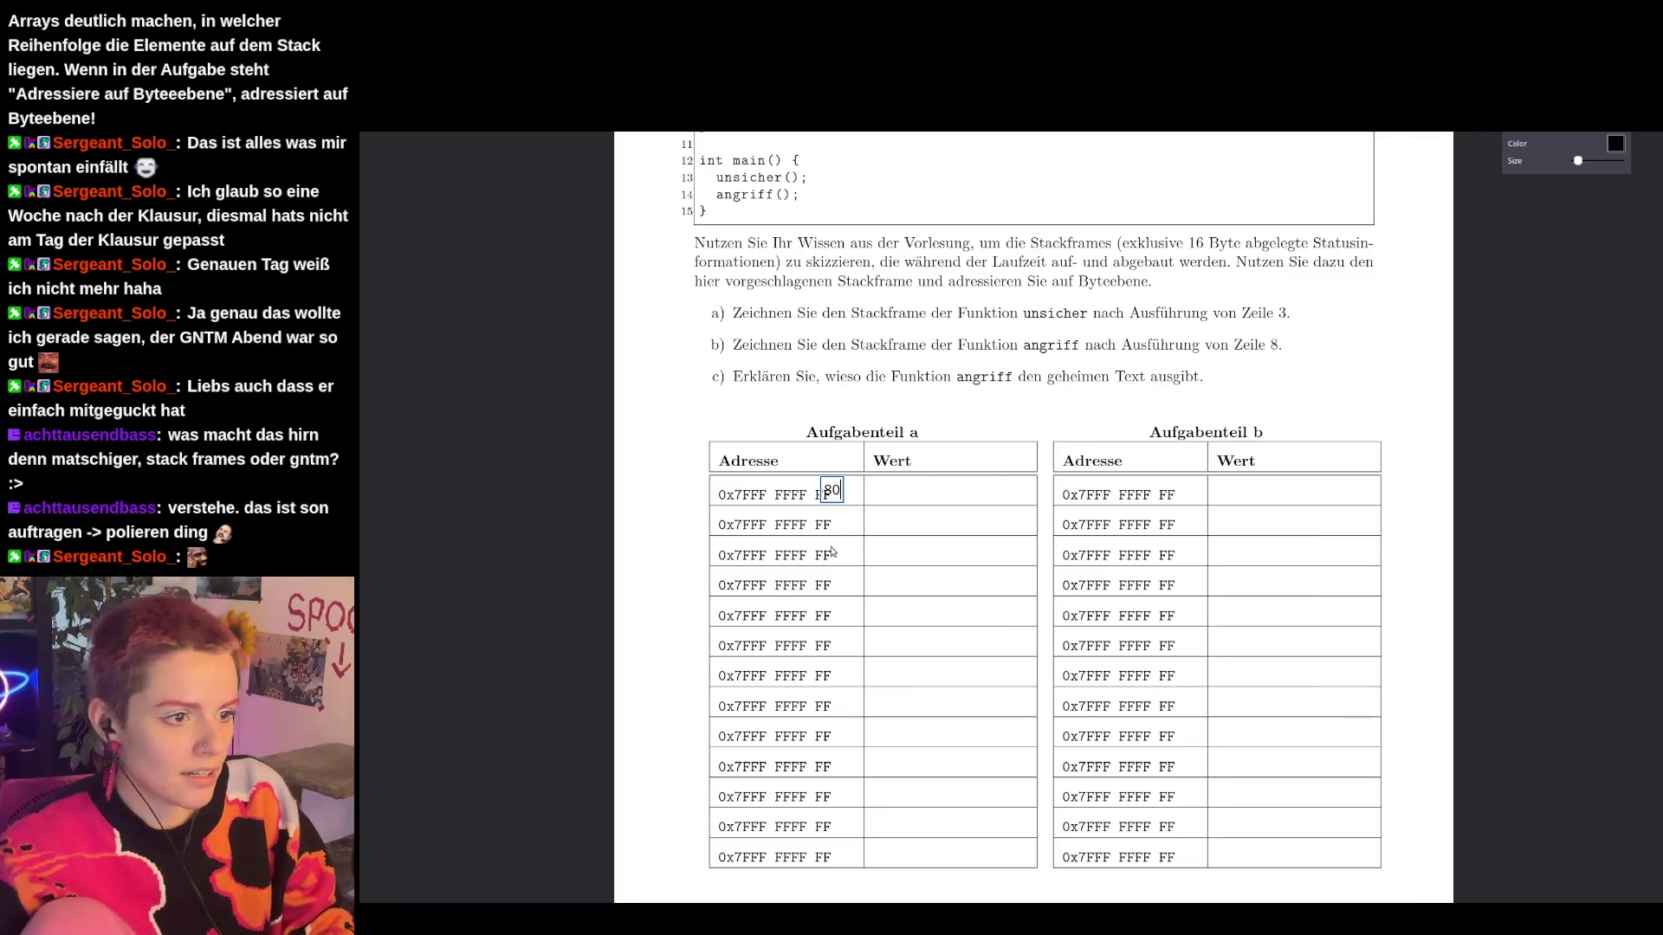
pyautogui.click(882, 494)
pyautogui.write('RIP')
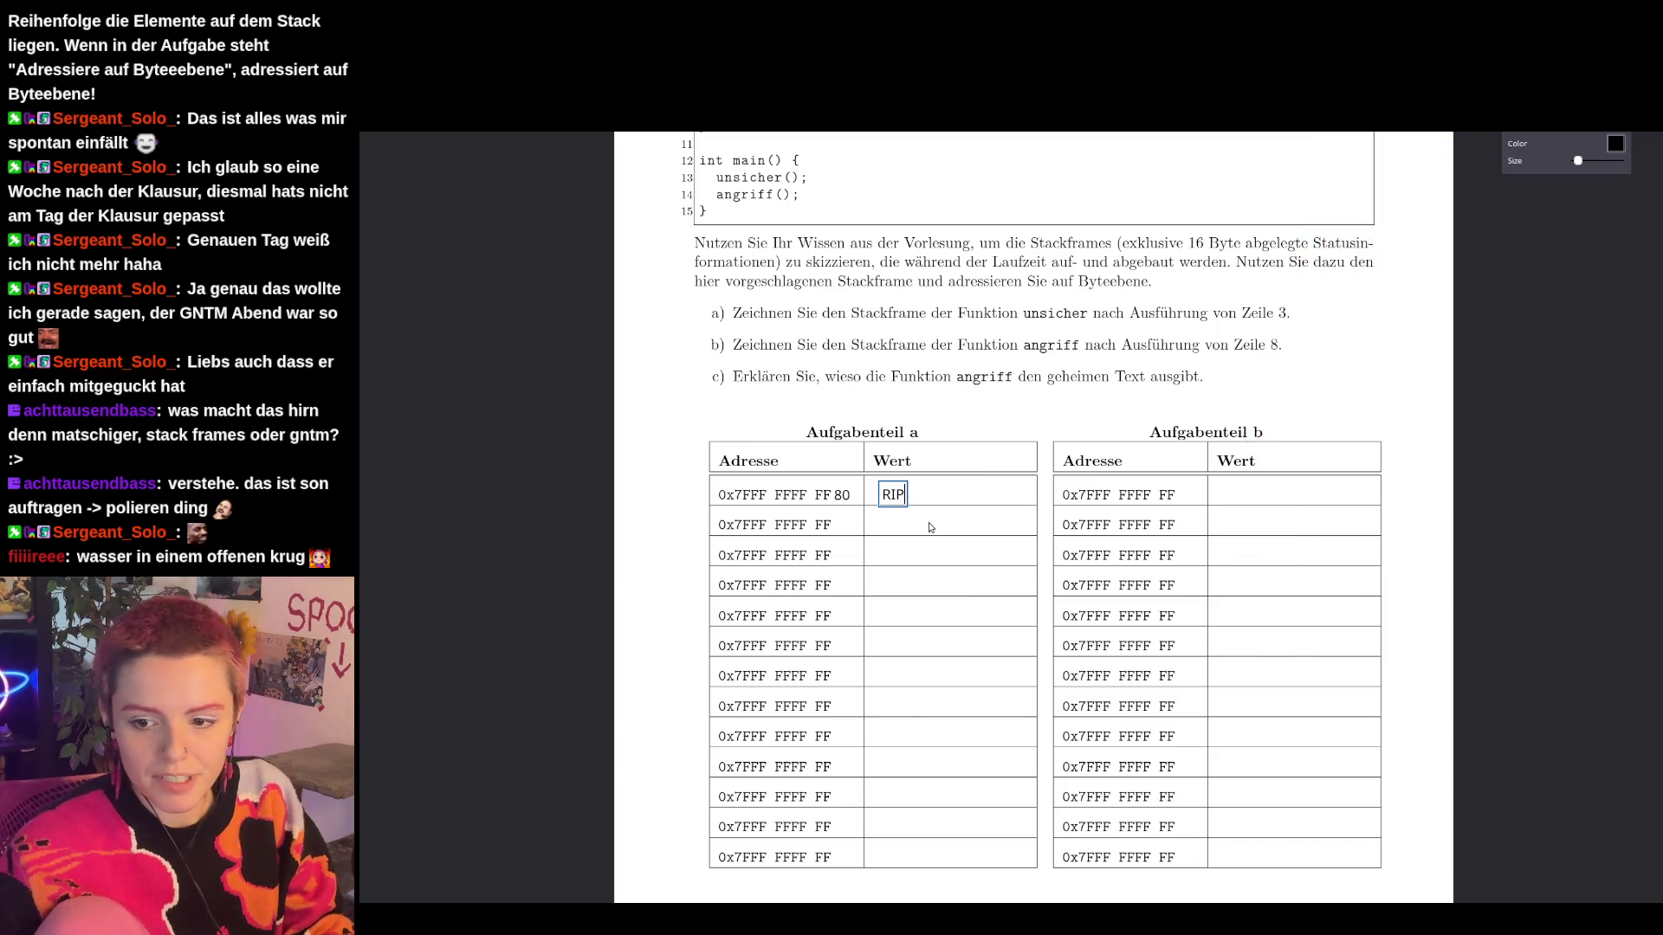
# Complete the second address as FF78 with the value 'alter RBP (main)'.
pyautogui.click(869, 522)
pyautogui.click(830, 523)
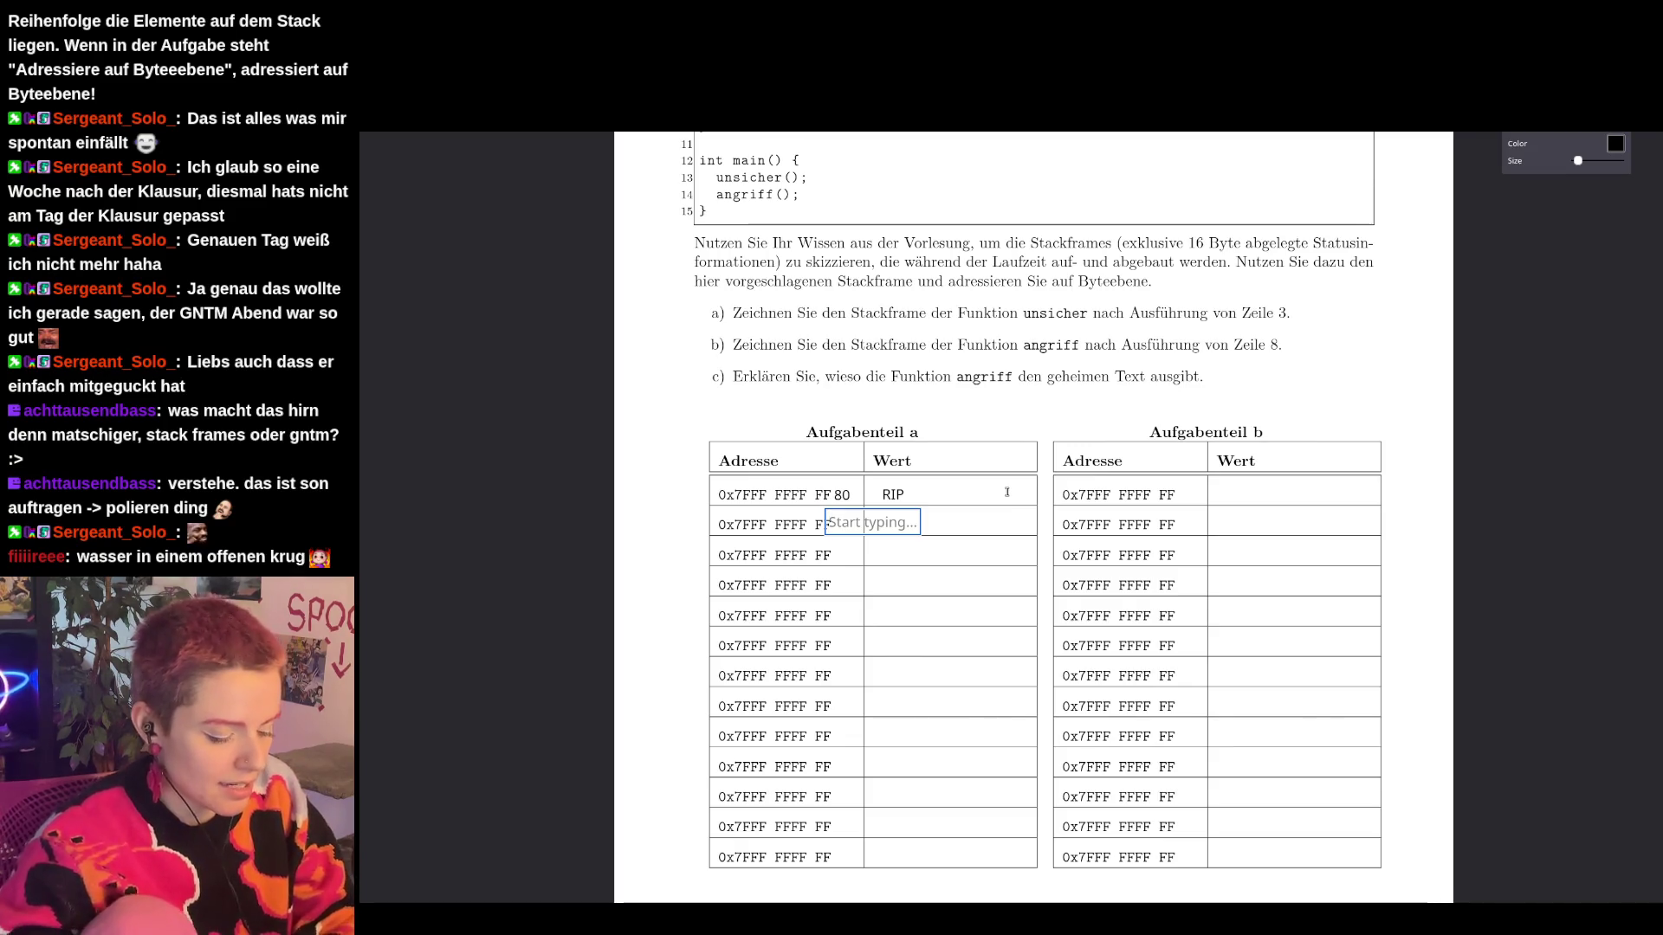
pyautogui.write('7')
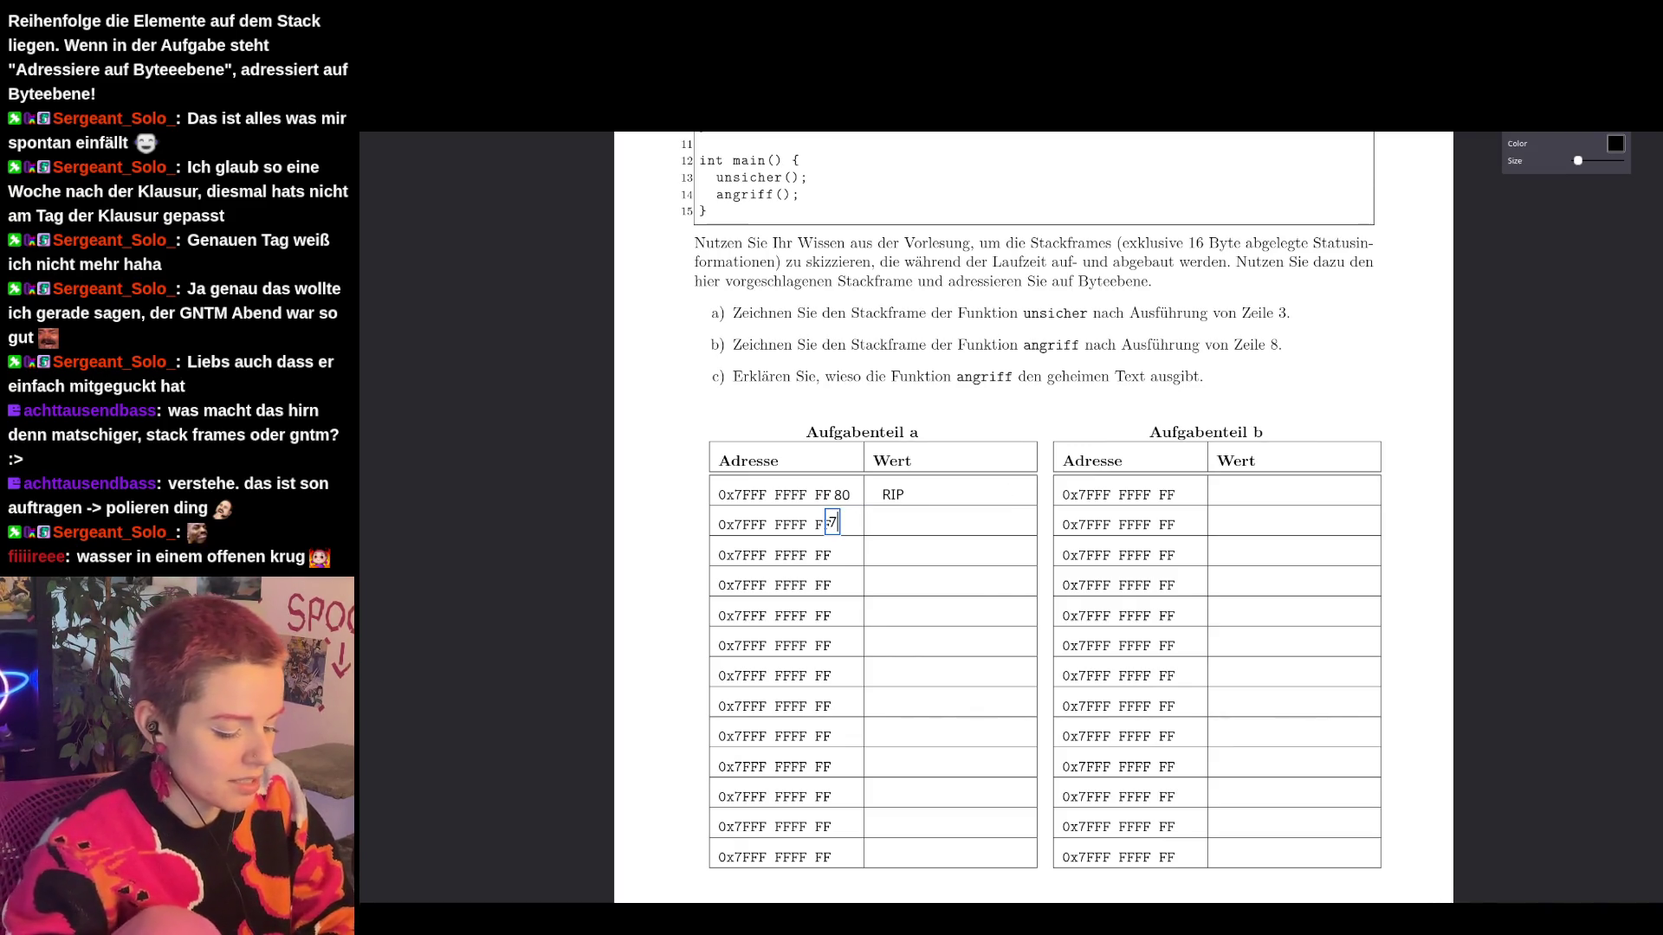
pyautogui.write('8')
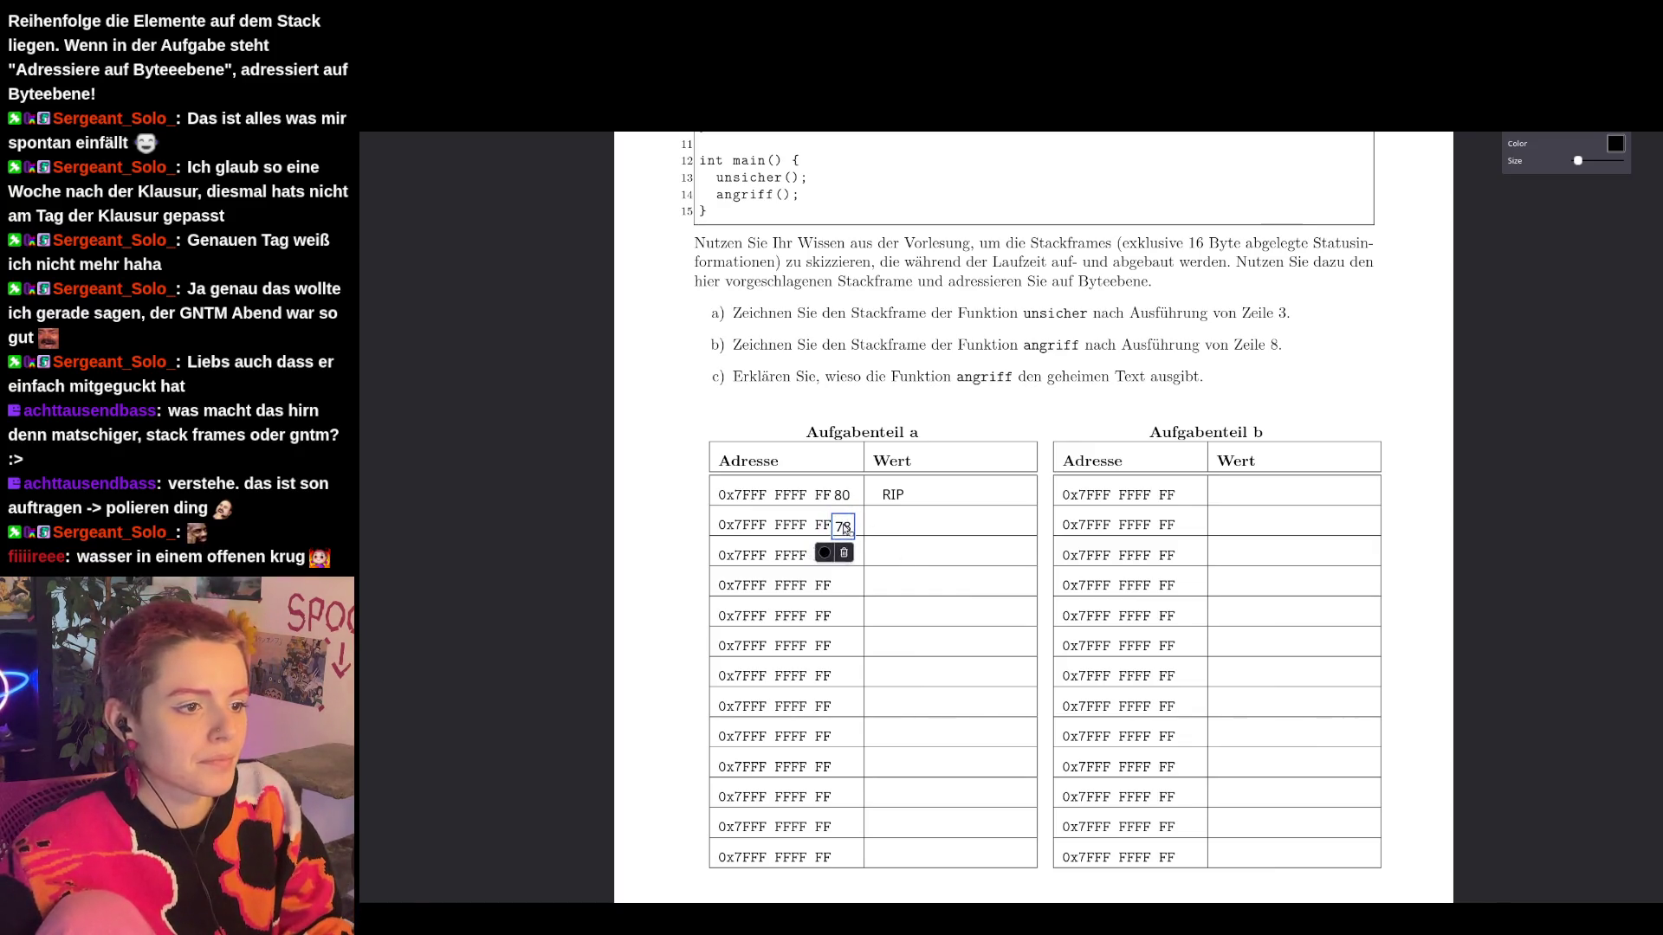
pyautogui.click(890, 513)
pyautogui.write('alter ')
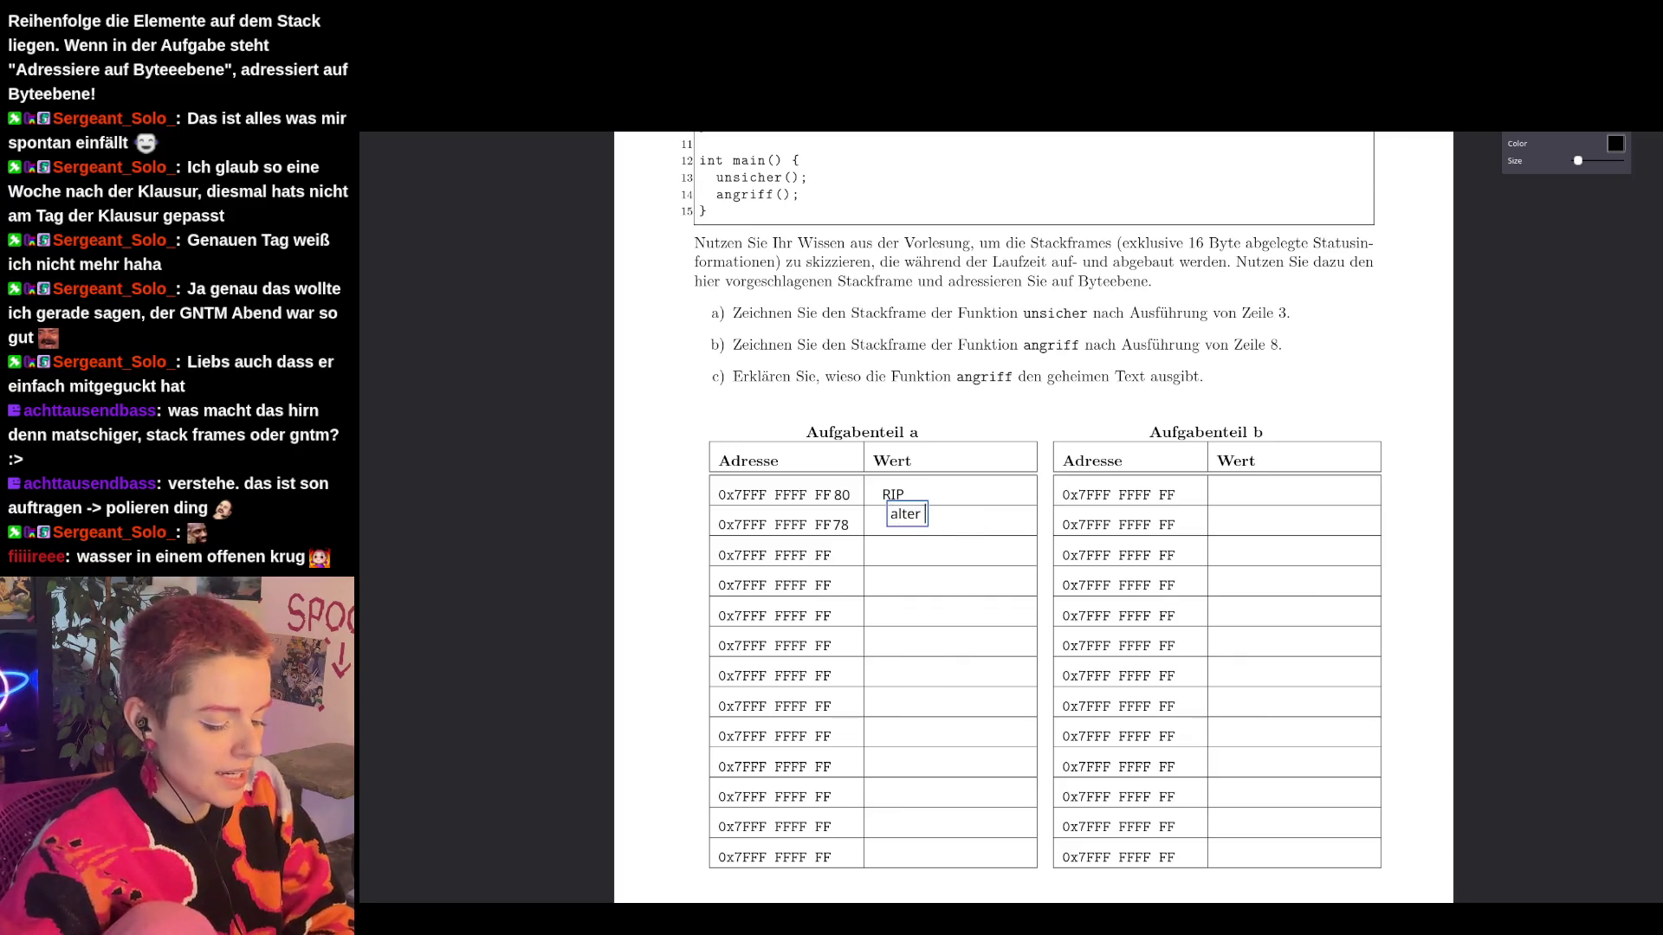
pyautogui.write('RBP (main)')
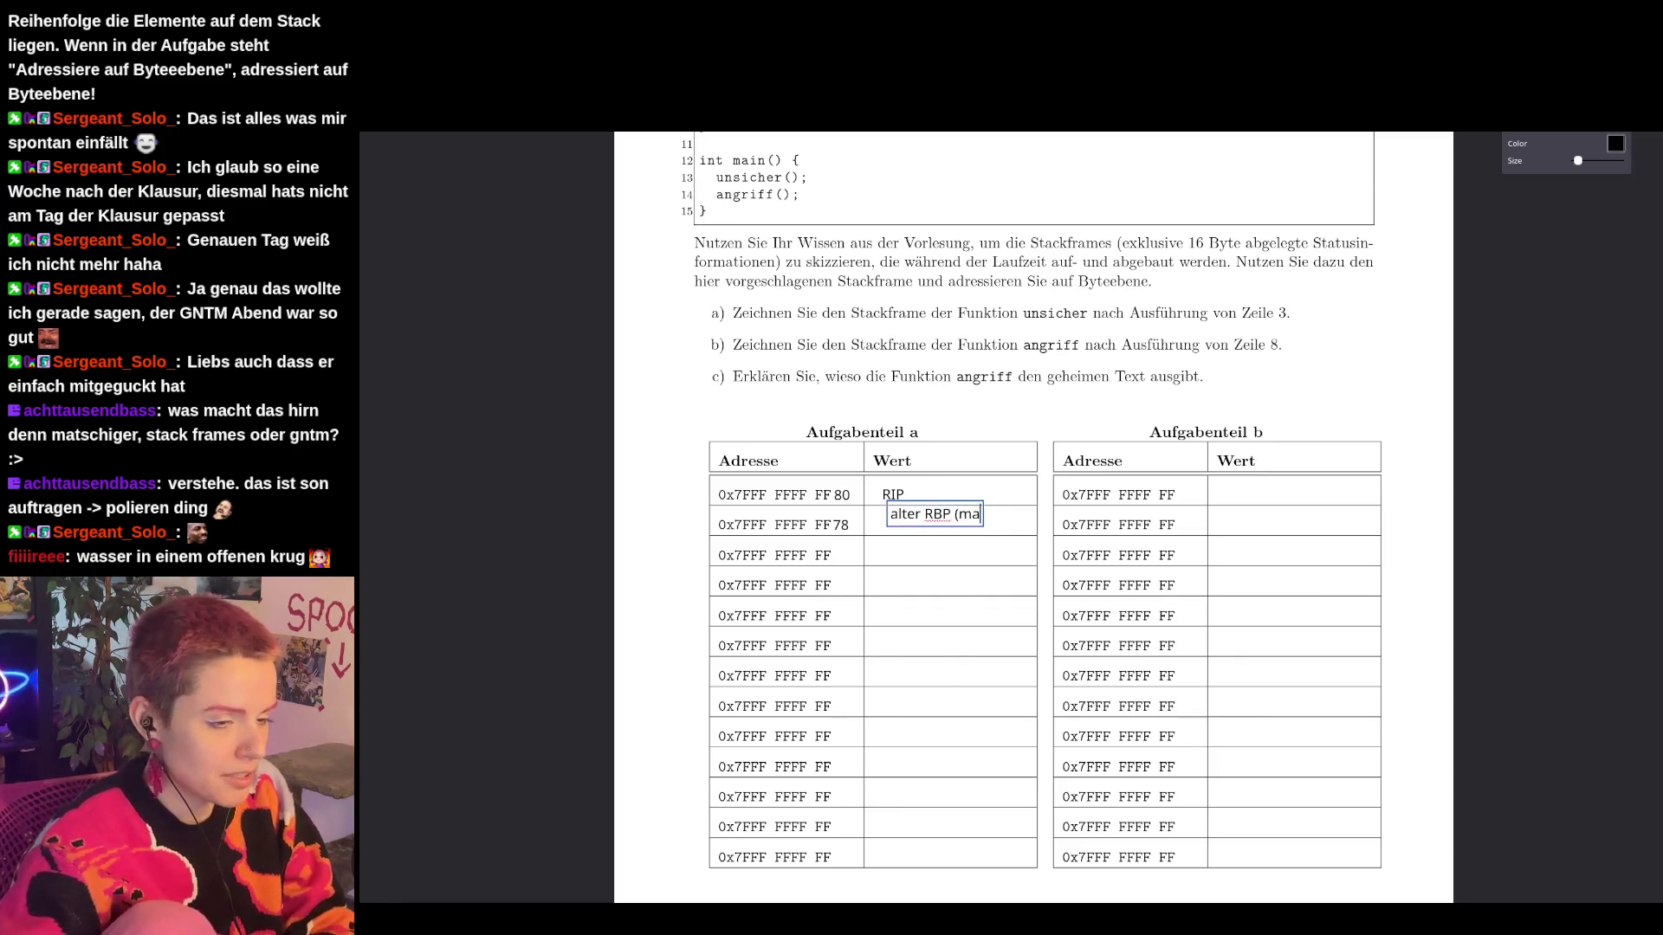
pyautogui.press('Escape')
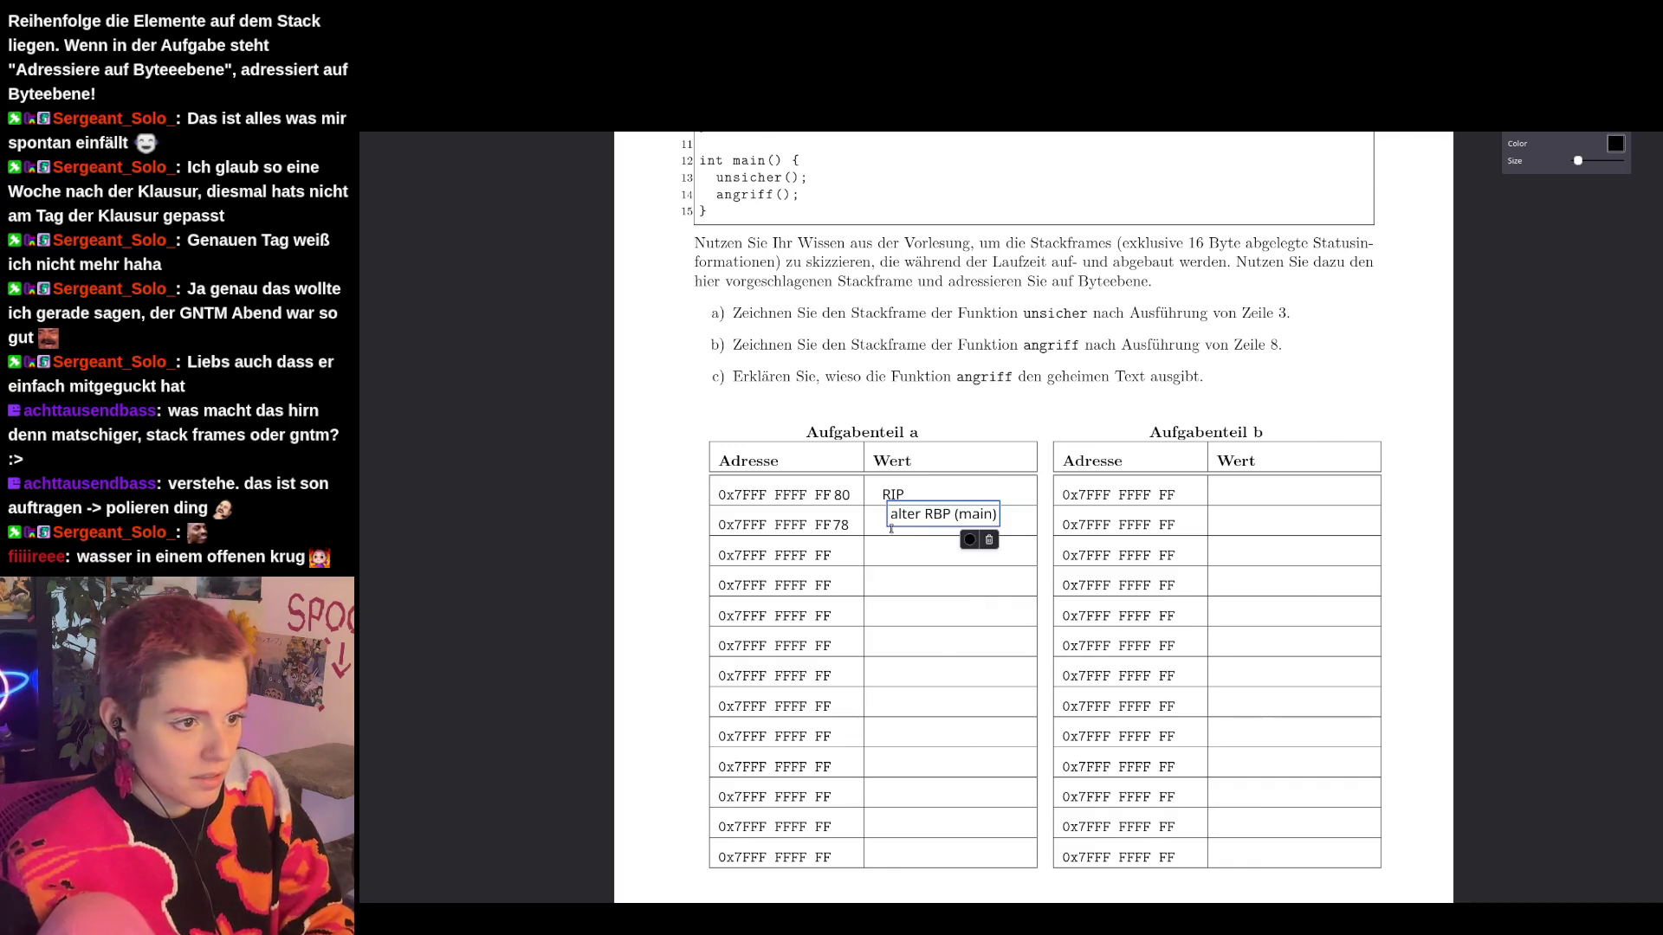
pyautogui.moveTo(966, 516); pyautogui.dragTo(953, 523)
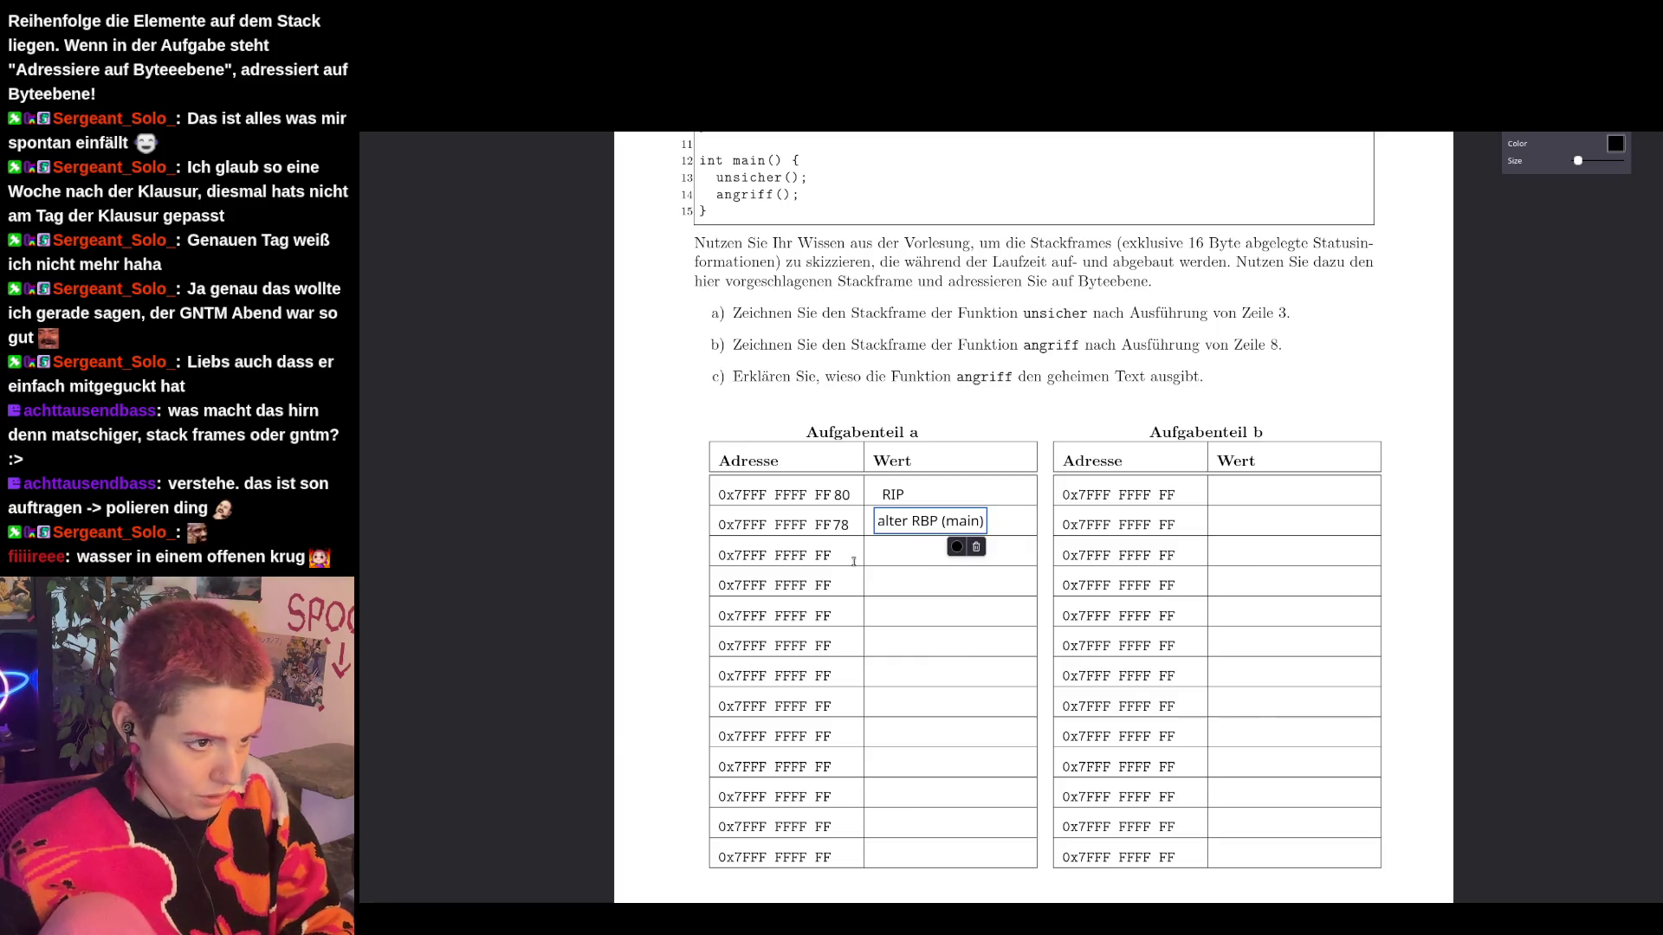
# Add address labels 77, 76, 75, 74, 73, 72 and 71 in the rows below FF78.
pyautogui.scroll(3, 879, 466)
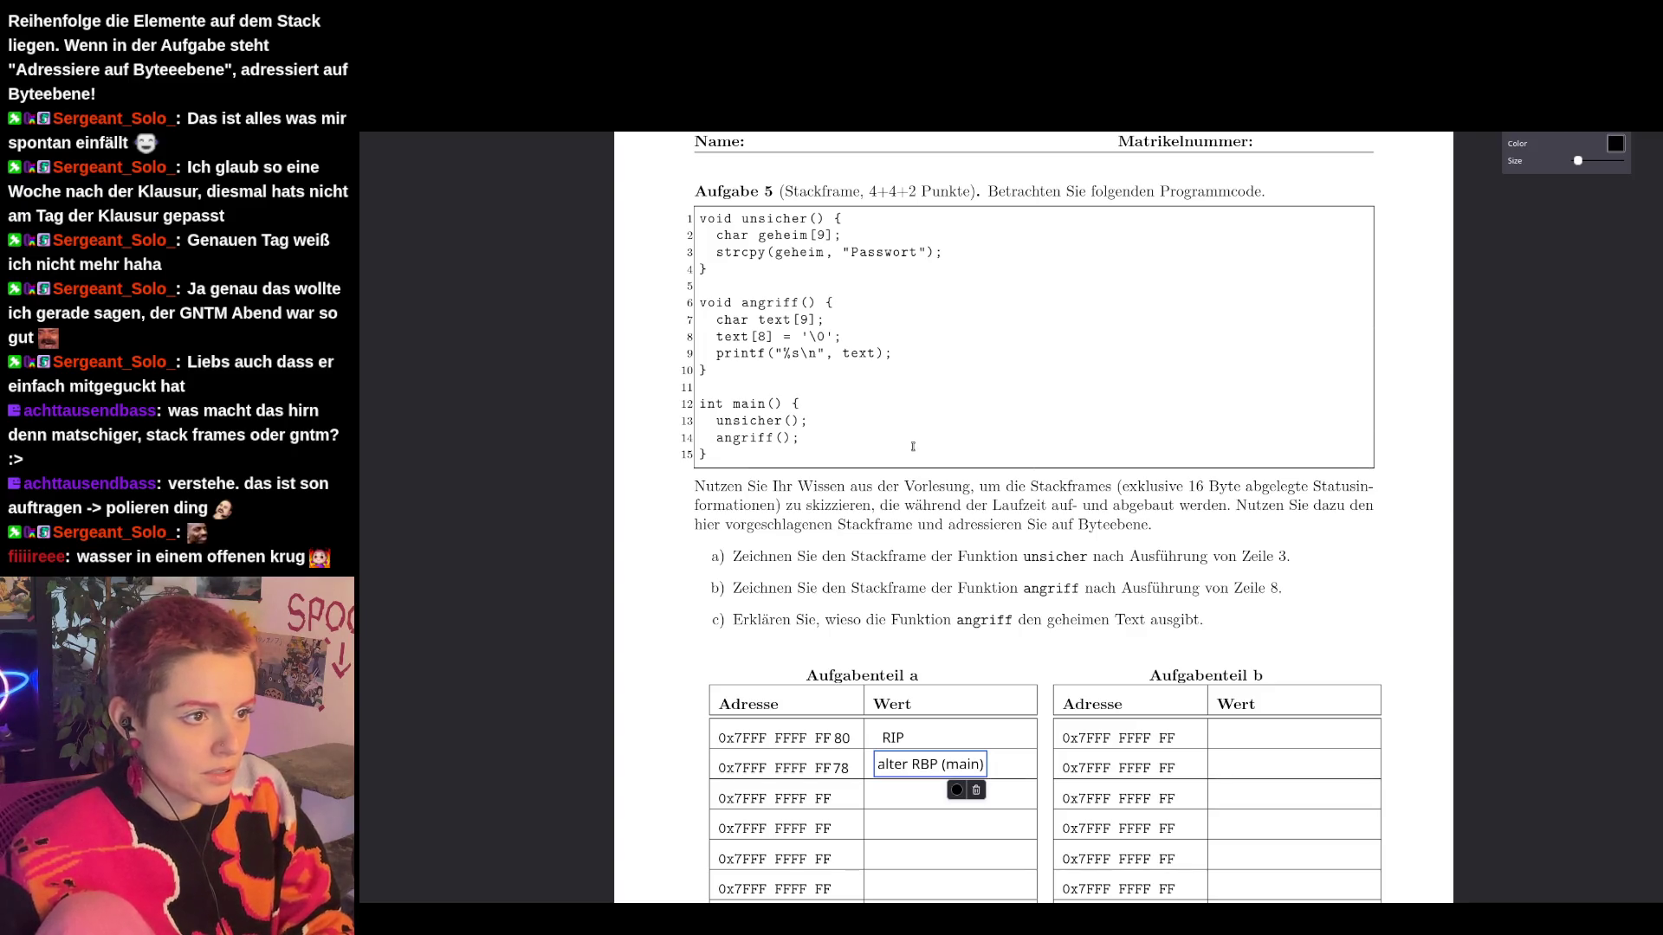
pyautogui.scroll(-2, 913, 439)
pyautogui.scroll(3, 906, 318)
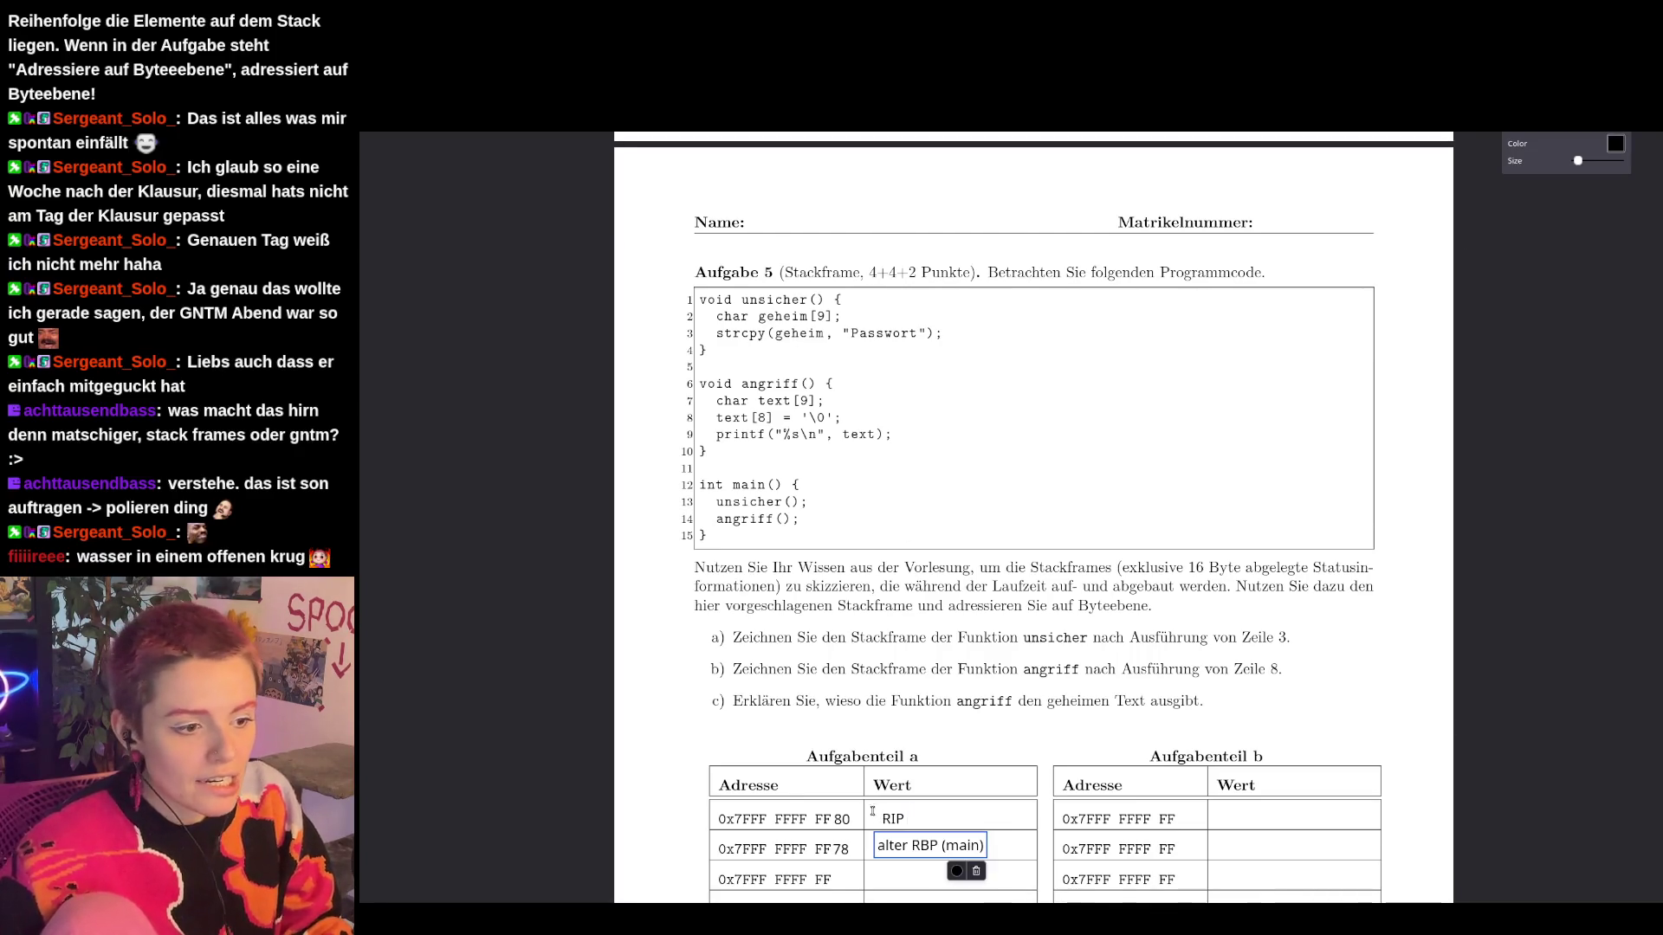
pyautogui.scroll(-4, 880, 814)
pyautogui.scroll(3, 772, 409)
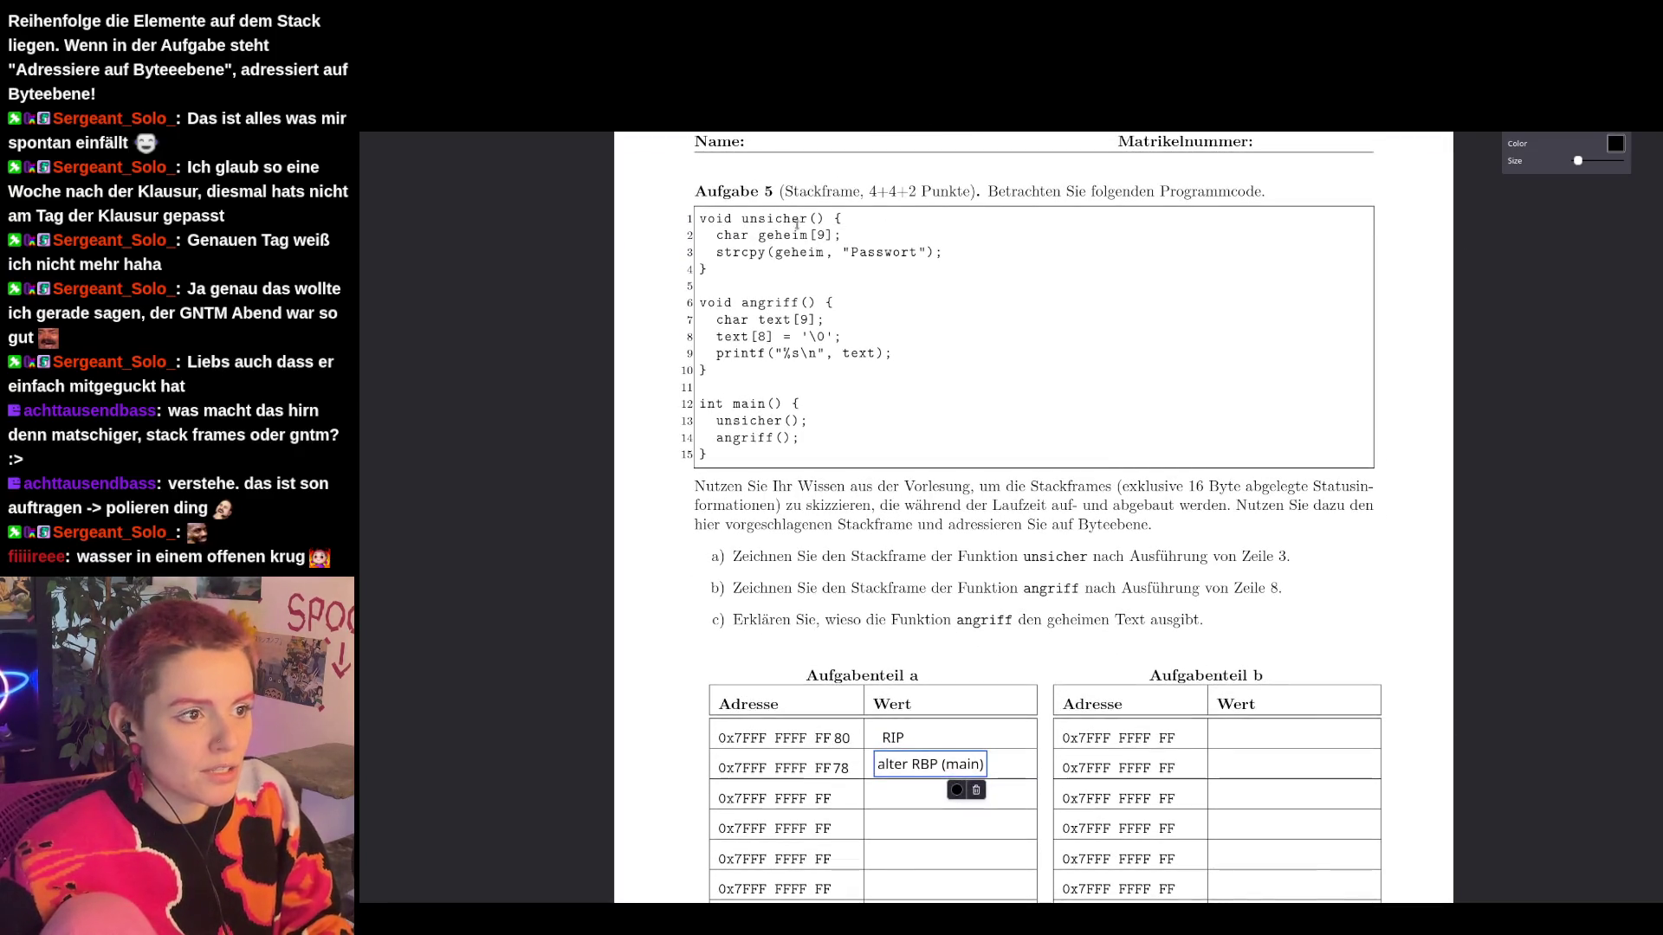
pyautogui.scroll(-4, 834, 474)
pyautogui.click(834, 473)
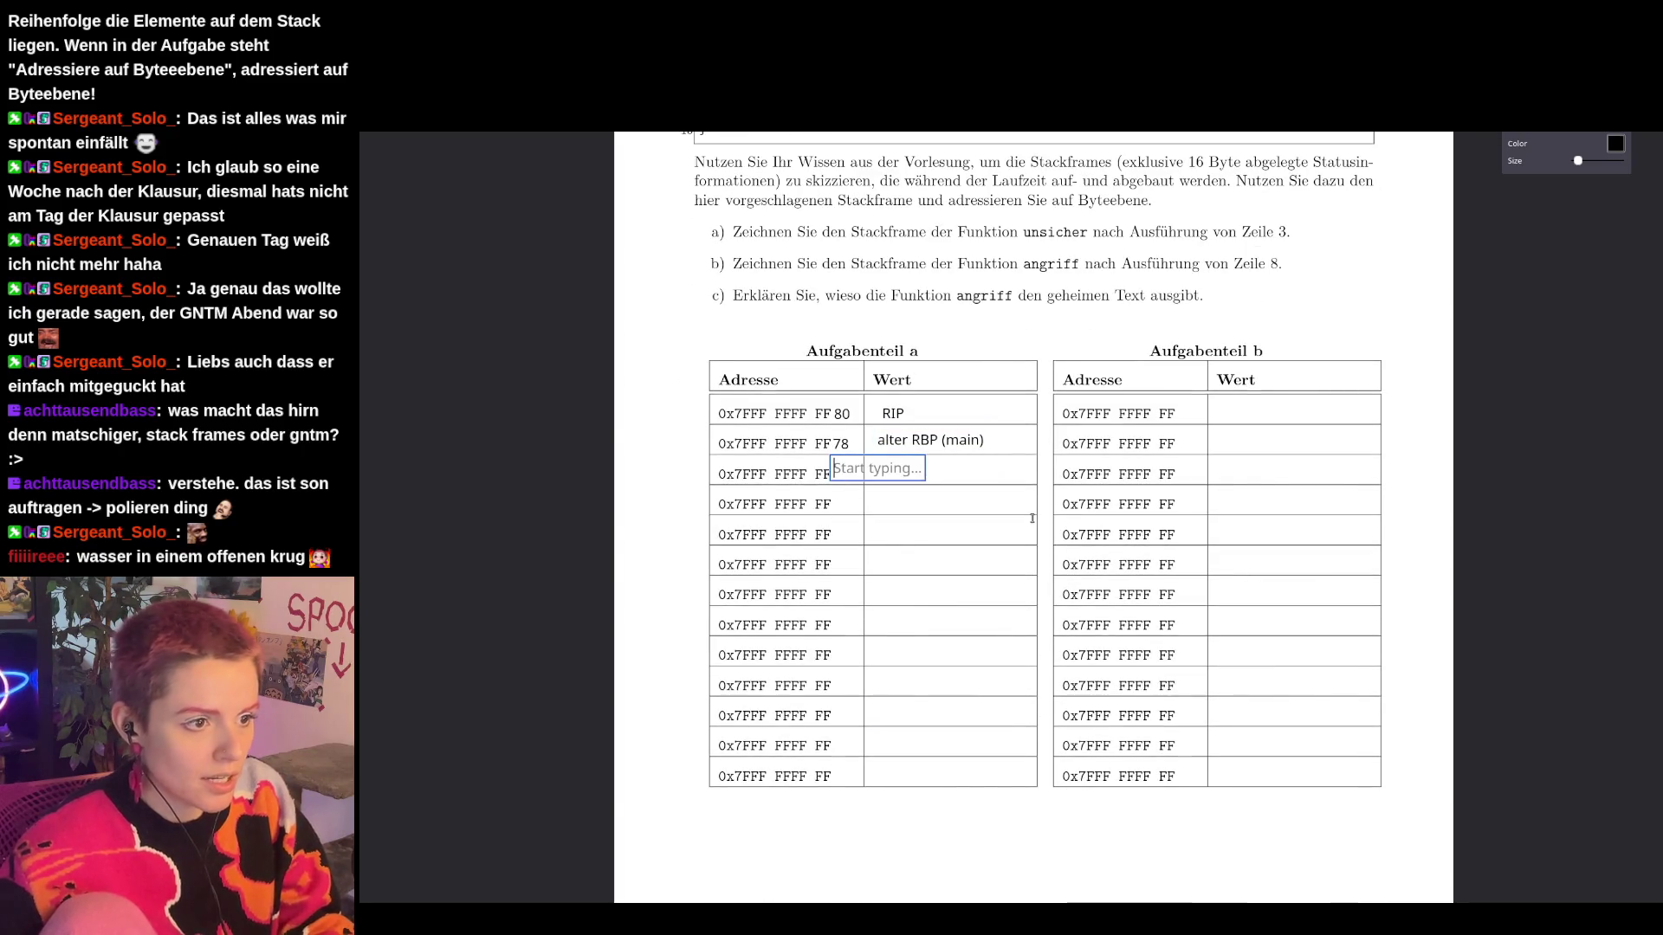
pyautogui.write('77')
pyautogui.click(857, 520)
pyautogui.write('76')
pyautogui.click(886, 591)
pyautogui.write('75')
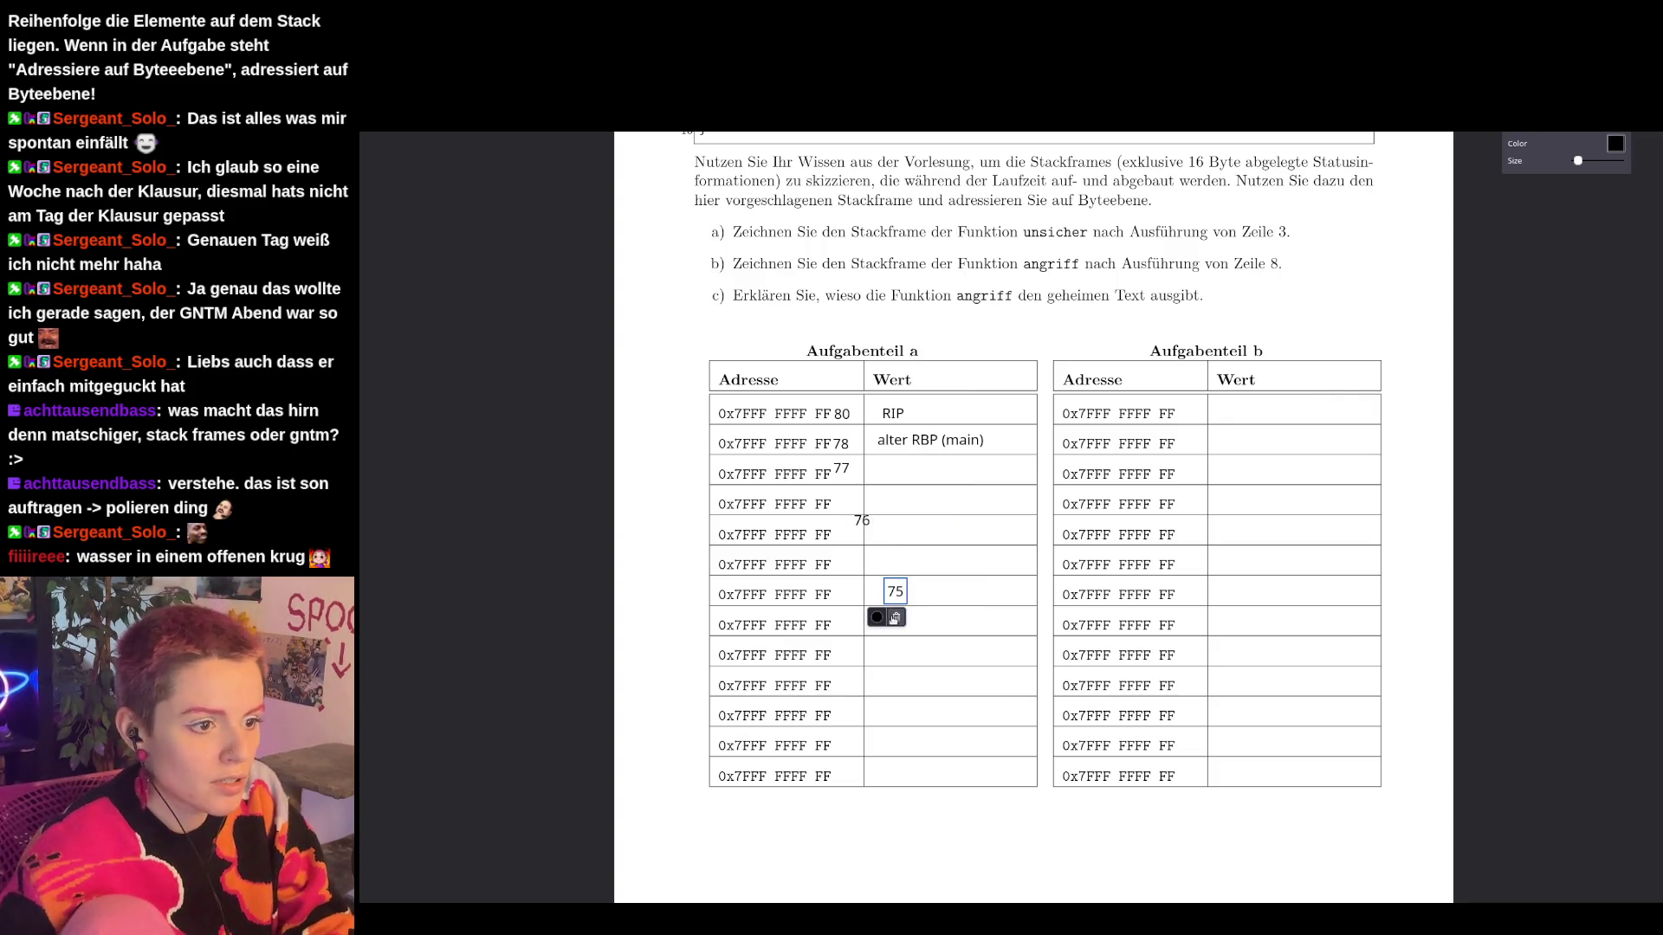
pyautogui.click(874, 651)
pyautogui.write('74')
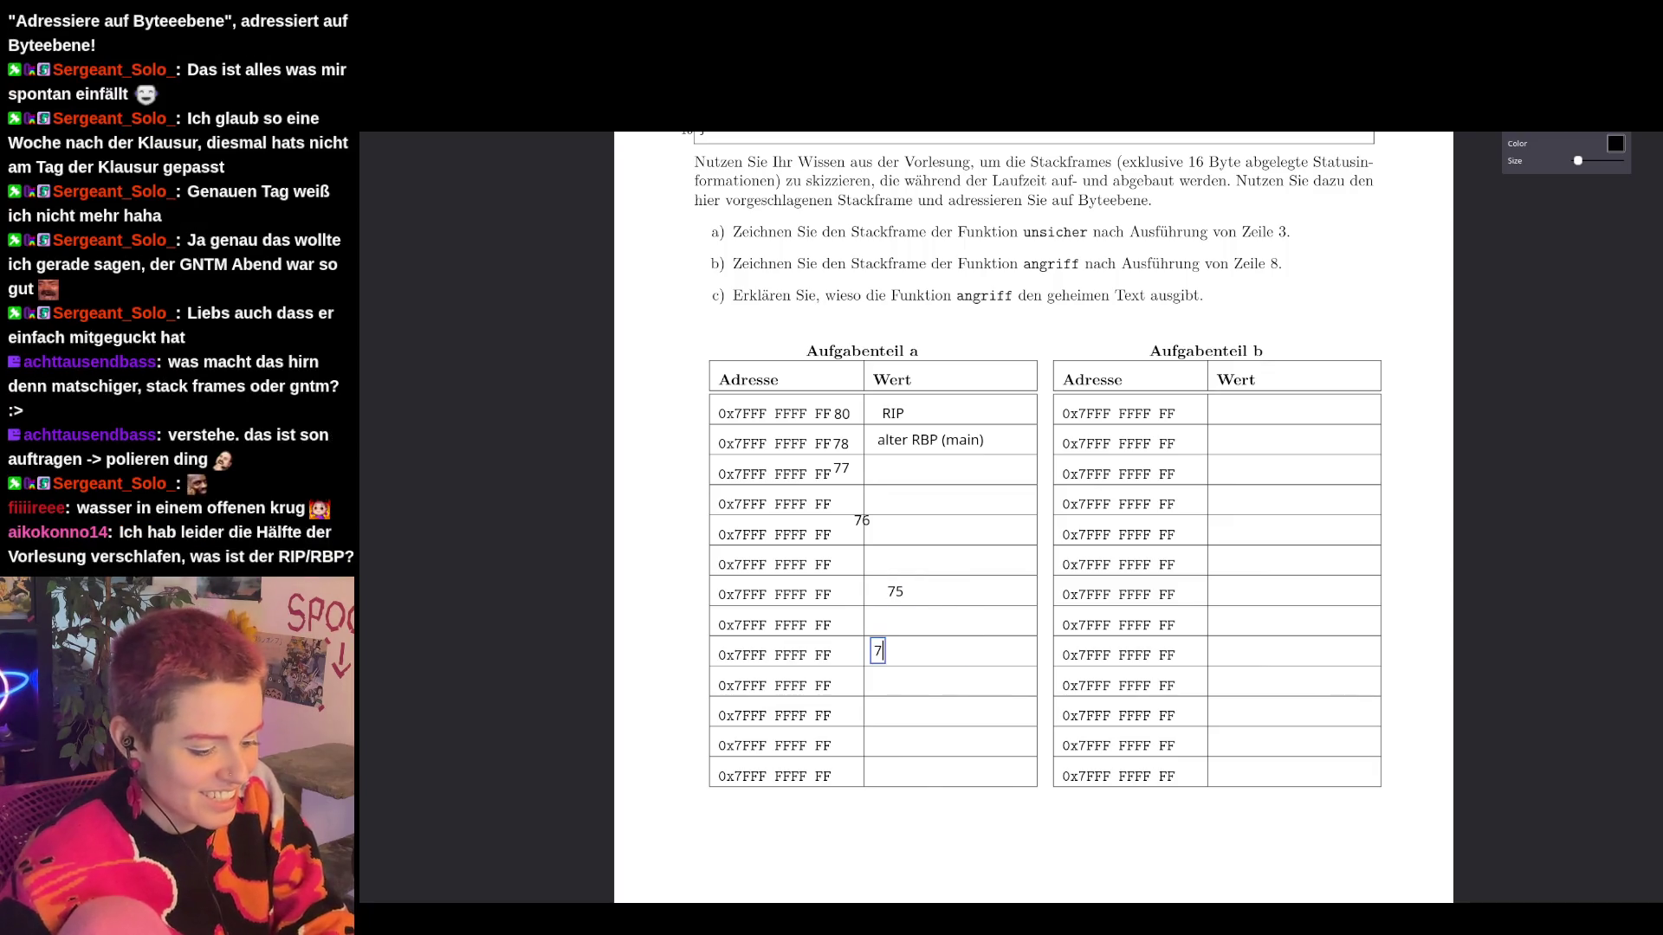
pyautogui.click(874, 703)
pyautogui.write('73')
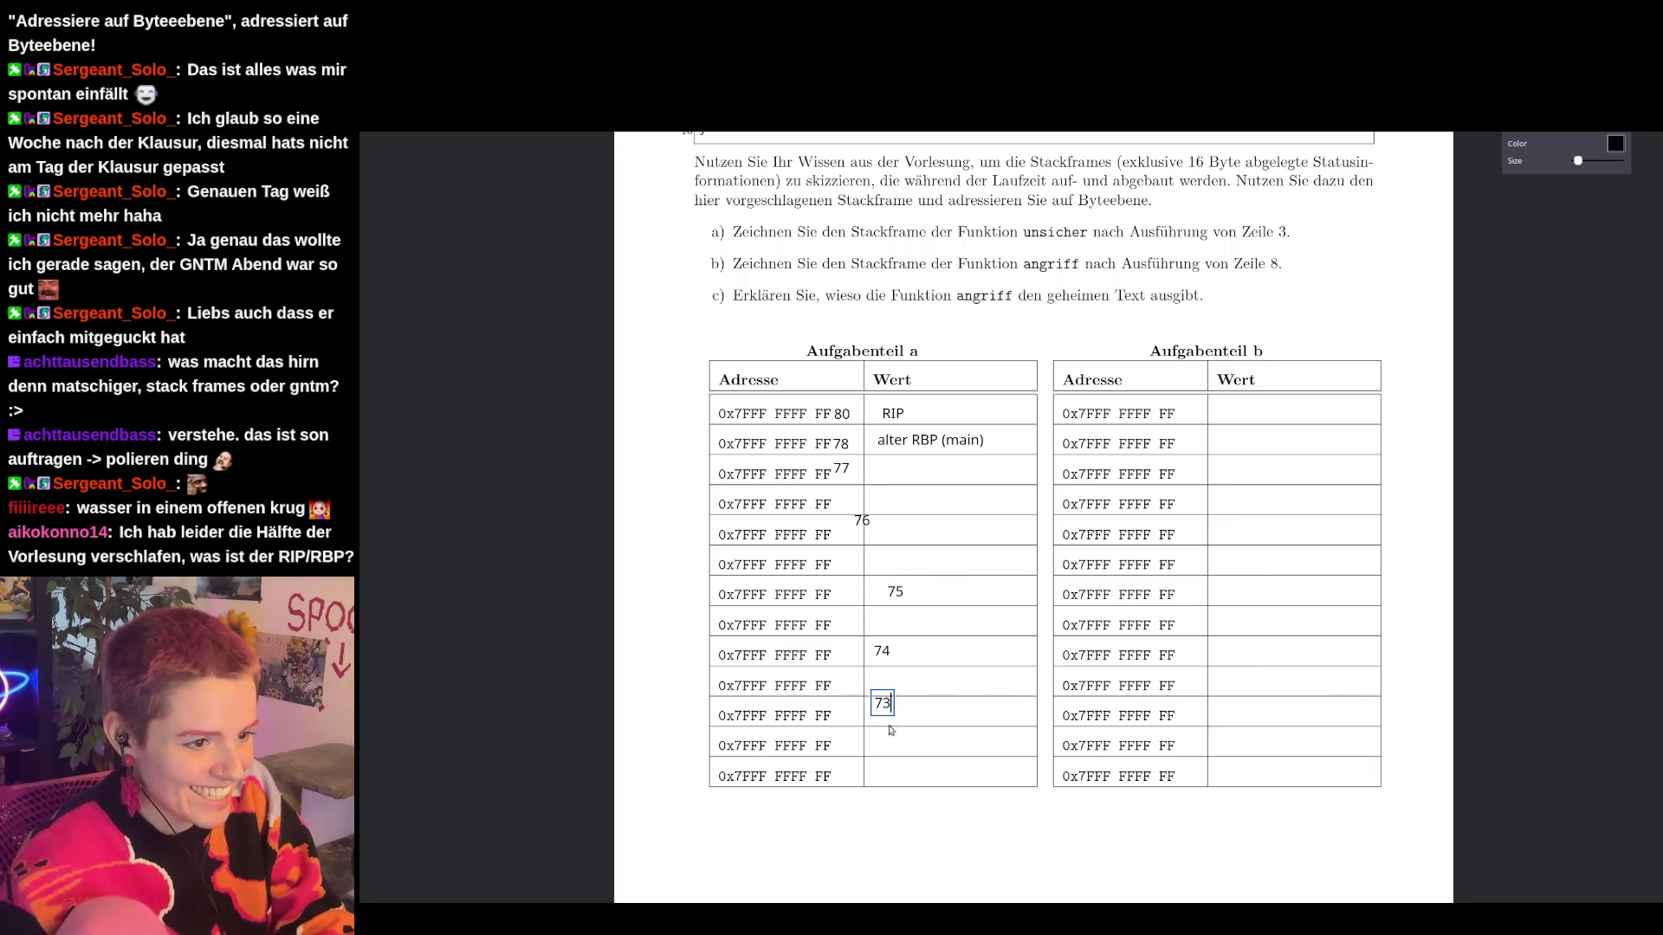
pyautogui.click(890, 760)
pyautogui.write('72')
pyautogui.click(966, 718)
pyautogui.write('71')
# Align the 76 through 71 labels beside each row's FF.
pyautogui.click(862, 520)
pyautogui.moveTo(862, 521); pyautogui.dragTo(850, 503)
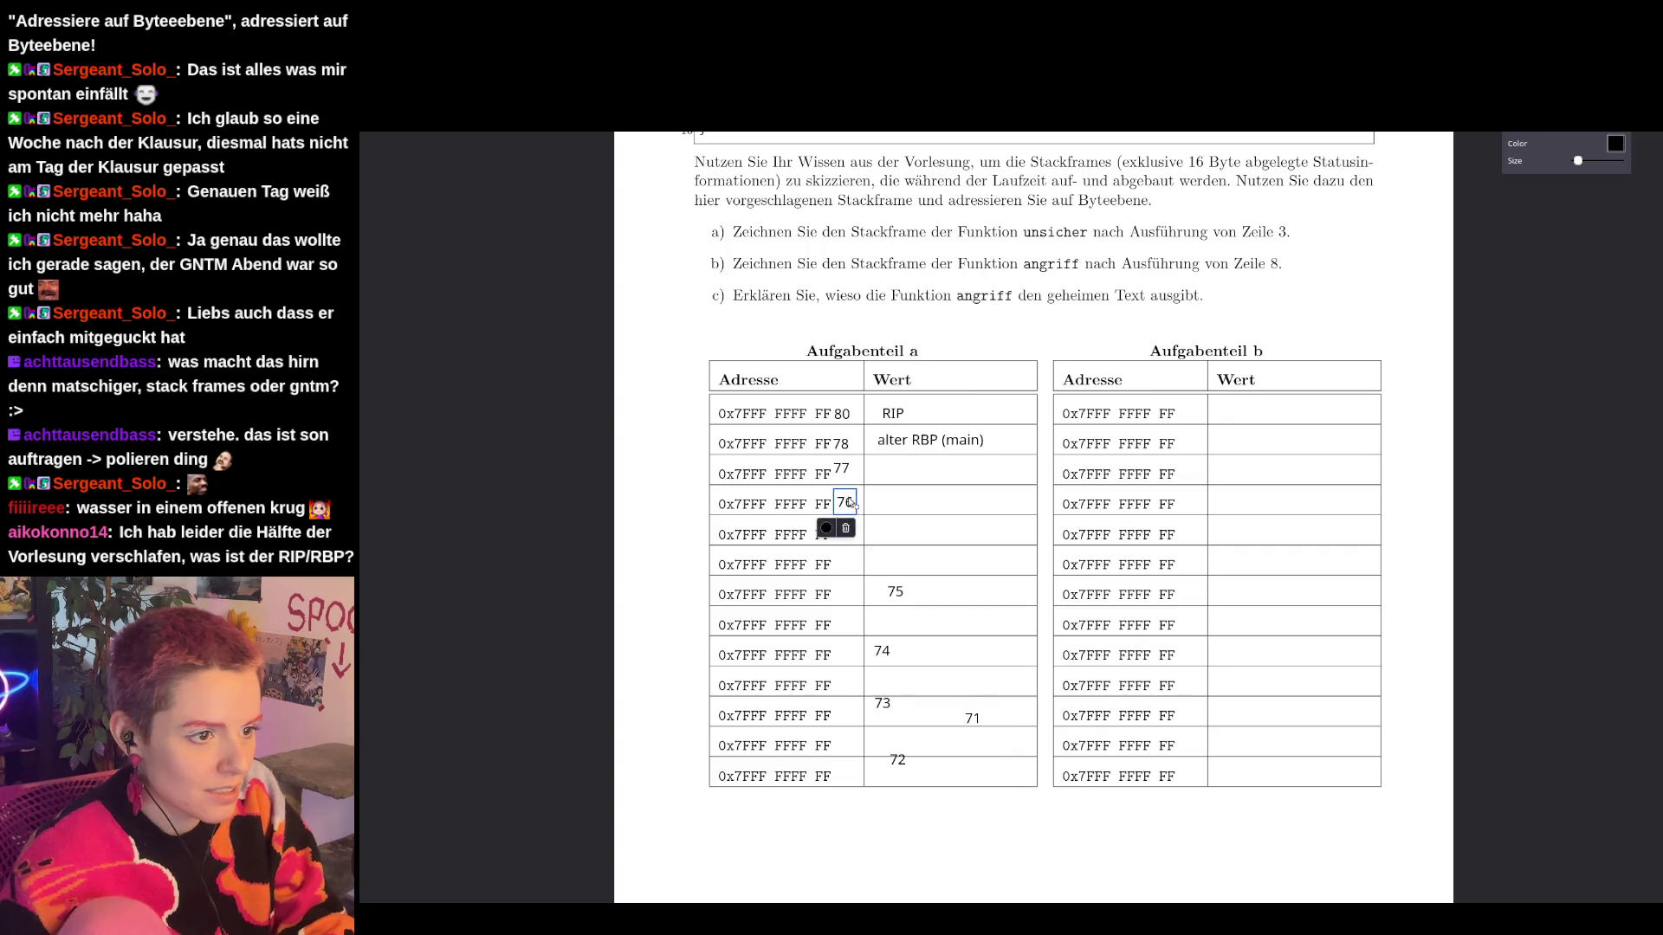
pyautogui.moveTo(884, 588); pyautogui.dragTo(834, 531)
pyautogui.click(890, 664)
pyautogui.moveTo(890, 664); pyautogui.dragTo(853, 579)
pyautogui.click(883, 700)
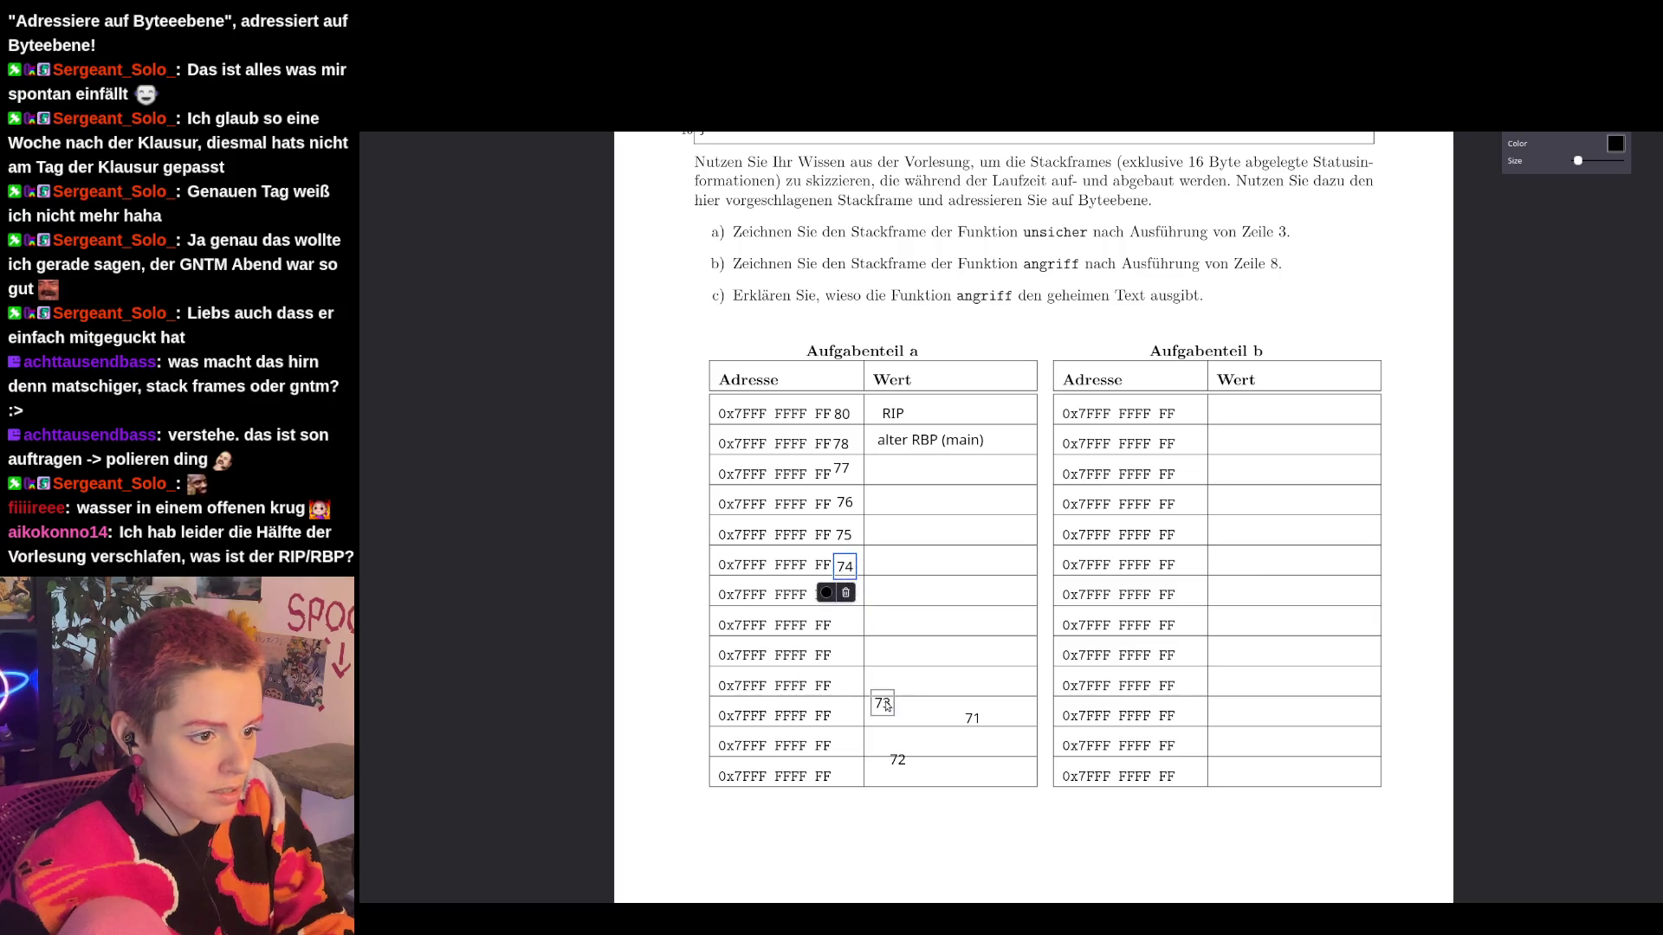
pyautogui.moveTo(884, 699); pyautogui.dragTo(847, 602)
pyautogui.click(897, 760)
pyautogui.moveTo(897, 760); pyautogui.dragTo(844, 628)
pyautogui.click(978, 728)
pyautogui.moveTo(978, 732); pyautogui.dragTo(847, 670)
# Add the 70 and 6F address labels beside the last two rows.
pyautogui.click(882, 674)
pyautogui.write('70')
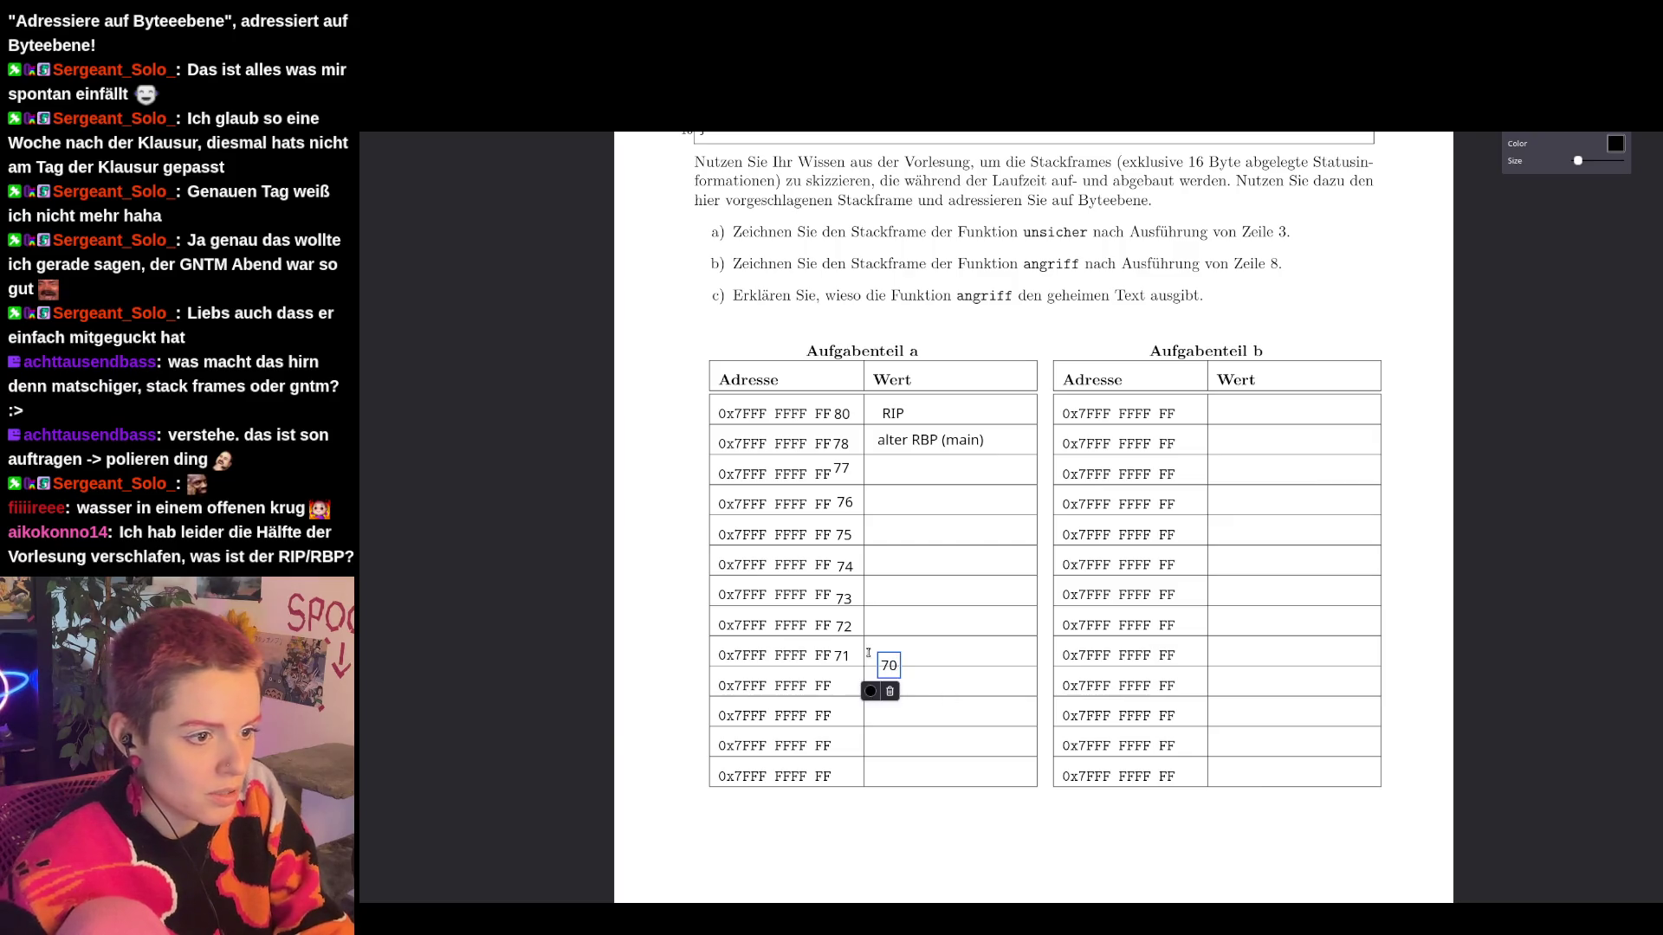
pyautogui.moveTo(892, 670)
pyautogui.mouseDown()
pyautogui.moveTo(839, 673)
pyautogui.moveTo(847, 686)
pyautogui.mouseUp()
pyautogui.click(897, 681)
pyautogui.write('6F')
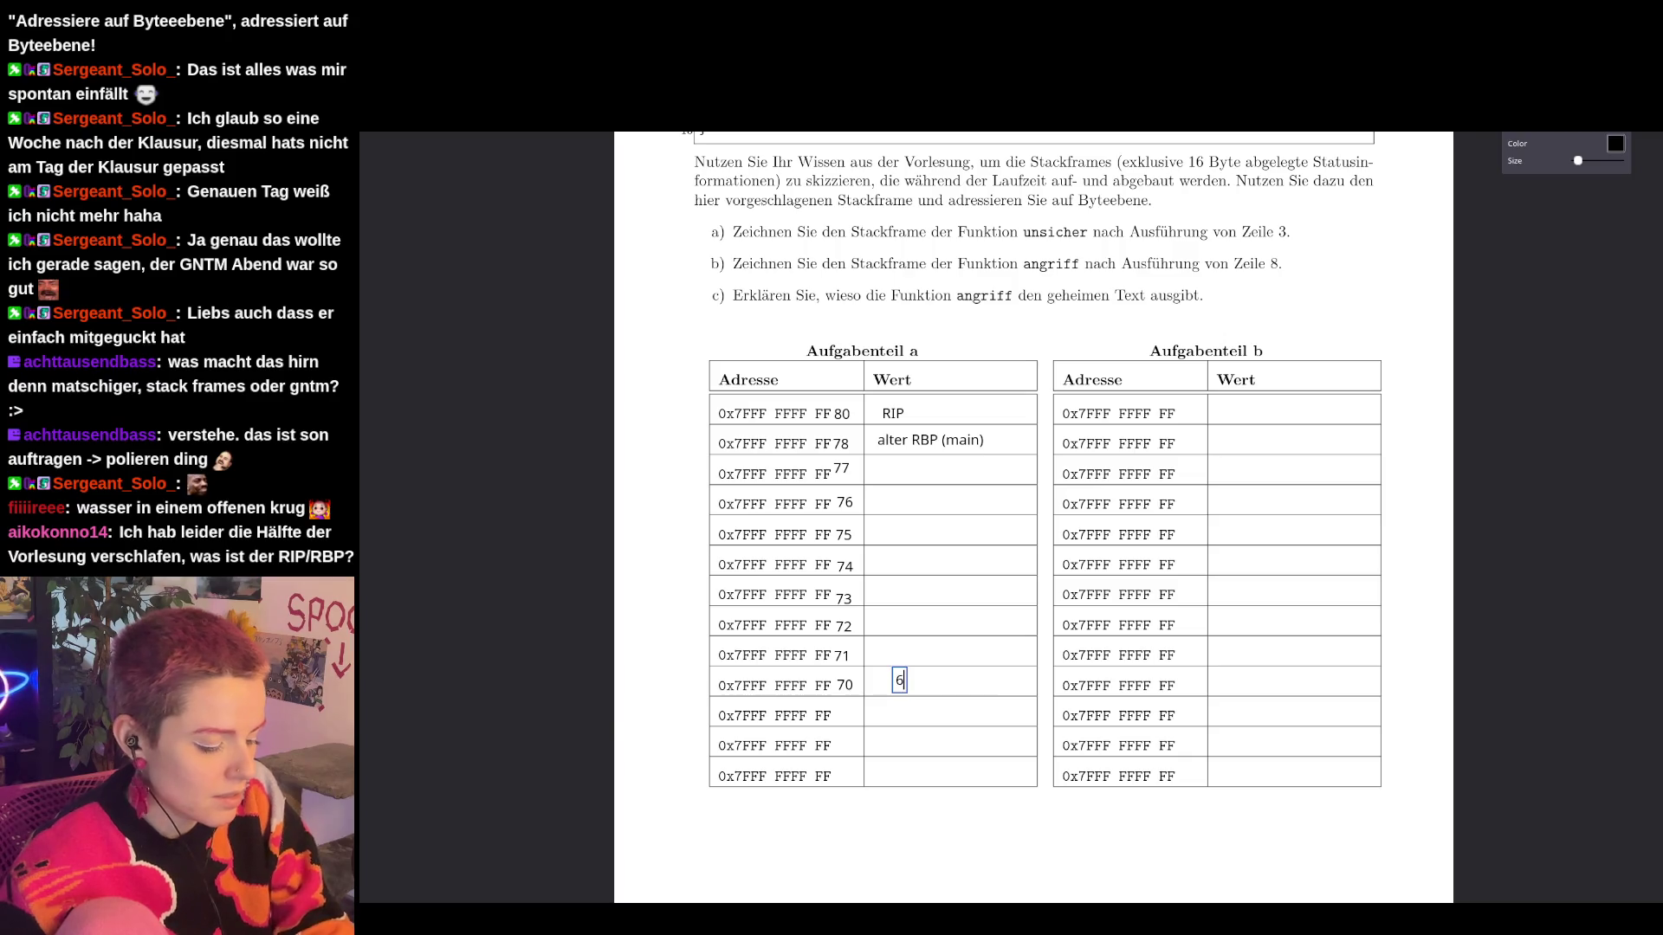
pyautogui.moveTo(898, 690); pyautogui.dragTo(842, 723)
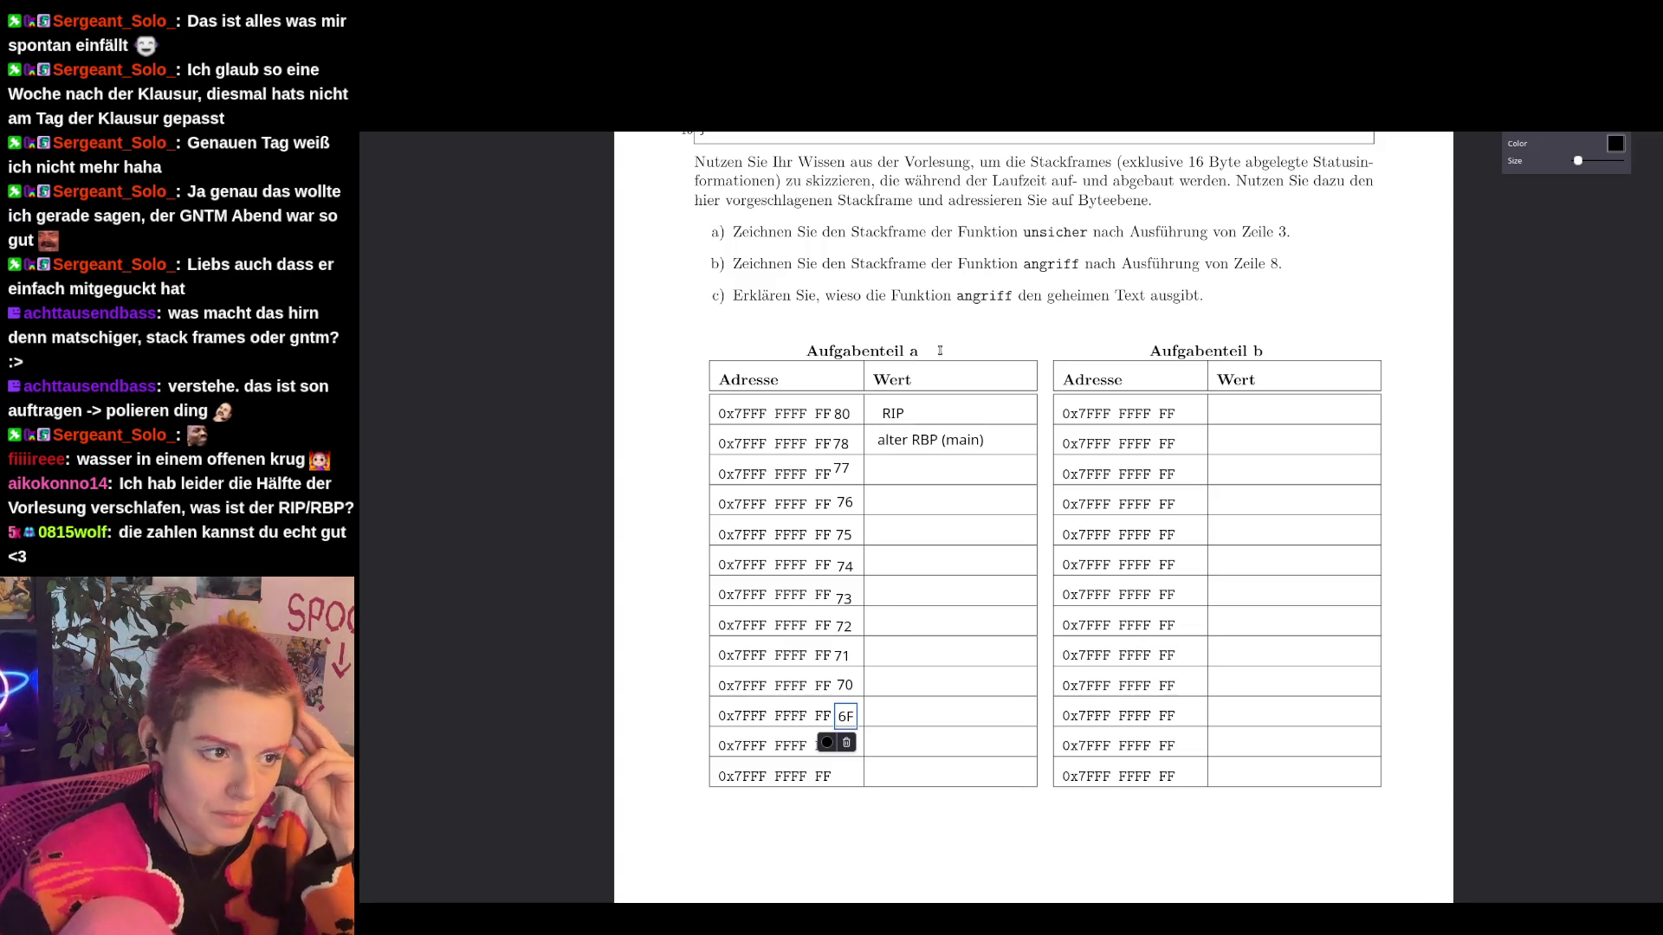
# Scroll up to review the Aufgabe 5 code listing, selecting the RIP entry in the table.
pyautogui.scroll(3, 916, 411)
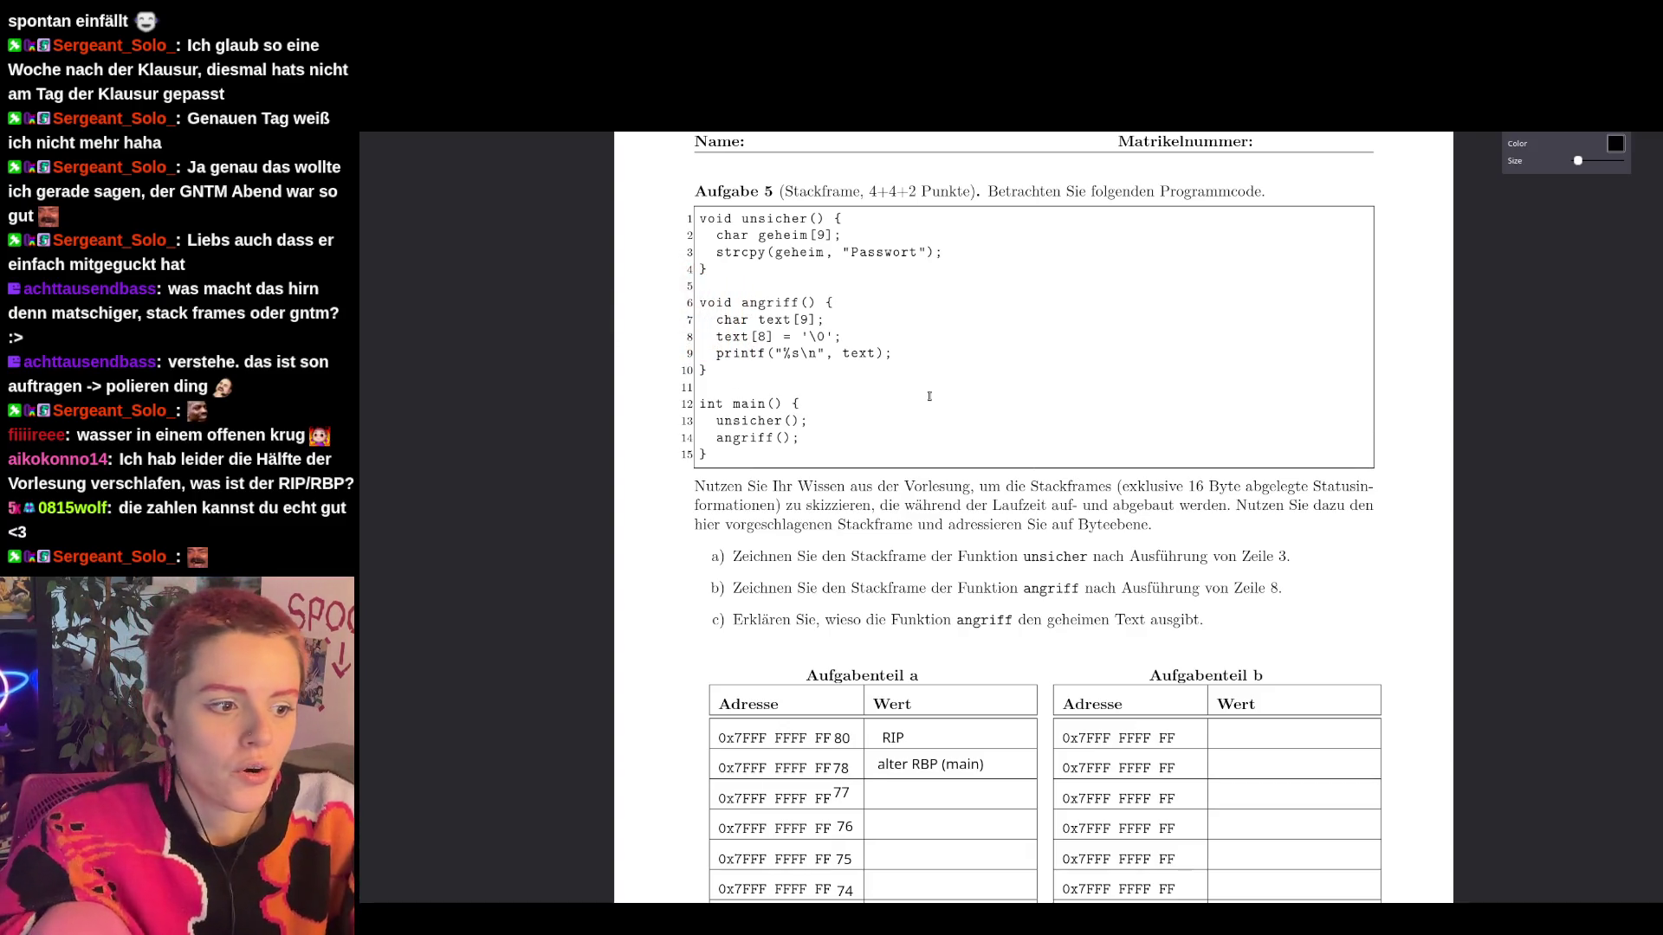
pyautogui.click(897, 741)
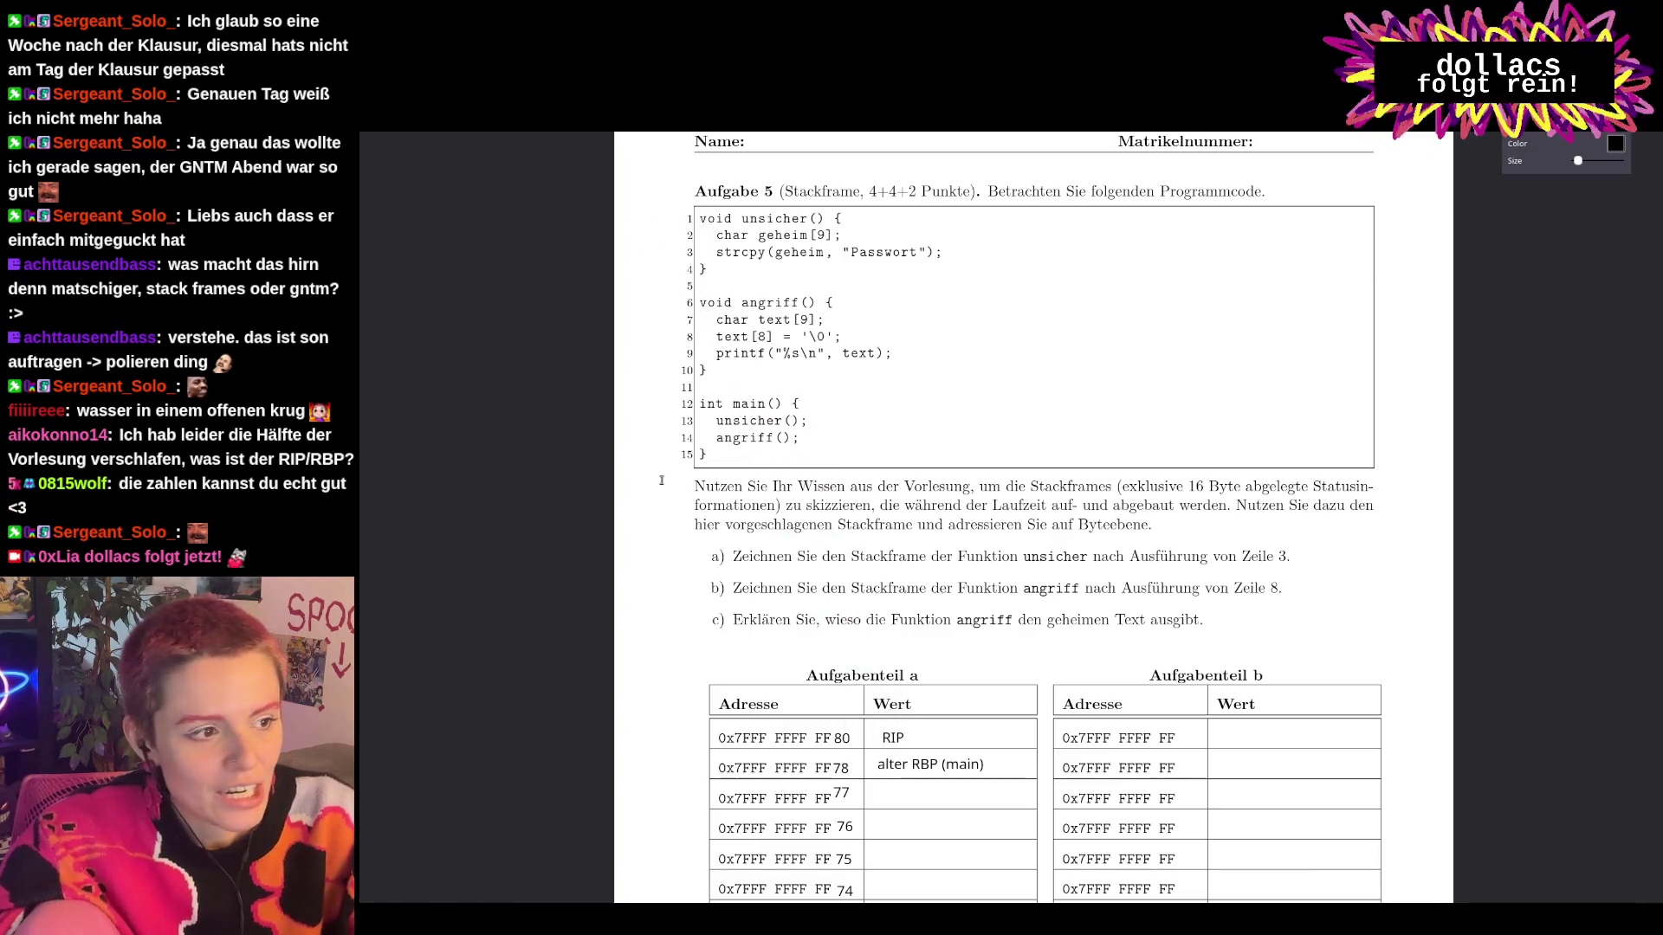
pyautogui.click(773, 444)
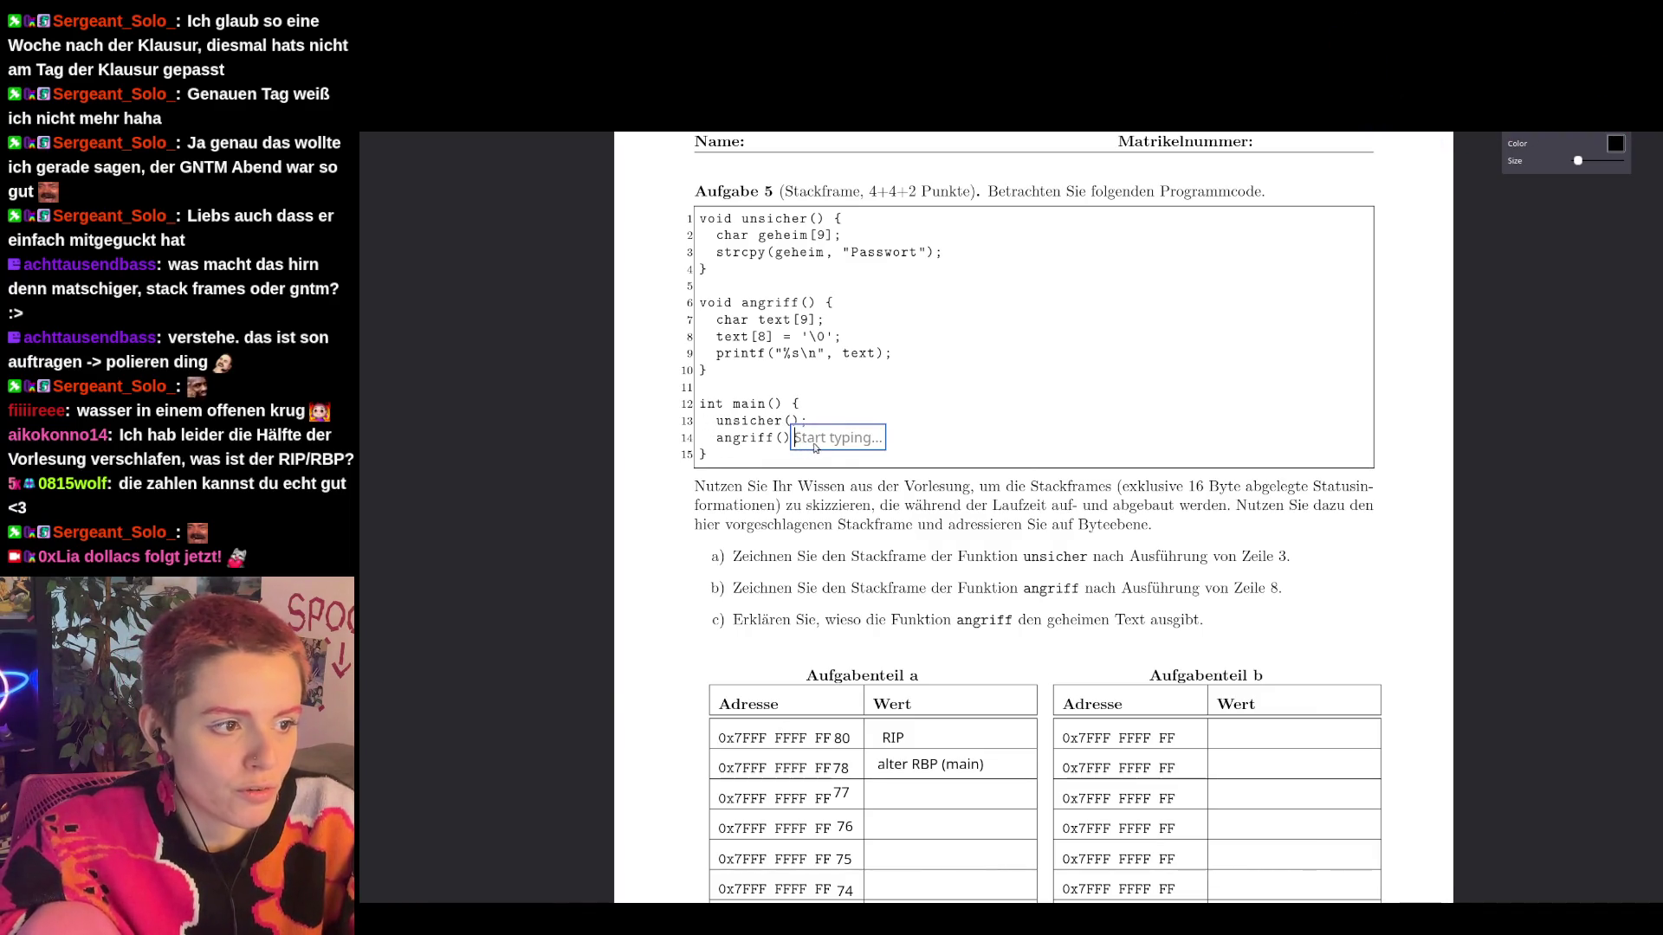
pyautogui.click(894, 739)
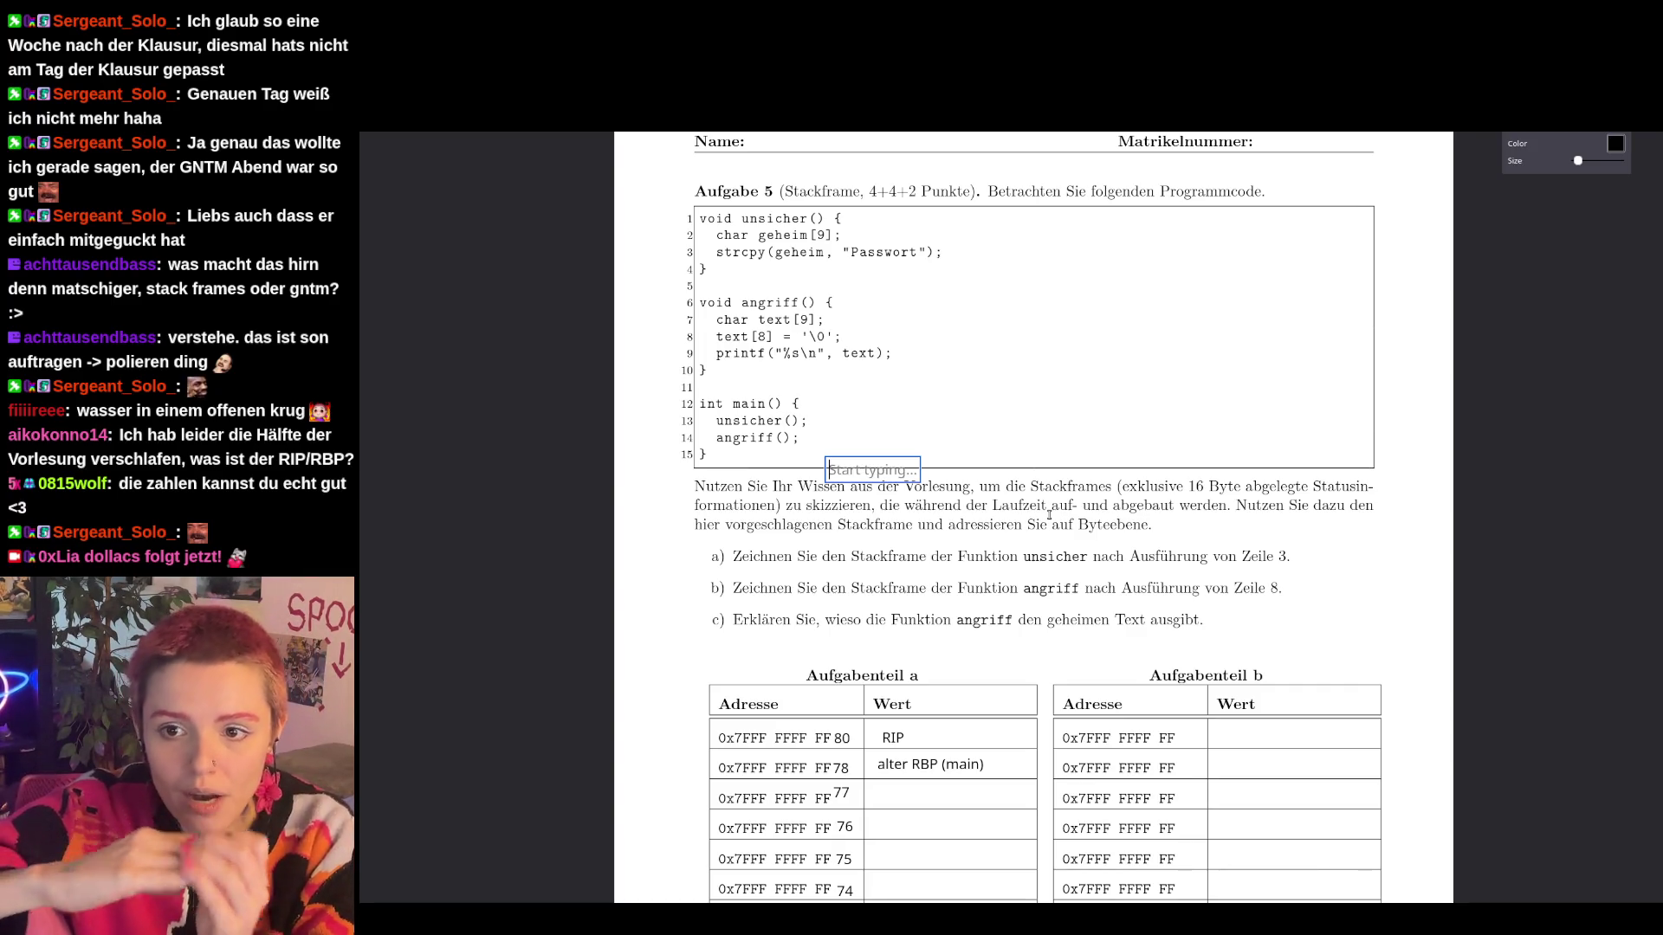
pyautogui.click(899, 743)
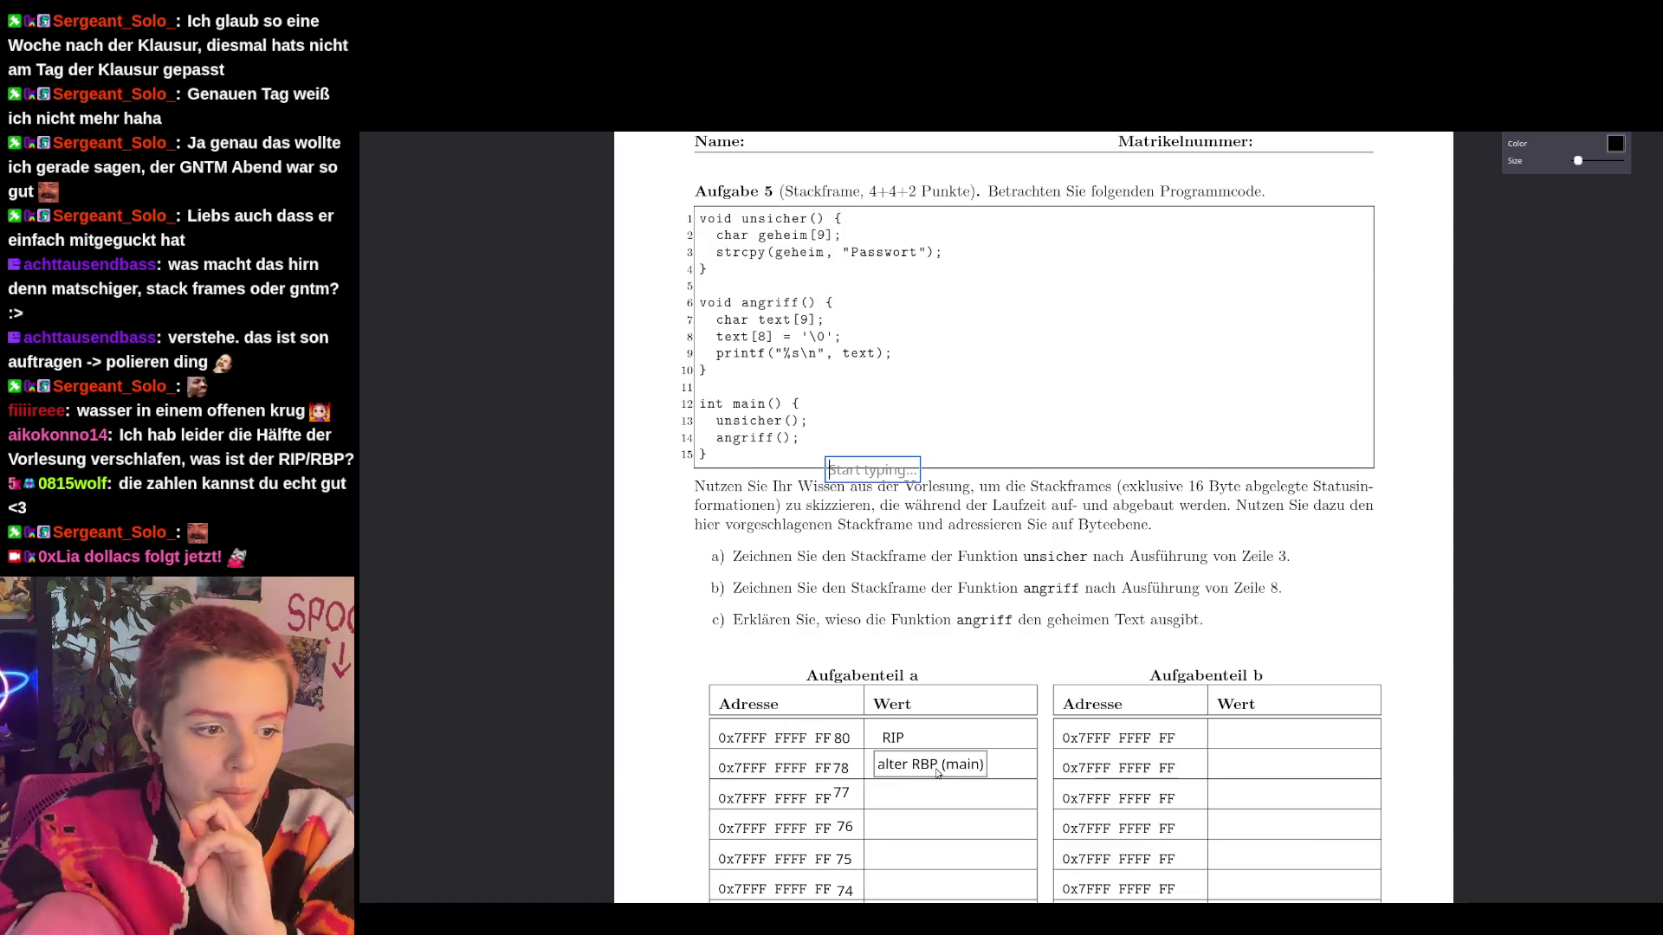
pyautogui.scroll(-3, 992, 619)
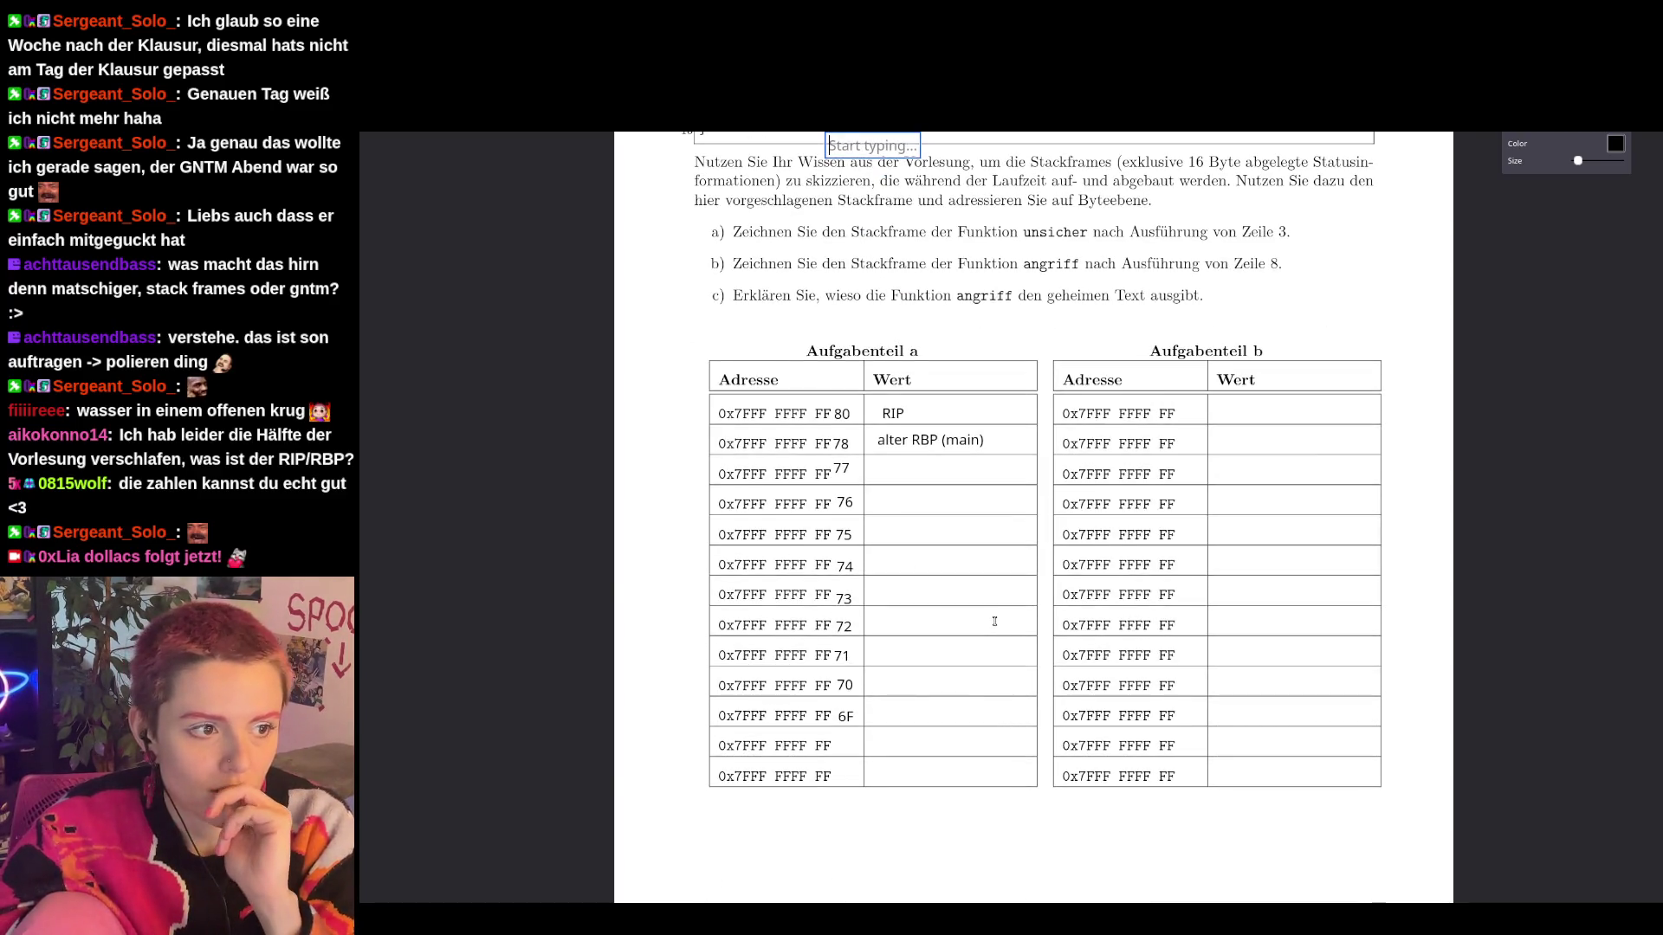
pyautogui.scroll(1, 775, 555)
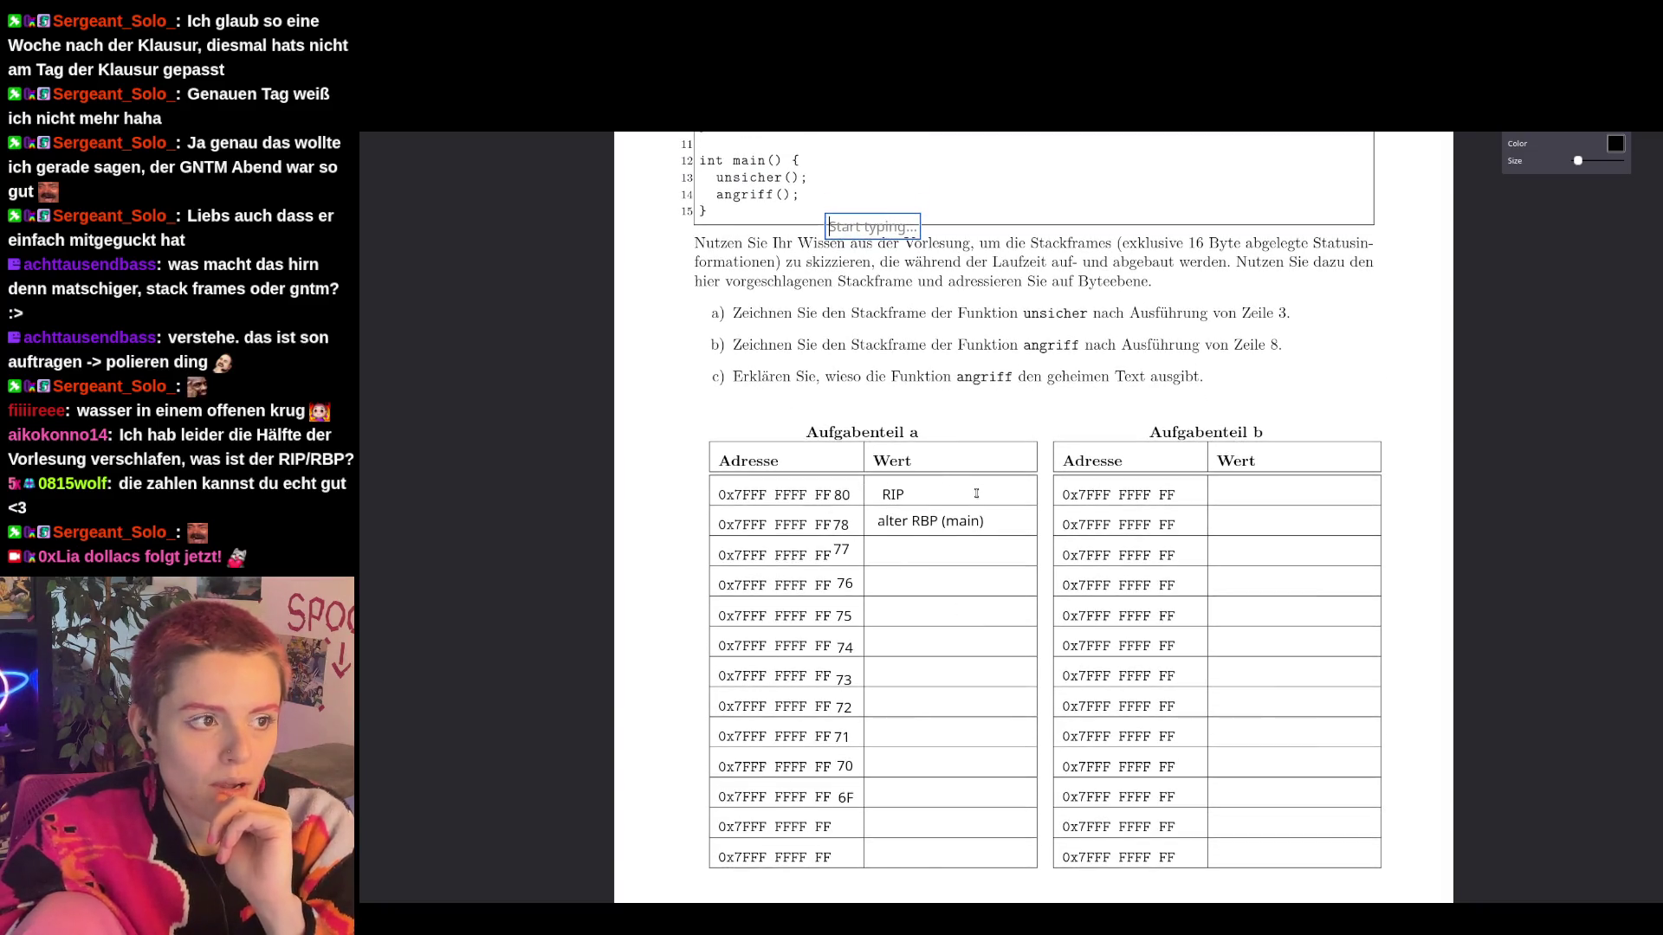
pyautogui.scroll(3, 976, 492)
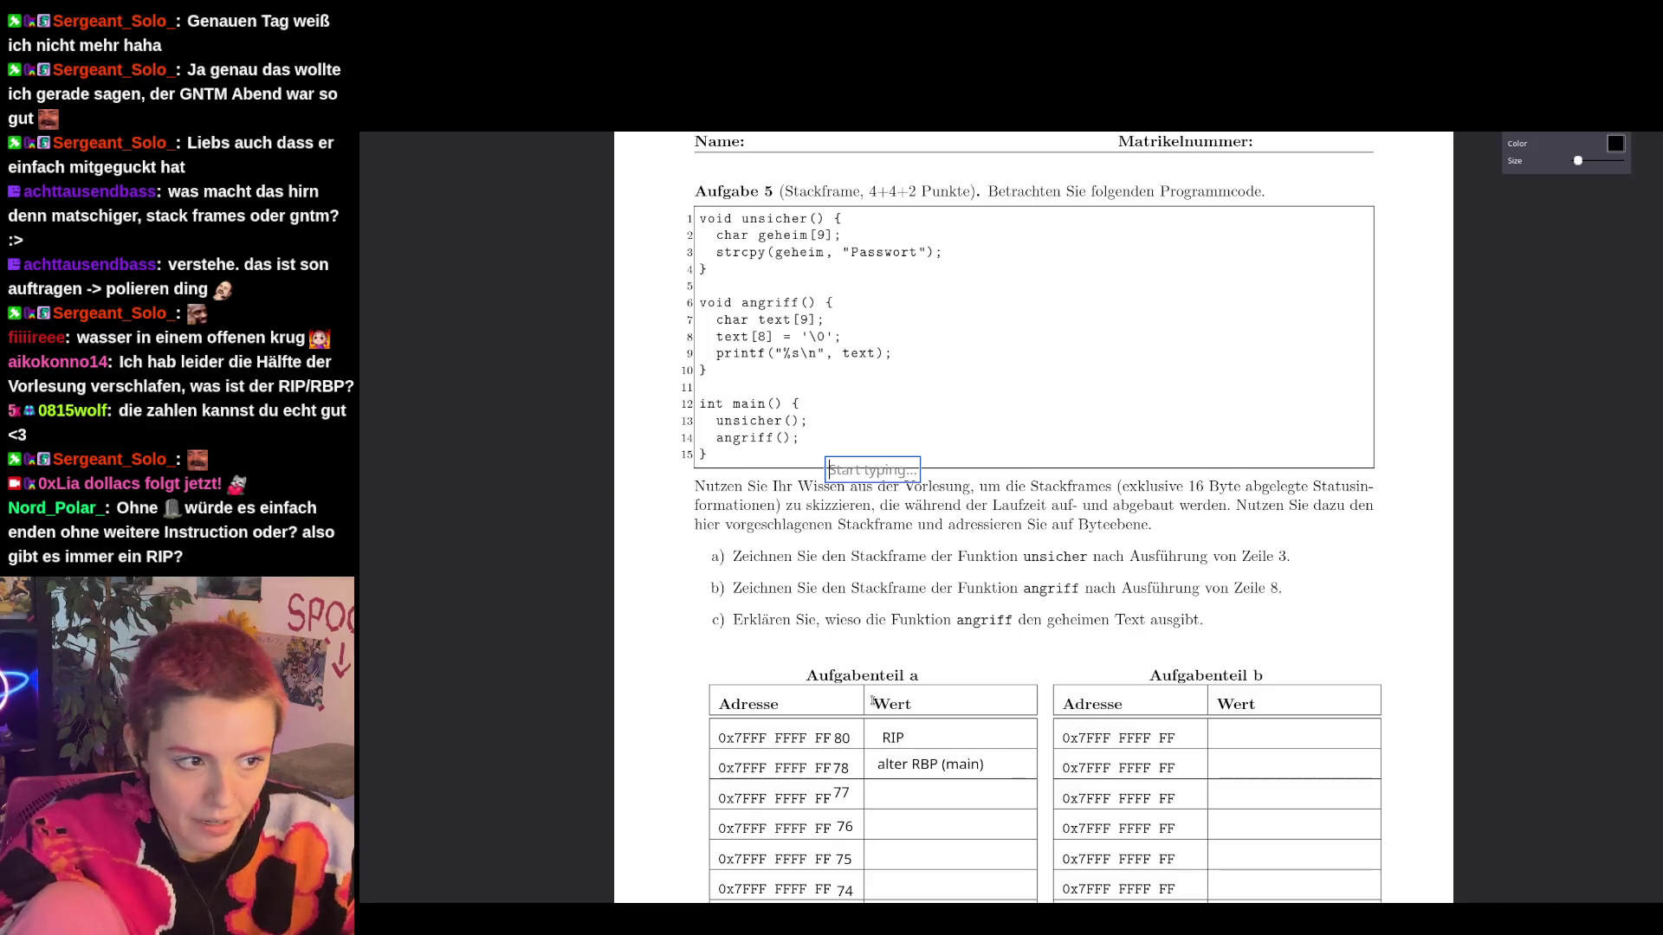
# Place an RBP-> label just left of the FF78 address row.
pyautogui.scroll(-3, 653, 443)
pyautogui.click(653, 443)
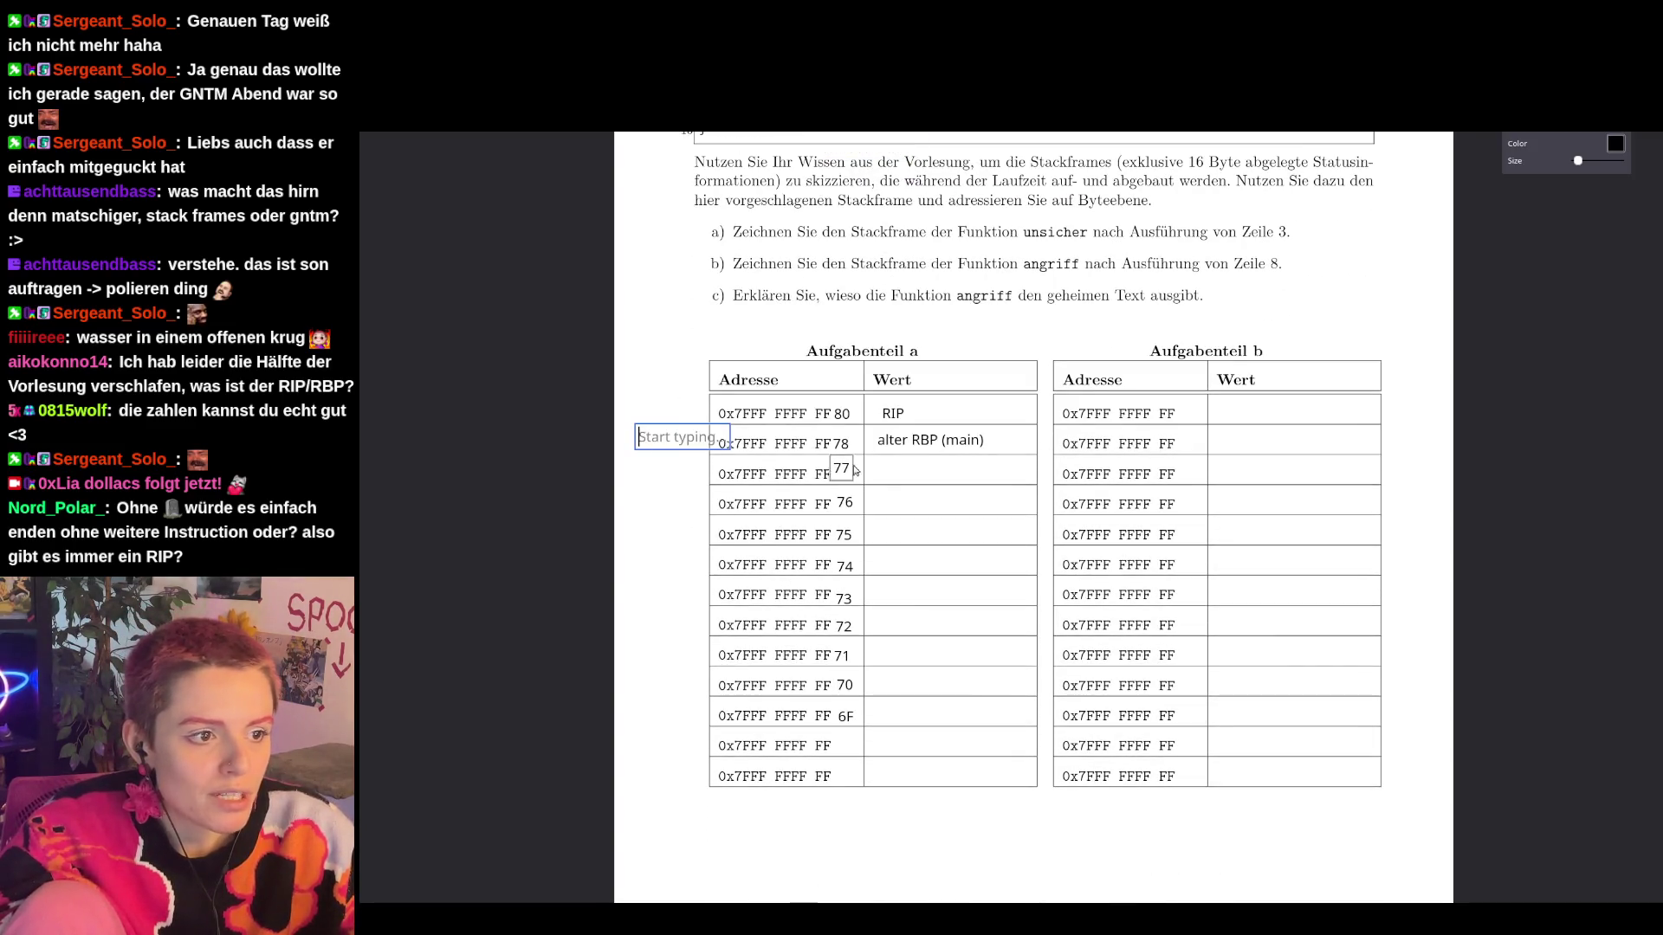
pyautogui.write('RBP')
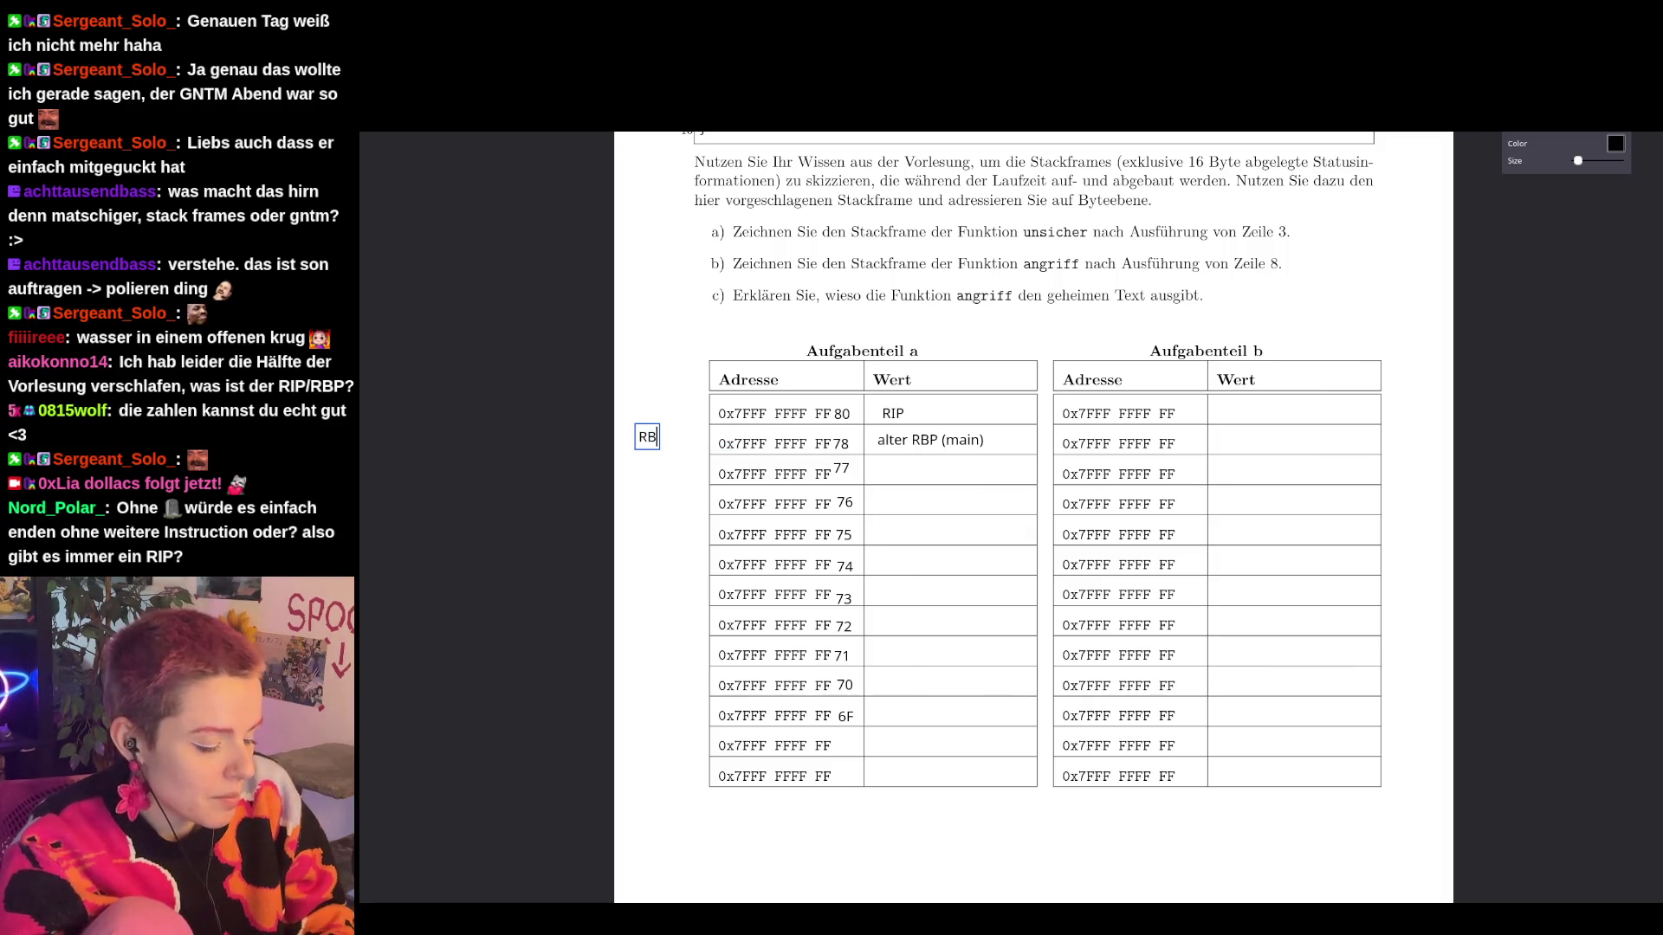
pyautogui.write('->')
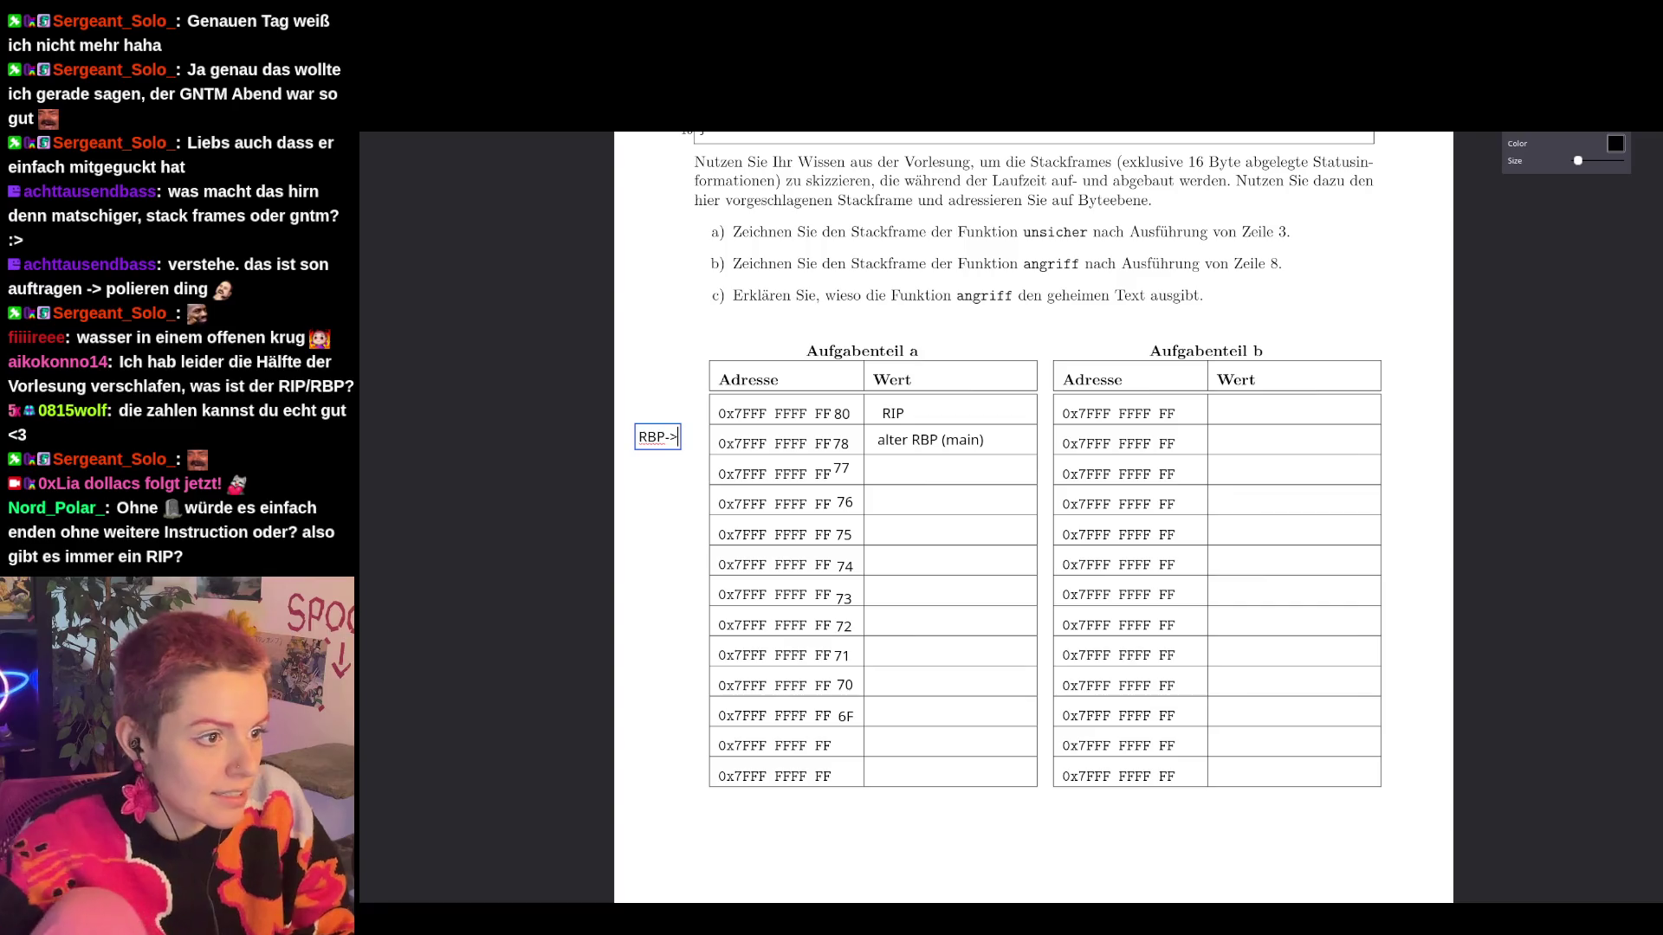
pyautogui.click(663, 437)
pyautogui.moveTo(663, 437); pyautogui.dragTo(689, 443)
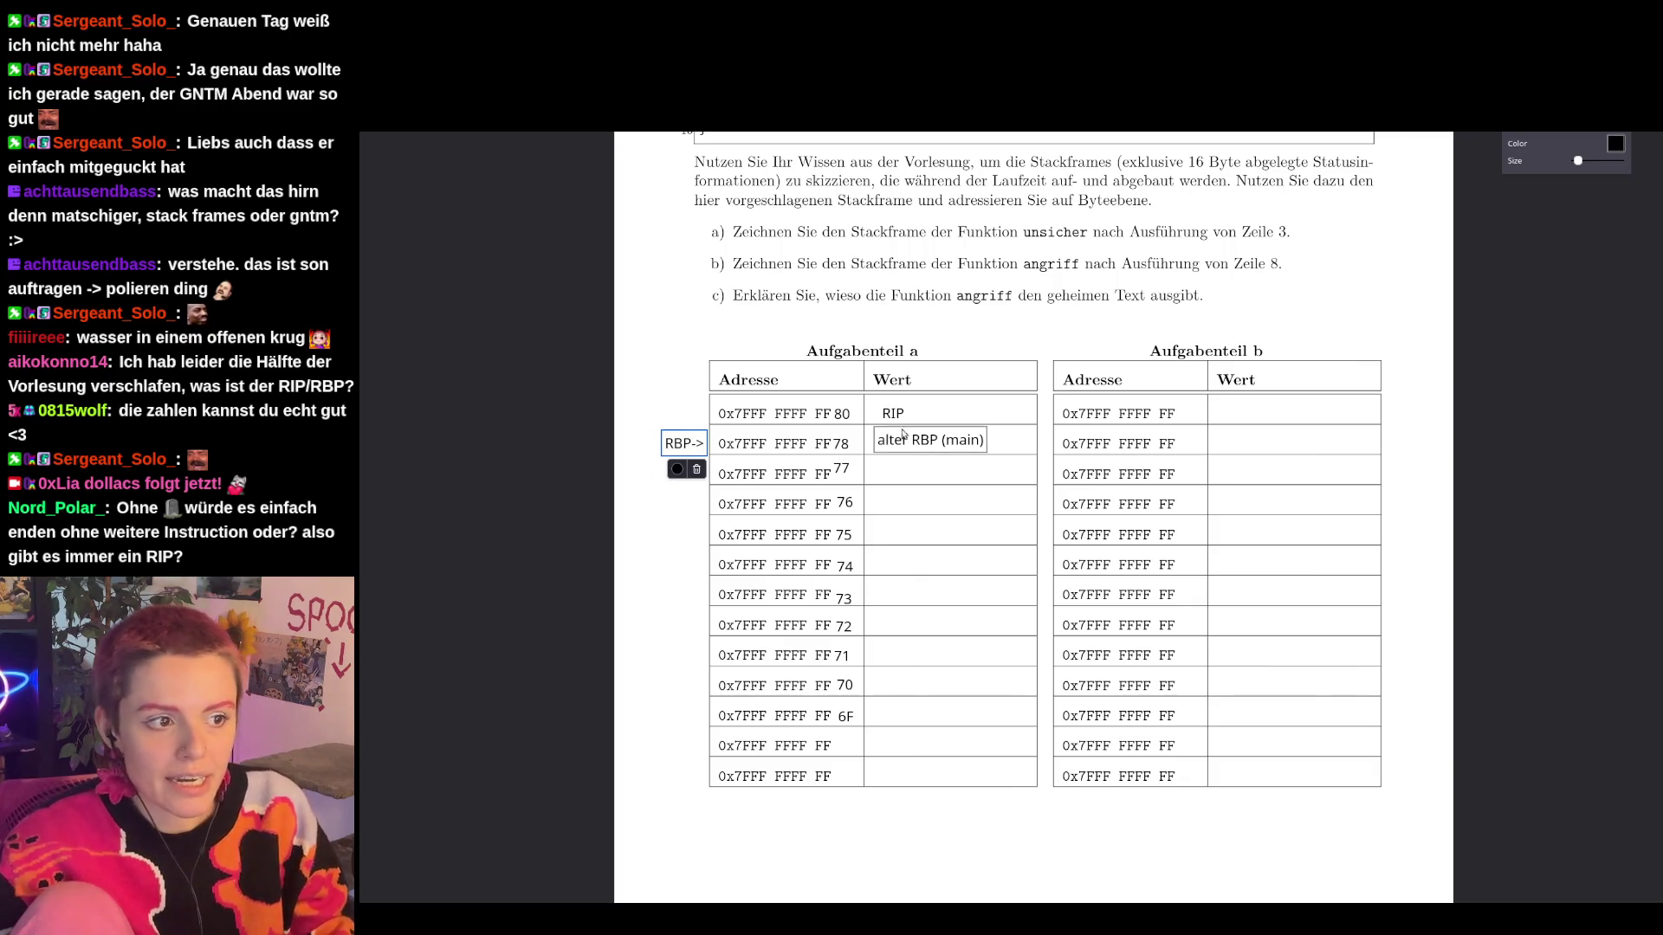
pyautogui.scroll(2, 926, 614)
pyautogui.scroll(3, 927, 614)
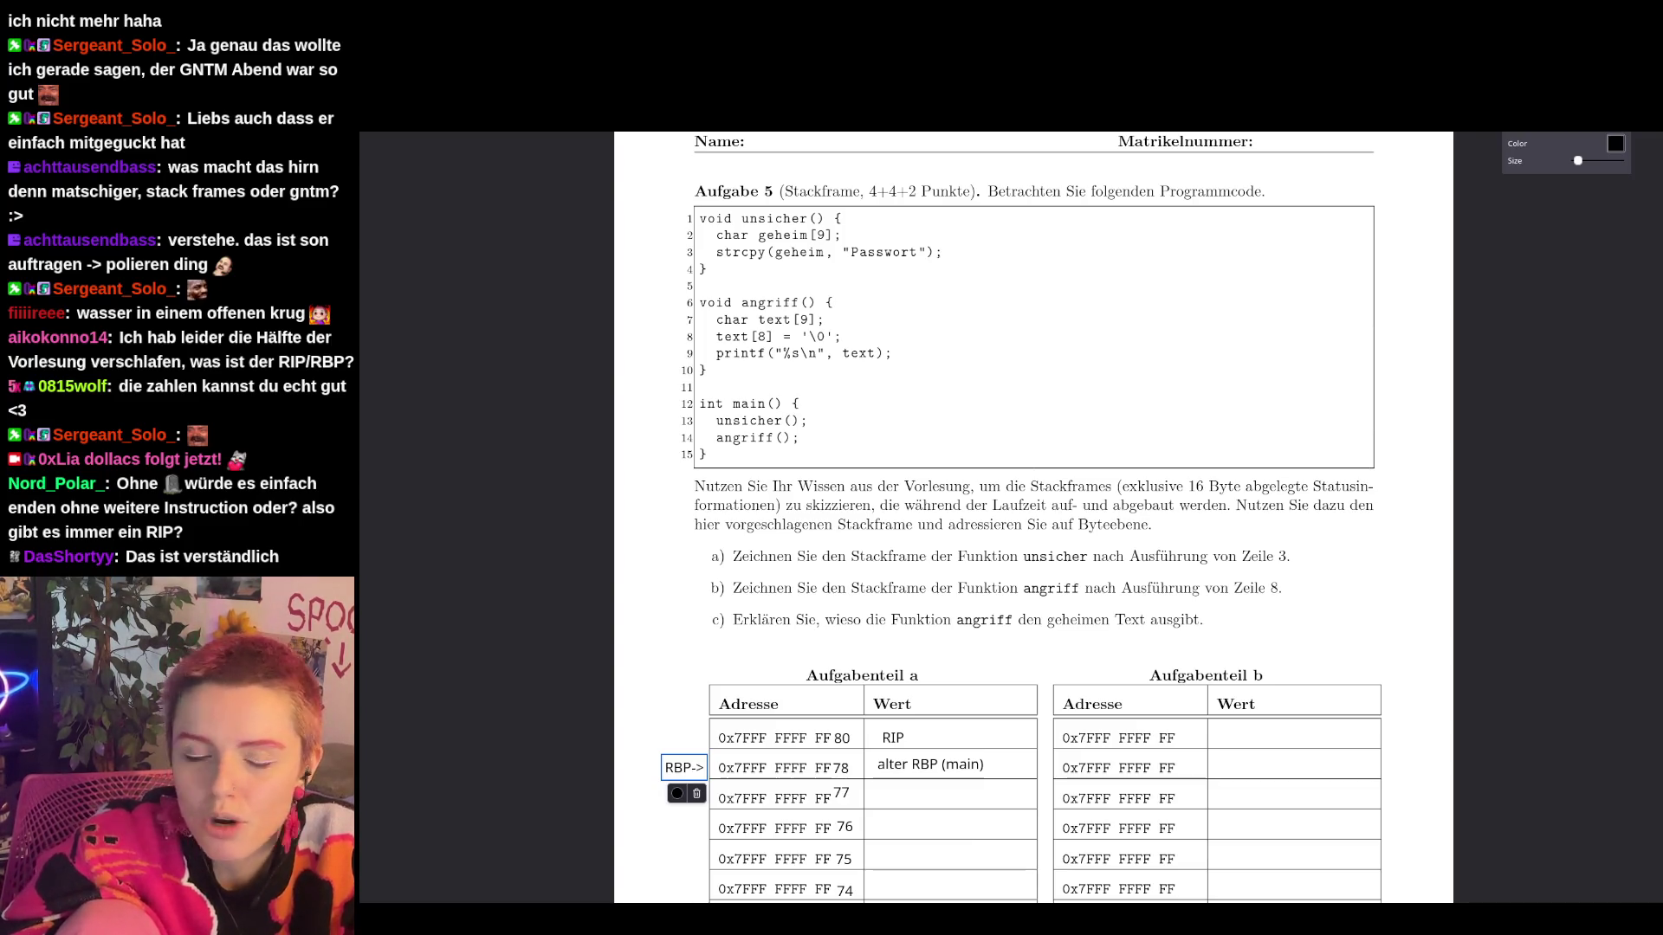
pyautogui.click(789, 407)
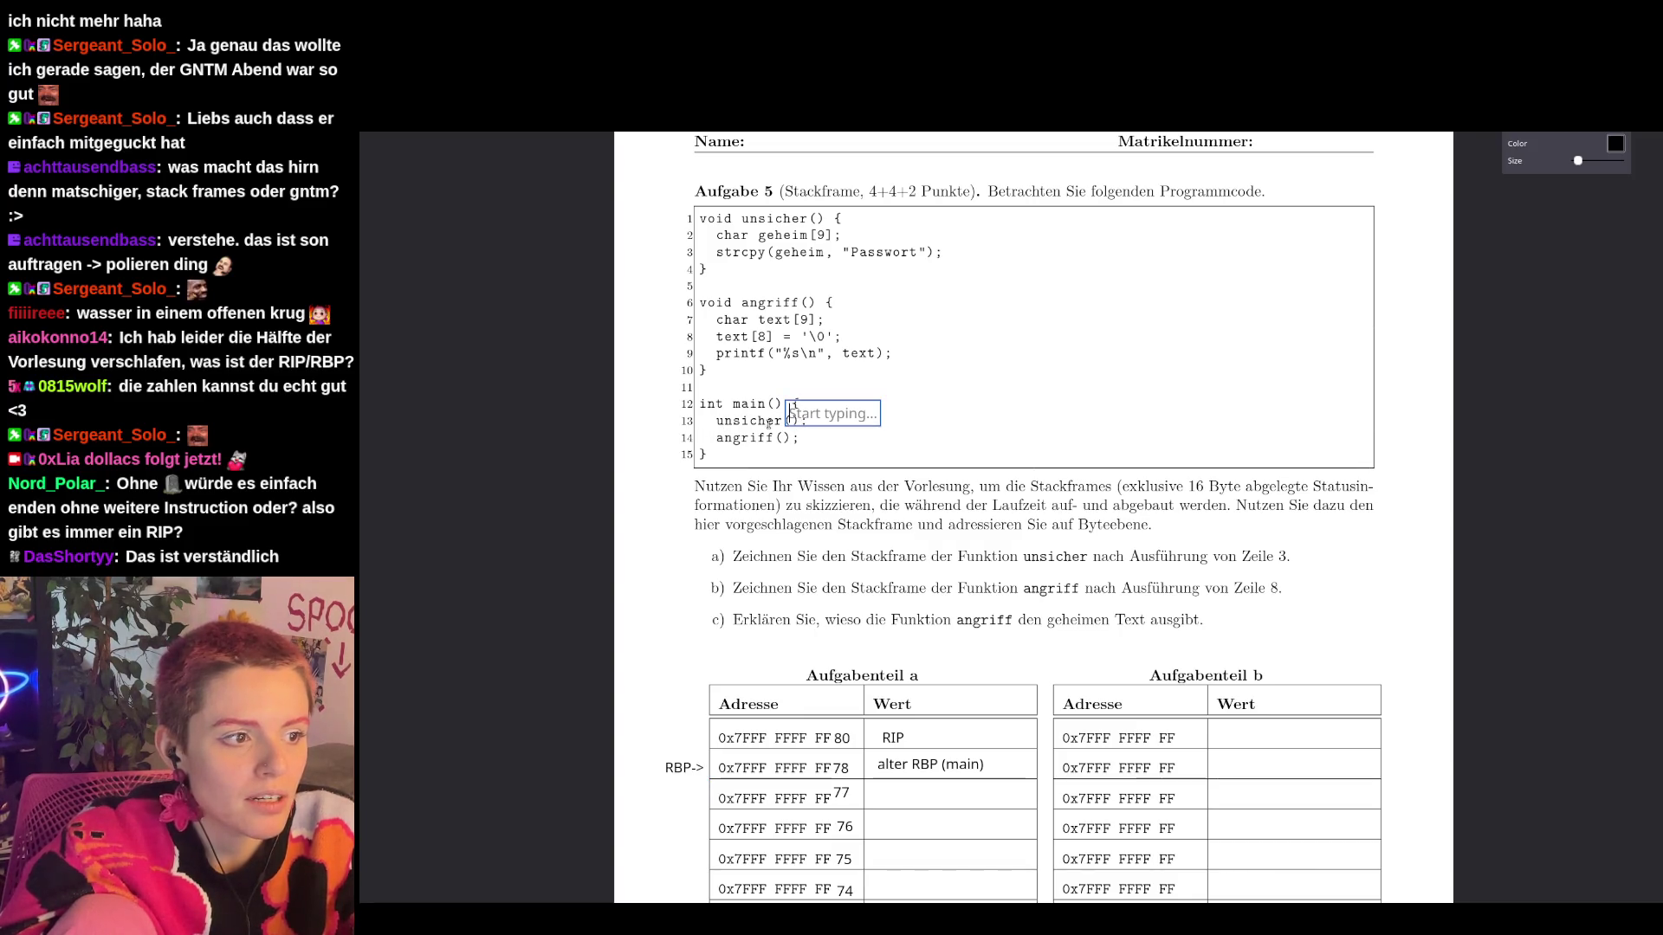
pyautogui.click(886, 354)
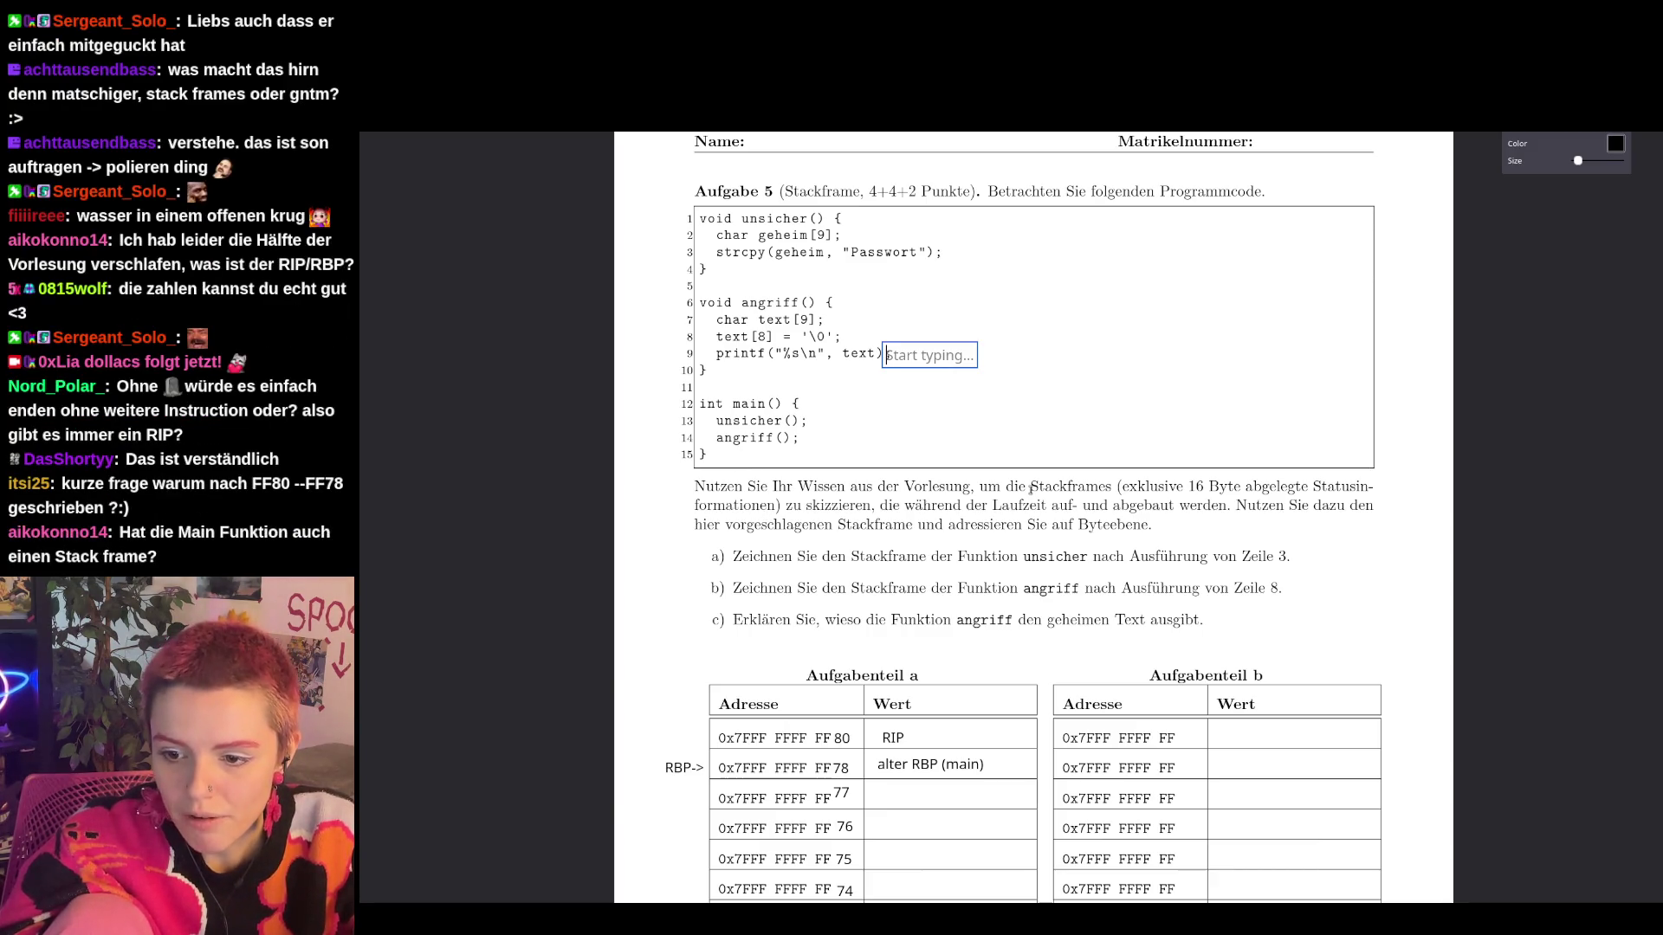
pyautogui.scroll(-1, 949, 546)
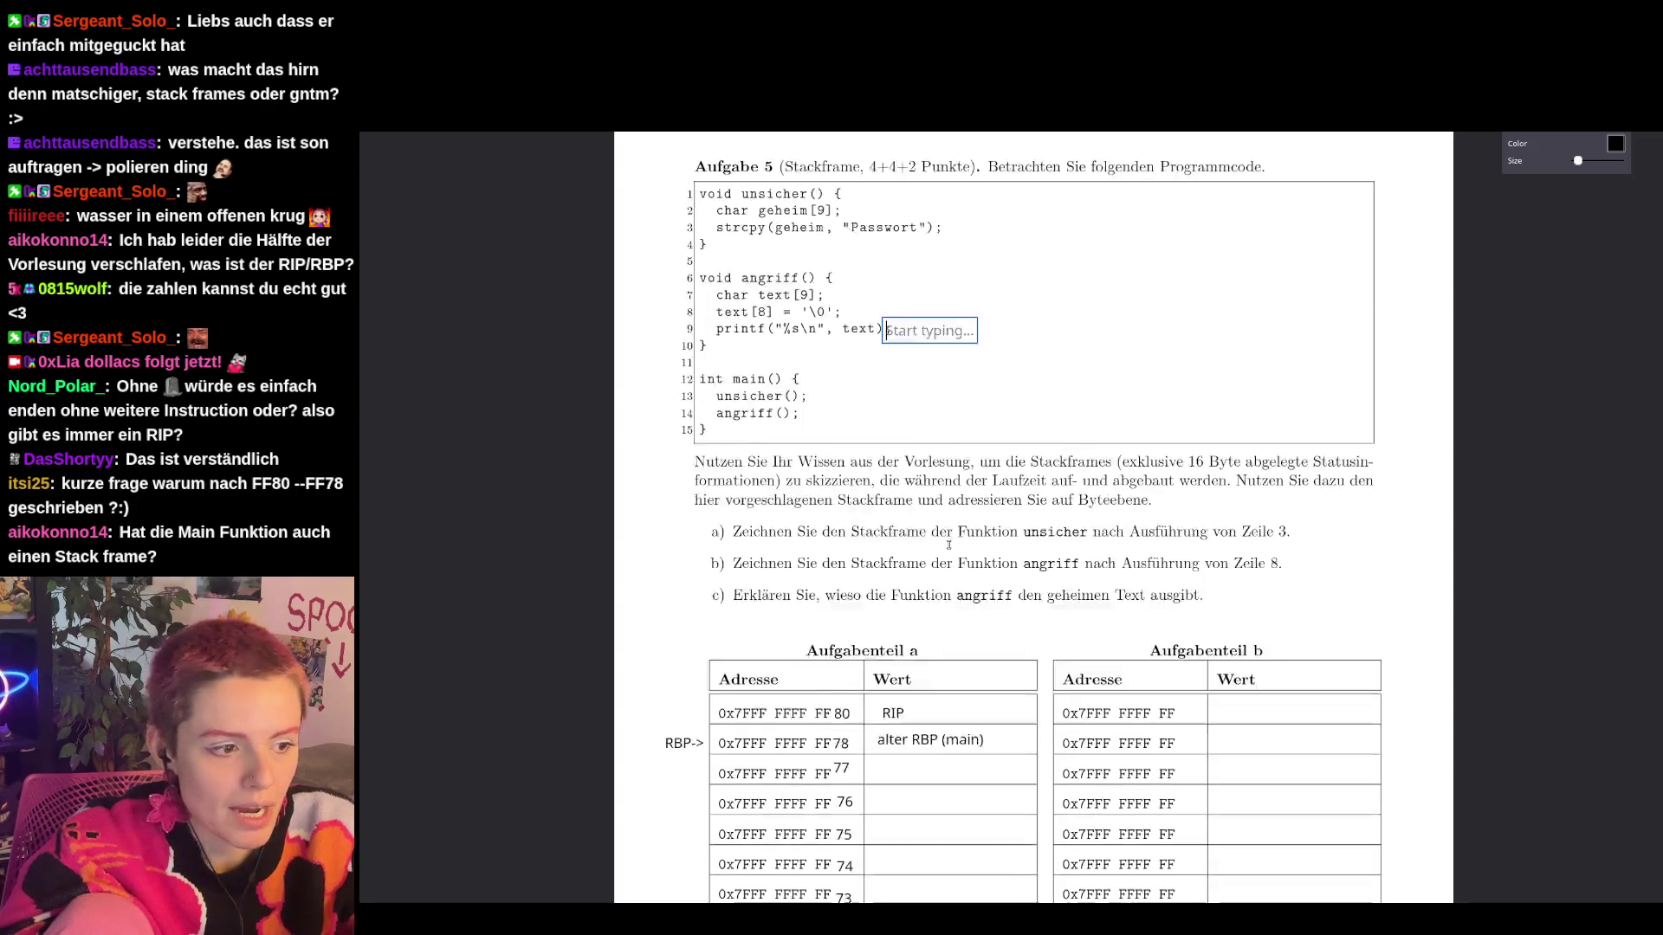
pyautogui.scroll(-3, 949, 545)
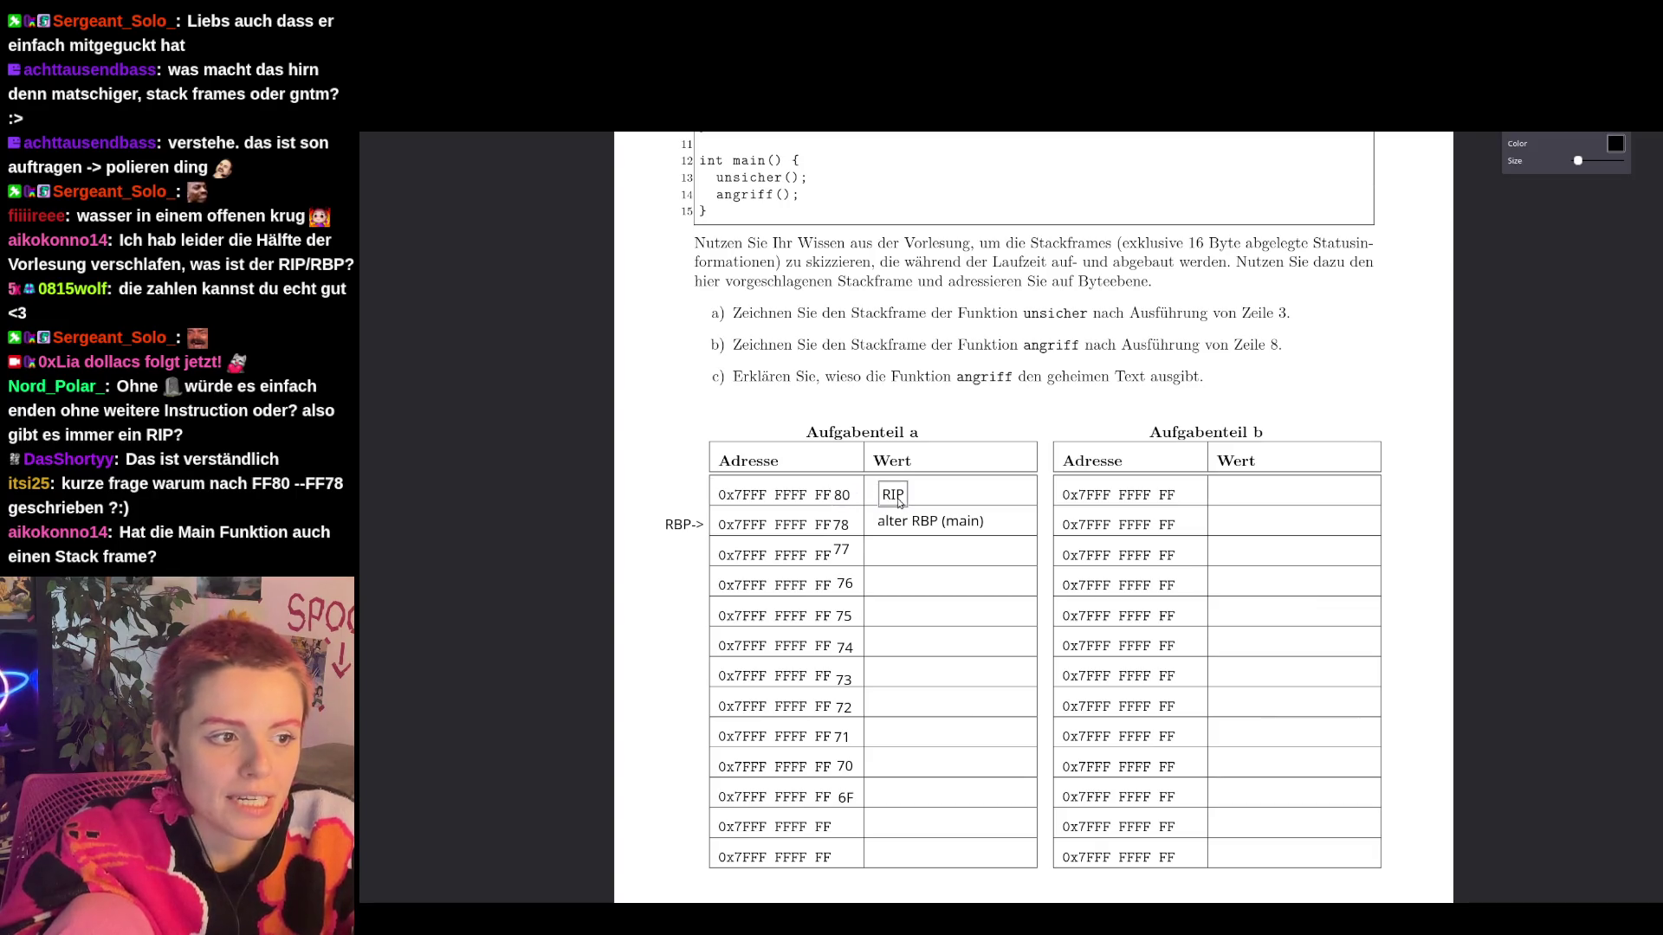
# Add a 'ff80 - ff87' note above the FF80 address and clear the stray text box.
pyautogui.click(944, 490)
pyautogui.write('ff80')
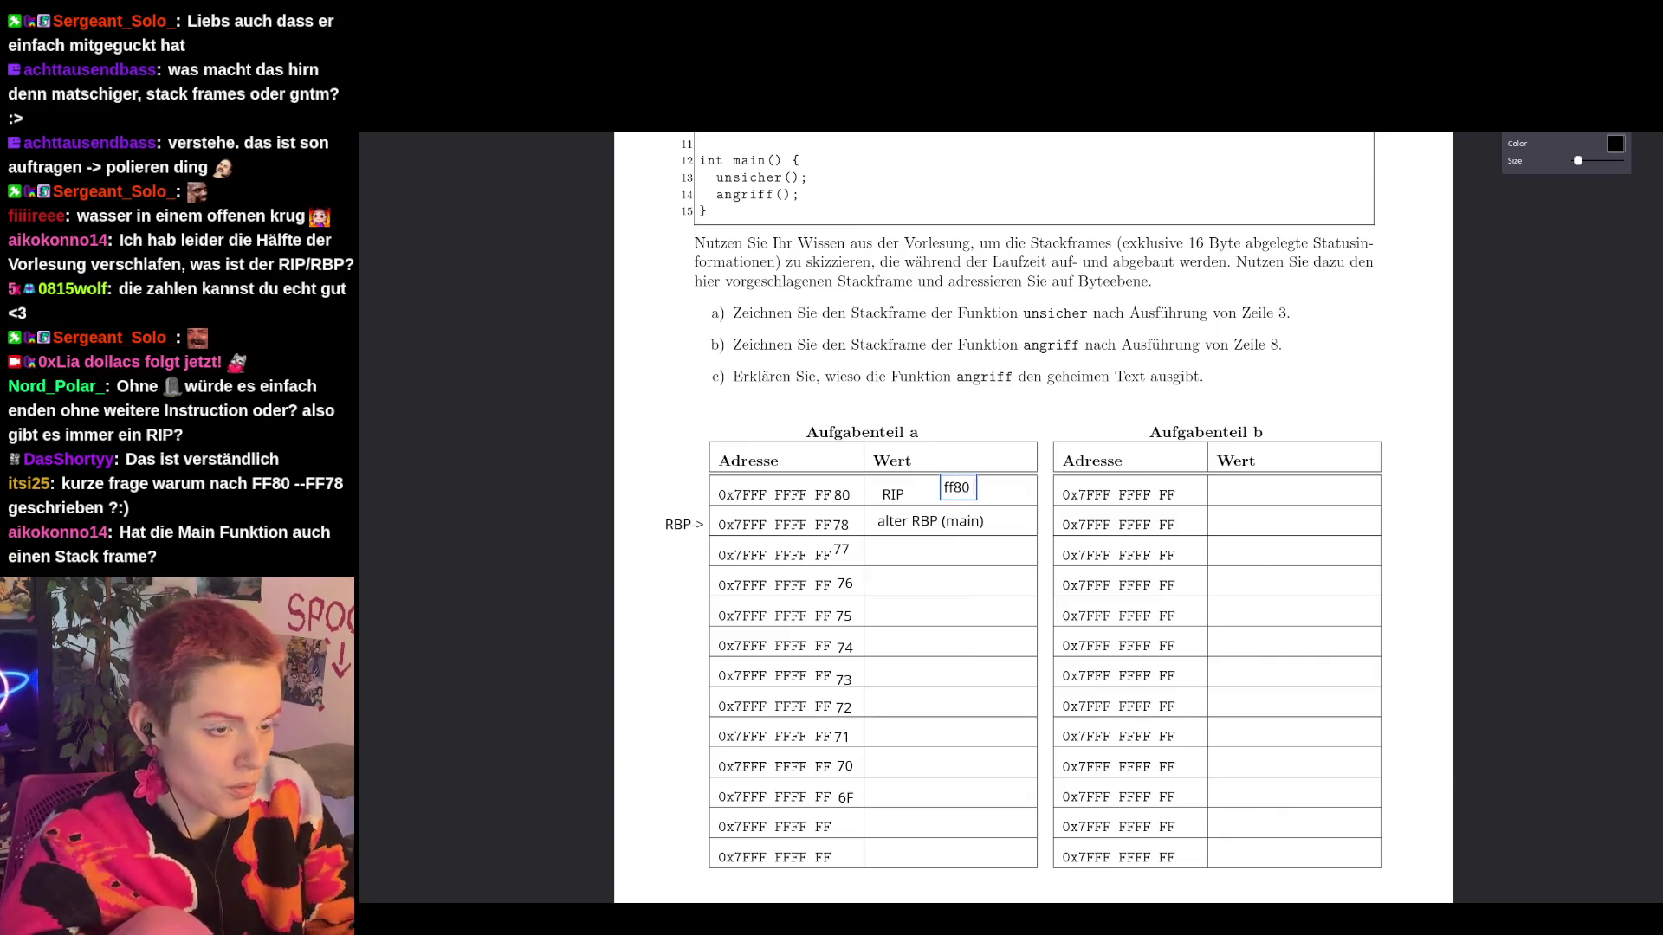
pyautogui.write(' - ff')
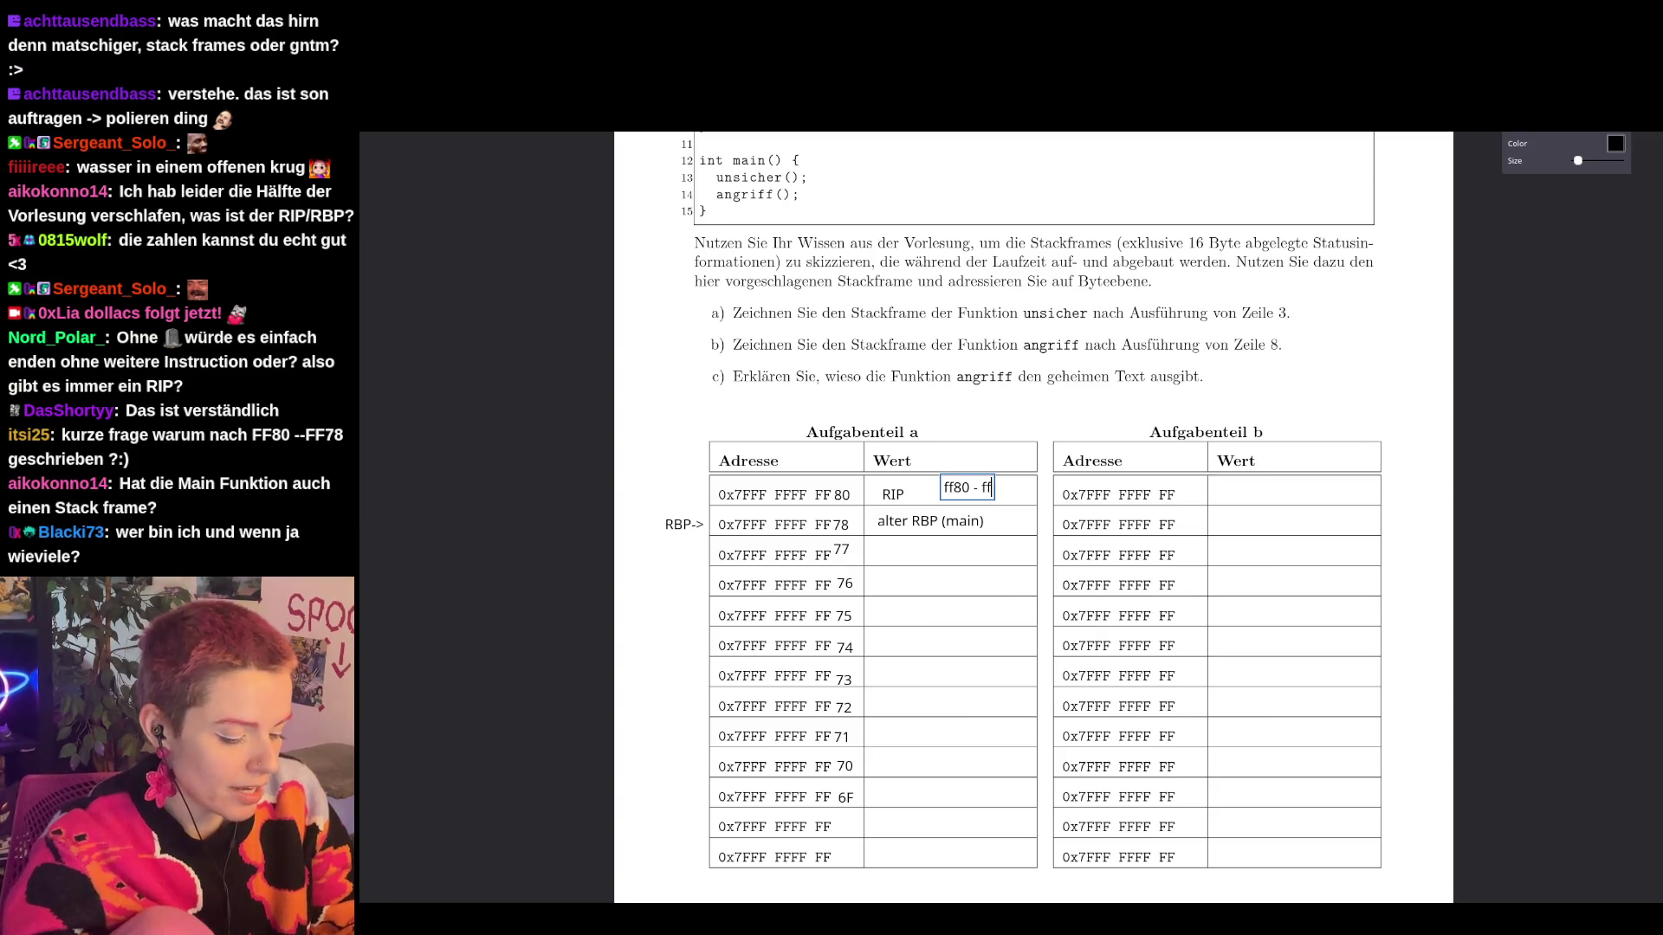
pyautogui.write('87')
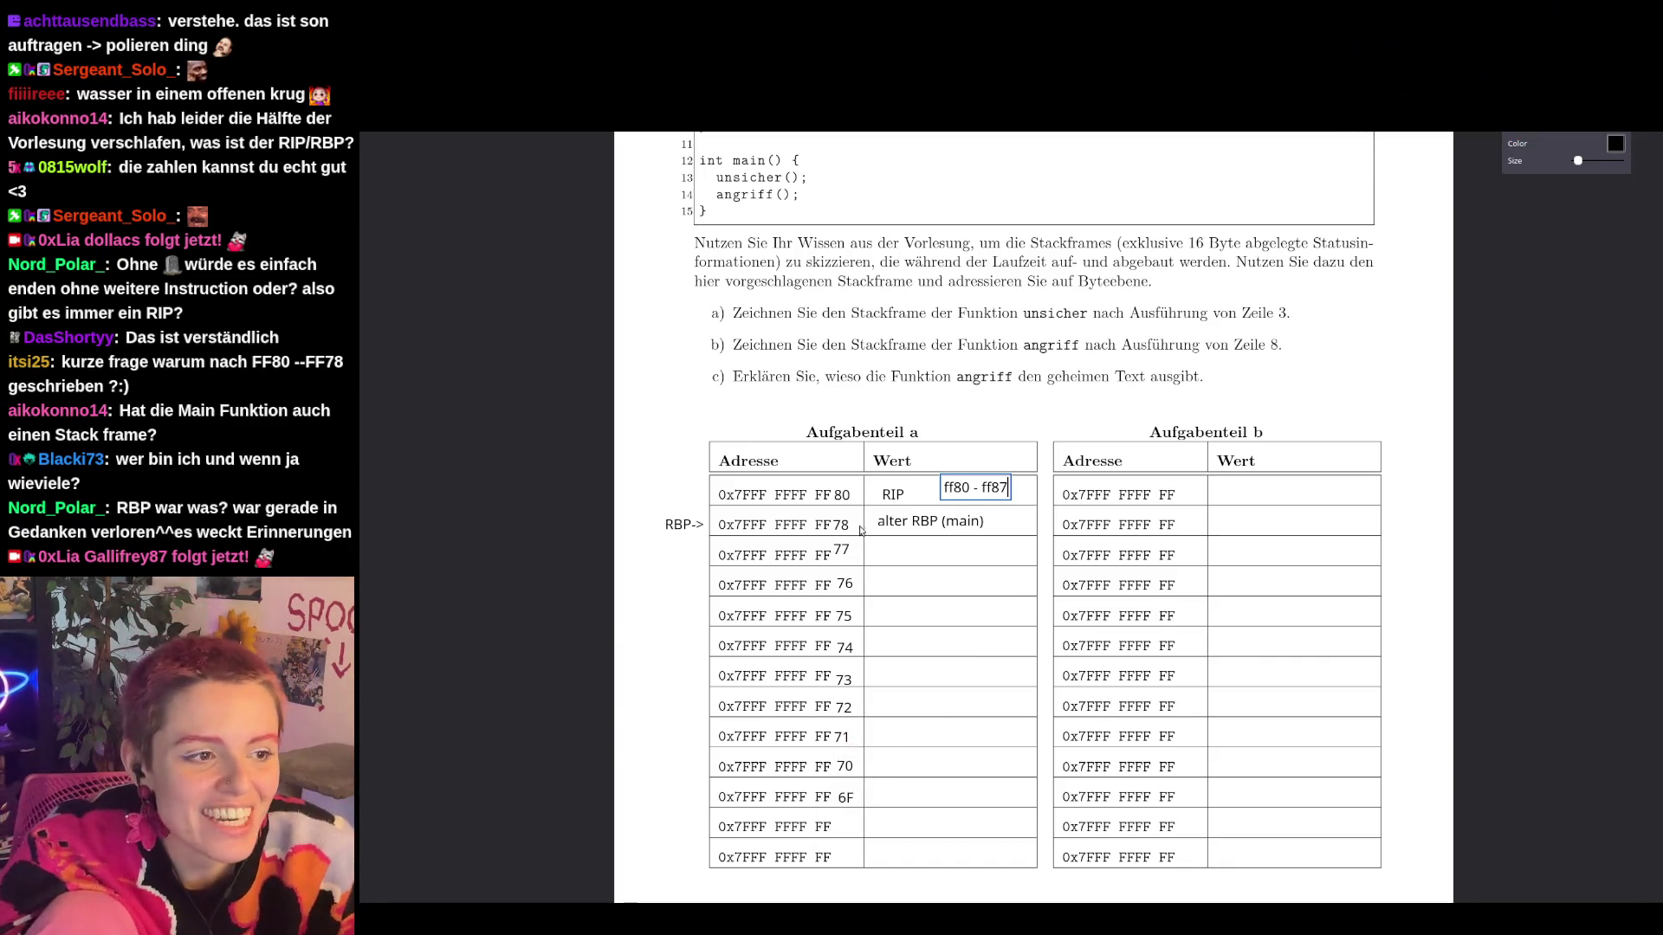
pyautogui.moveTo(993, 489); pyautogui.dragTo(842, 486)
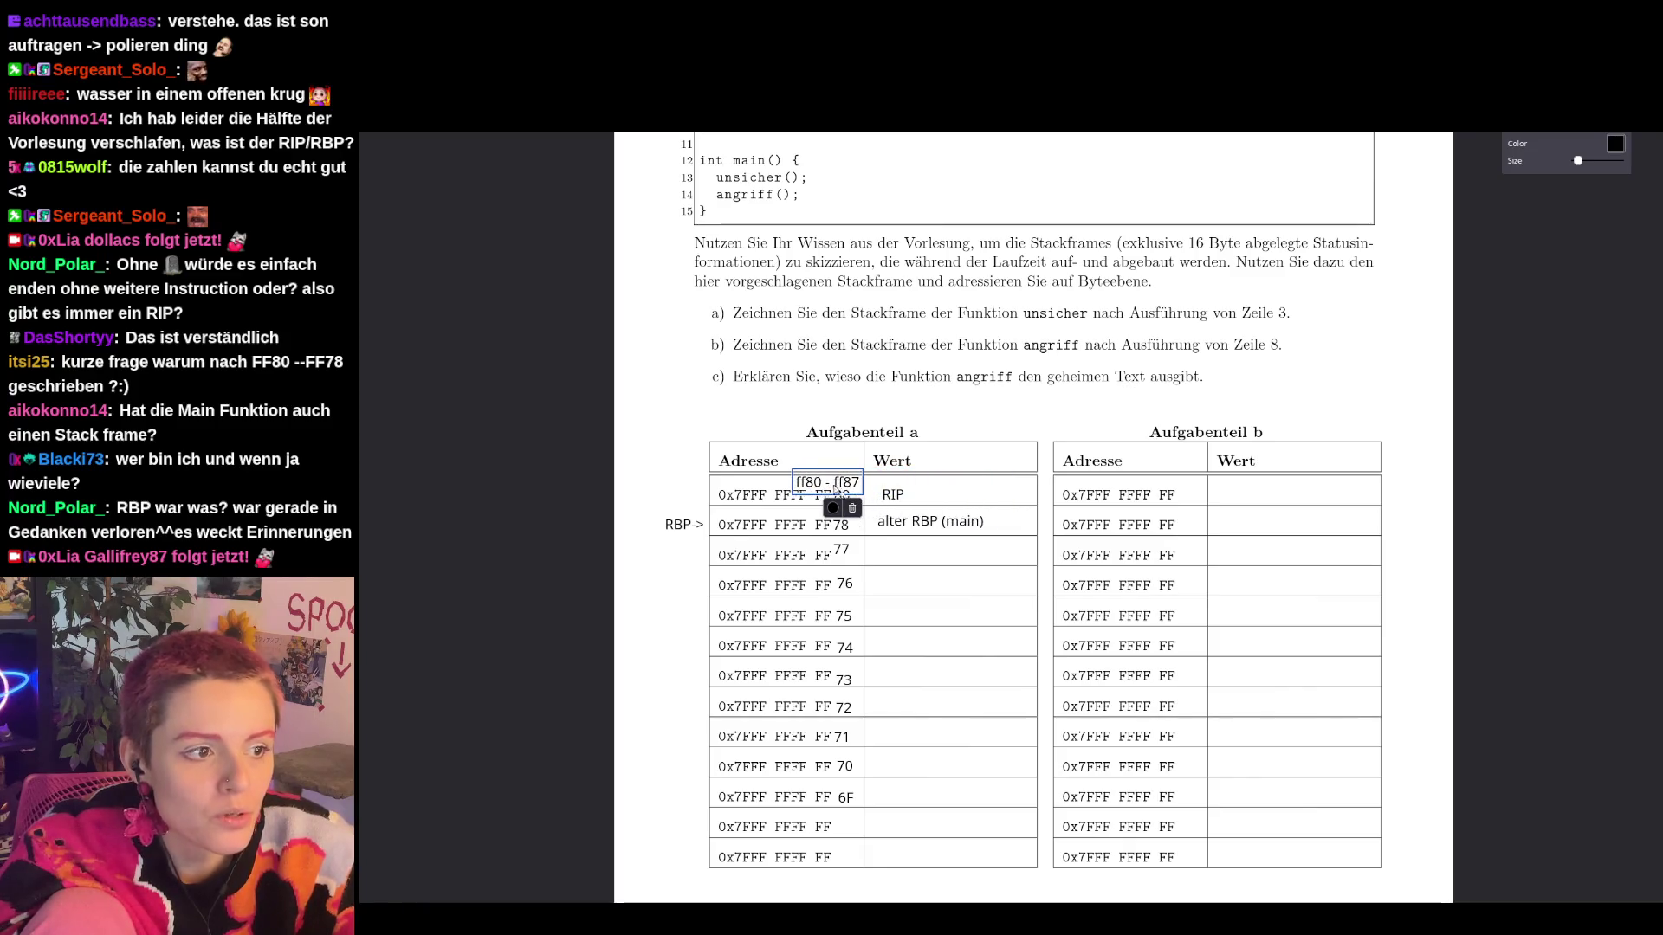
pyautogui.click(929, 449)
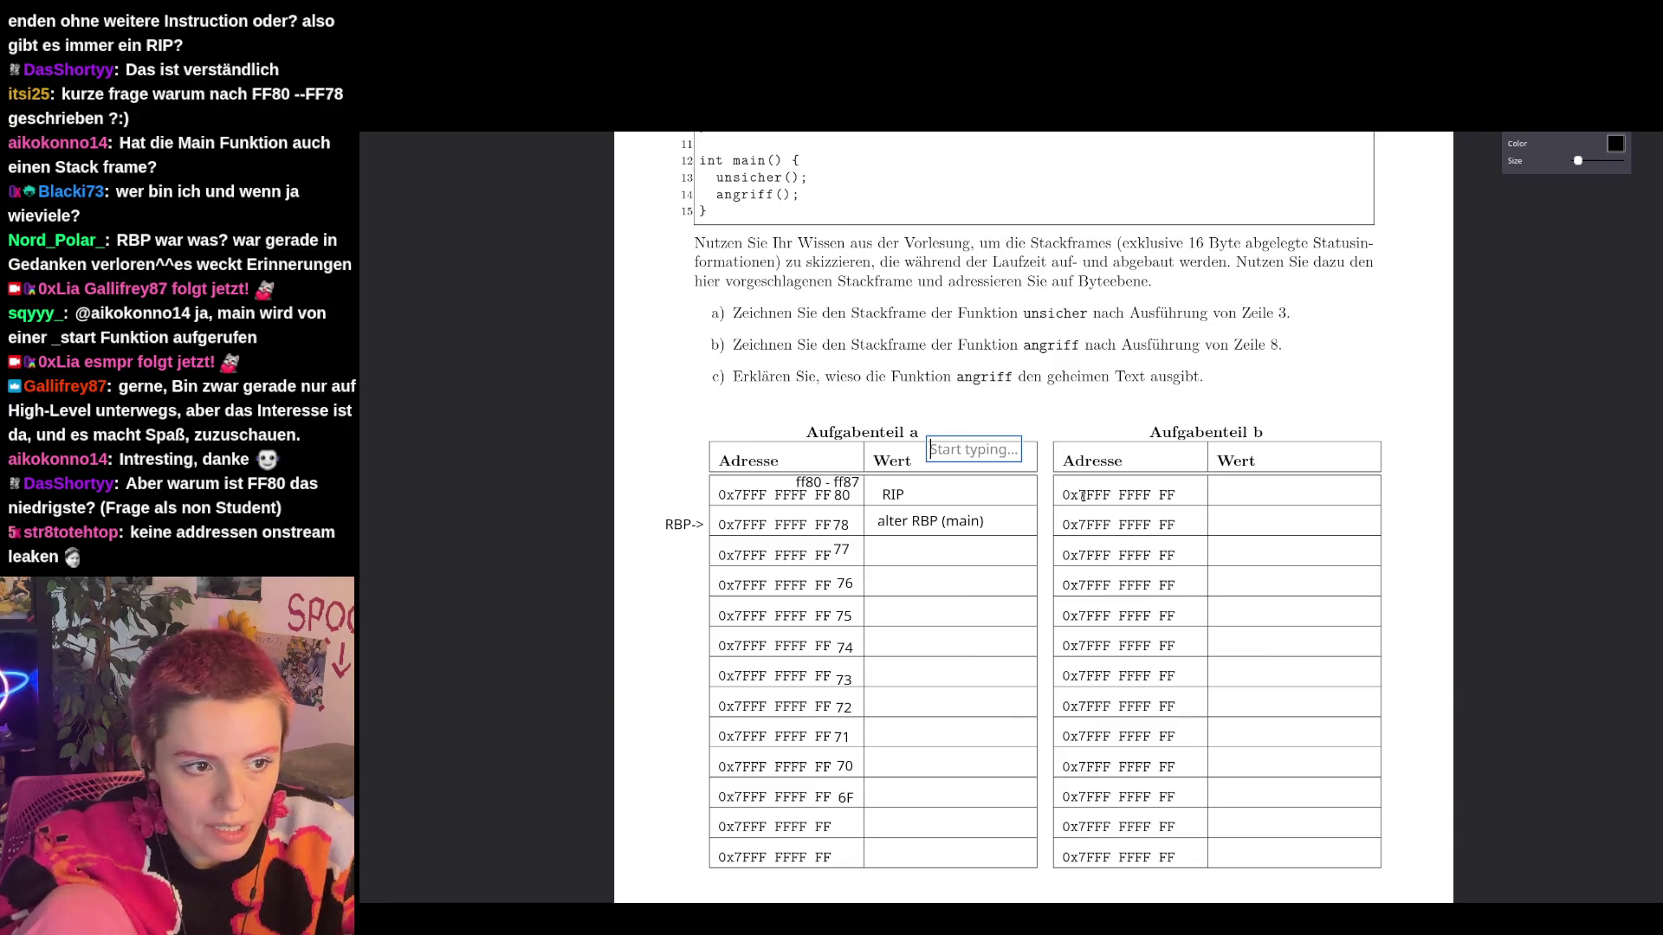
pyautogui.click(1181, 487)
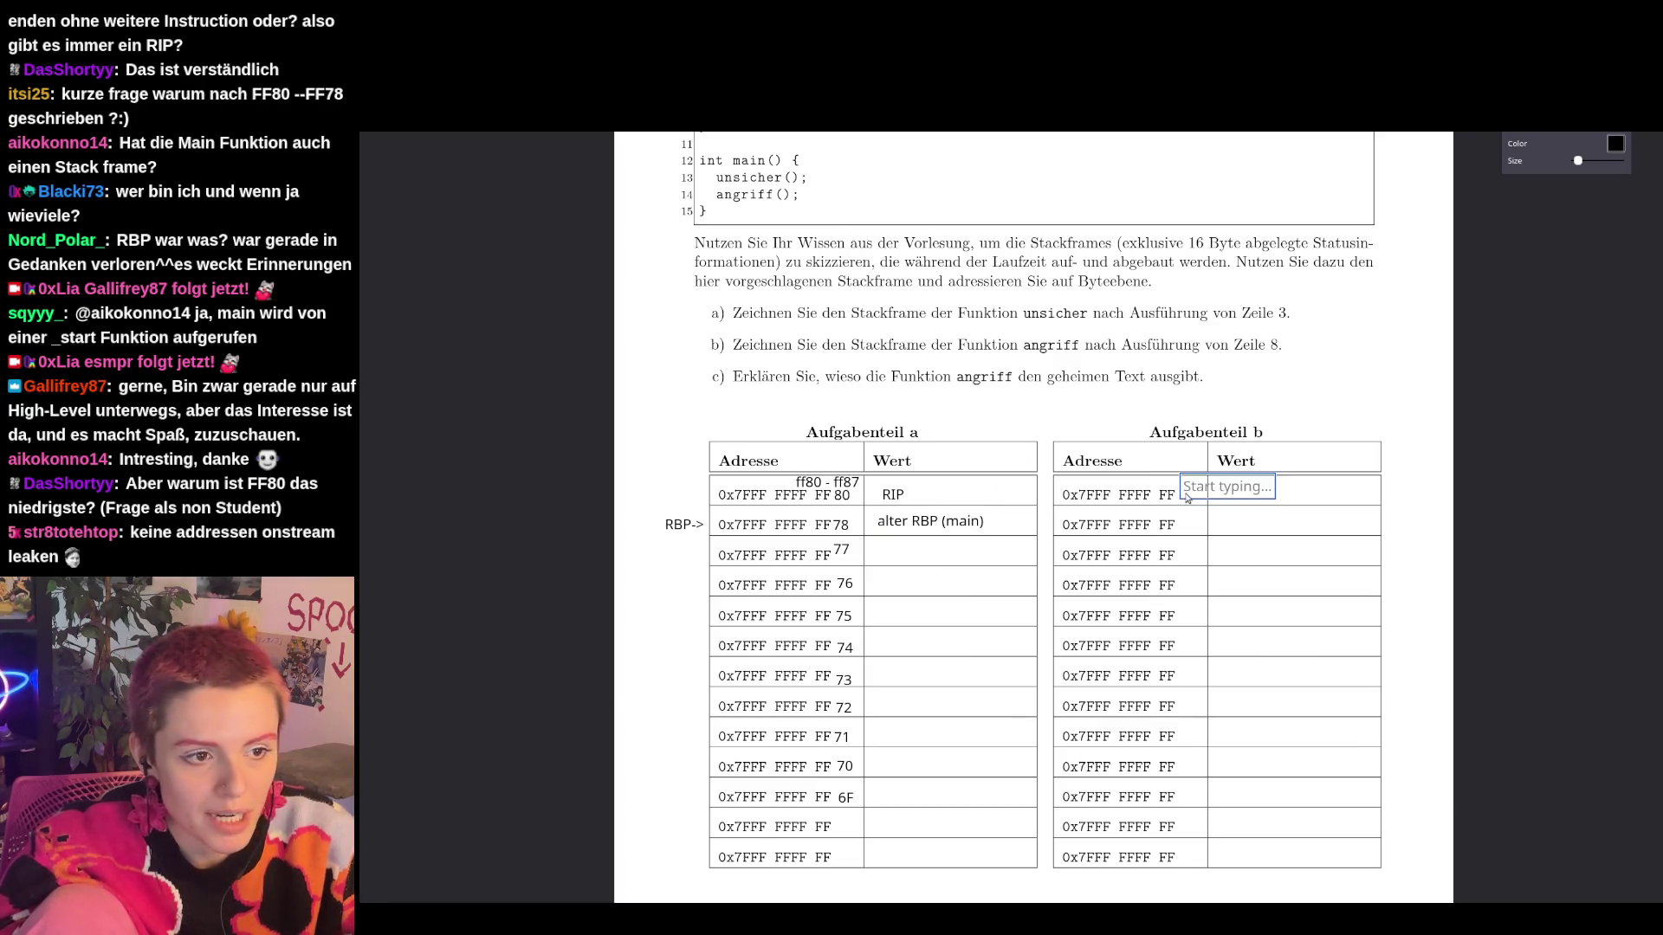
pyautogui.rightClick(1430, 427)
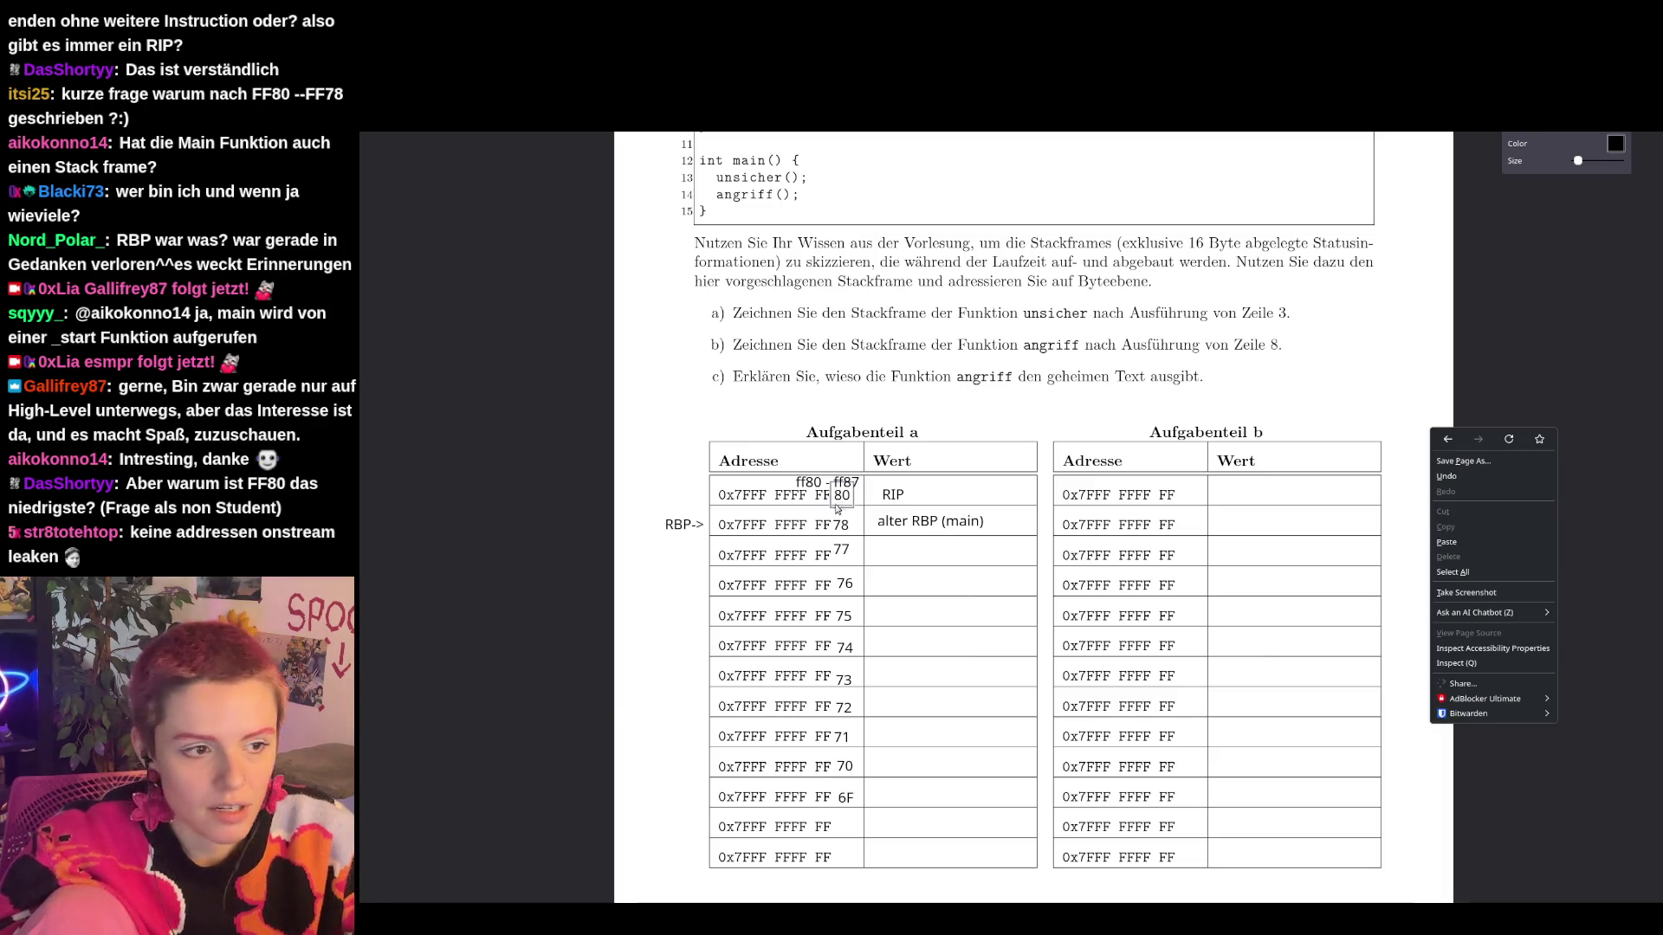
pyautogui.click(840, 509)
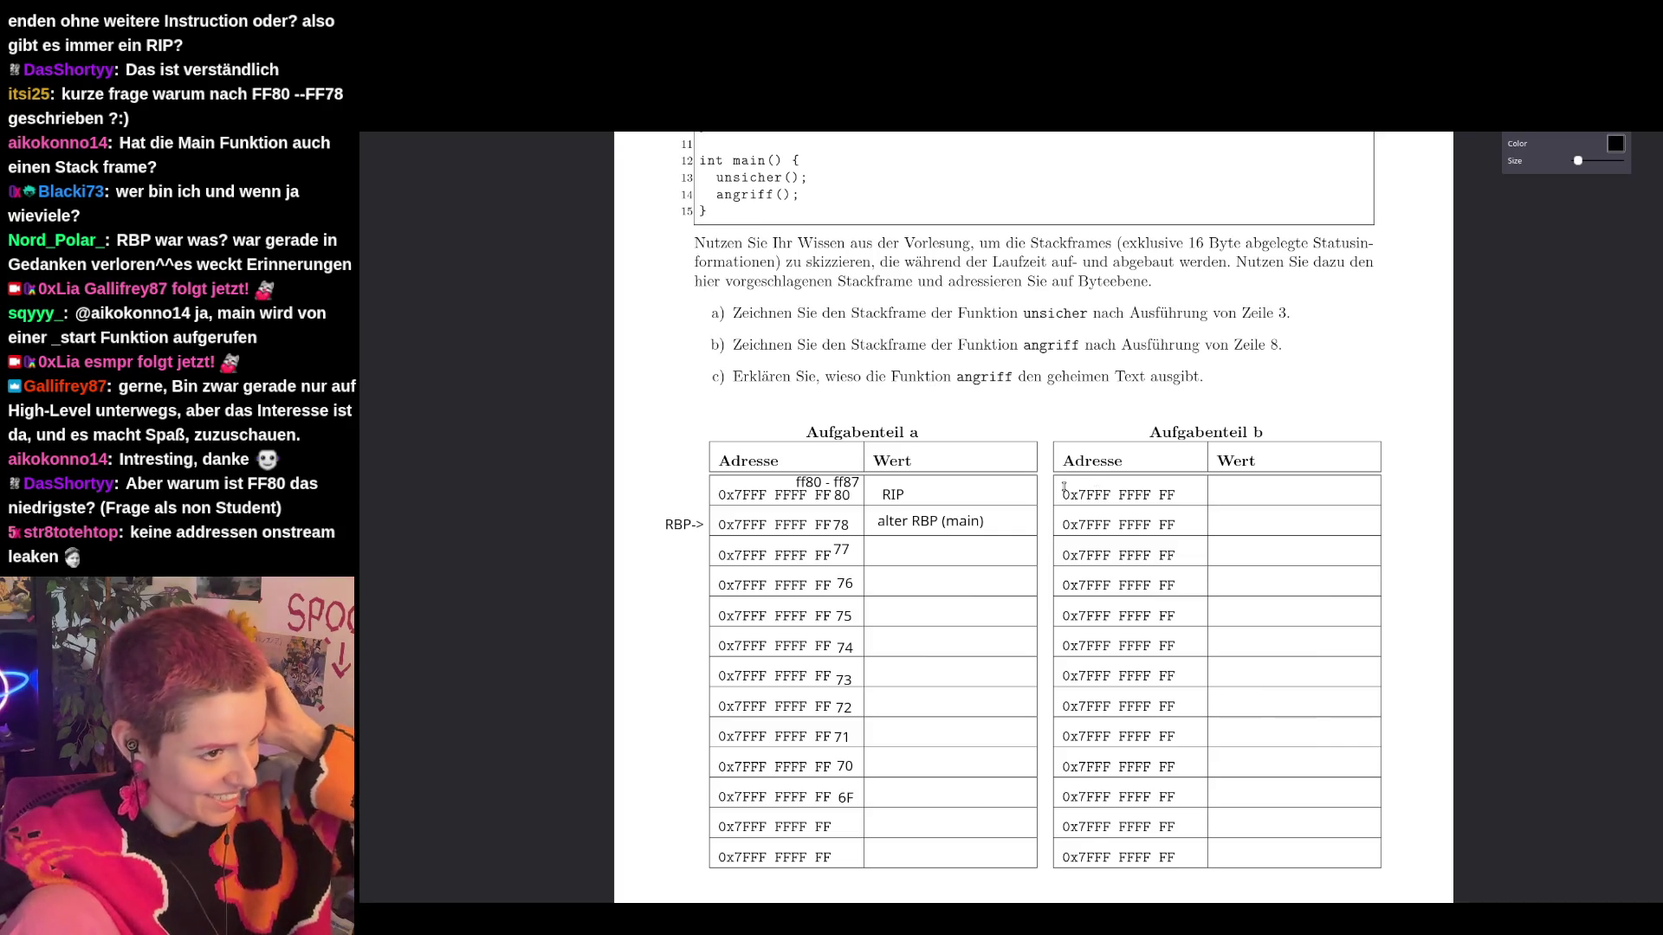
pyautogui.scroll(3, 1063, 487)
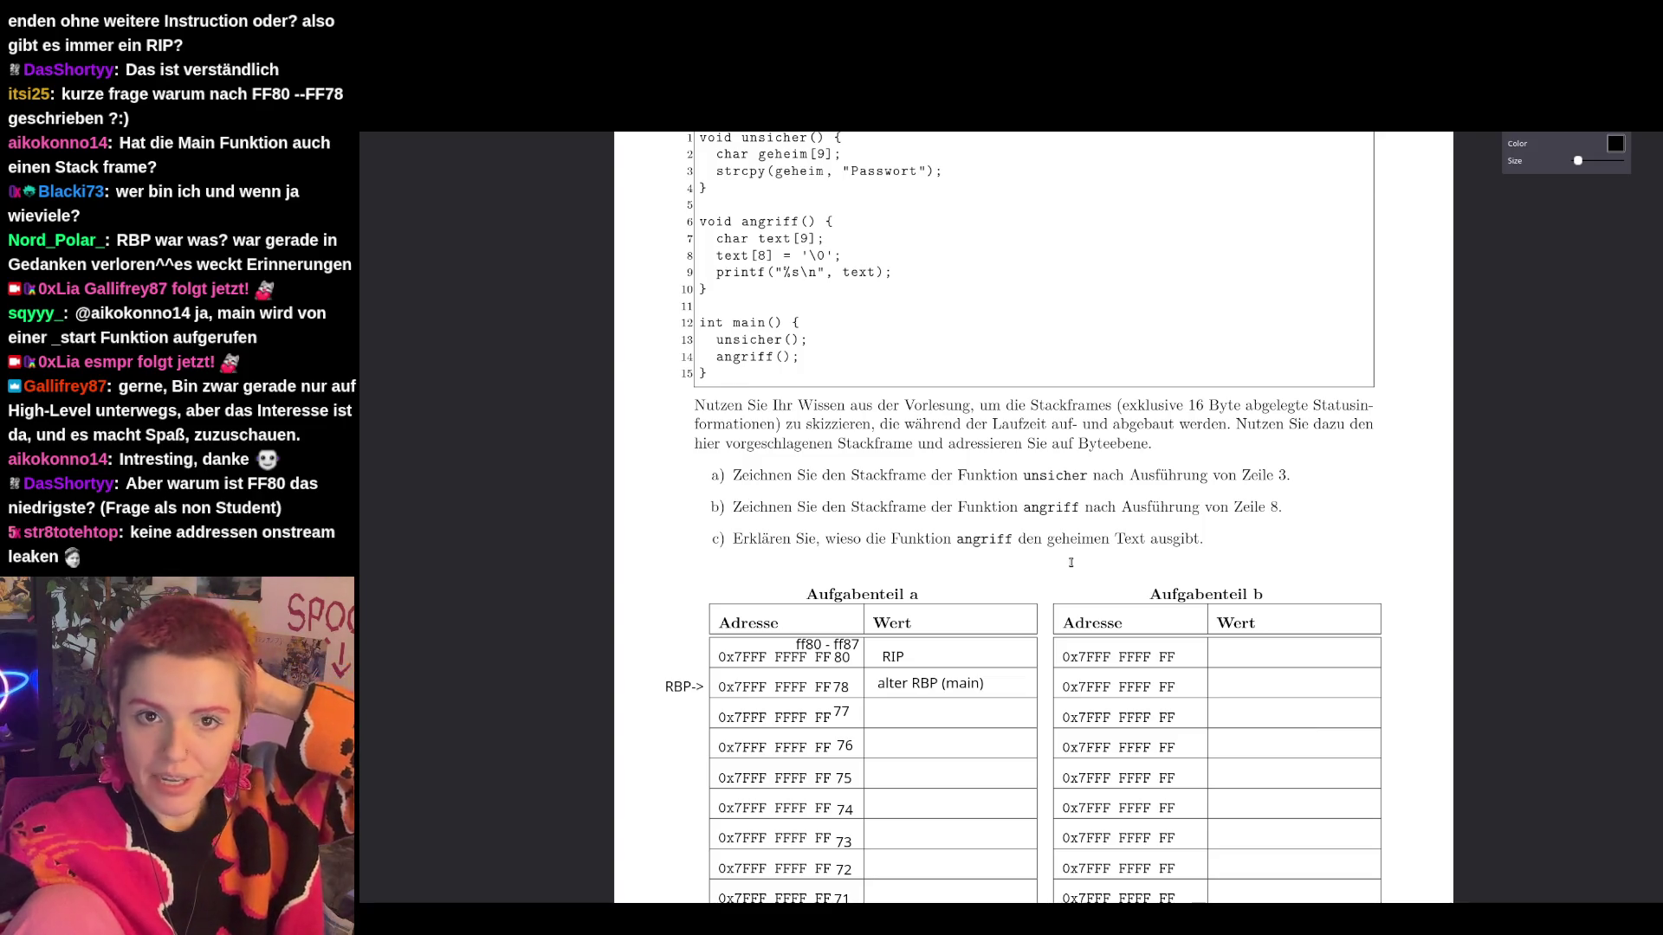
pyautogui.scroll(1, 1072, 563)
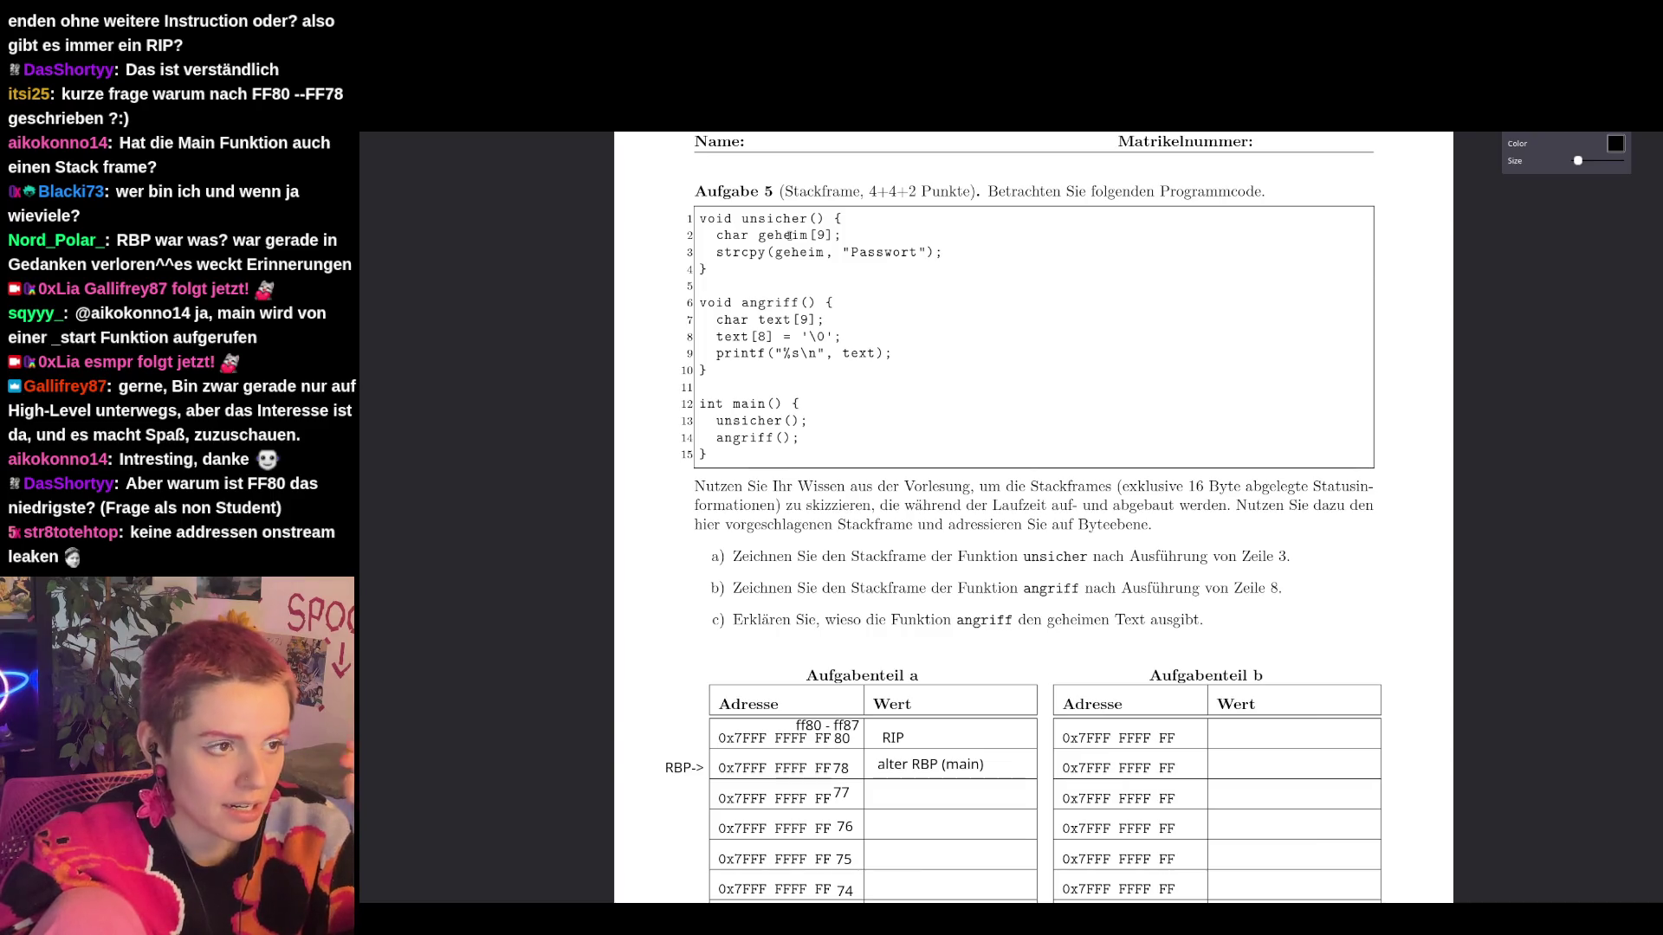
pyautogui.scroll(-3, 792, 226)
pyautogui.scroll(3, 794, 217)
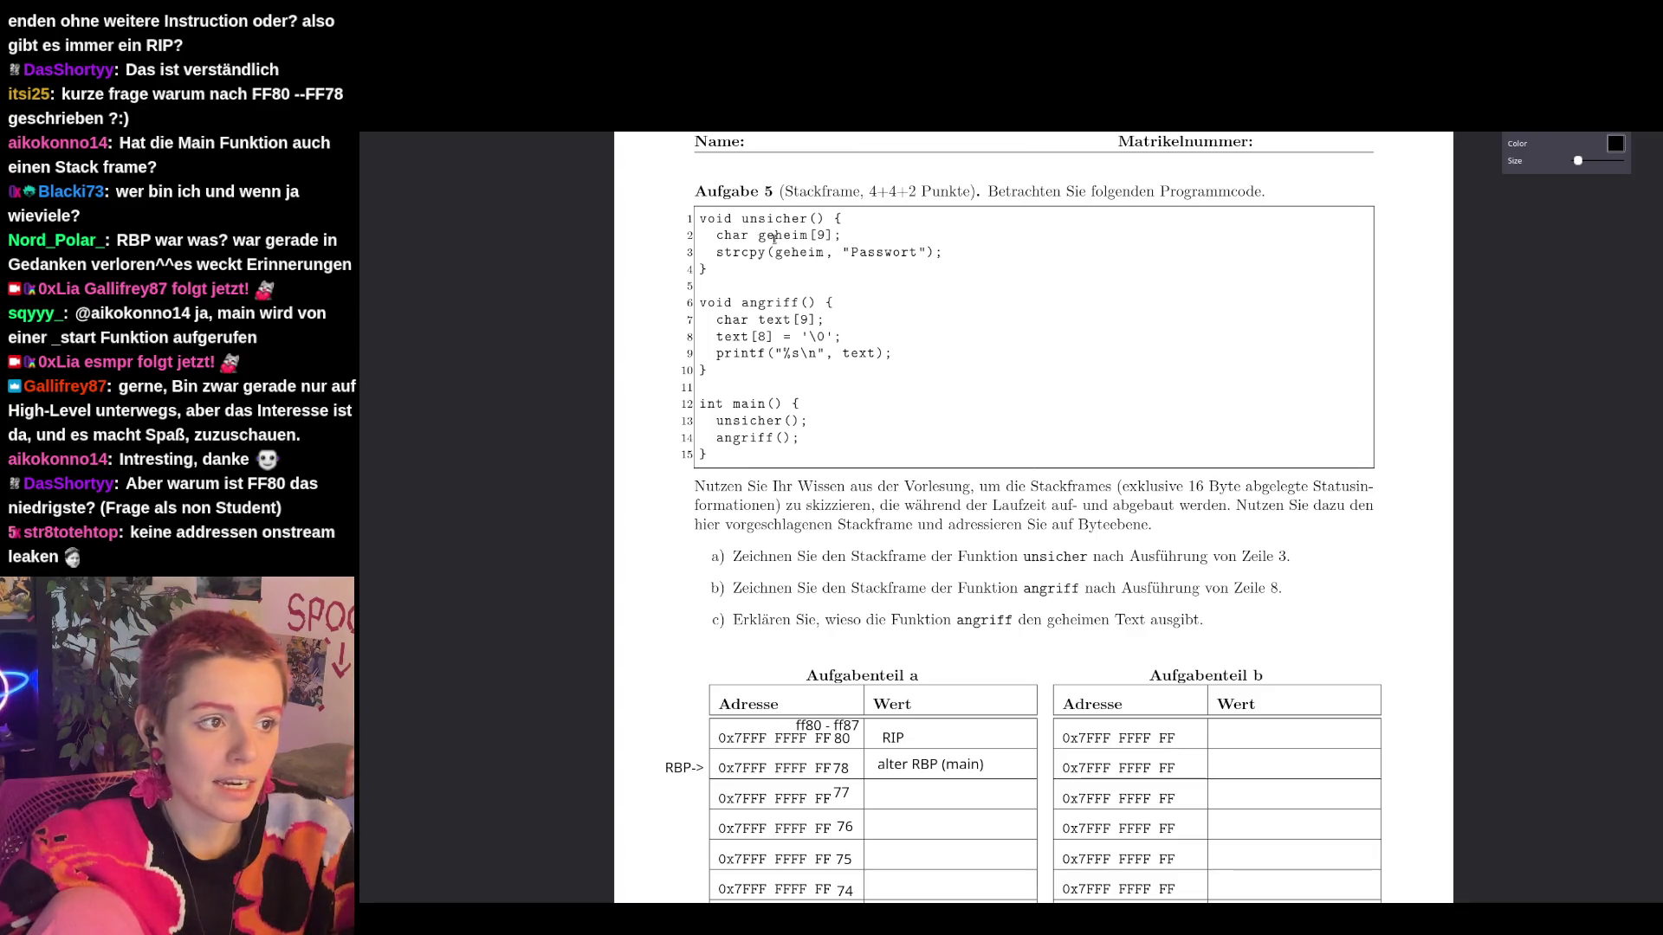
pyautogui.scroll(-4, 930, 348)
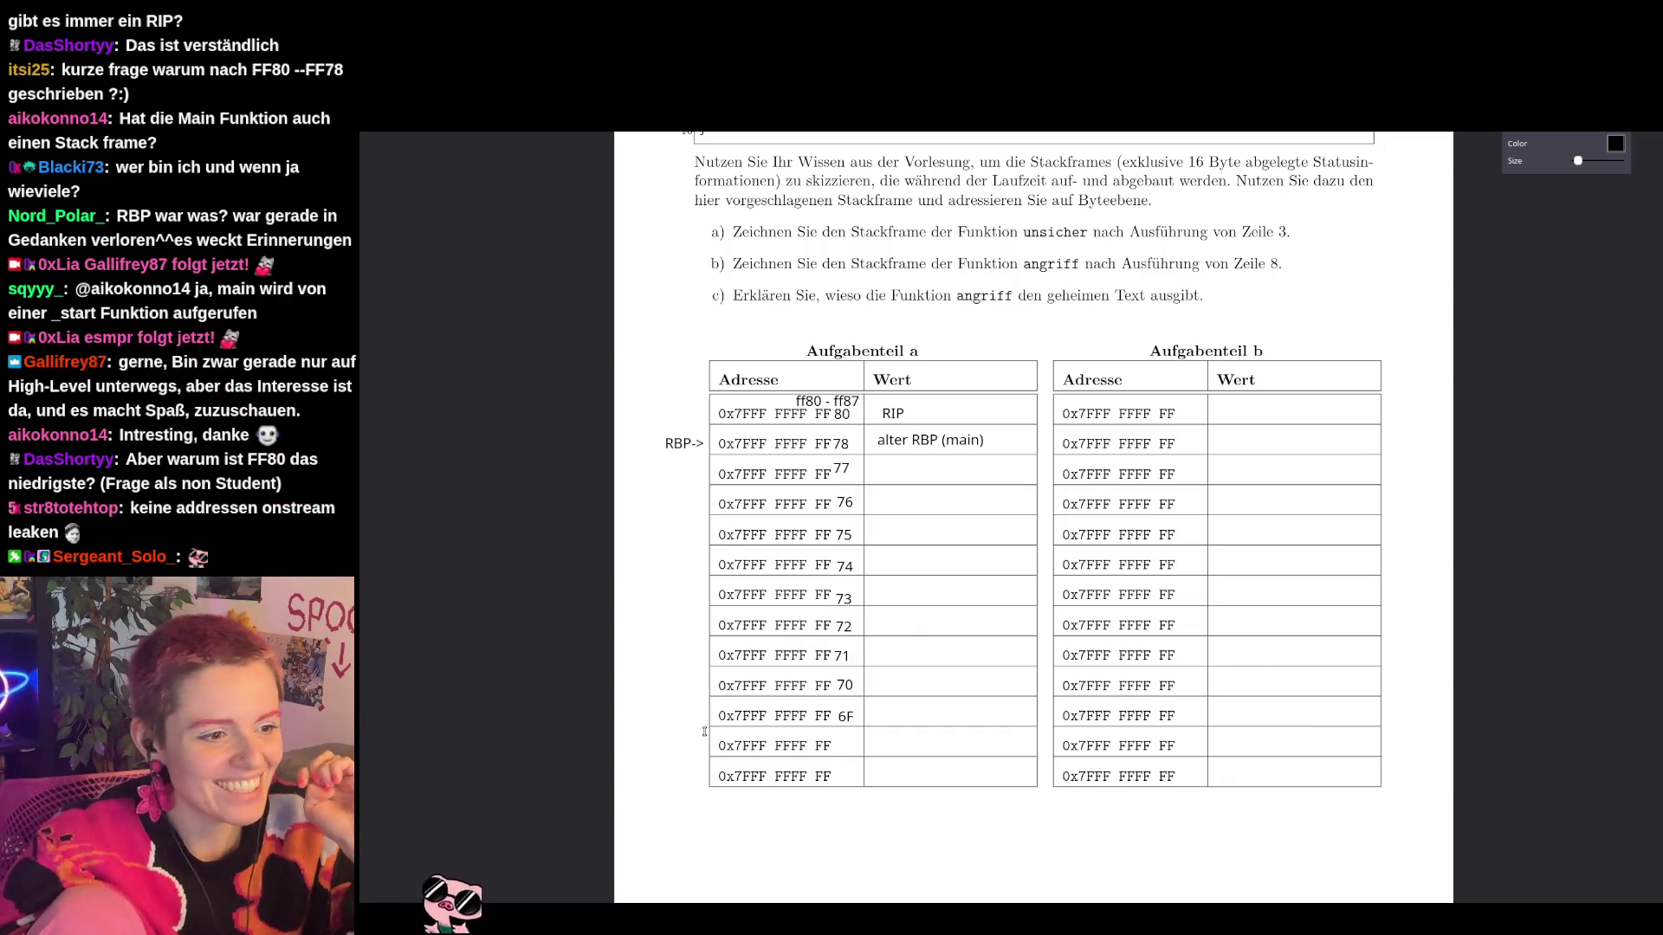
# Label rows 6F, 70 and 77 as geheim[0], geheim[1] and geheim[9]->, aligned to their rows.
pyautogui.click(627, 719)
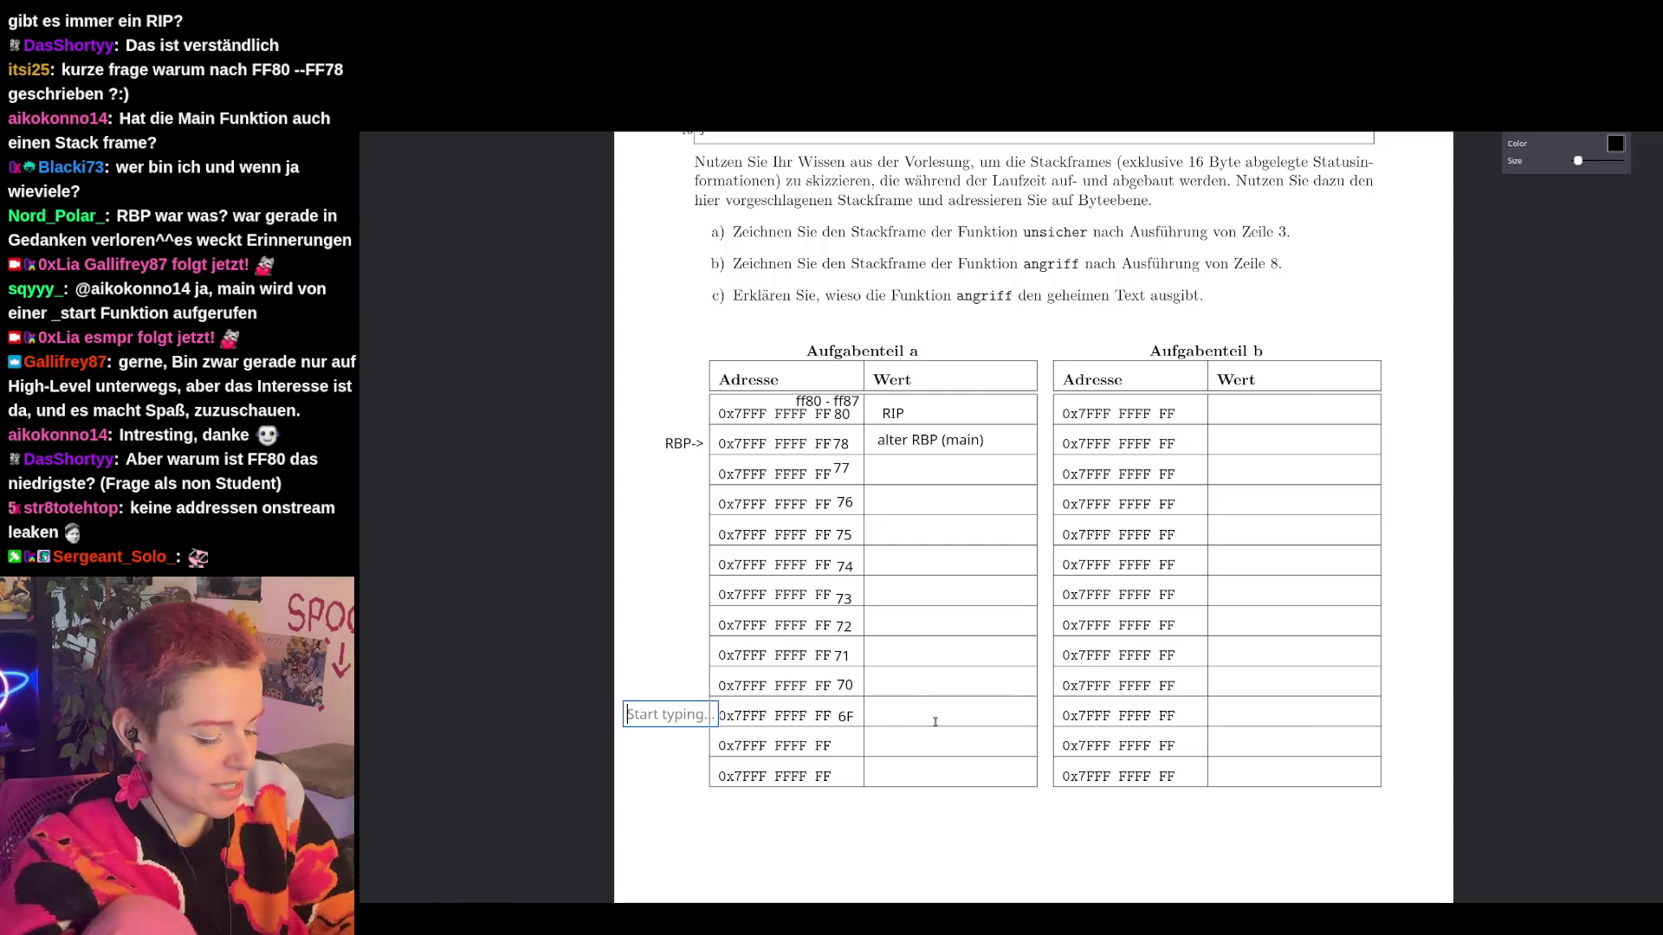
pyautogui.write('geheim[0]')
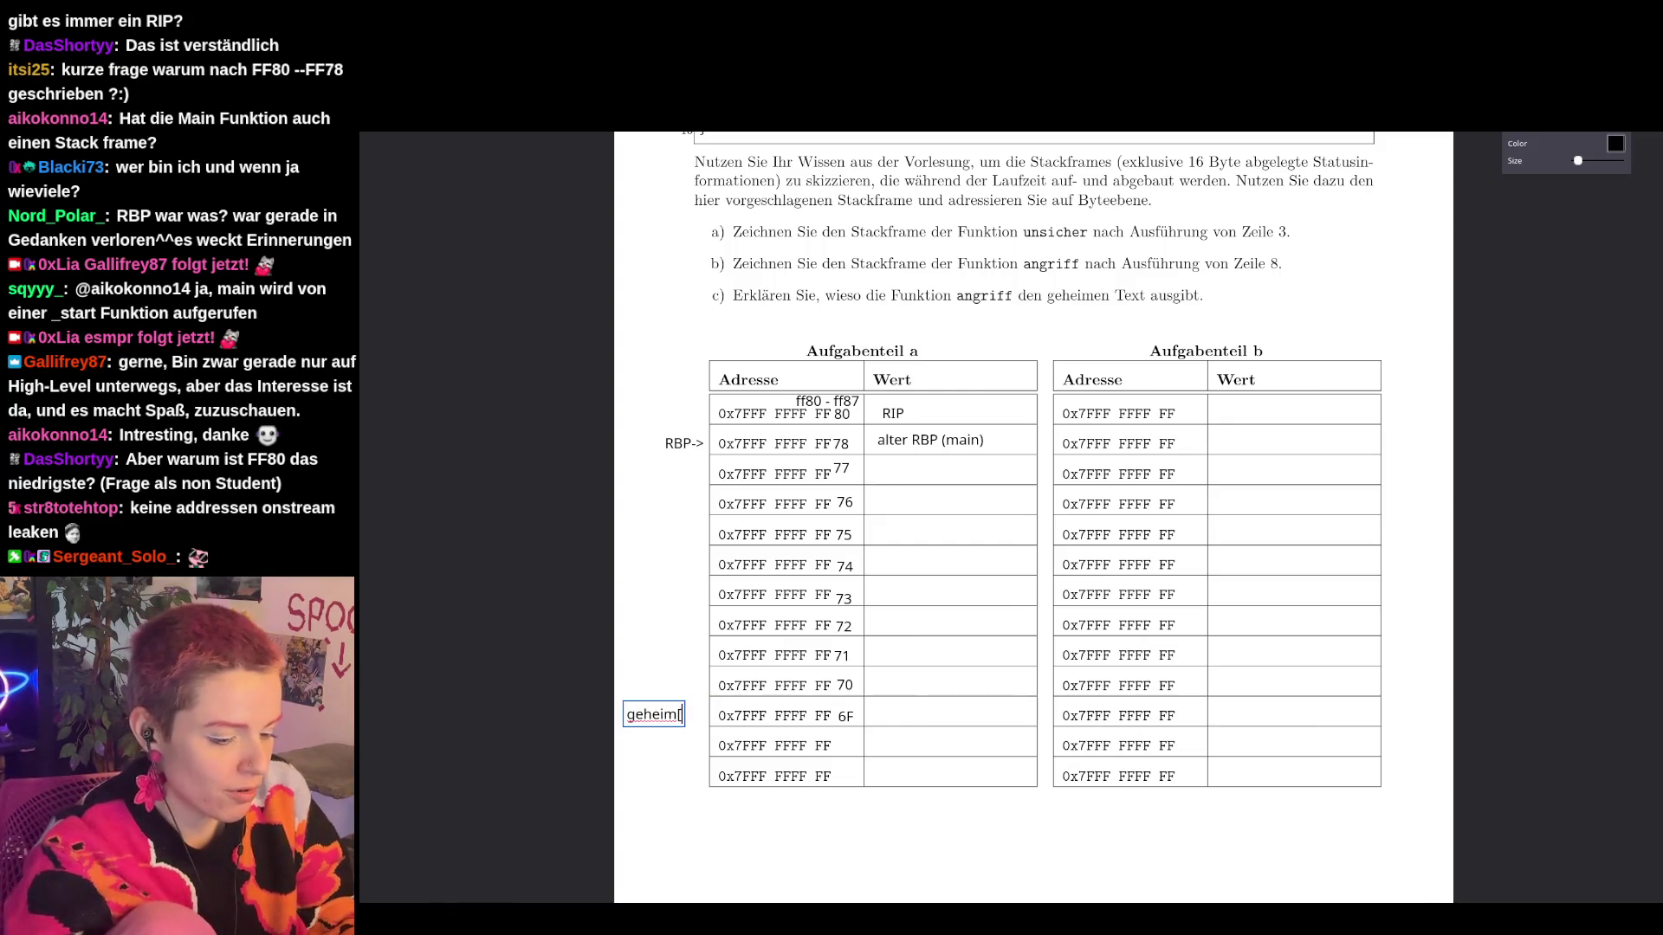
pyautogui.click(625, 673)
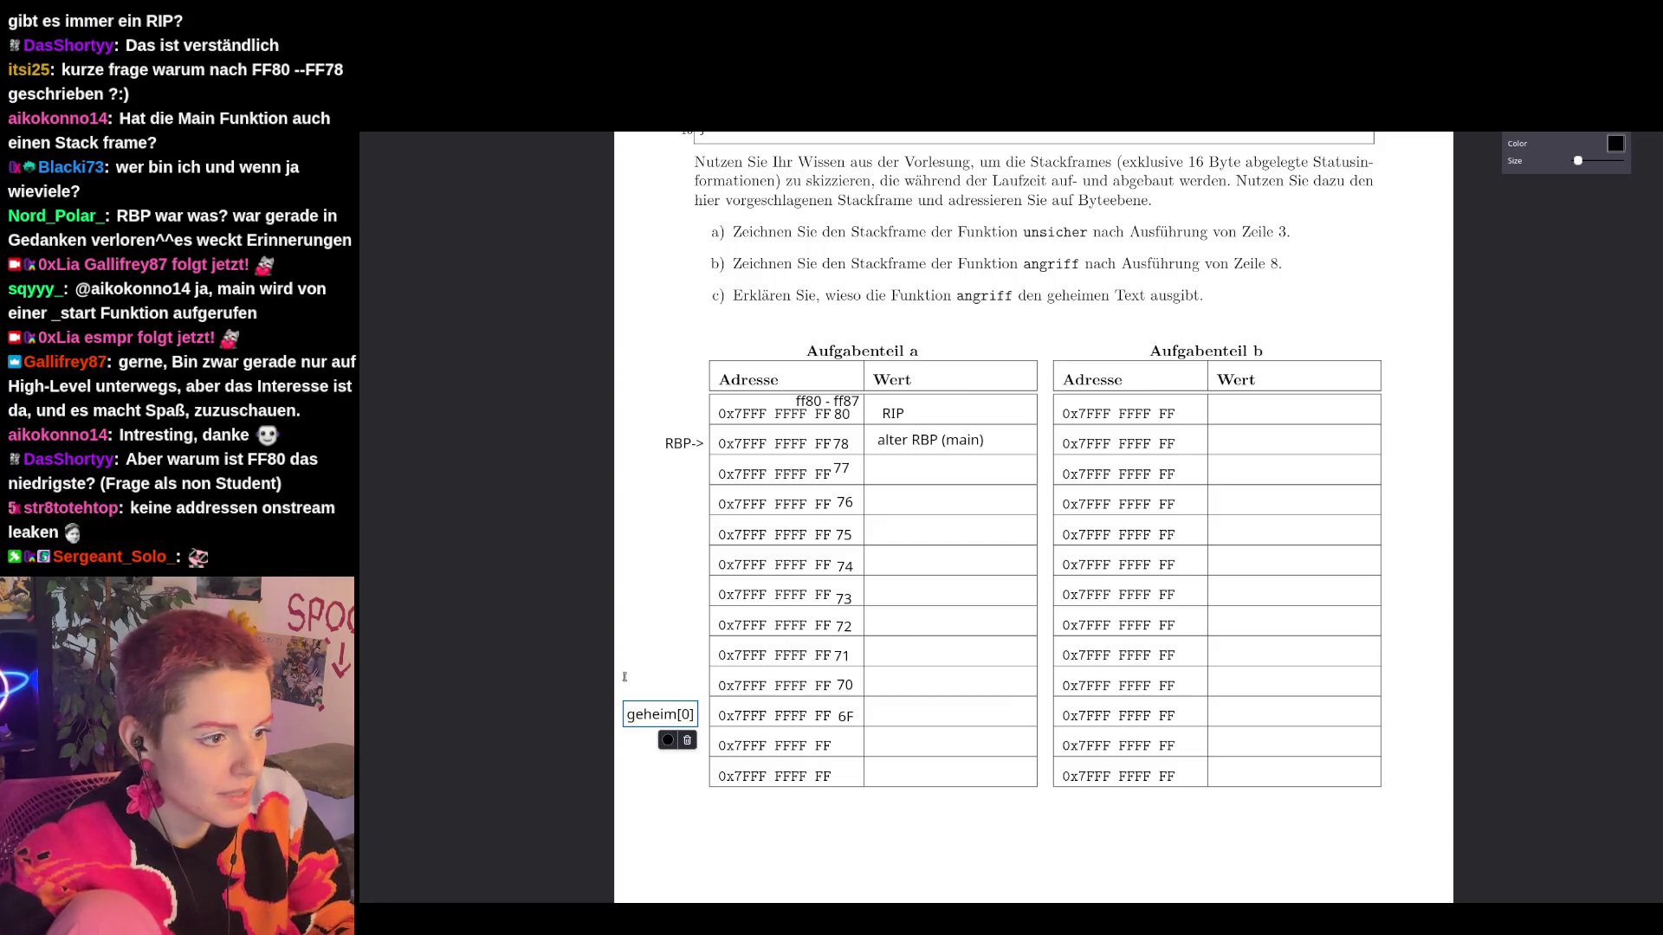
pyautogui.write('geheim[1]')
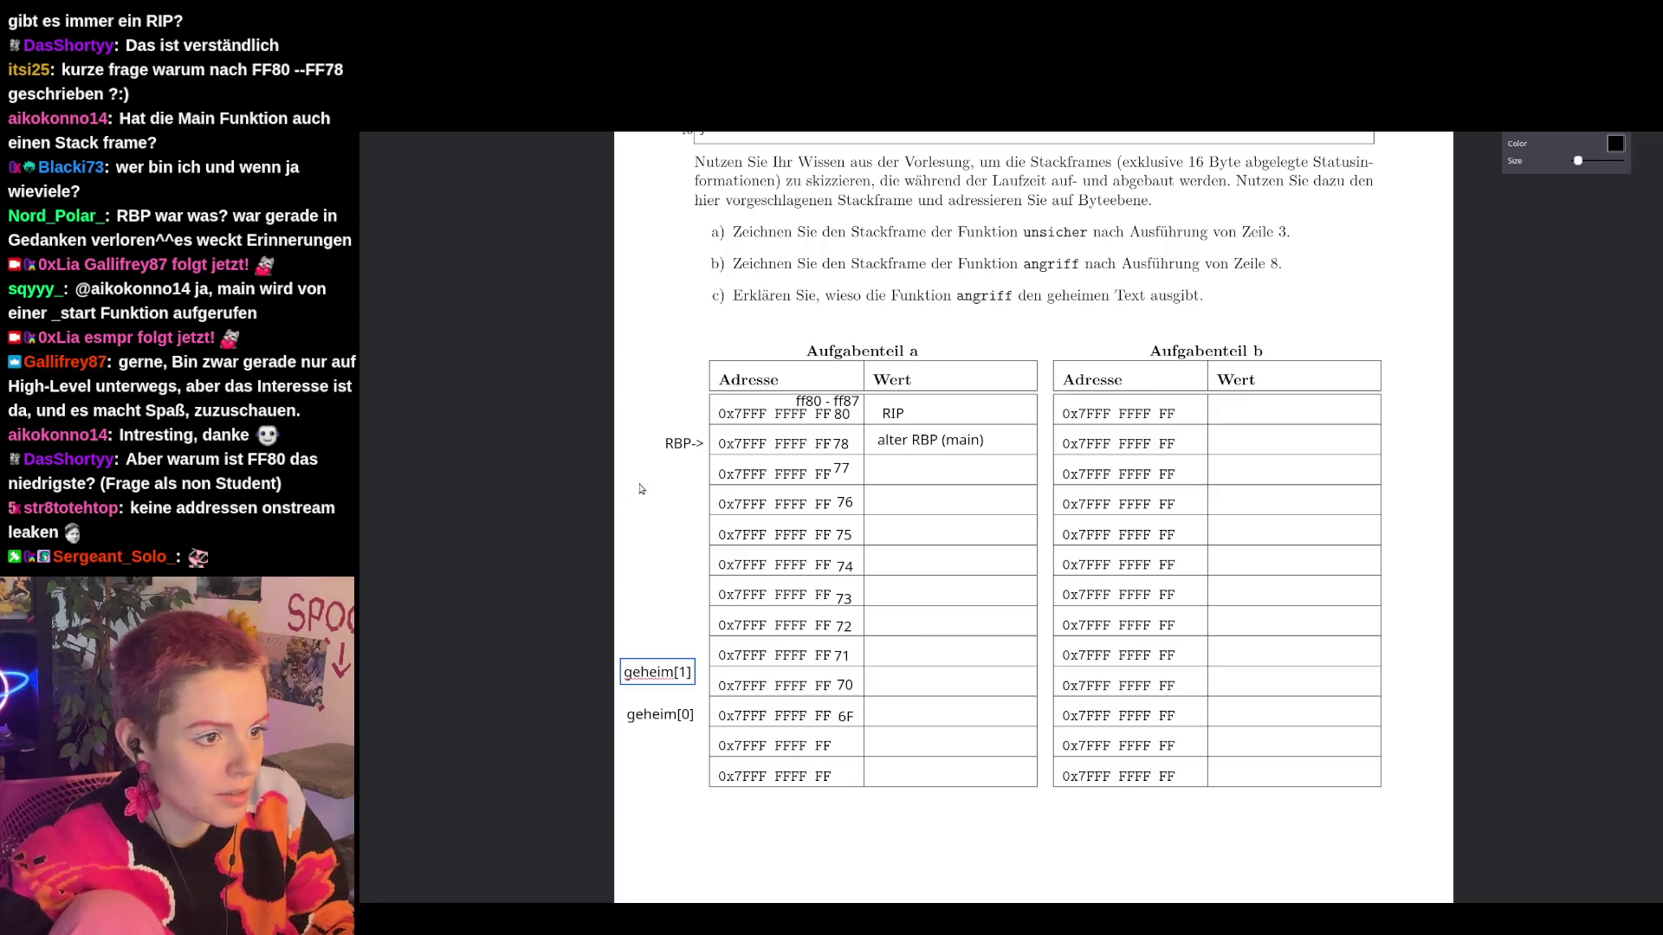
pyautogui.click(620, 473)
pyautogui.write('ge')
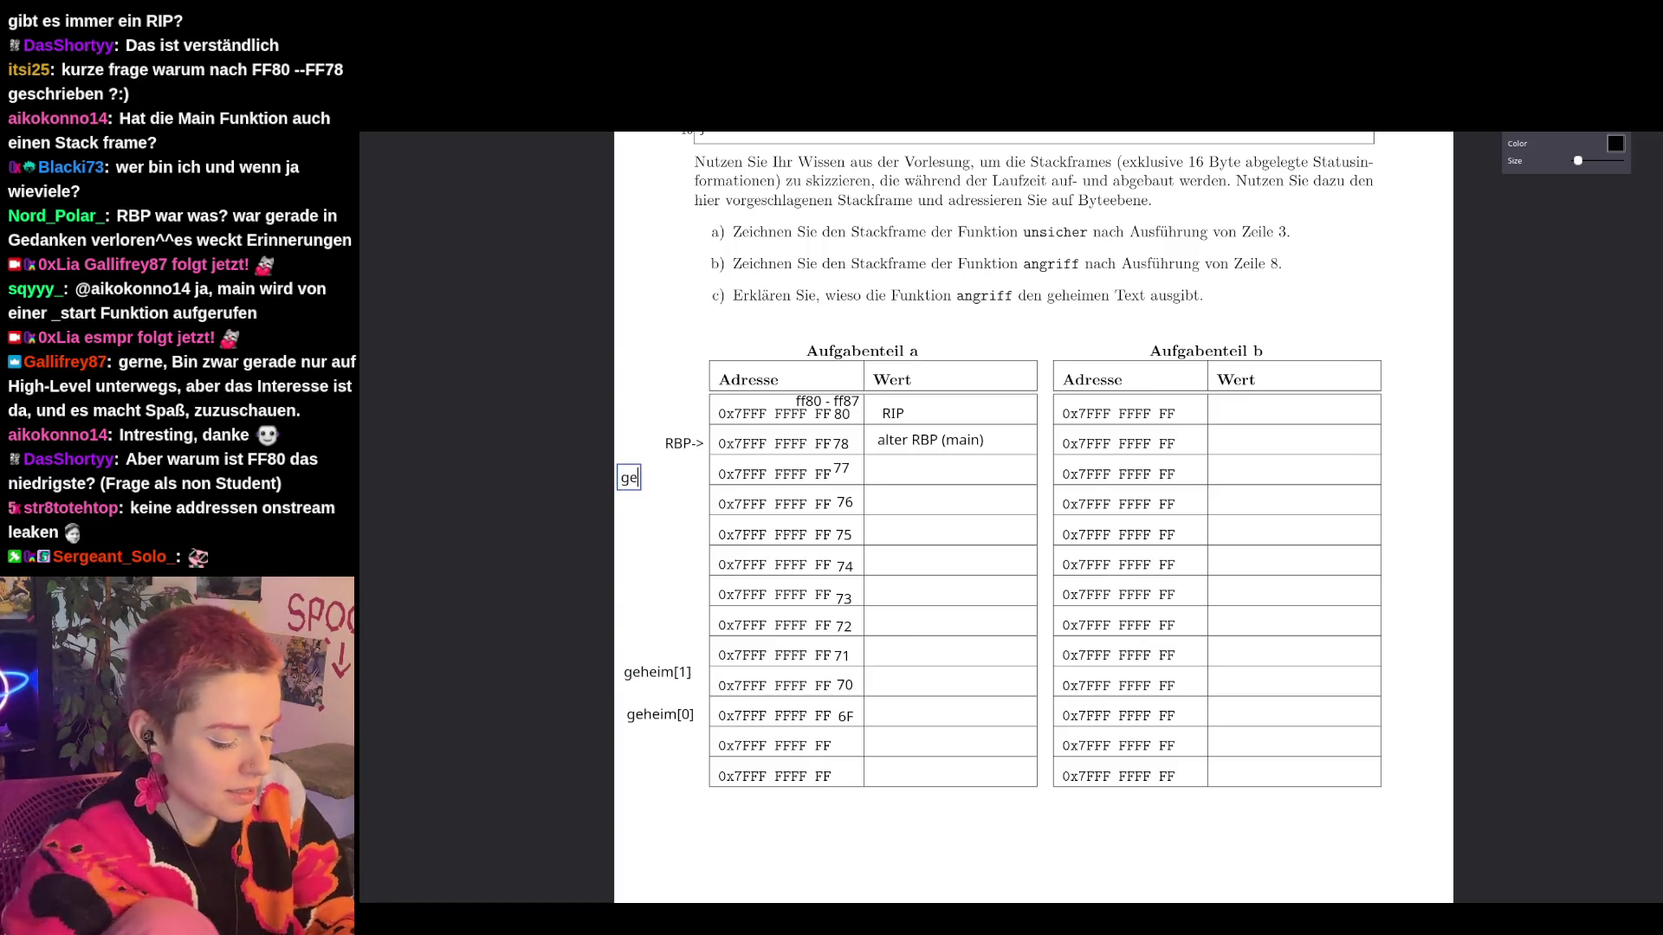
pyautogui.write('heim[9]->')
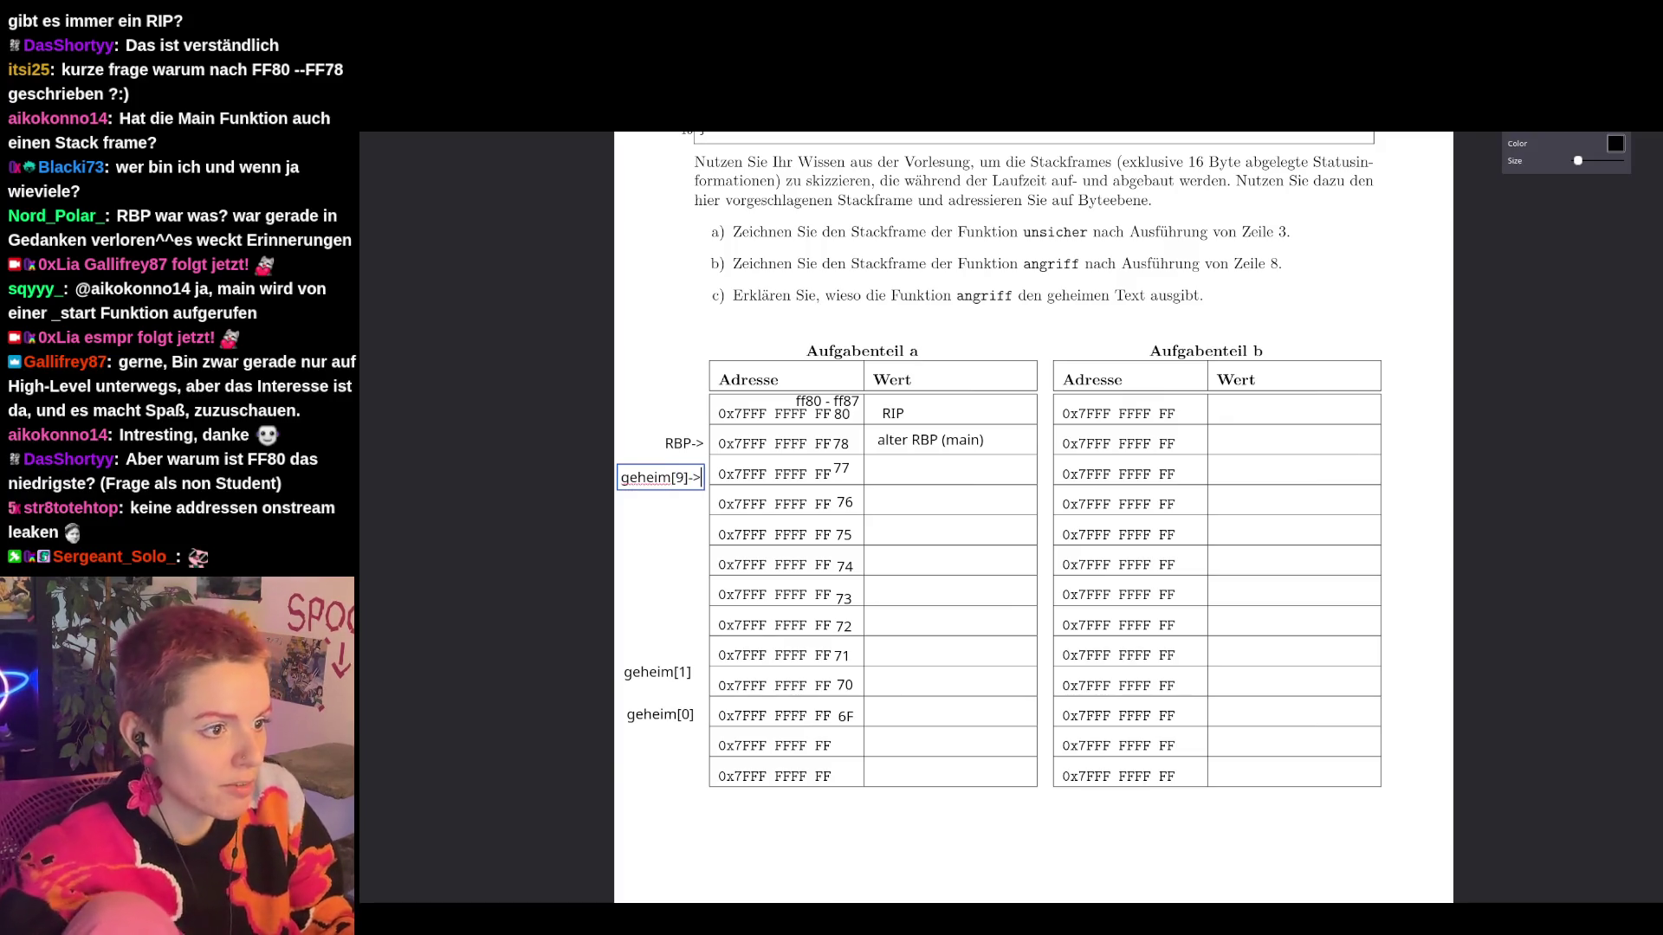
pyautogui.moveTo(665, 484); pyautogui.dragTo(667, 477)
pyautogui.moveTo(665, 673); pyautogui.dragTo(669, 688)
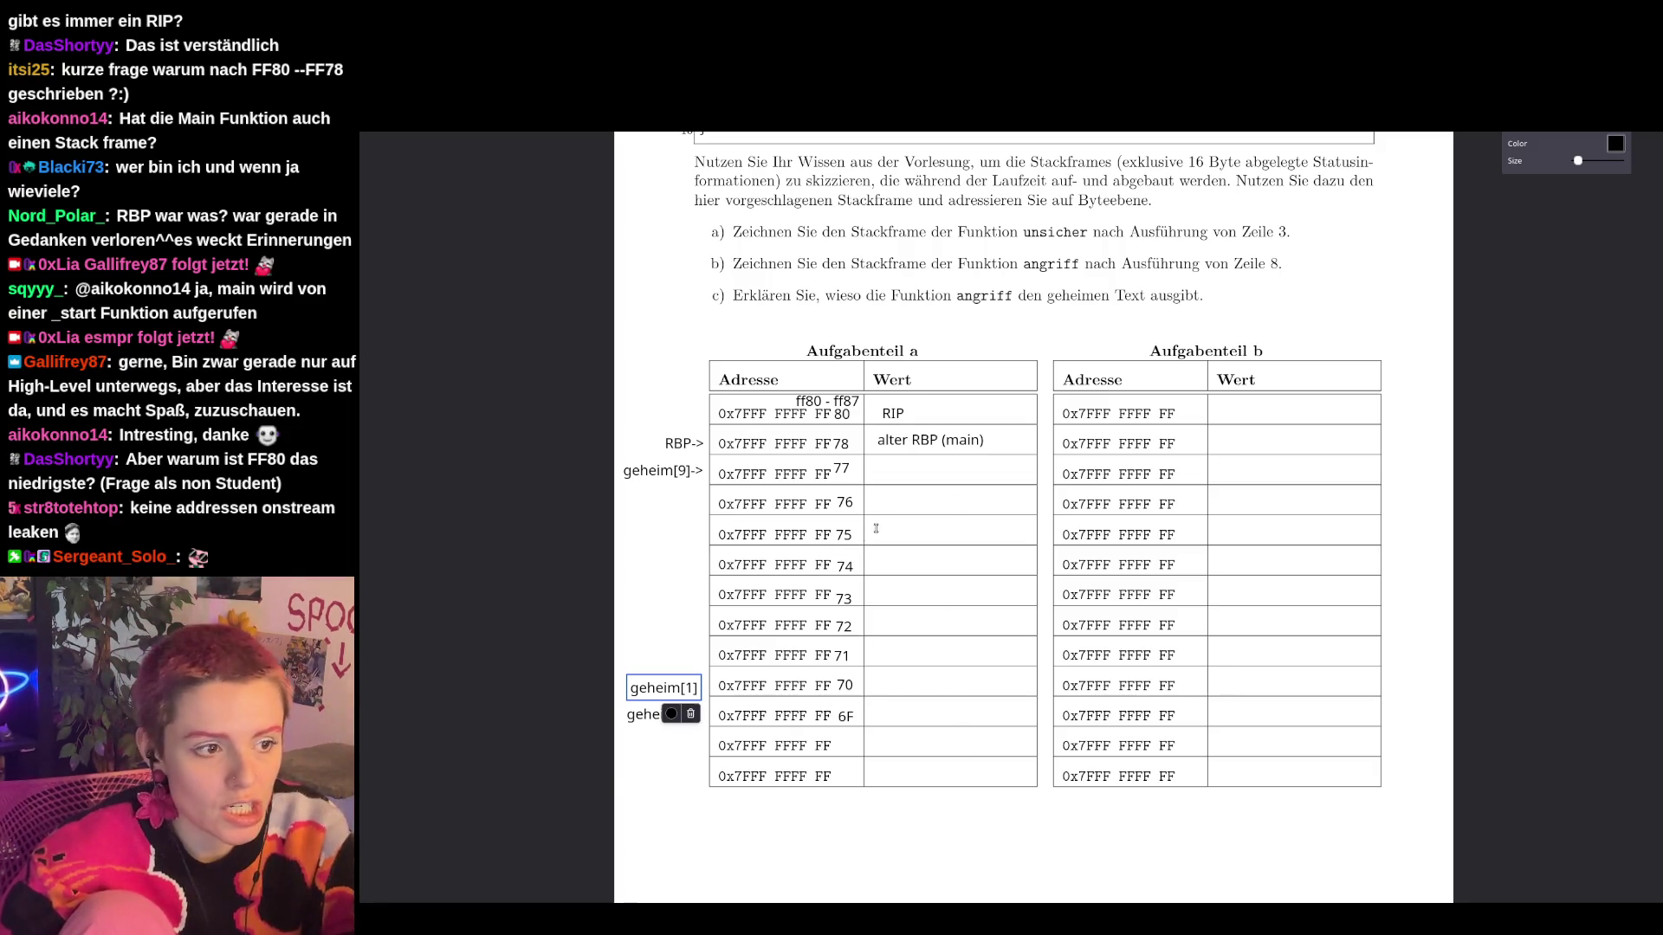
# Check the strcpy line, then start a value entry in the 6F row's Wert cell.
pyautogui.scroll(5, 970, 531)
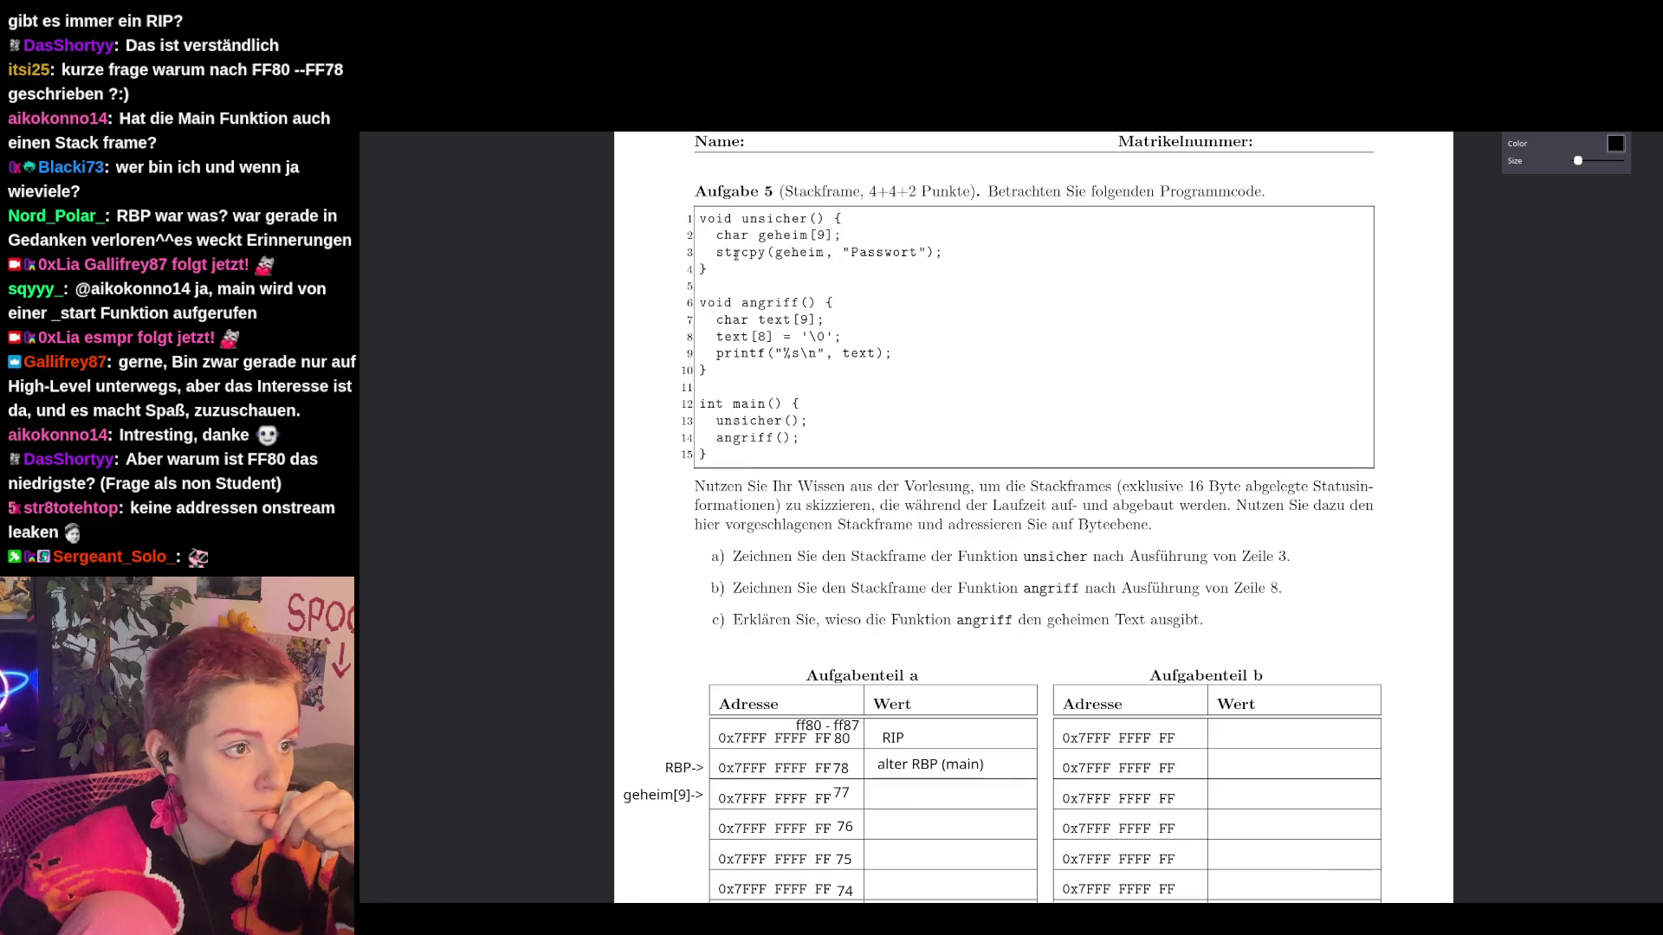
pyautogui.scroll(-3, 914, 797)
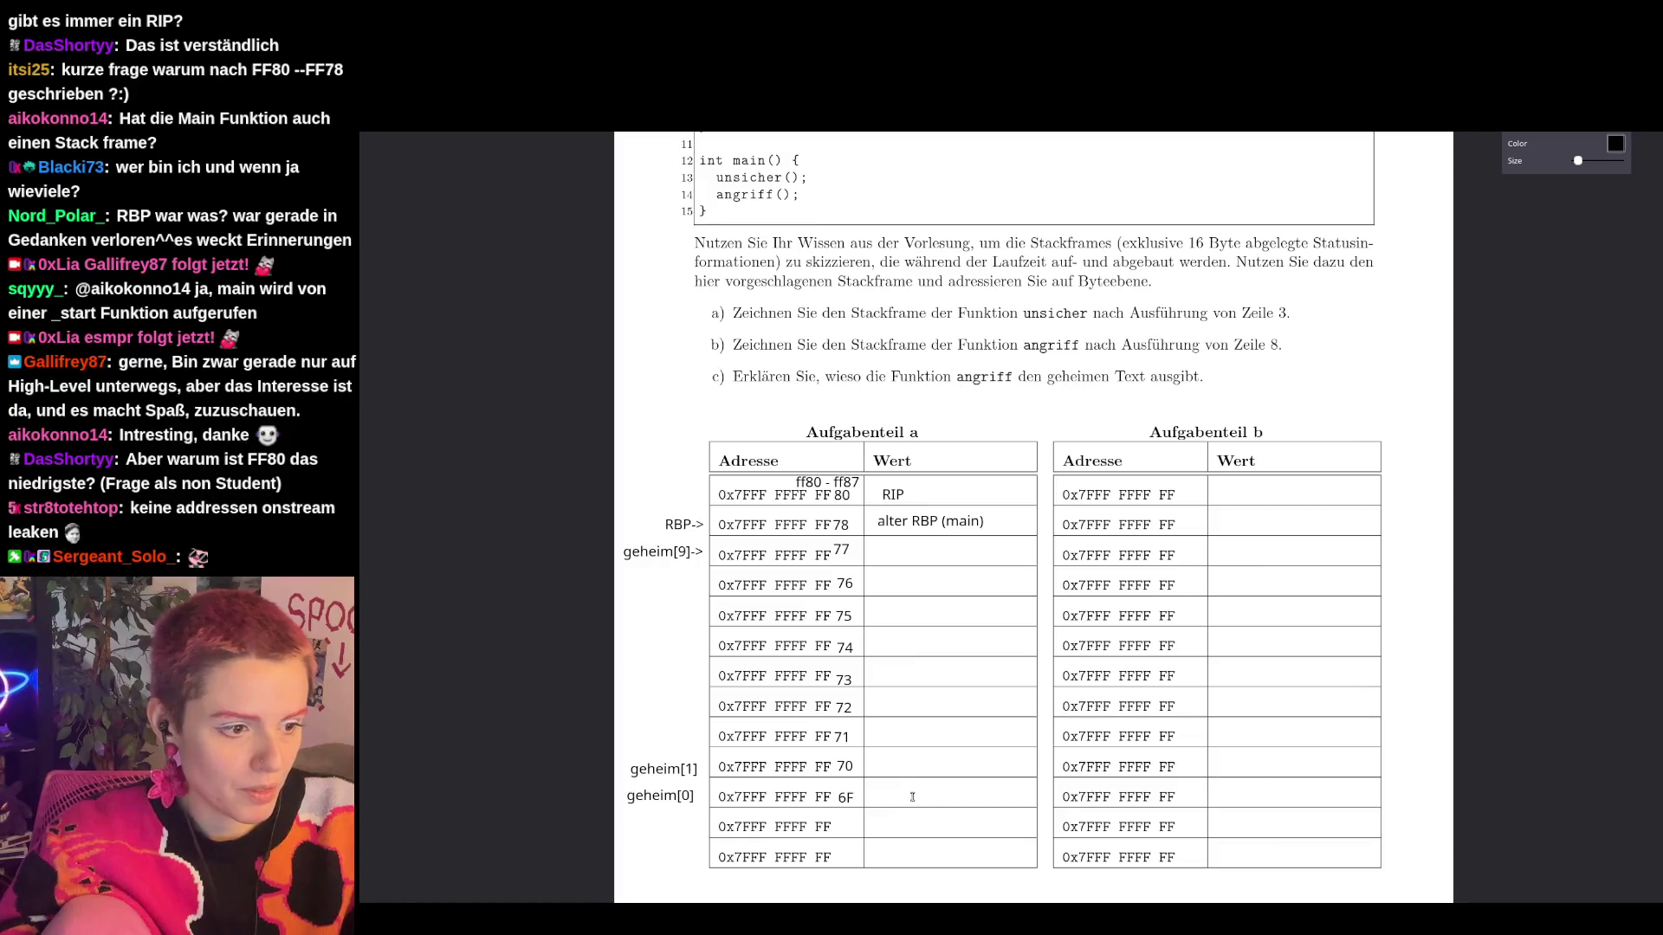
pyautogui.click(898, 795)
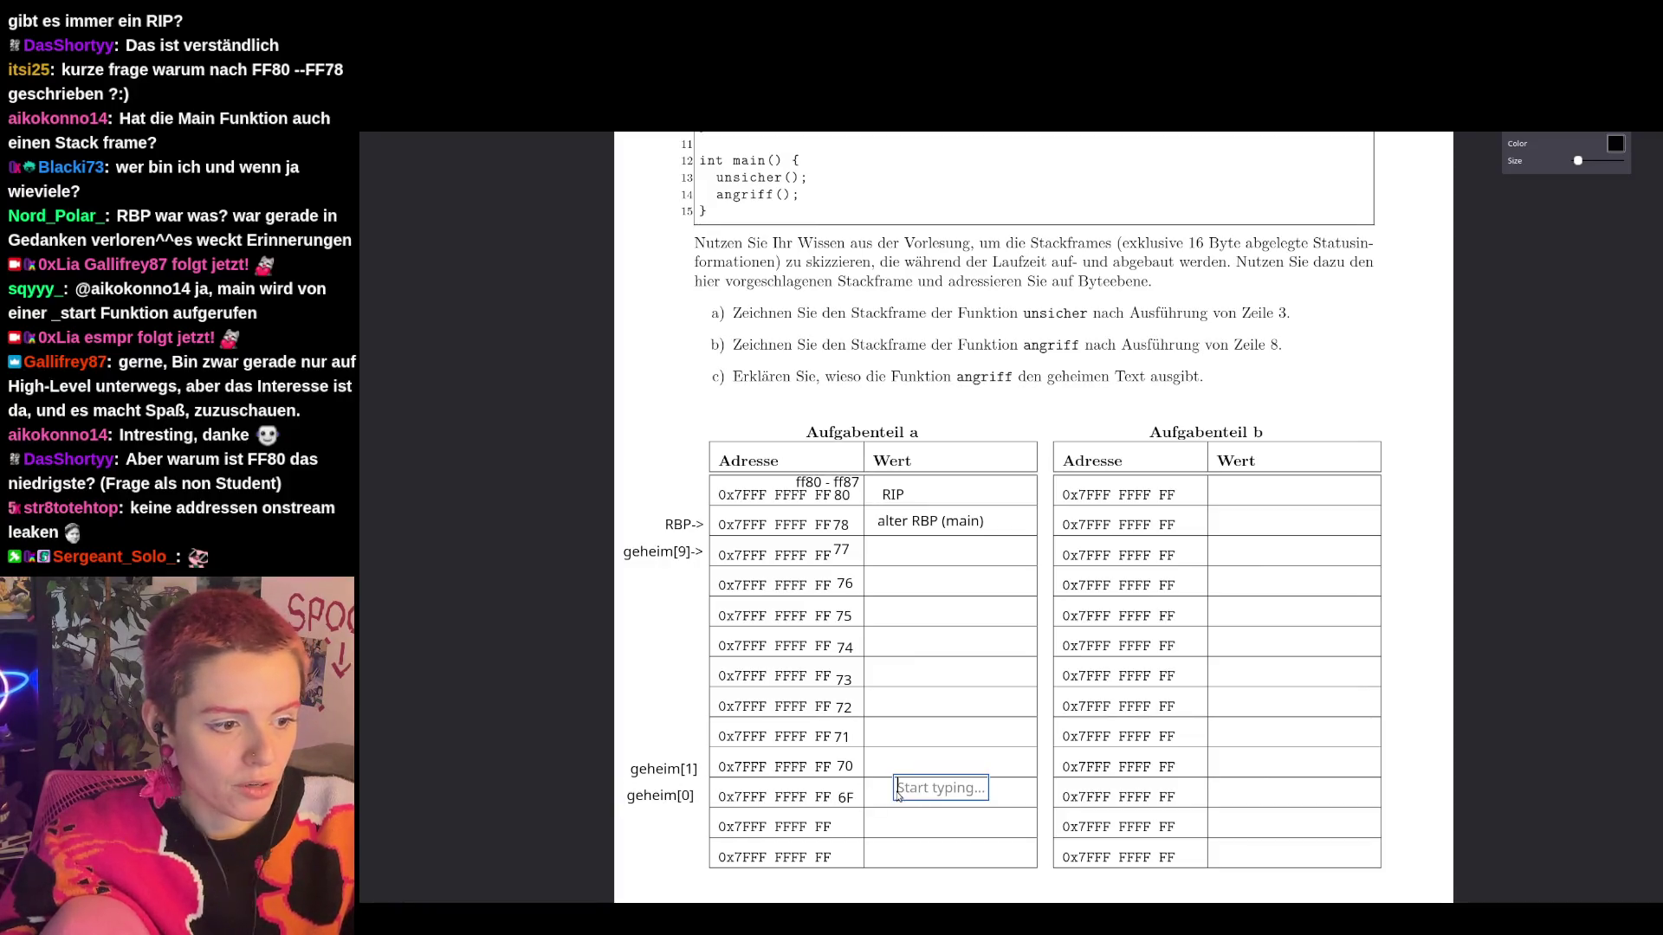
# Enter the bytes 'P', 'a', 's', 's', 'w', 'o', 'r', 't' in the Wert cells from FF6F to FF76.
pyautogui.write("1'P'")
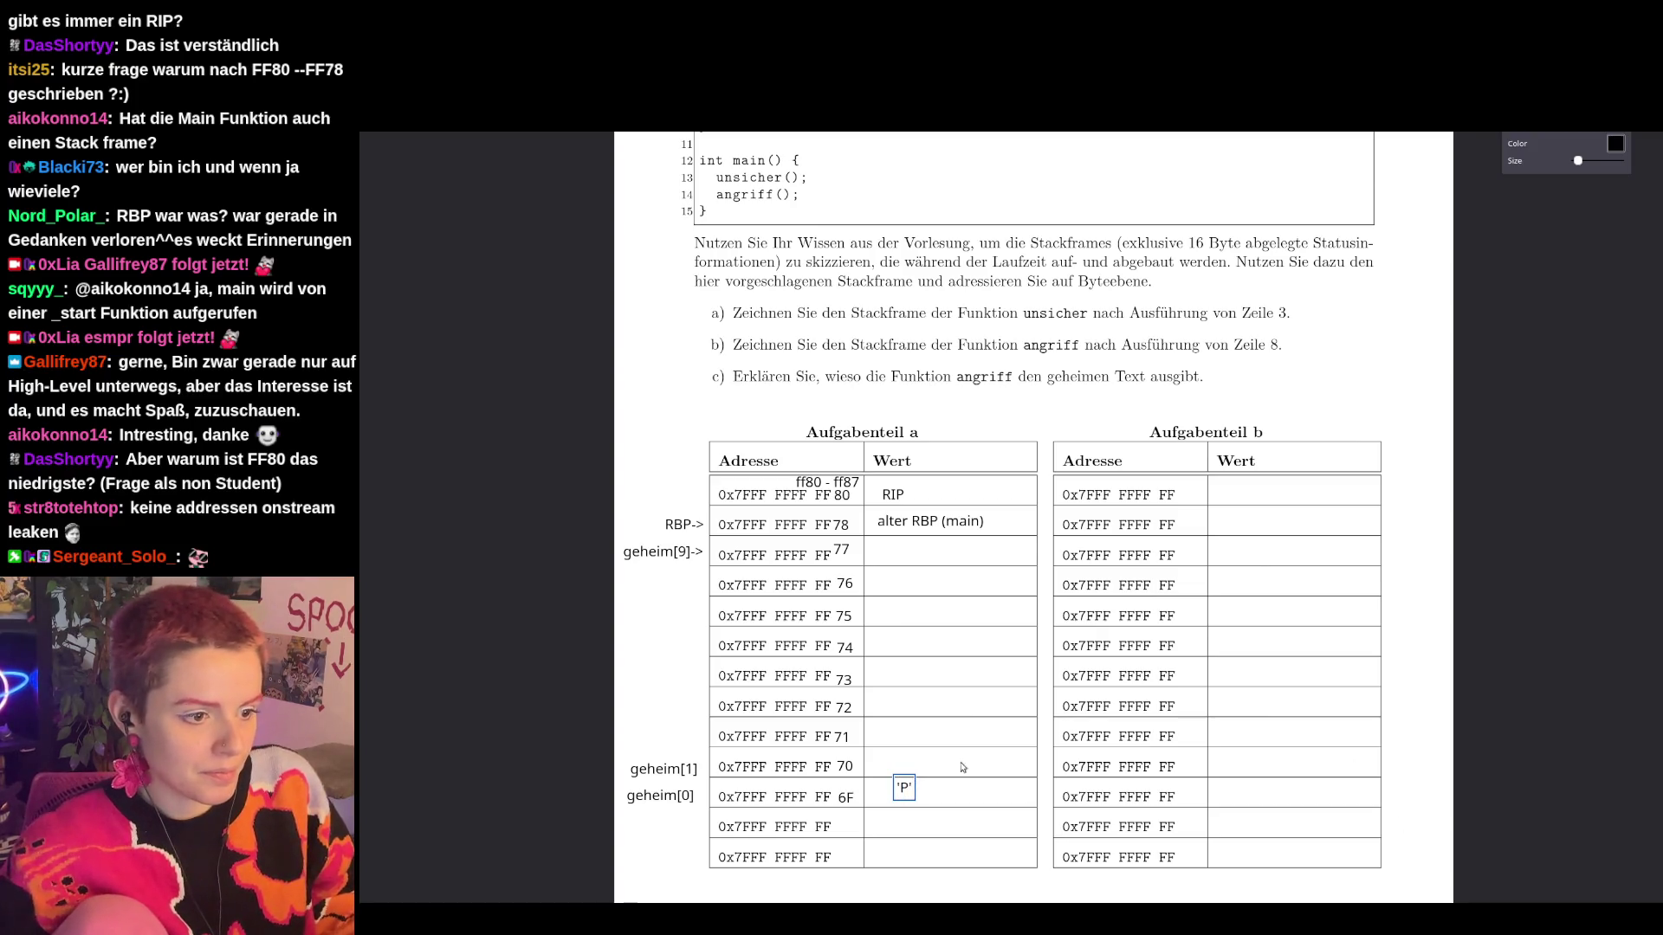
pyautogui.click(892, 766)
pyautogui.write("'a'")
pyautogui.click(893, 735)
pyautogui.write("'s'")
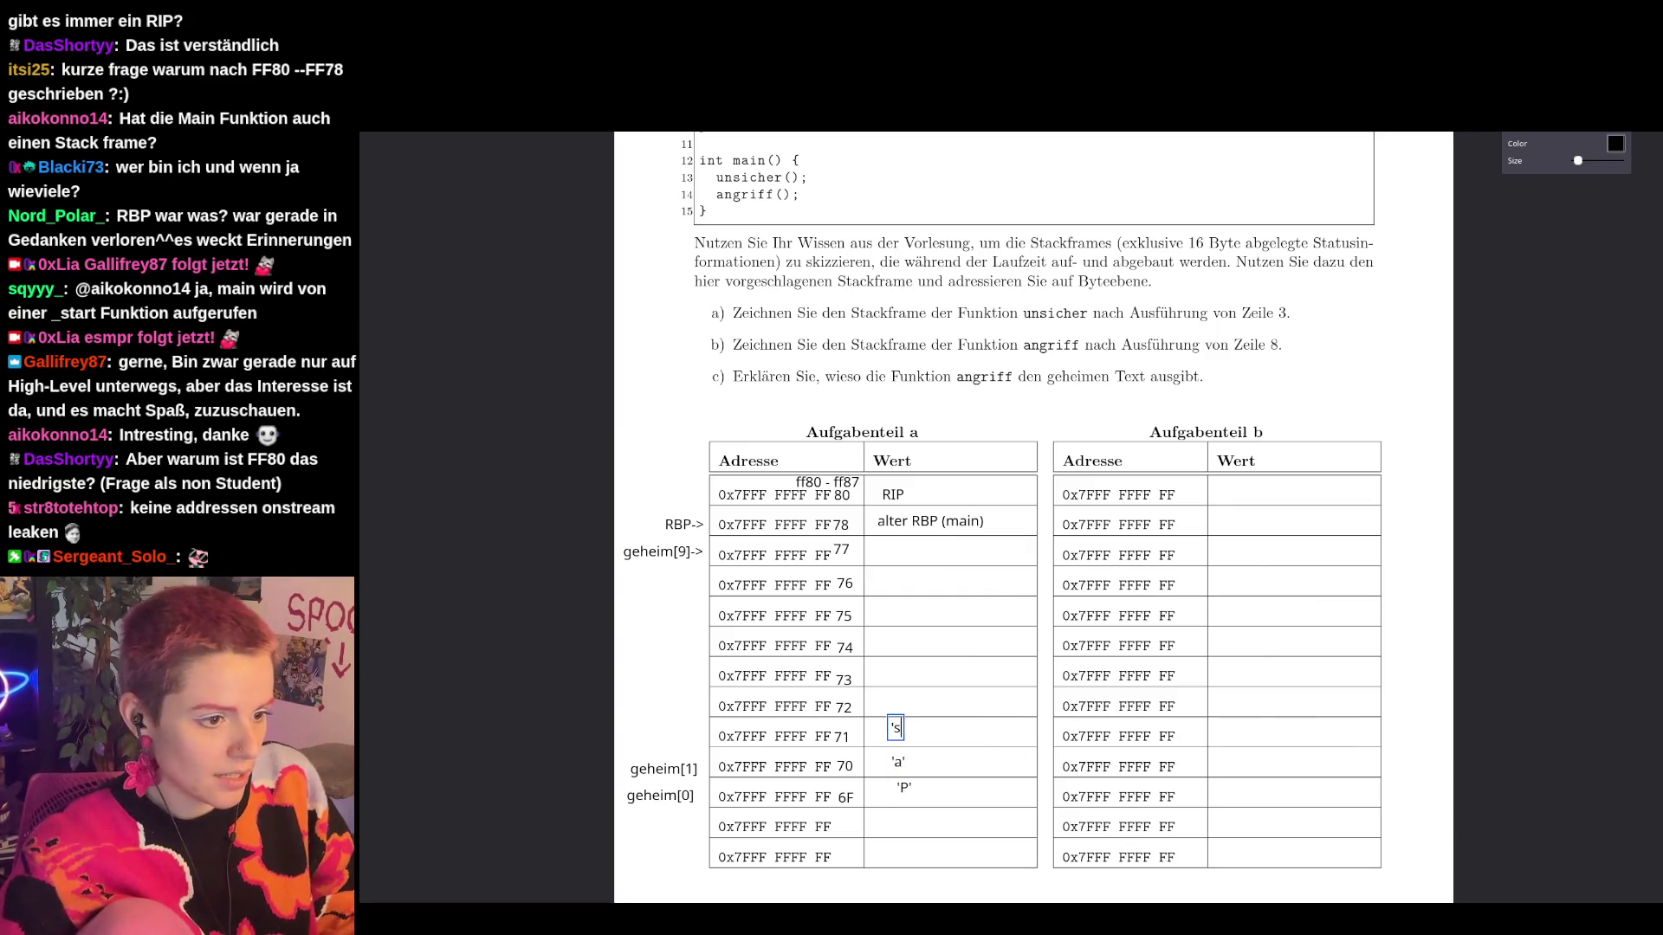
pyautogui.click(889, 702)
pyautogui.write("'")
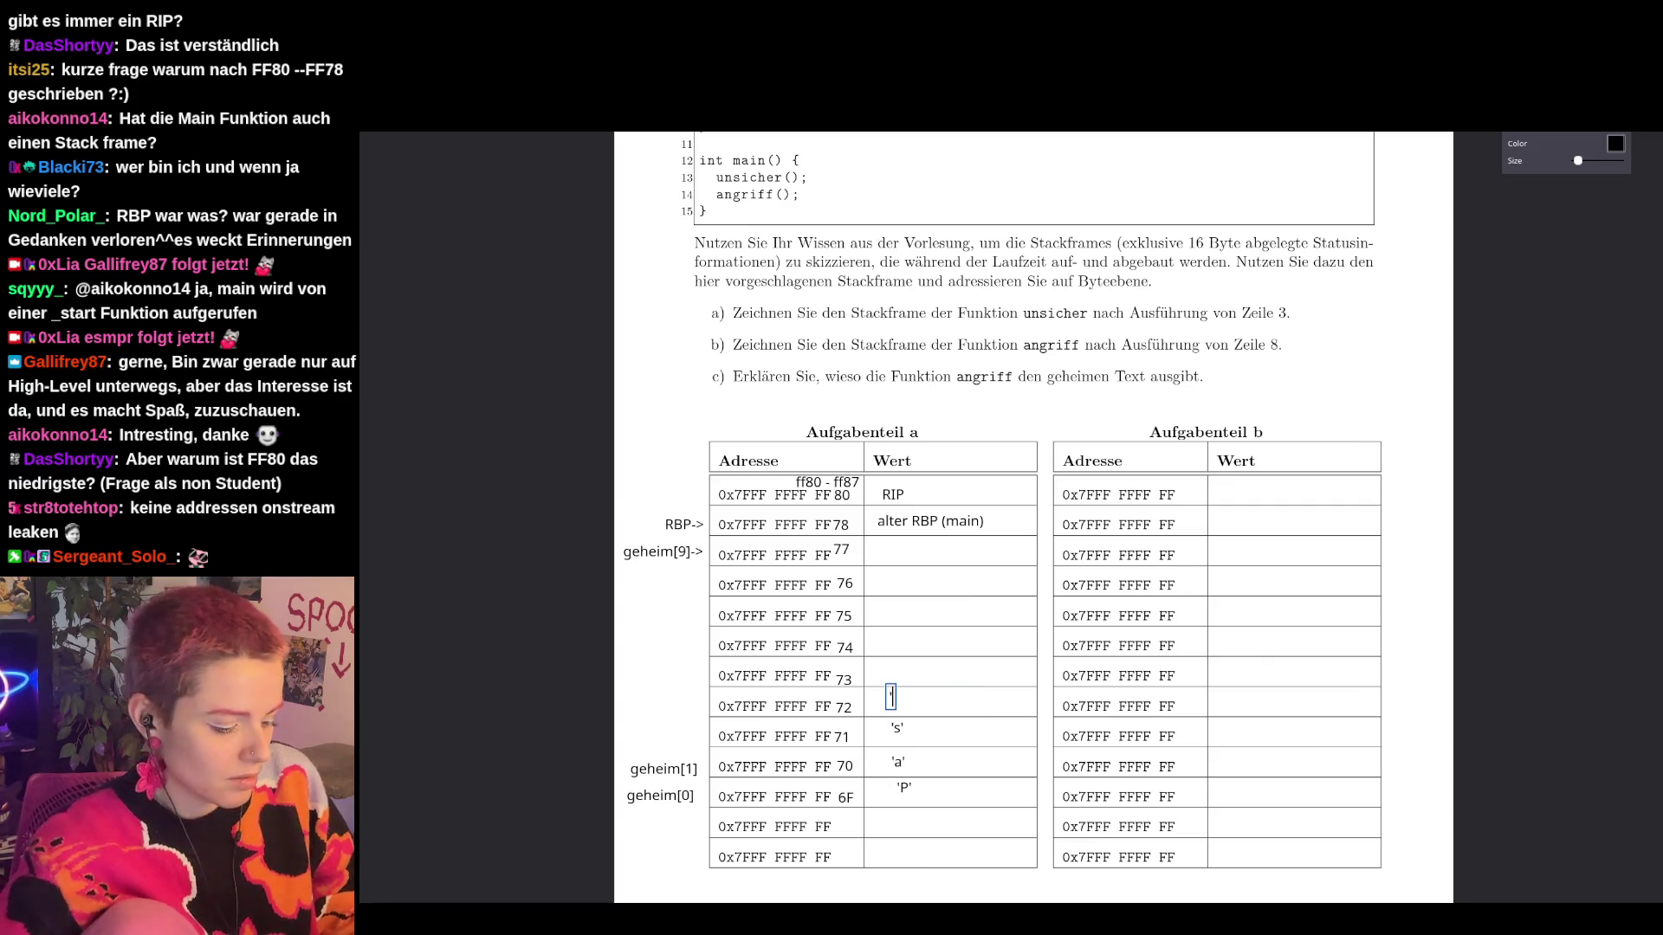
pyautogui.write("s'")
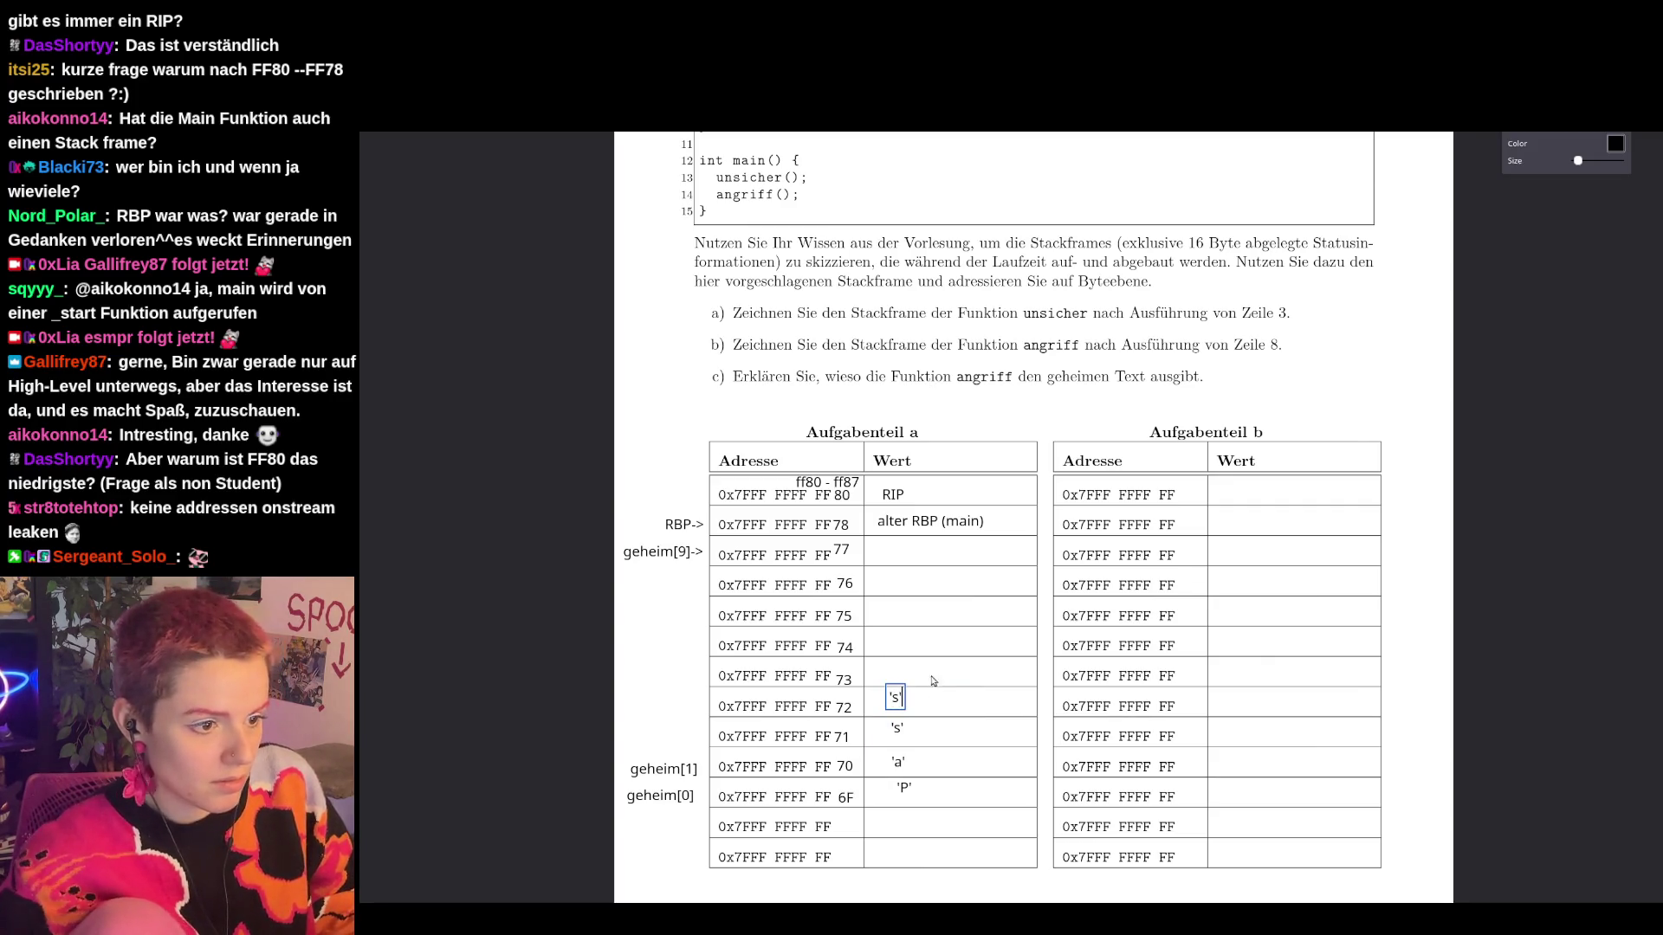
pyautogui.click(890, 673)
pyautogui.write("'w'")
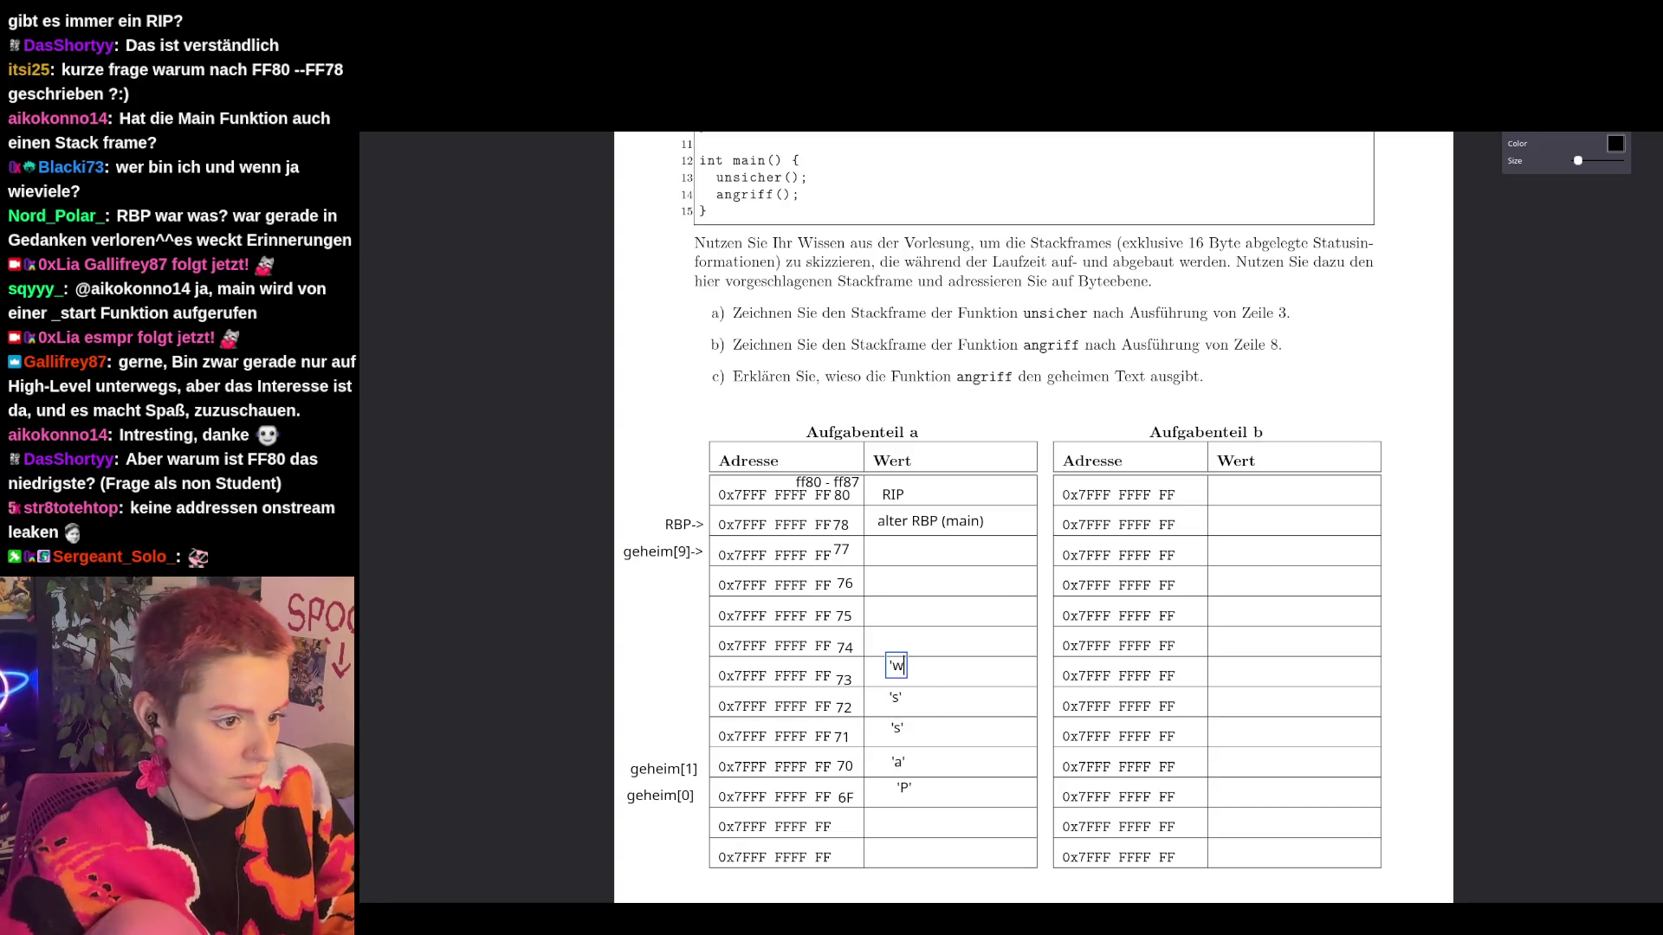
pyautogui.click(889, 638)
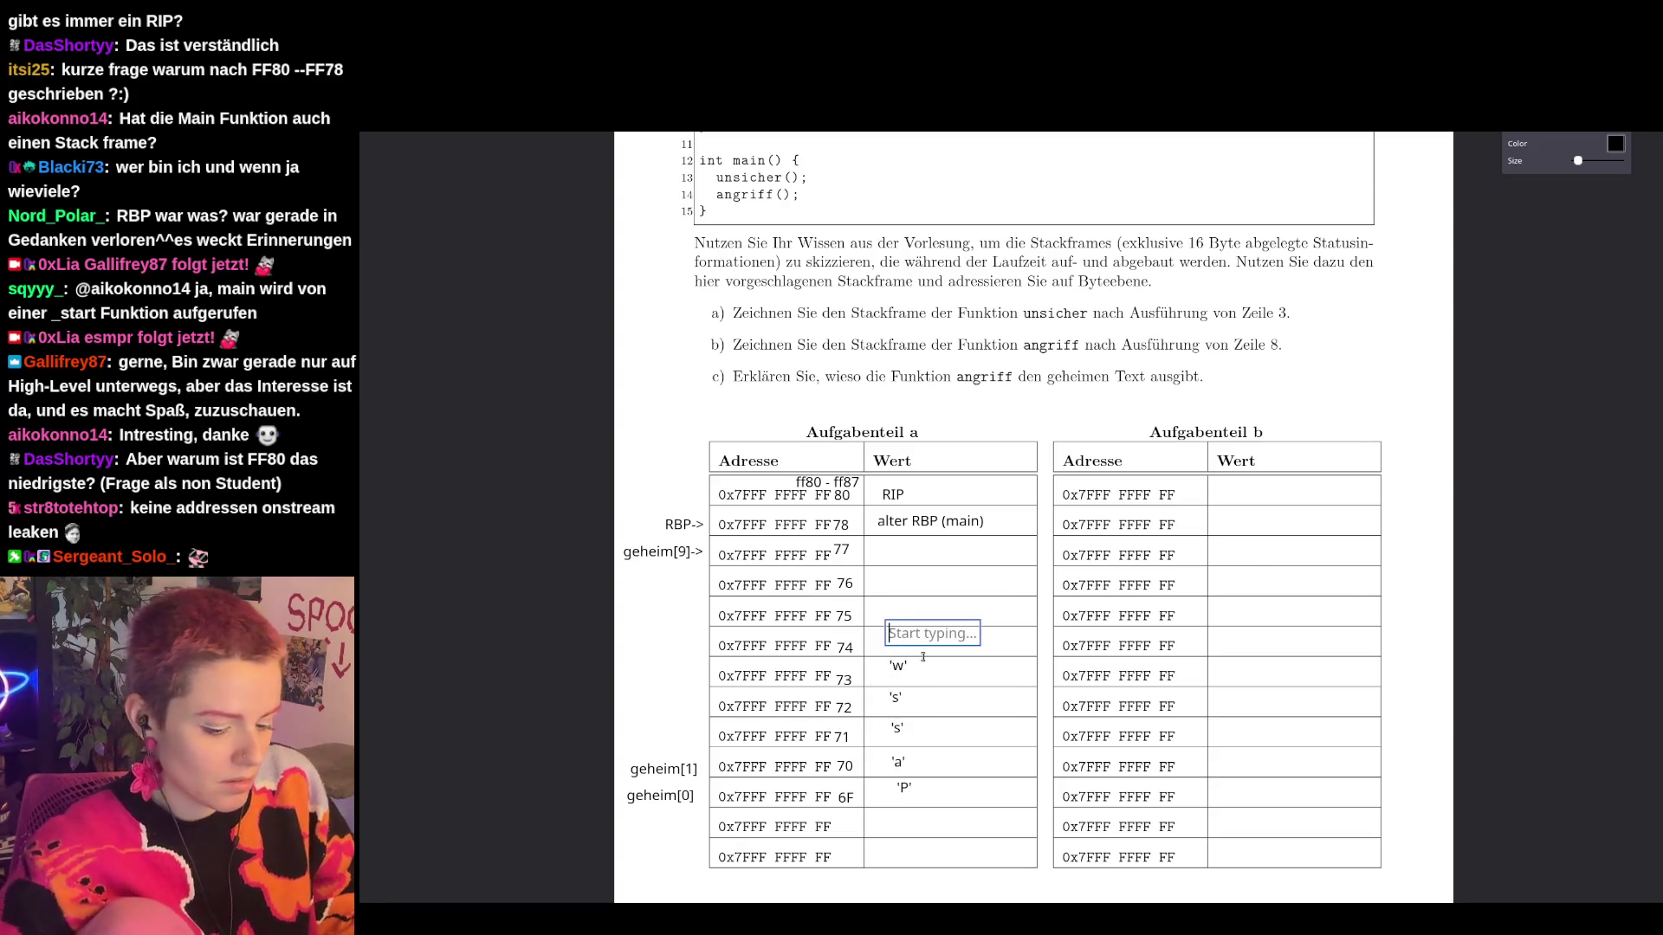
pyautogui.write("'o'")
pyautogui.click(908, 603)
pyautogui.write("'r")
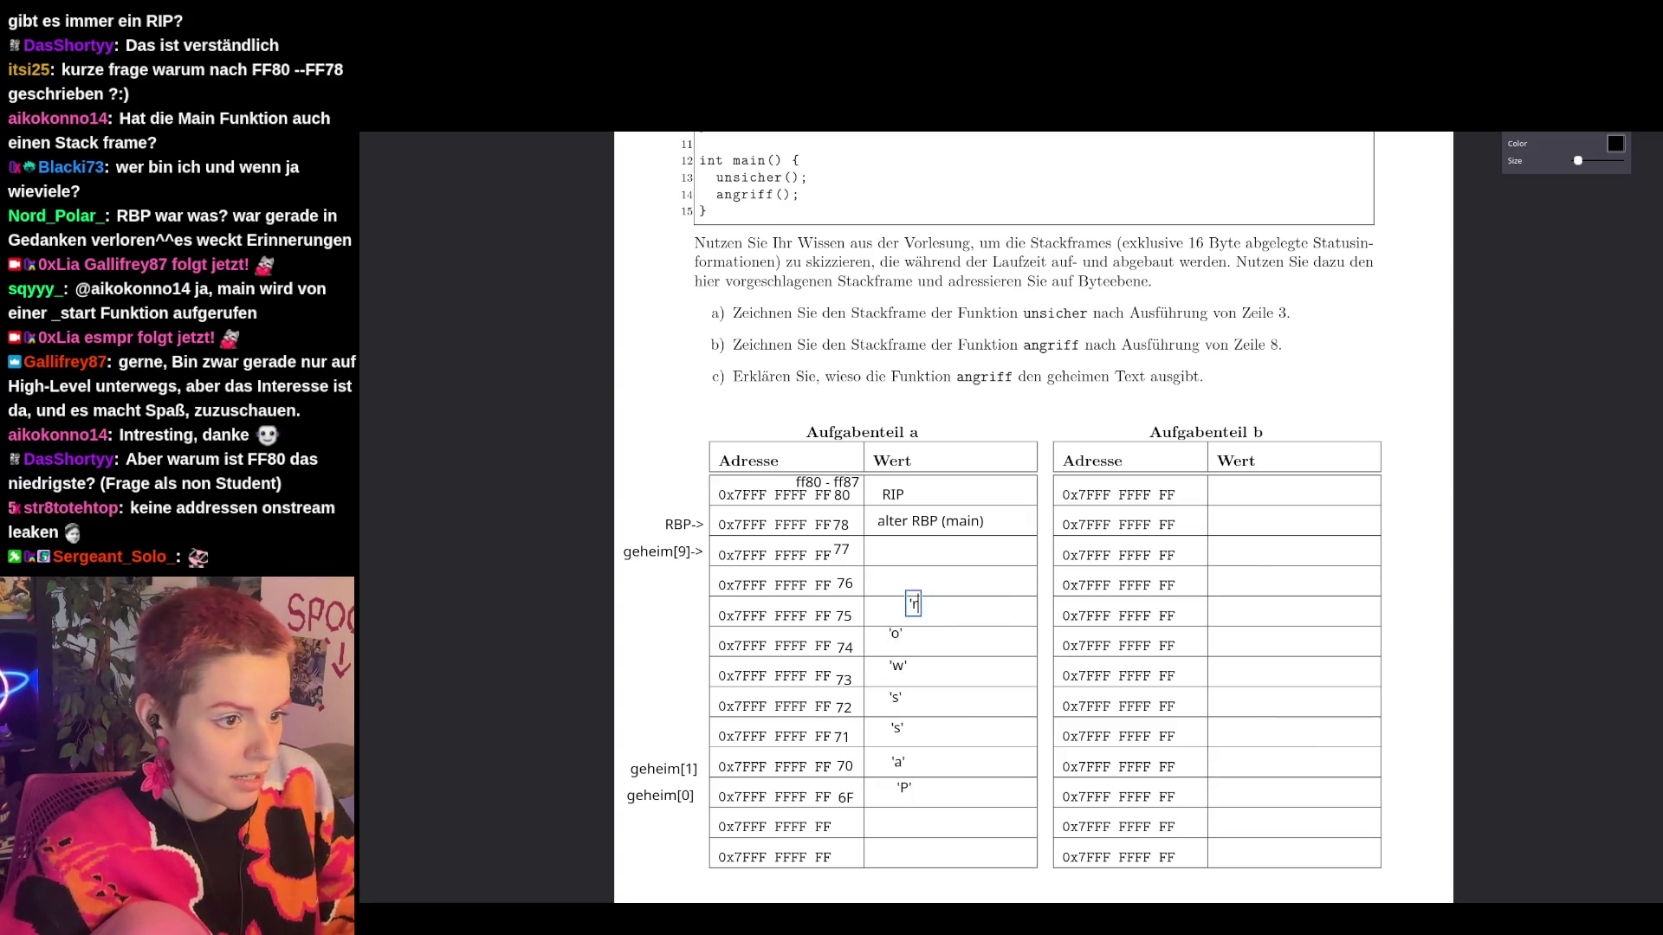
pyautogui.click(896, 586)
pyautogui.write("'t'")
# Realign the 'P', 'a', 's', 'w', 'o' and 'r' bytes in the Wert column.
pyautogui.moveTo(903, 788)
pyautogui.mouseDown()
pyautogui.moveTo(915, 795)
pyautogui.moveTo(919, 767)
pyautogui.moveTo(899, 691)
pyautogui.moveTo(908, 580)
pyautogui.mouseUp()
pyautogui.click(901, 762)
pyautogui.click(898, 730)
pyautogui.click(898, 665)
pyautogui.click(897, 645)
pyautogui.click(901, 641)
pyautogui.click(914, 605)
# Add the '\0' terminator in the FF77 Wert cell and align it.
pyautogui.click(898, 555)
pyautogui.write("'\\0'")
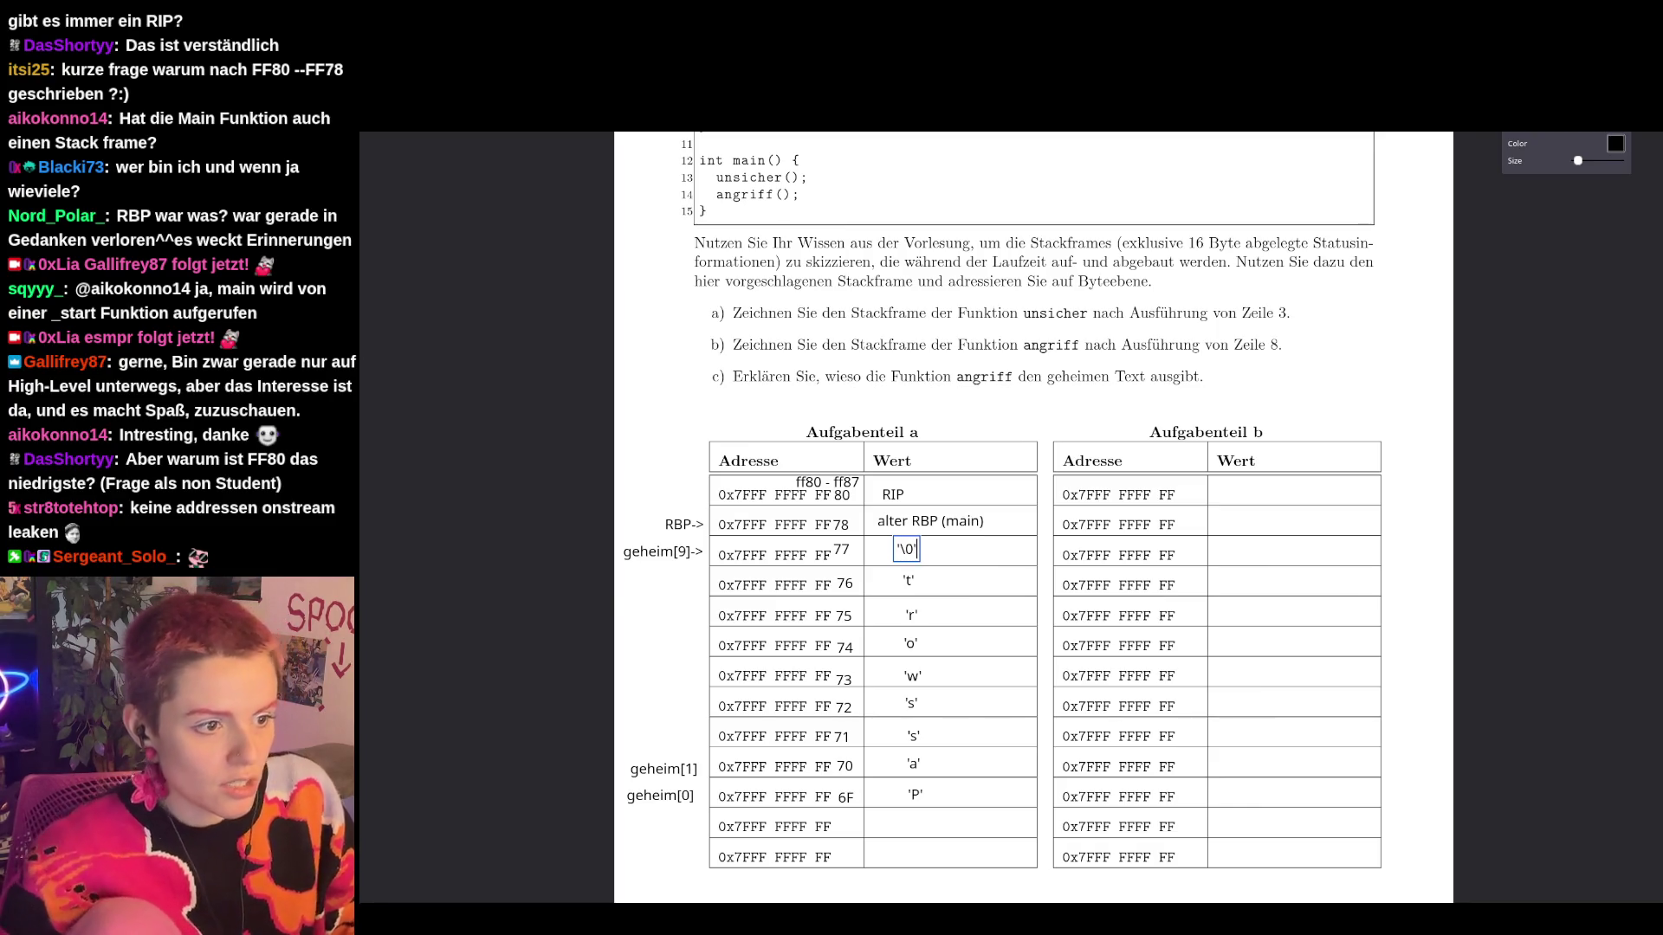
pyautogui.moveTo(904, 552); pyautogui.dragTo(912, 555)
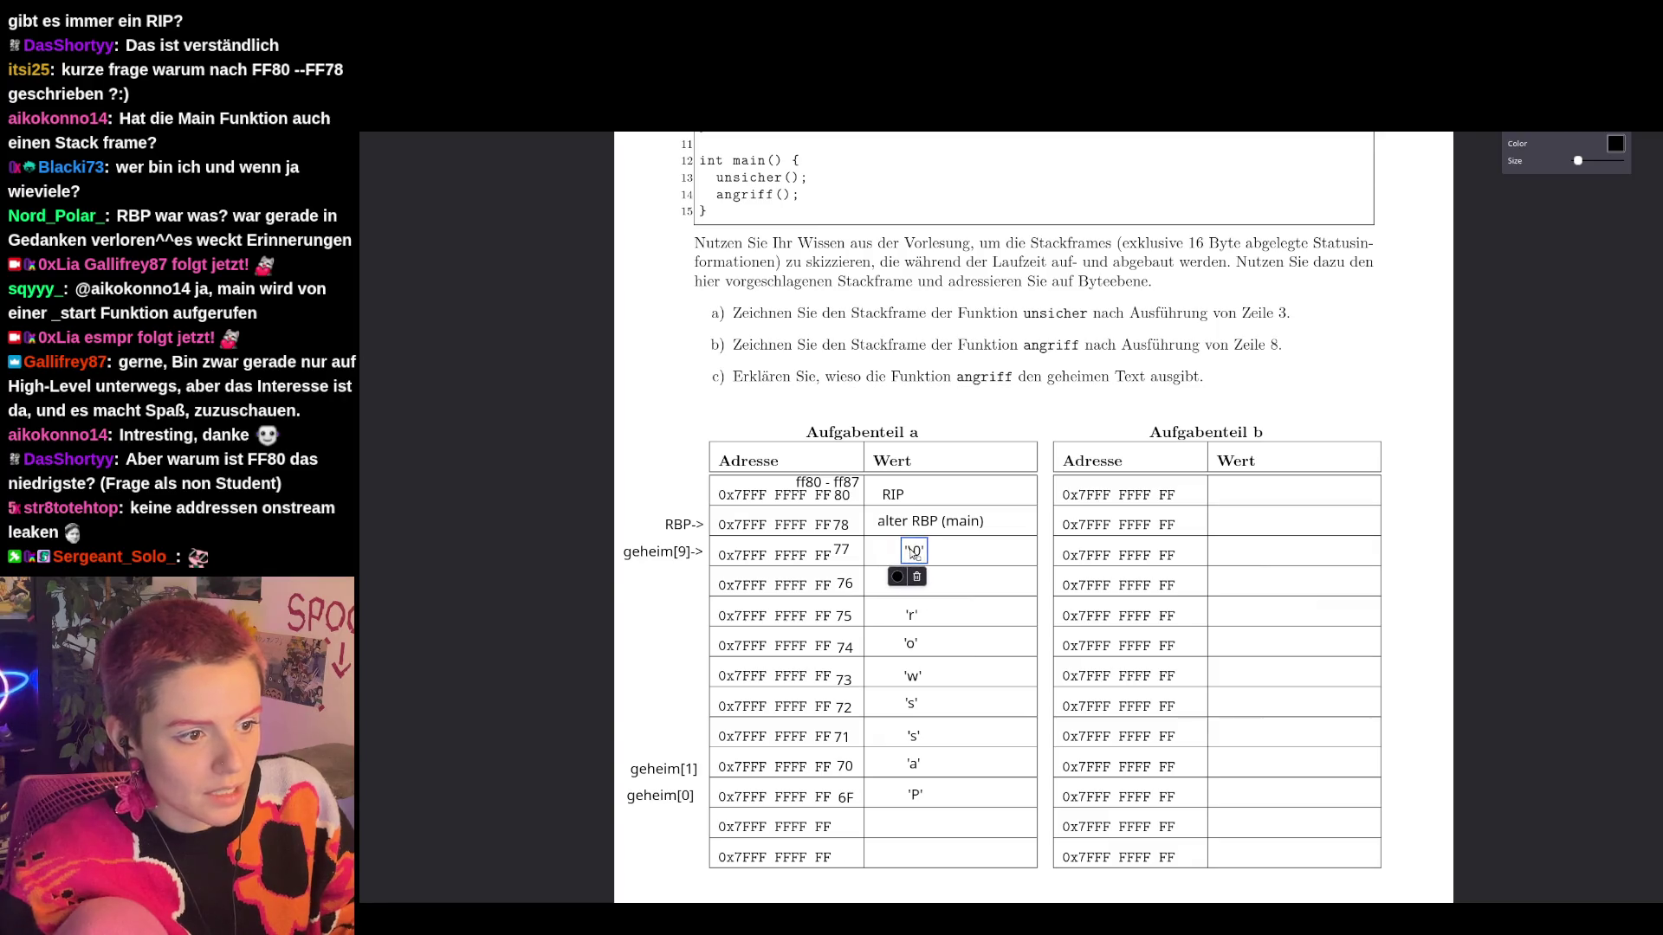
pyautogui.click(851, 850)
pyautogui.click(699, 861)
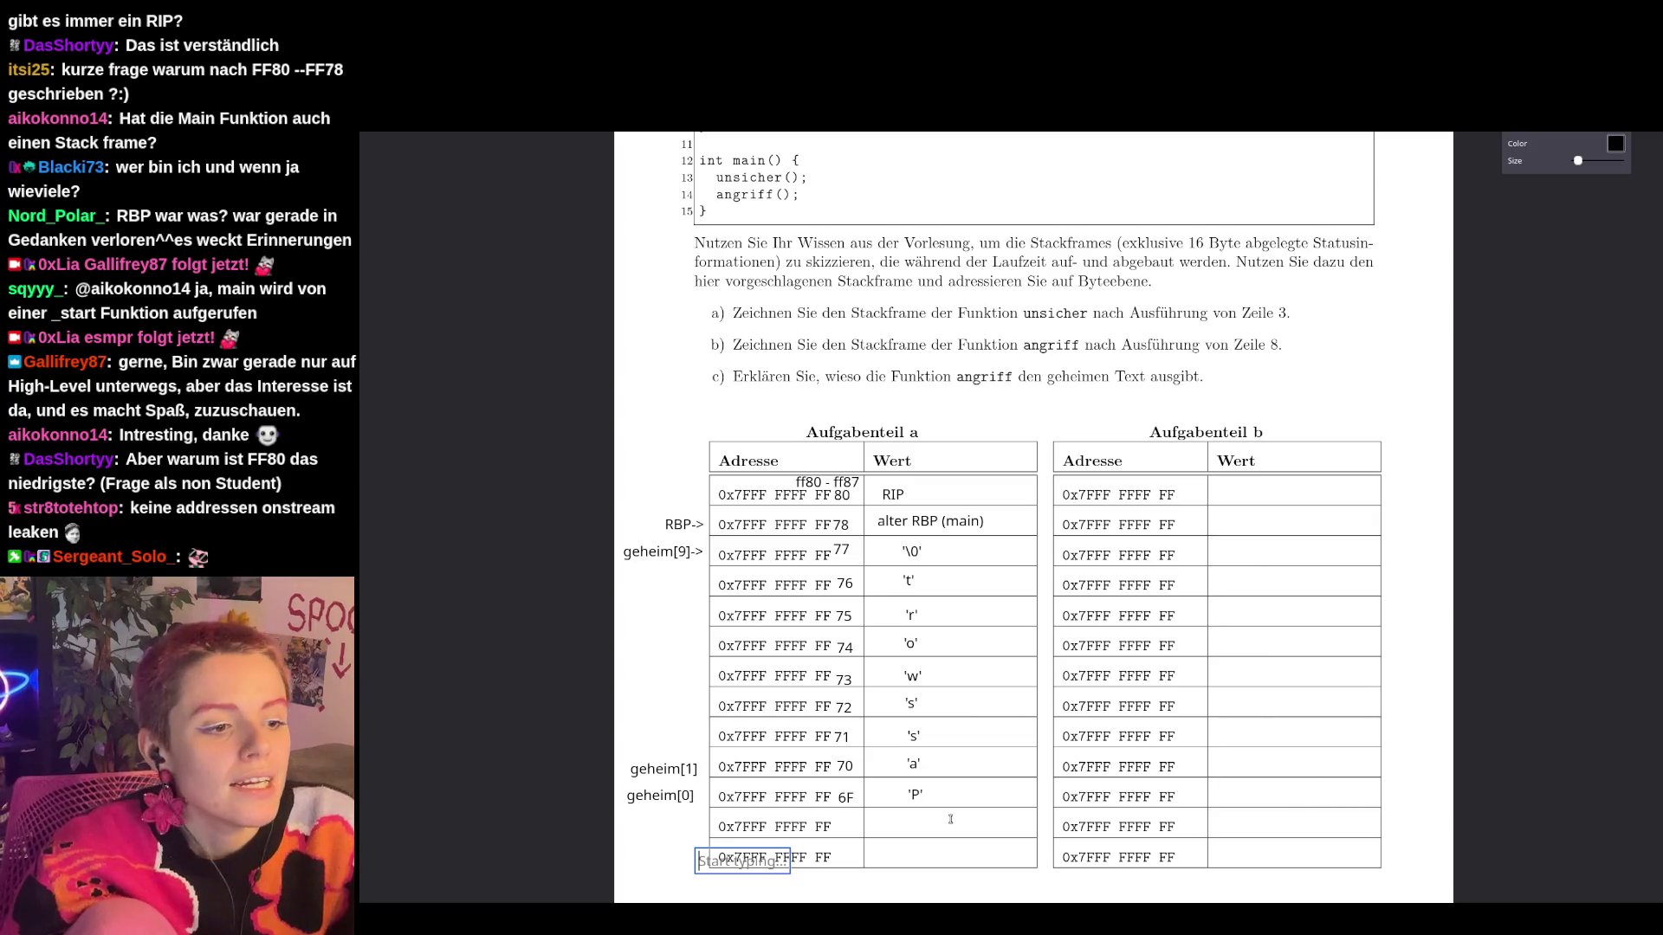
# Place an RSP-> label next to geheim[0] at FF6F, shifting geheim[0] upward.
pyautogui.click(637, 814)
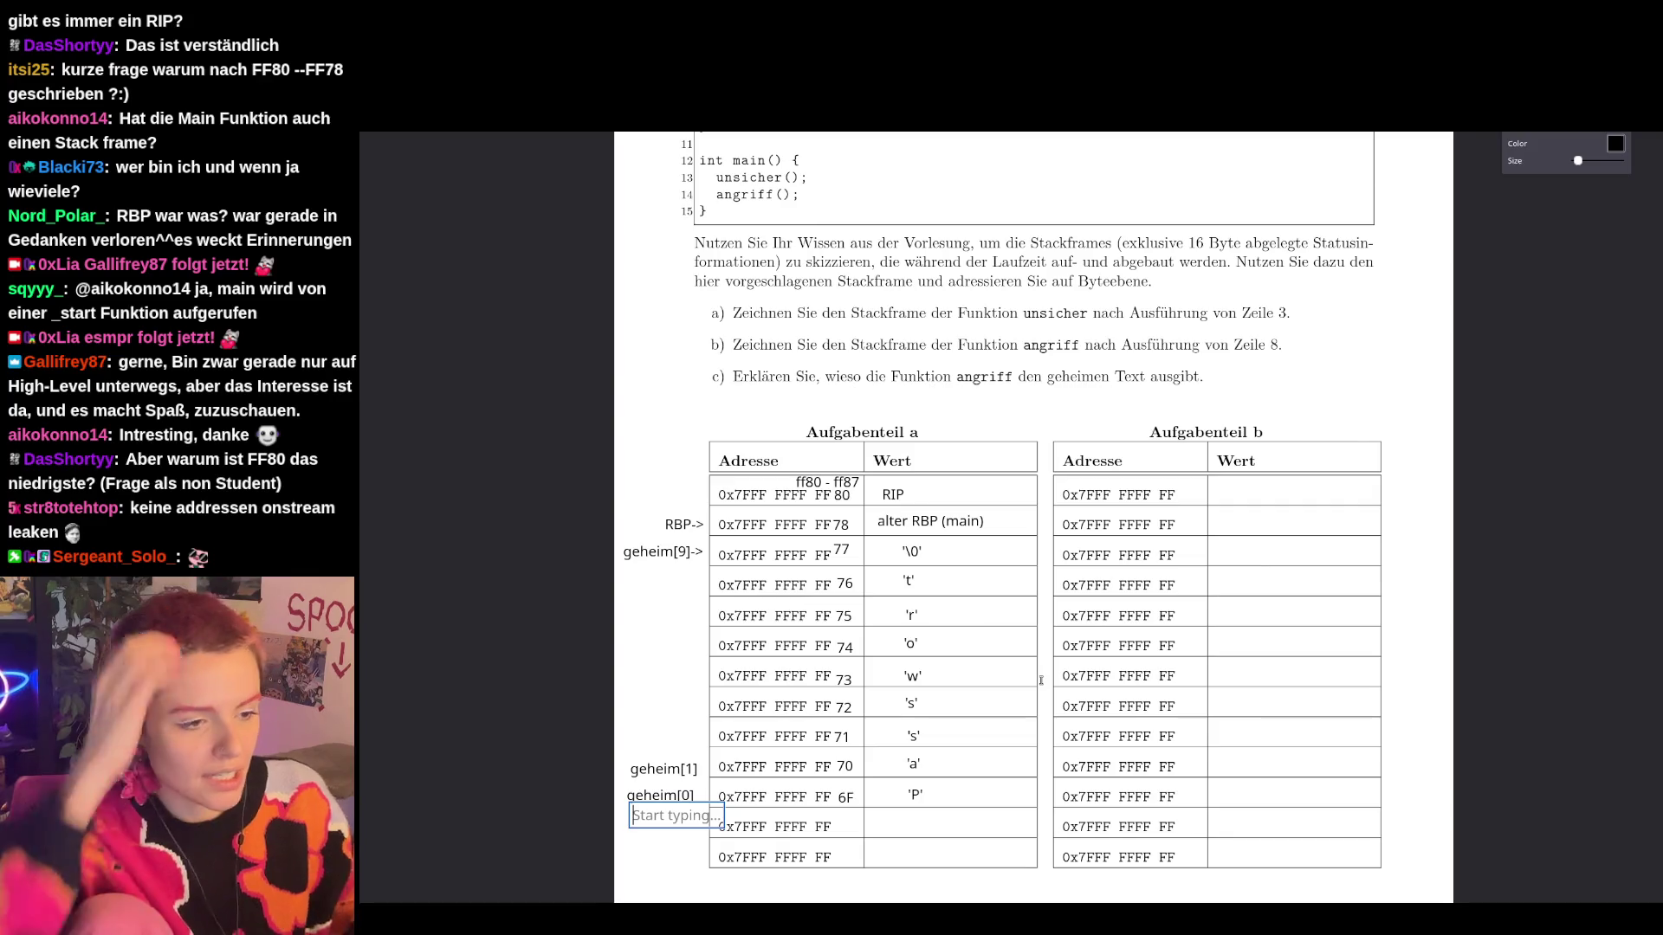
pyautogui.write('RSP->')
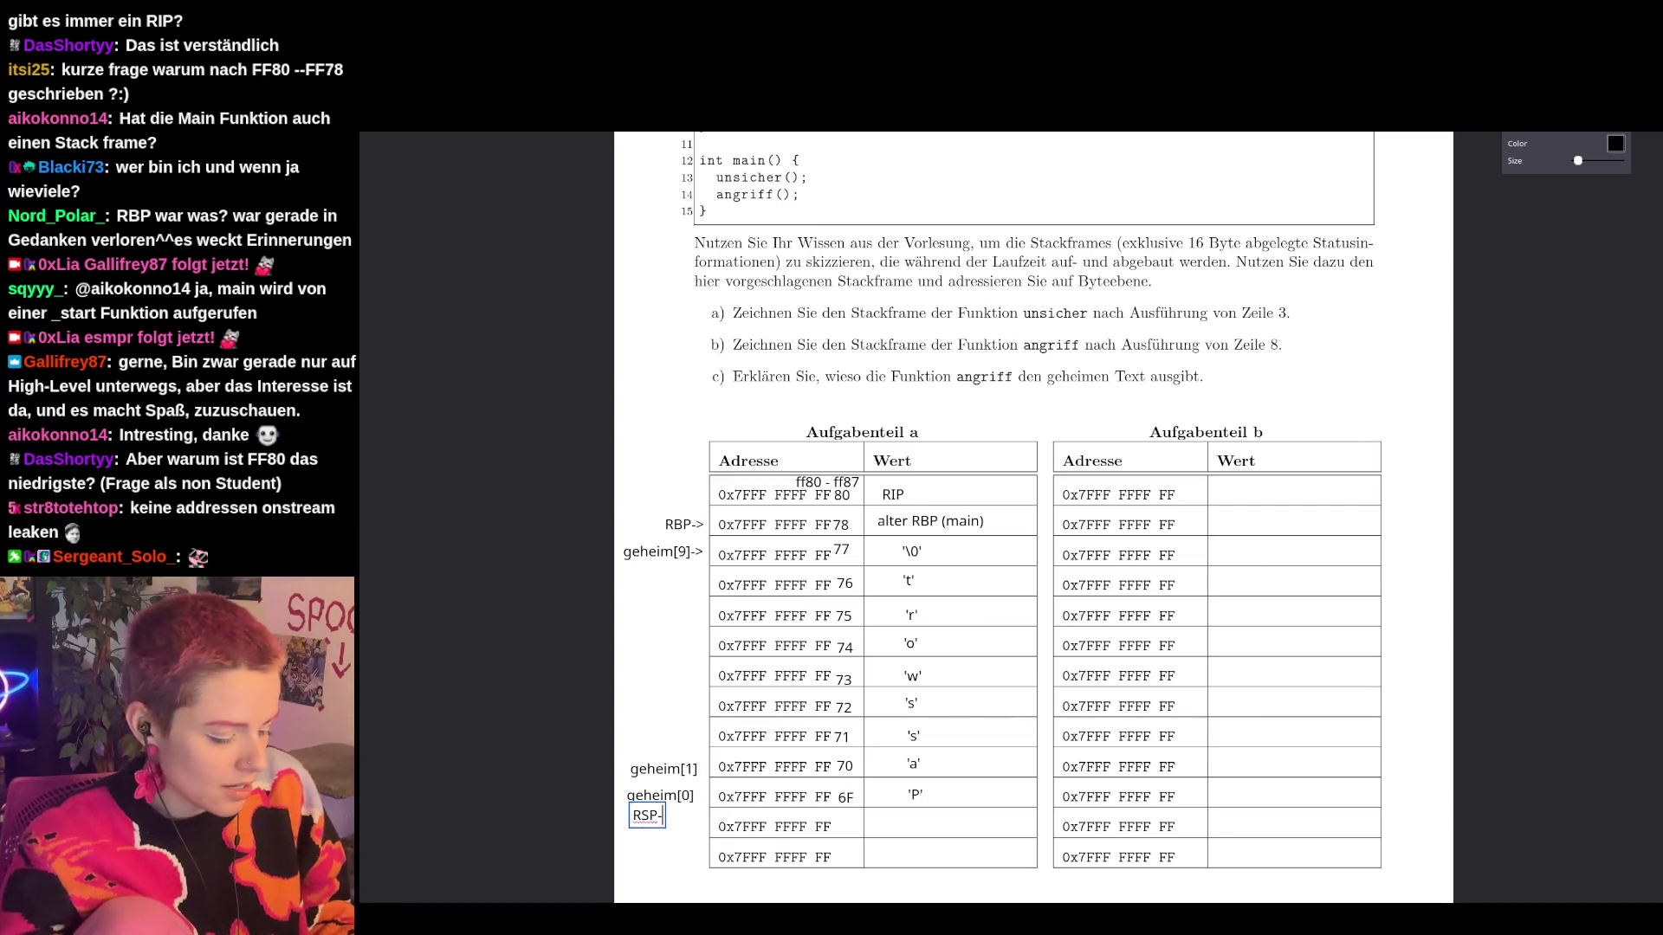
pyautogui.moveTo(661, 821)
pyautogui.moveTo(661, 821)
pyautogui.mouseDown()
pyautogui.moveTo(706, 809)
pyautogui.moveTo(663, 790)
pyautogui.mouseUp()
pyautogui.click(651, 797)
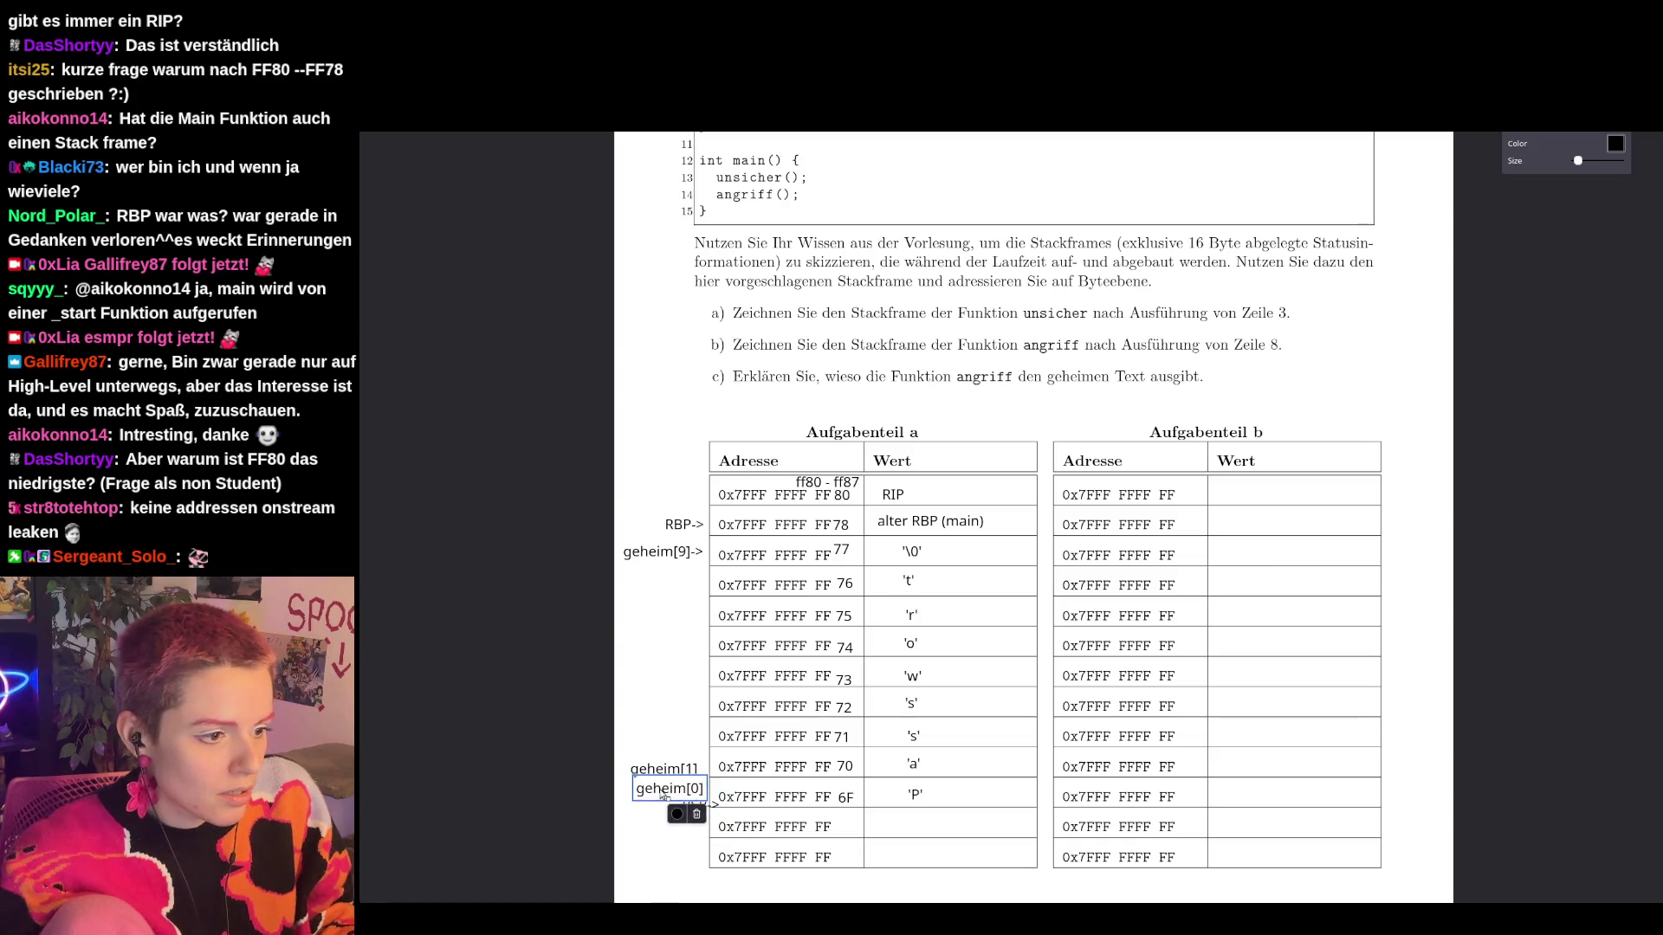
pyautogui.click(792, 819)
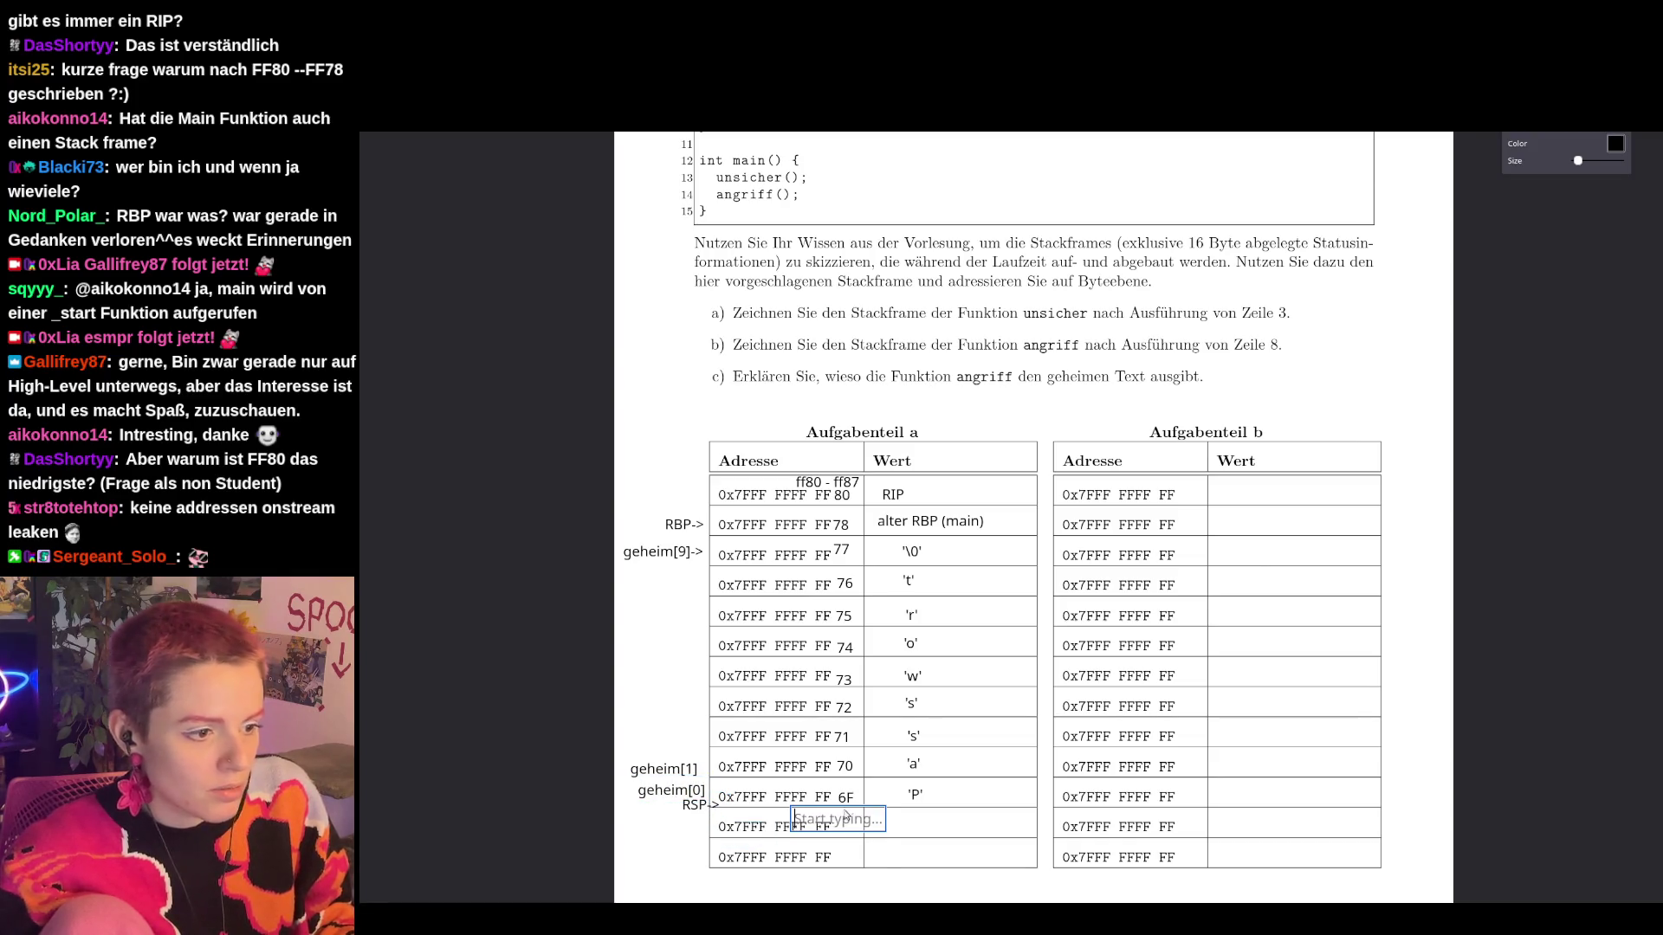
pyautogui.click(954, 882)
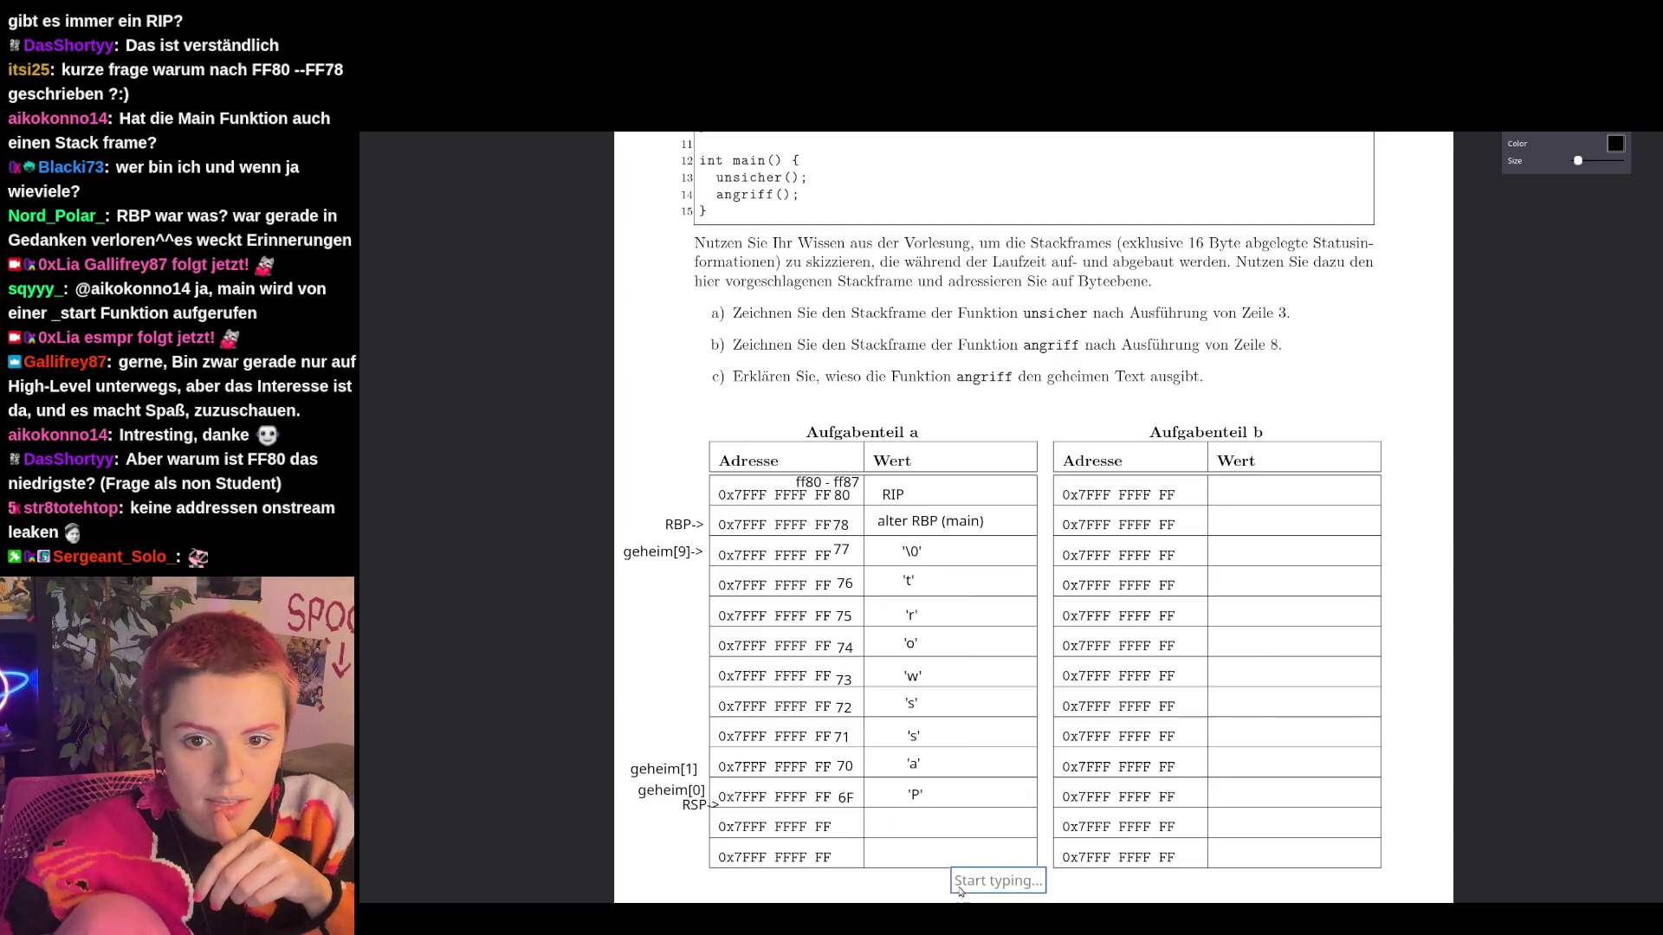
pyautogui.scroll(5, 757, 640)
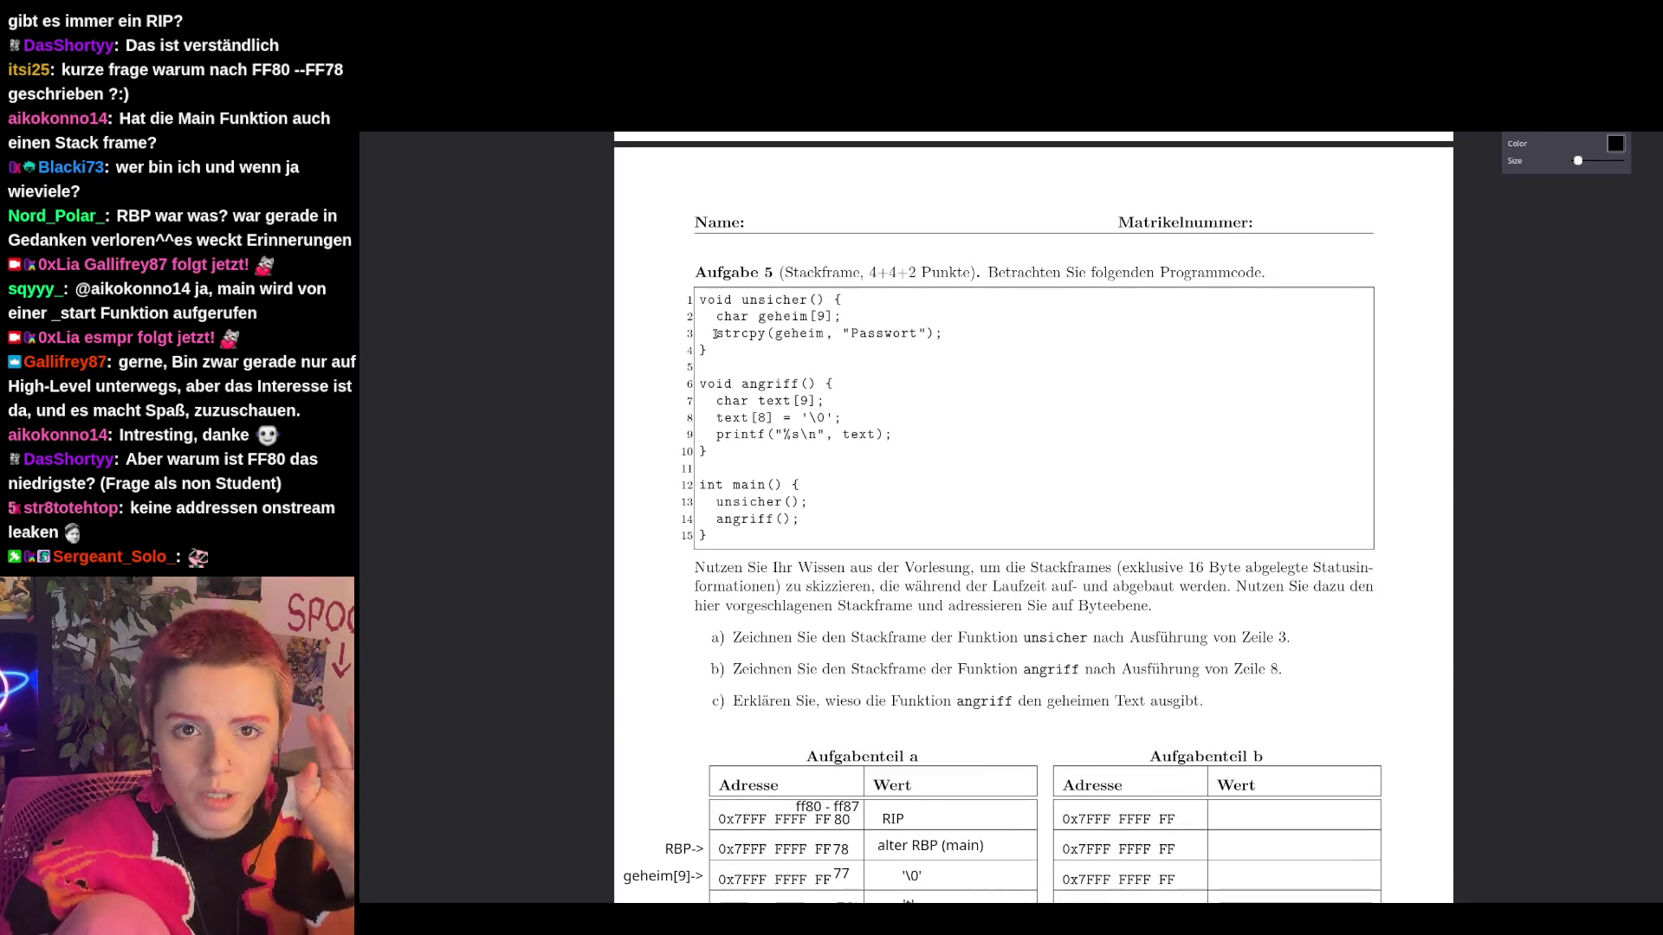
pyautogui.scroll(-6, 774, 820)
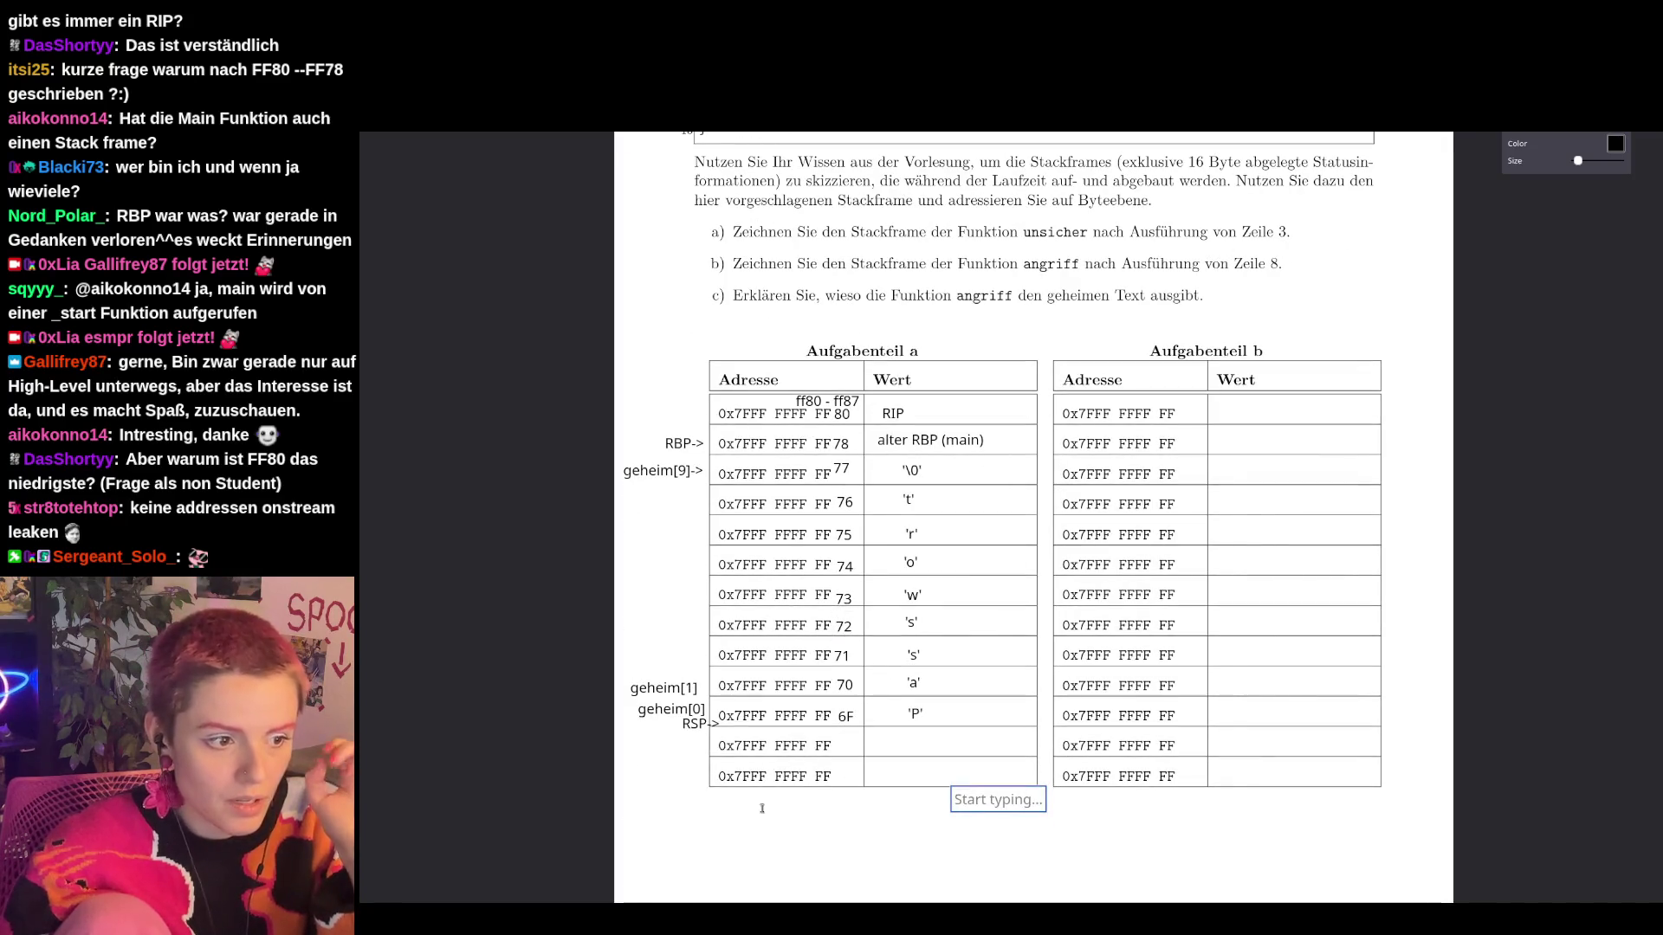
# Rearrange the pointer labels, ending with RBP-> at FF78 and RSP-> at FF6F.
pyautogui.click(692, 732)
pyautogui.moveTo(692, 732)
pyautogui.mouseDown()
pyautogui.moveTo(583, 583)
pyautogui.moveTo(672, 437)
pyautogui.moveTo(677, 457)
pyautogui.mouseUp()
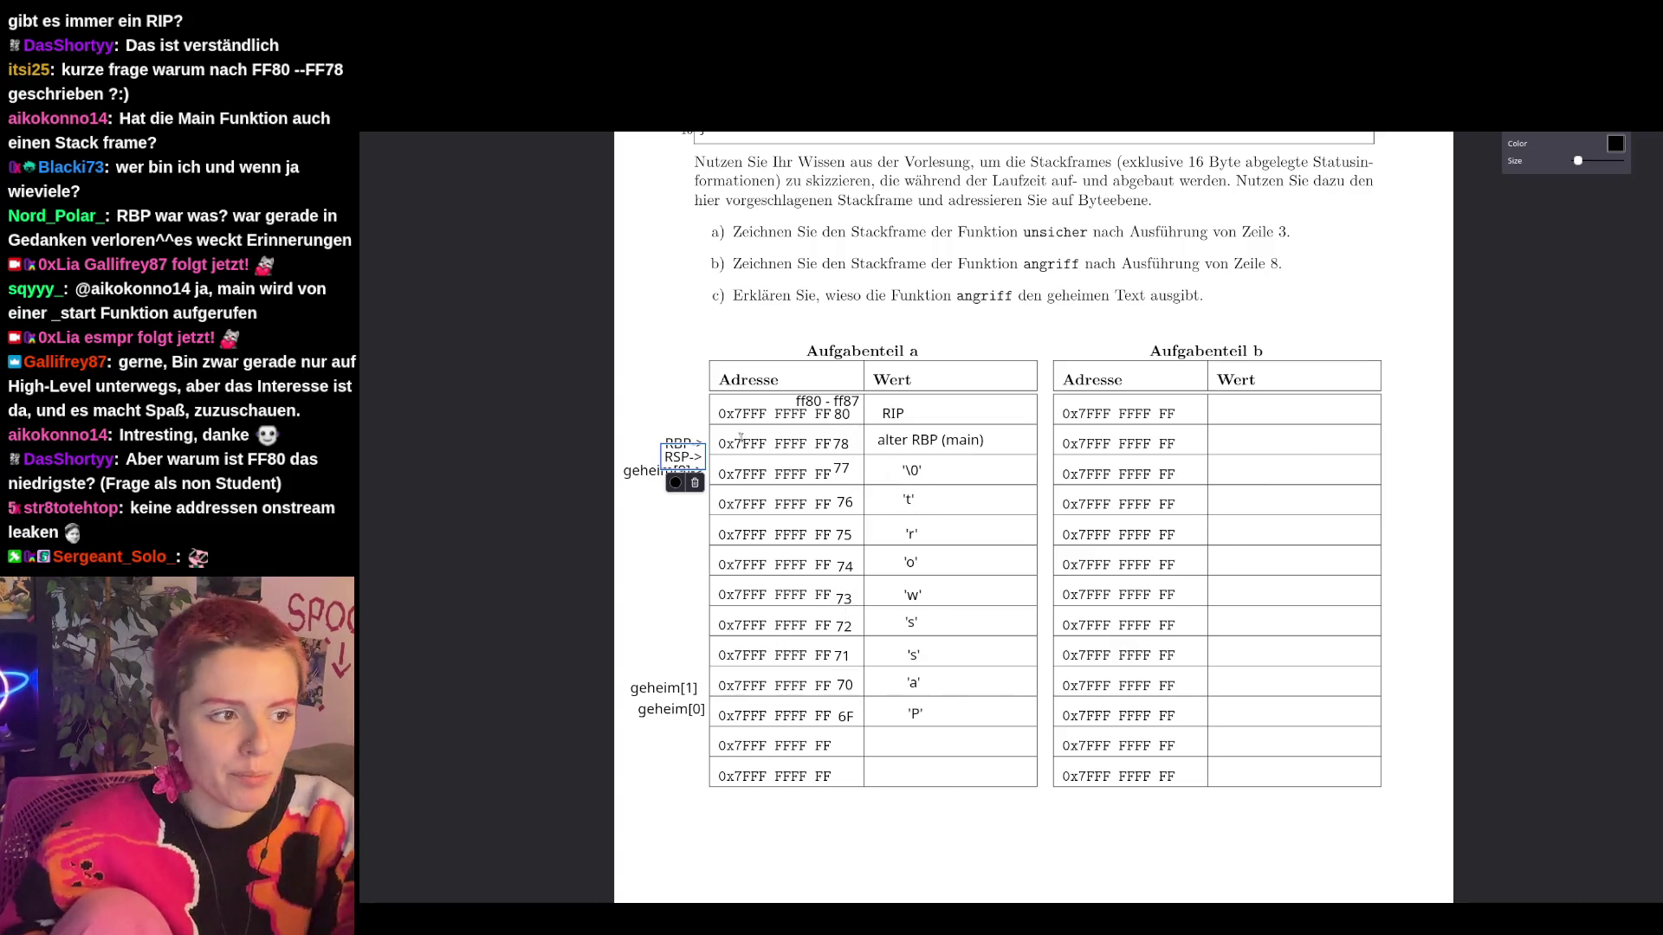
pyautogui.click(693, 417)
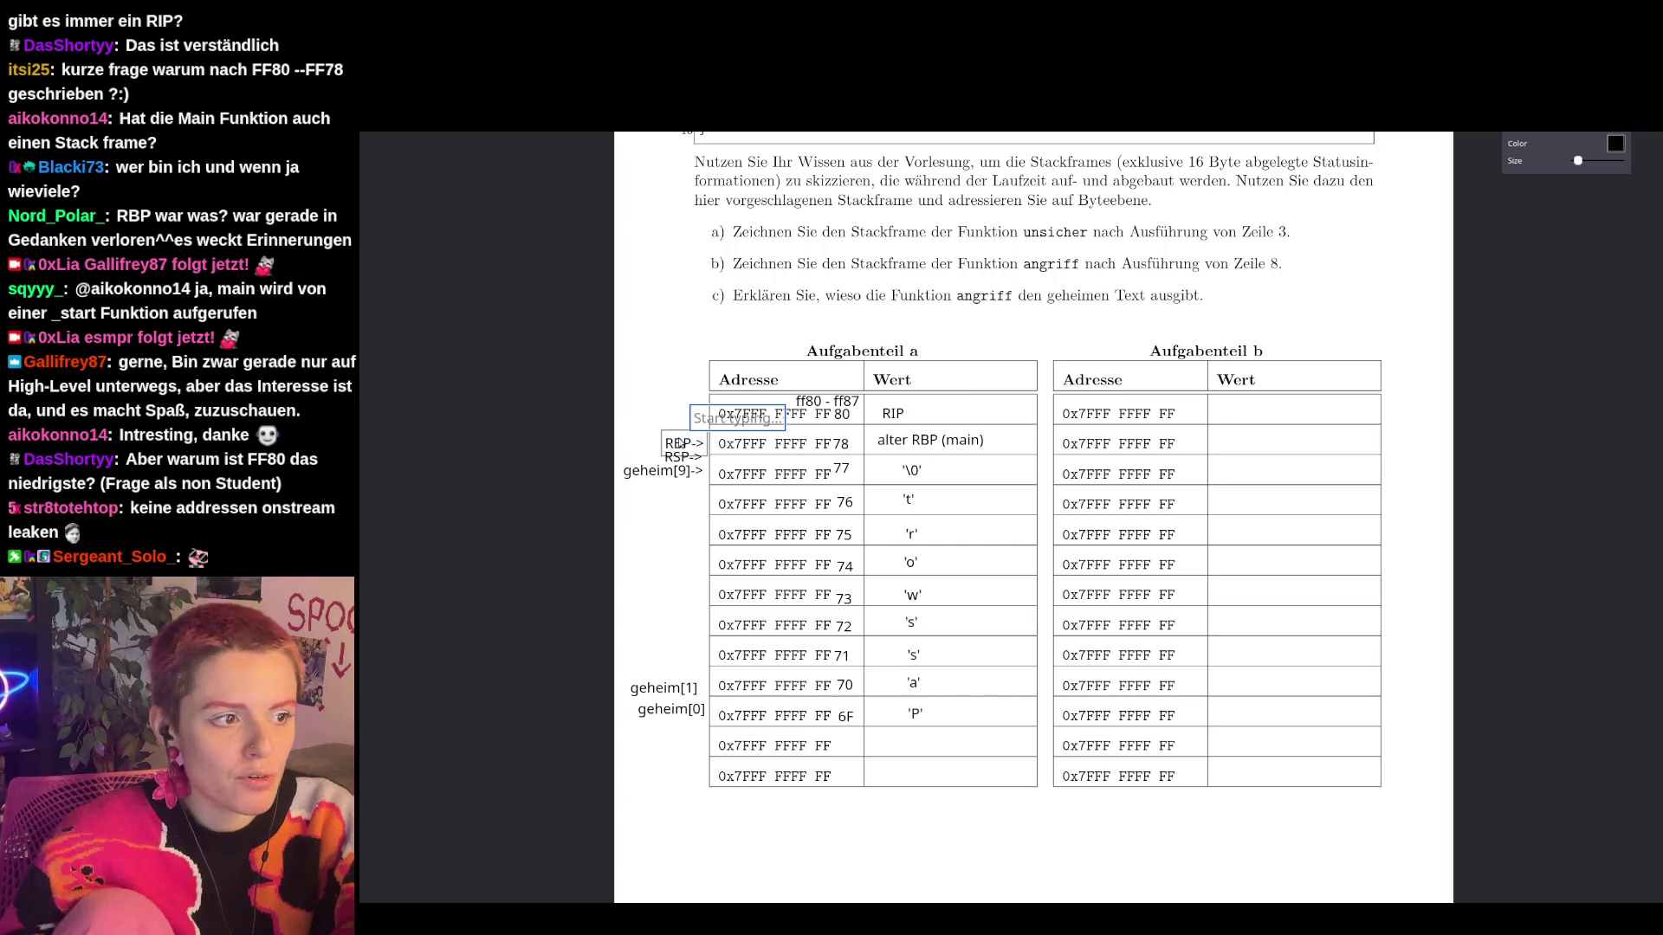
pyautogui.click(682, 444)
pyautogui.moveTo(686, 445)
pyautogui.mouseDown()
pyautogui.moveTo(617, 252)
pyautogui.moveTo(689, 223)
pyautogui.mouseUp()
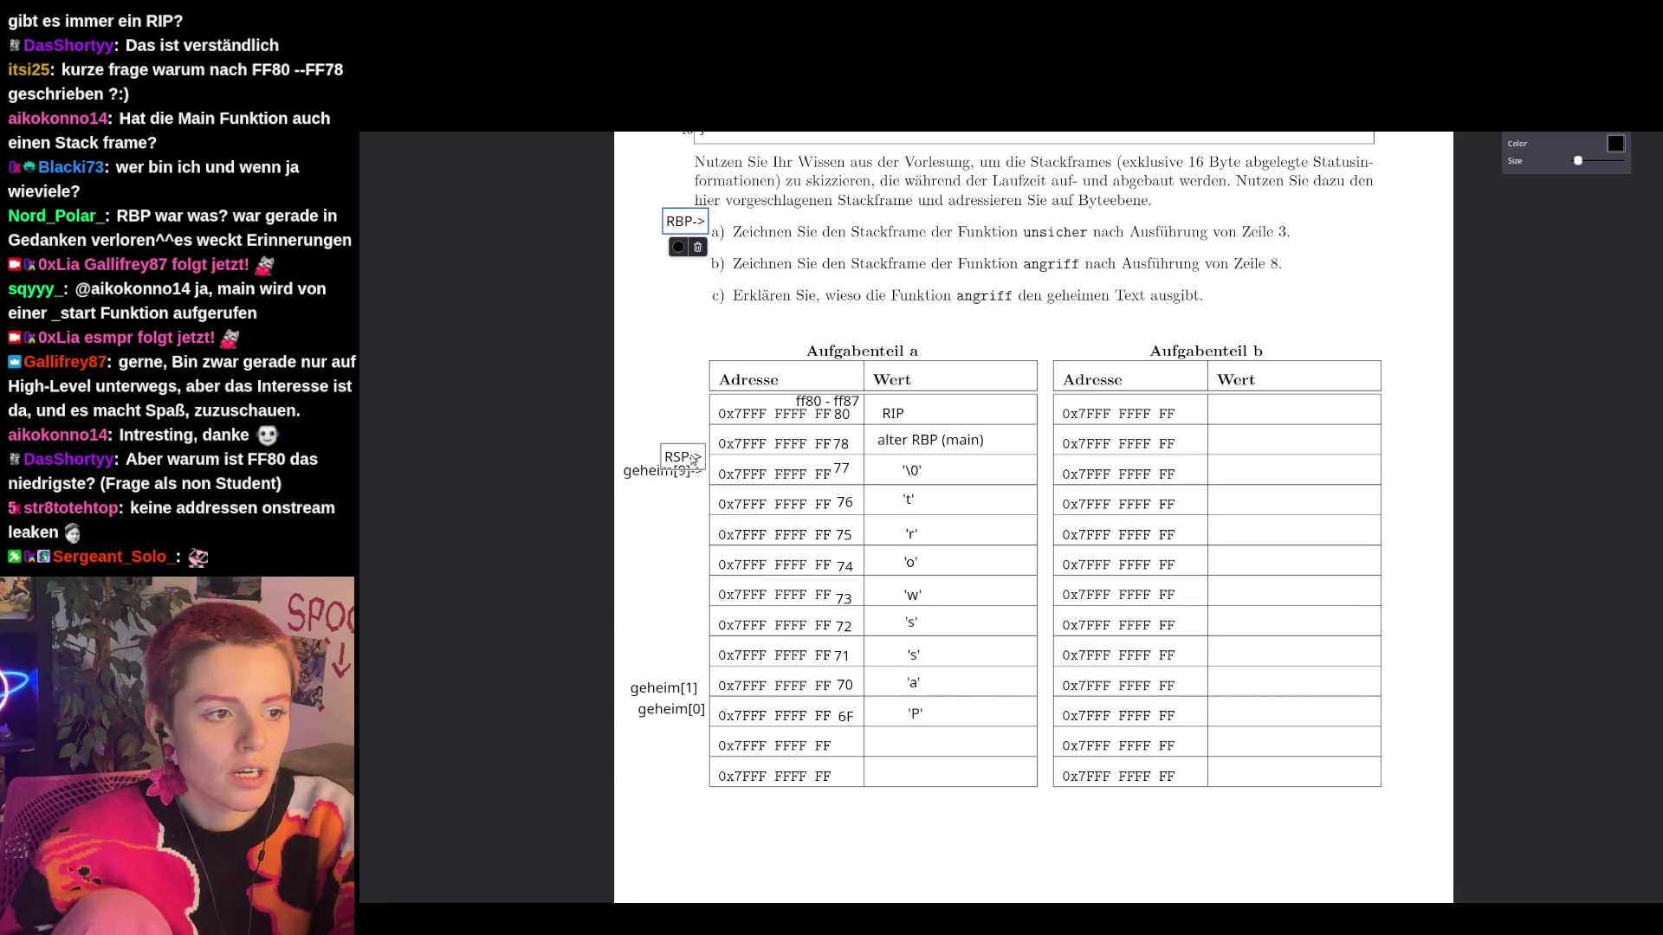
pyautogui.click(691, 466)
pyautogui.moveTo(691, 466)
pyautogui.mouseDown()
pyautogui.moveTo(639, 442)
pyautogui.moveTo(692, 396)
pyautogui.mouseUp()
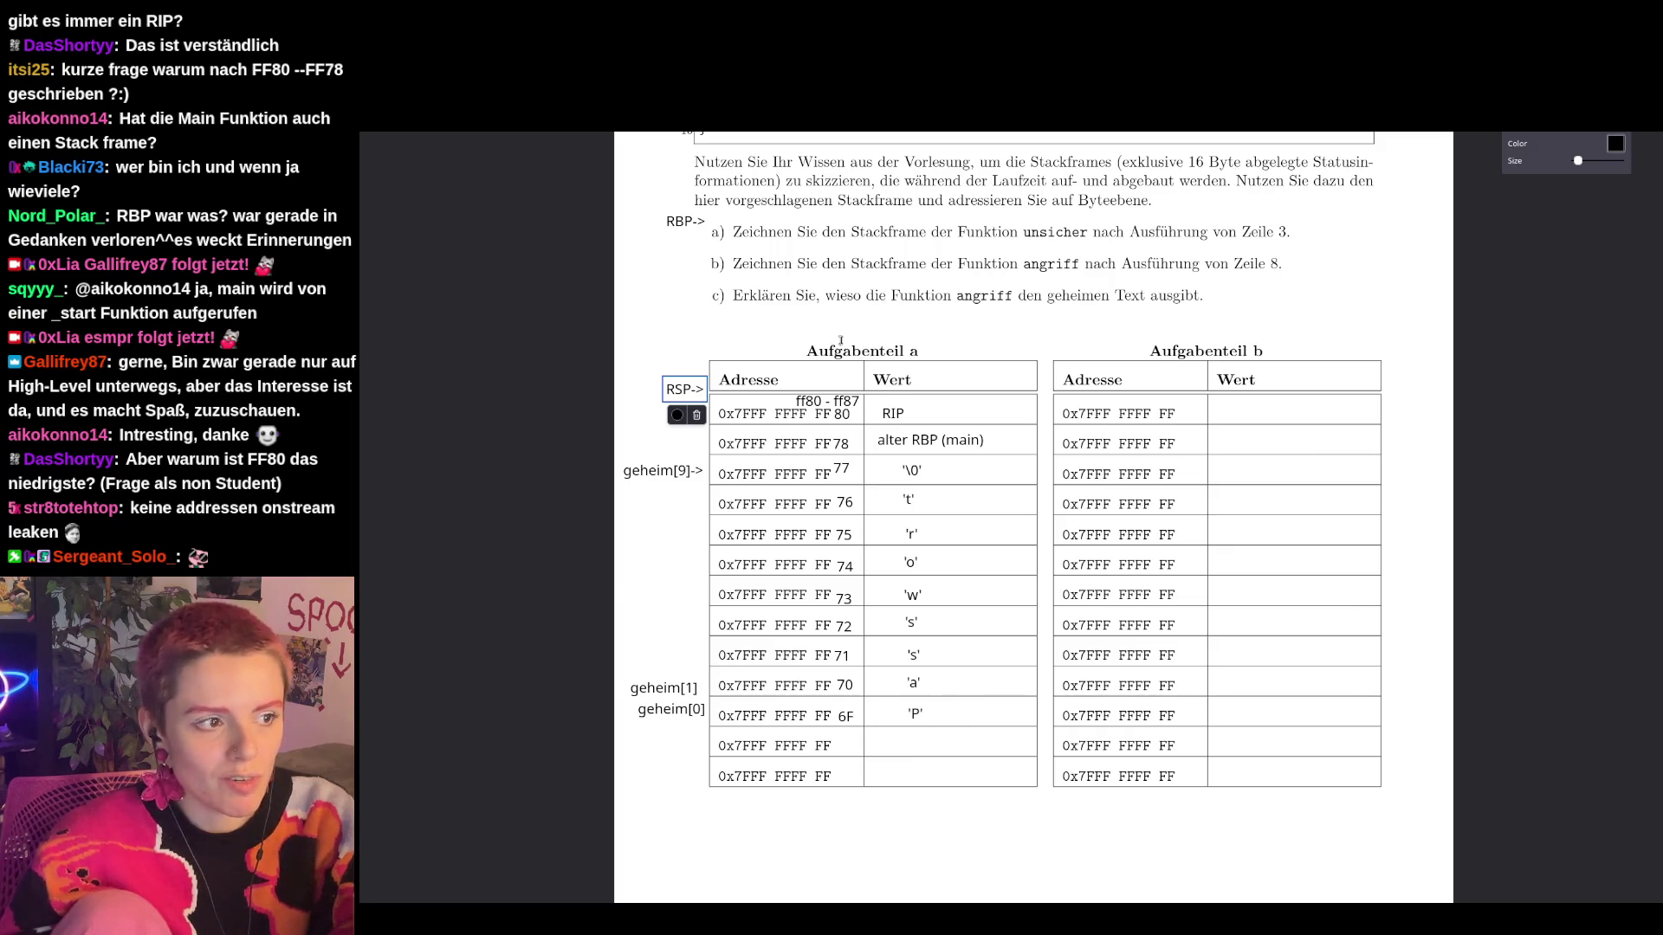
pyautogui.moveTo(693, 390)
pyautogui.mouseDown()
pyautogui.moveTo(602, 640)
pyautogui.moveTo(672, 735)
pyautogui.moveTo(686, 724)
pyautogui.mouseUp()
pyautogui.moveTo(689, 220)
pyautogui.mouseDown()
pyautogui.moveTo(656, 310)
pyautogui.moveTo(691, 410)
pyautogui.mouseUp()
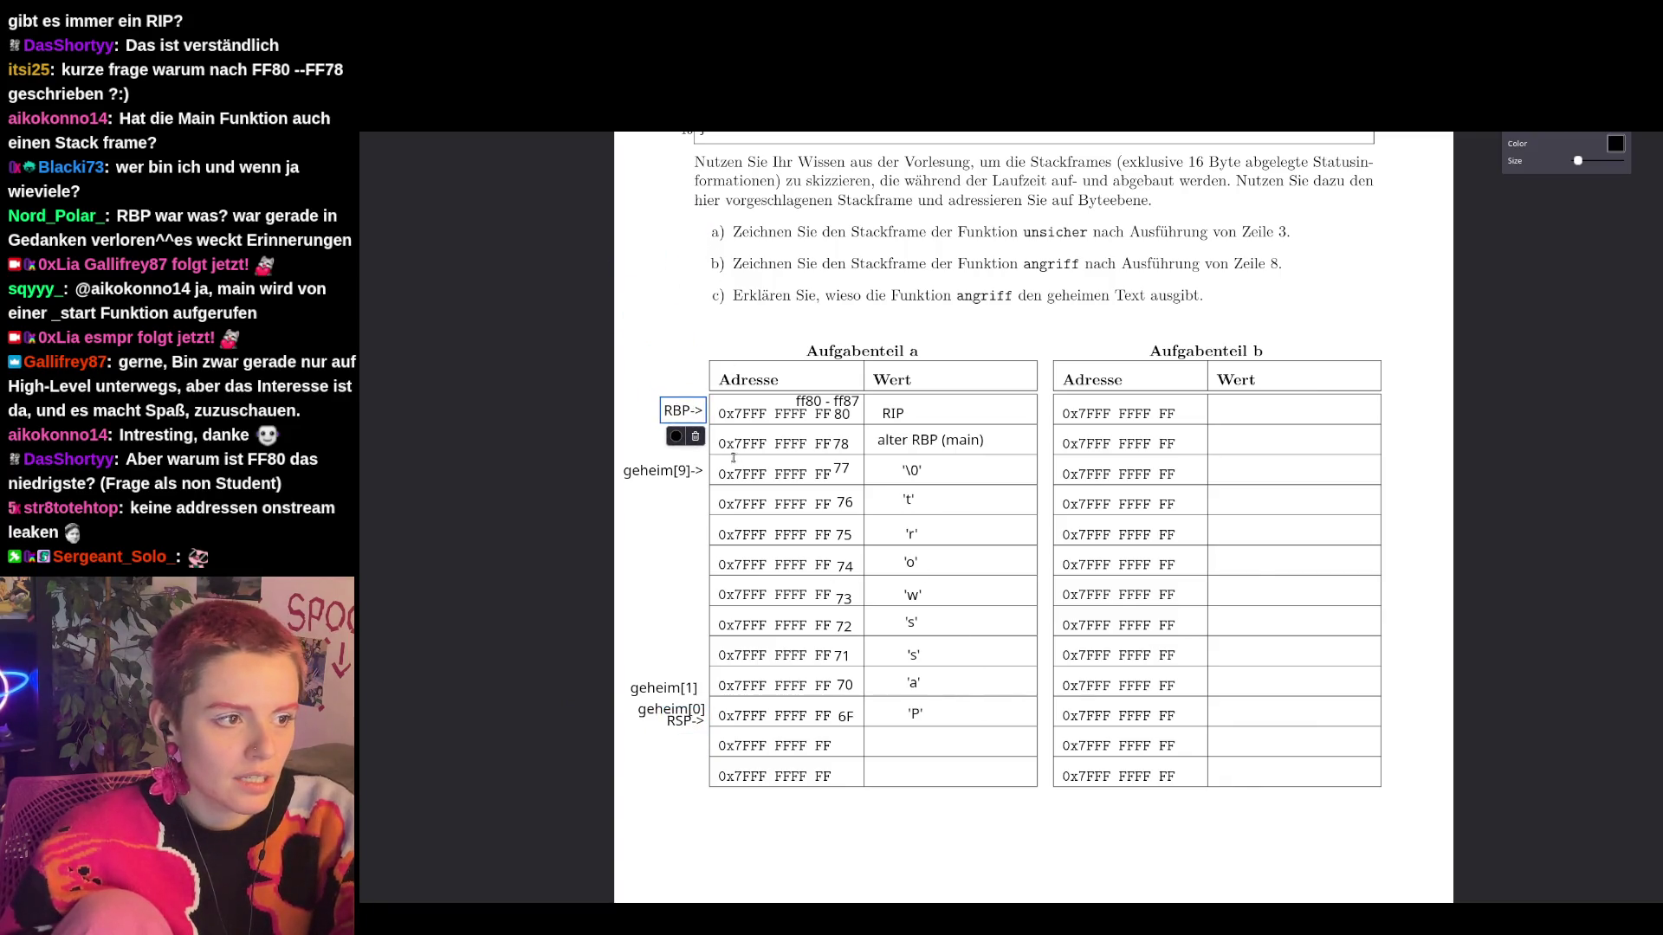
pyautogui.moveTo(683, 411); pyautogui.dragTo(682, 443)
pyautogui.click(957, 806)
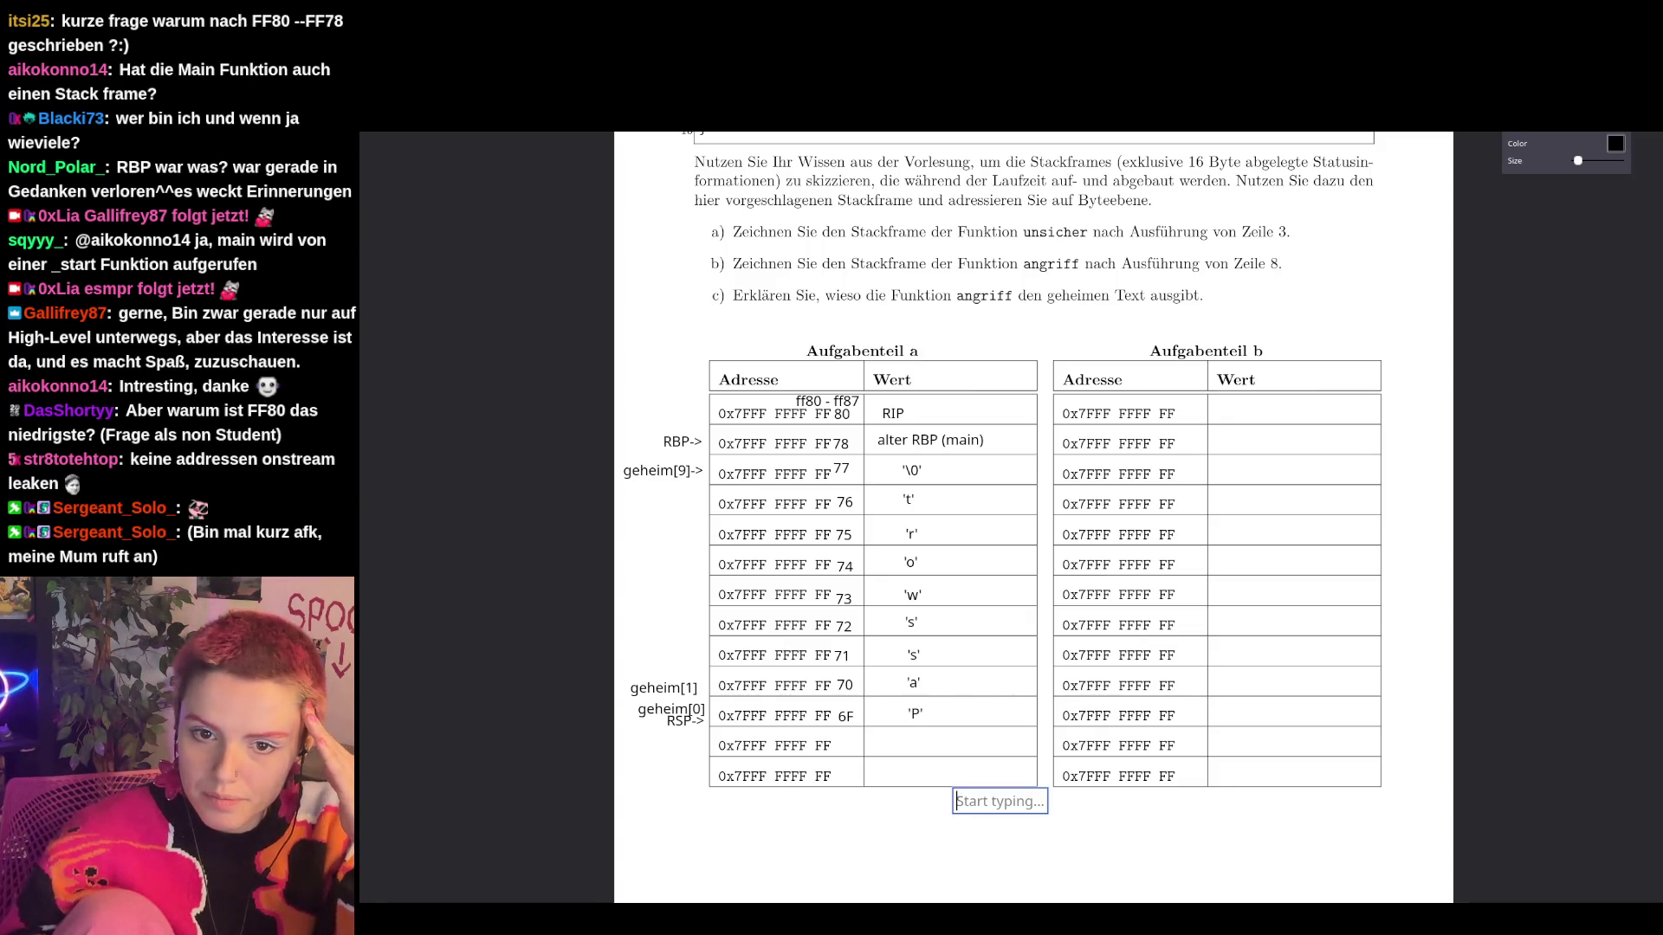
# Scroll up to show the full code listing above the filled stack table.
pyautogui.scroll(3, 1419, 517)
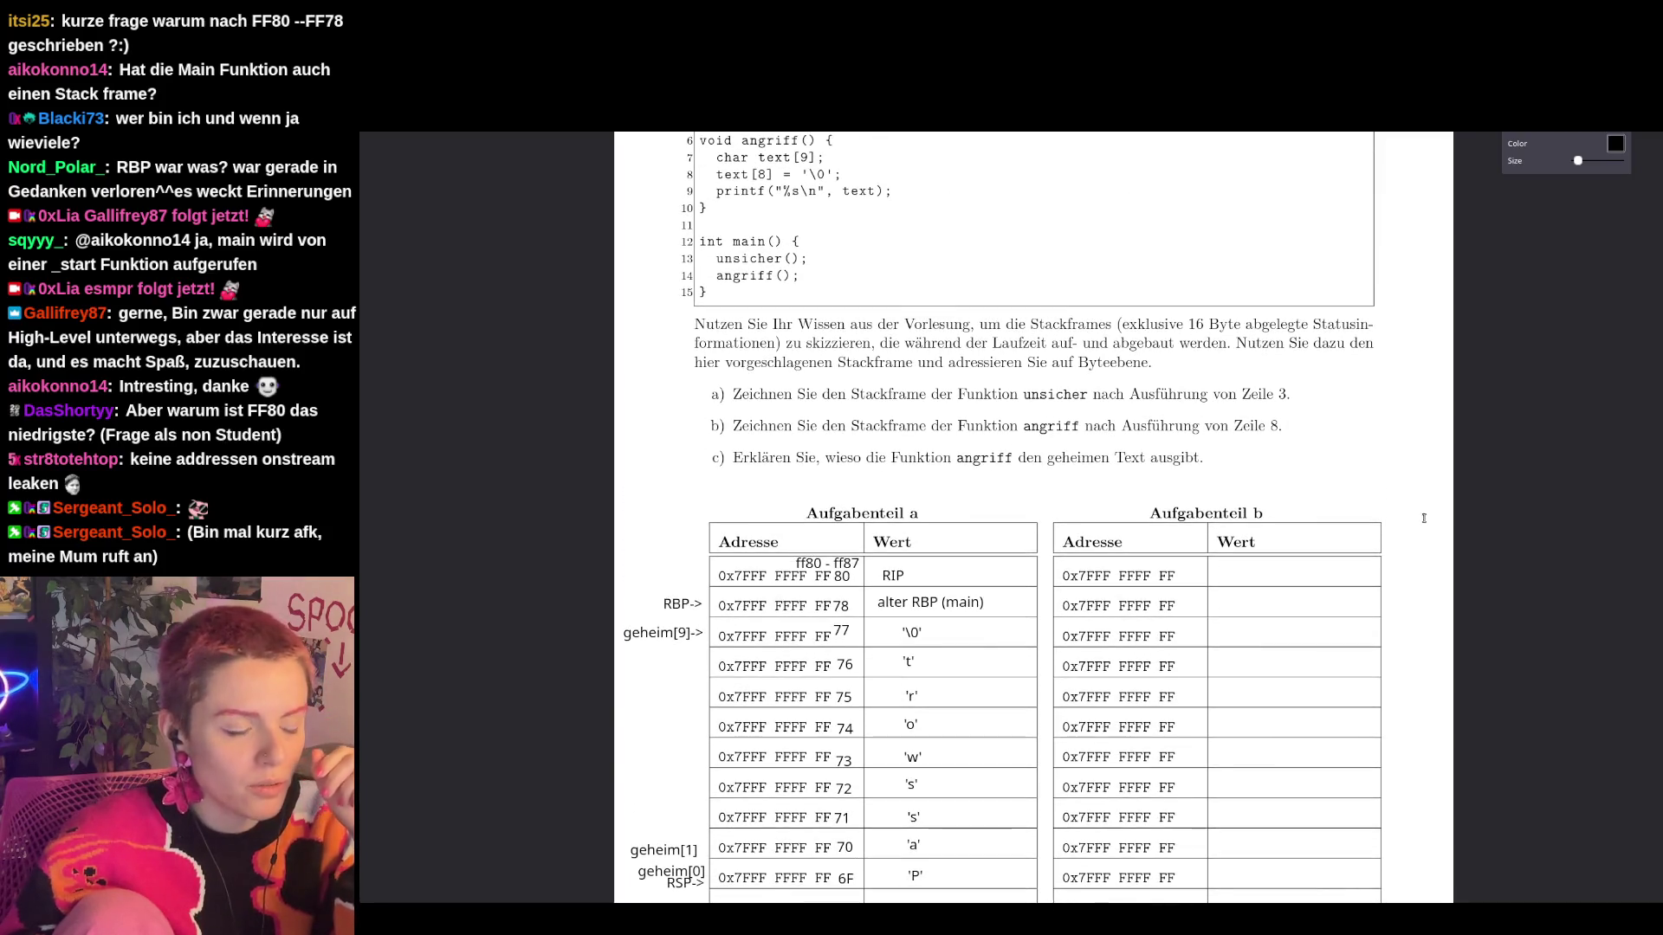
pyautogui.scroll(-1, 1500, 503)
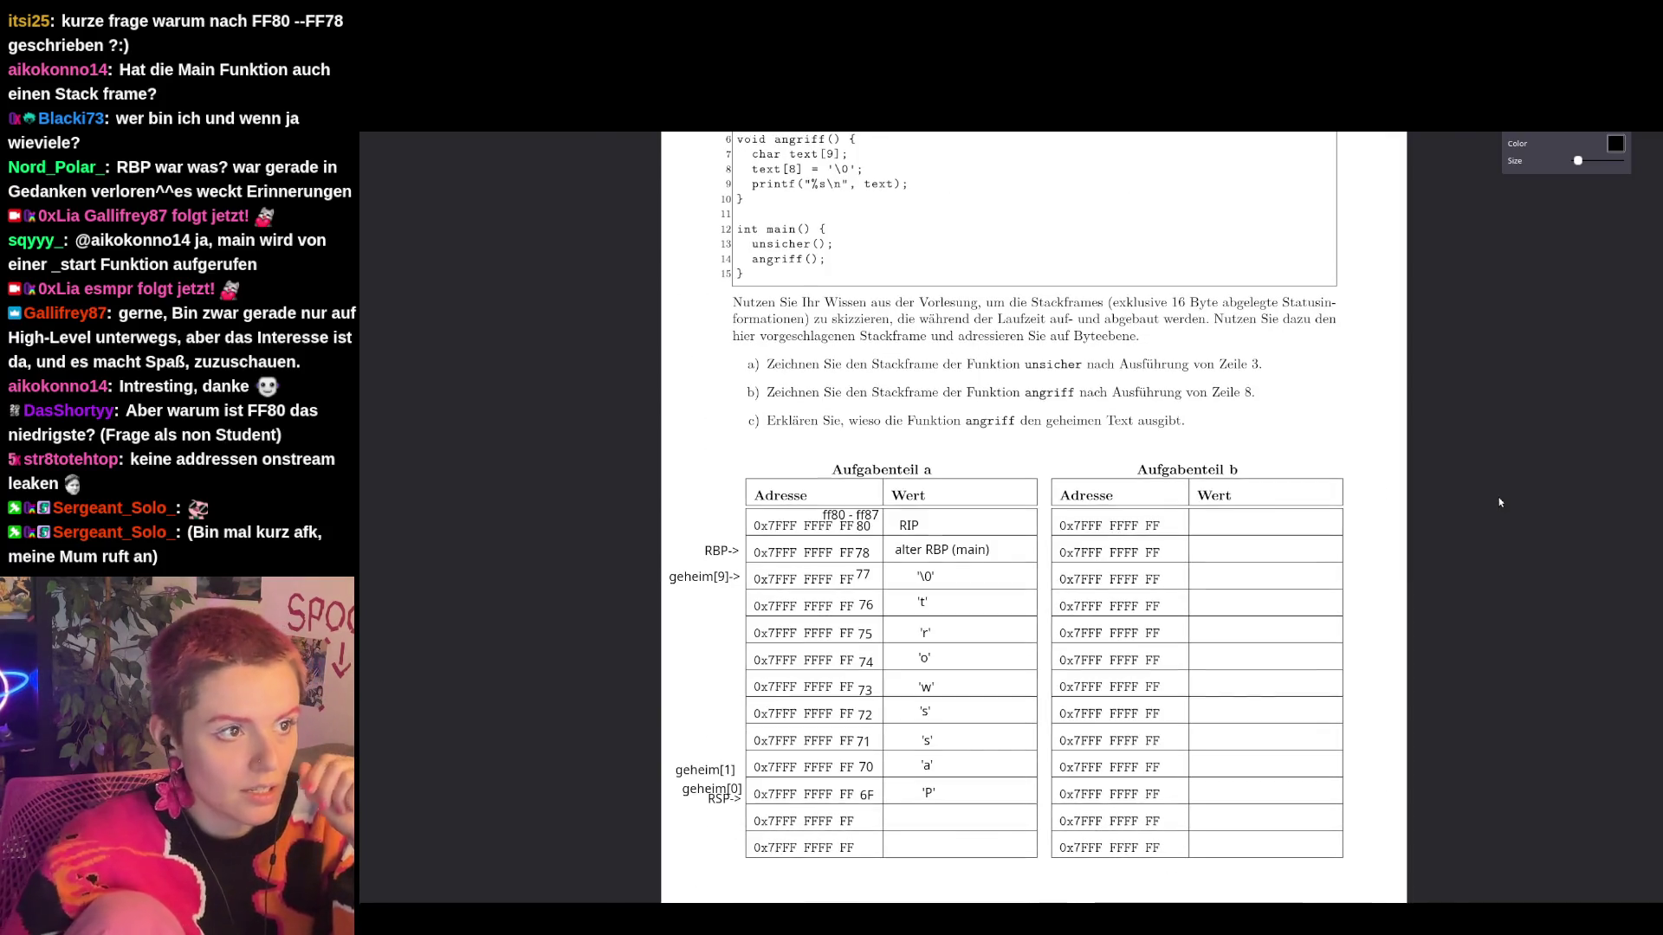
pyautogui.scroll(1, 1378, 543)
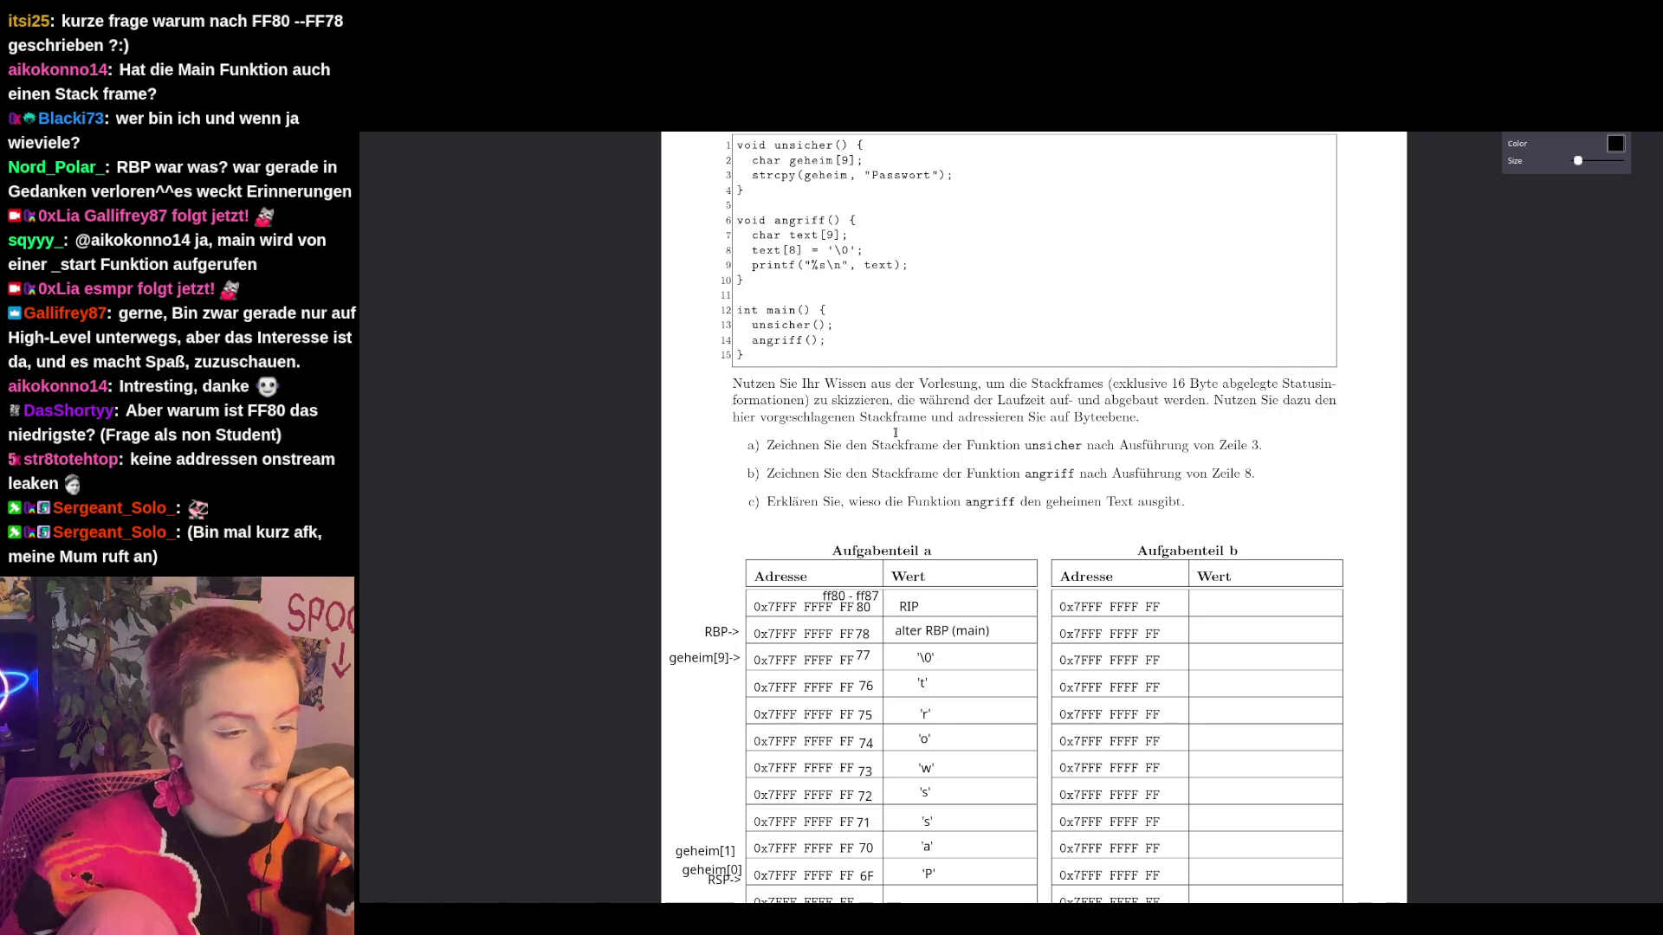
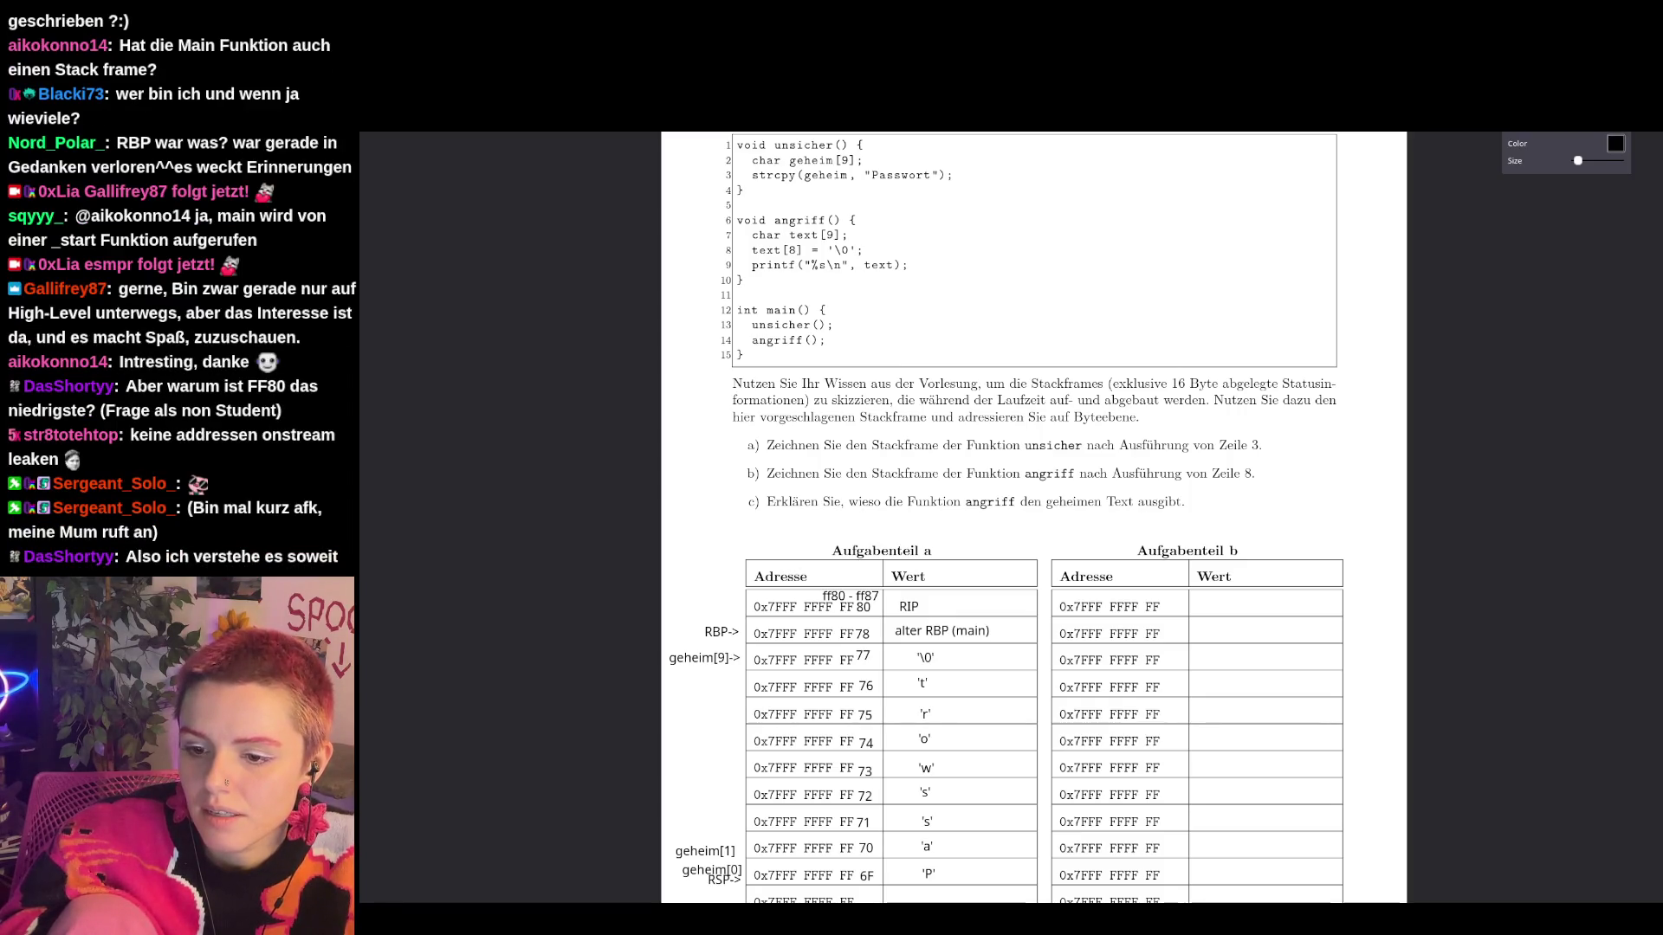
# Copy the 80 address ending from table a into table b's first address row.
pyautogui.scroll(1, 991, 400)
pyautogui.scroll(-1, 991, 400)
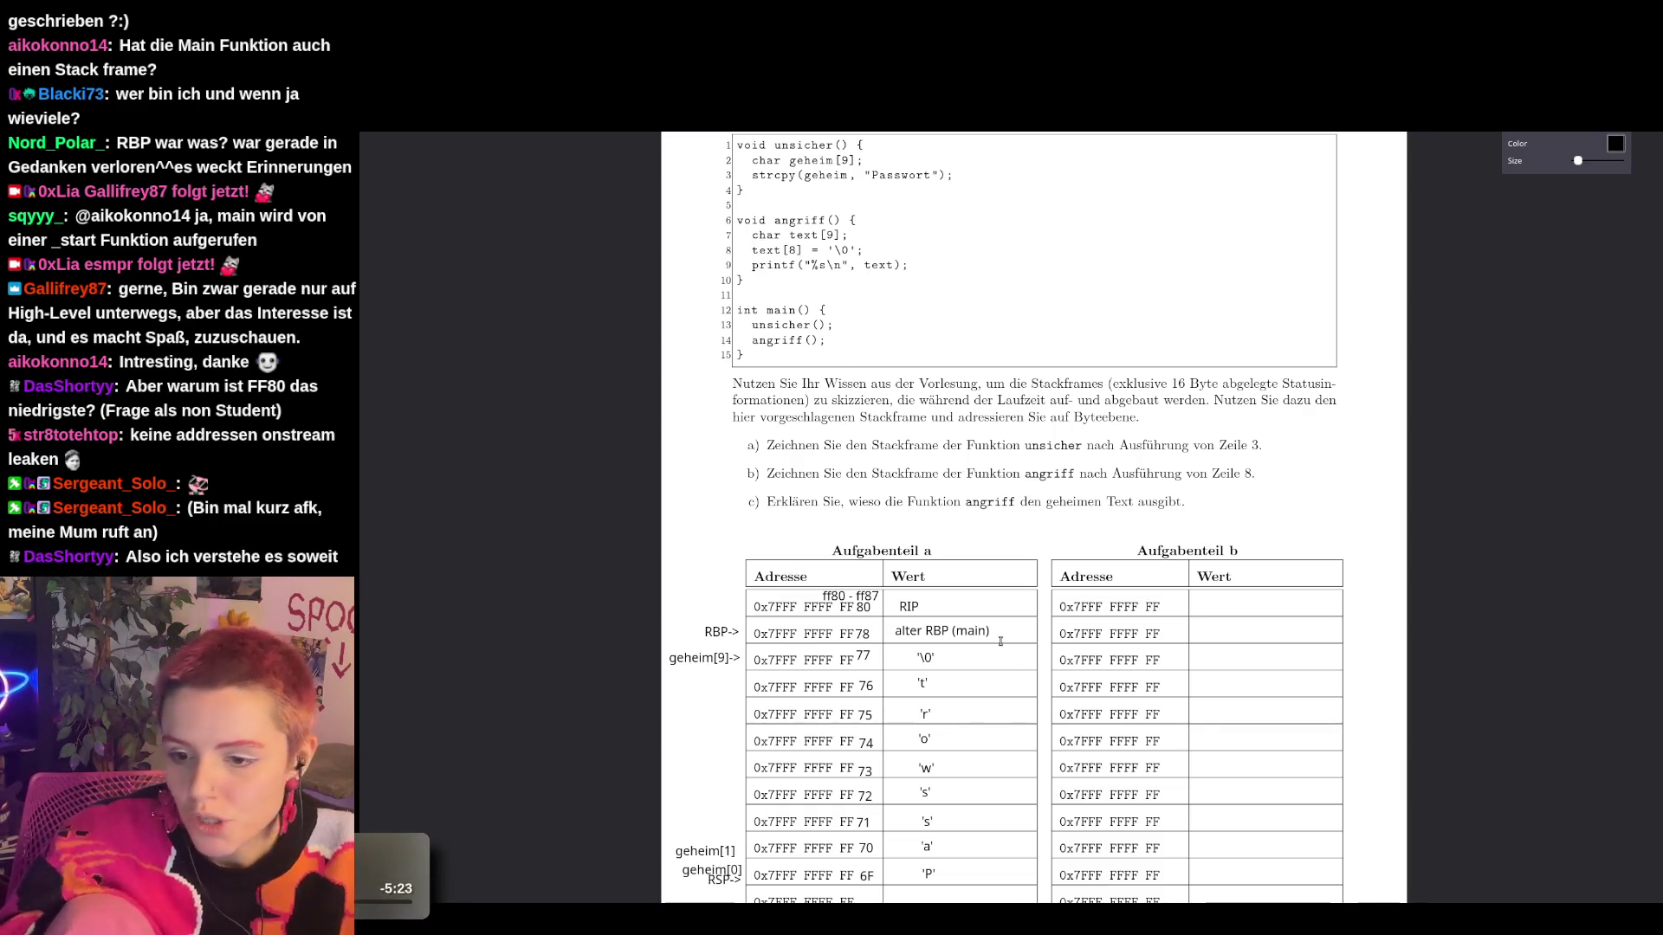
pyautogui.click(864, 608)
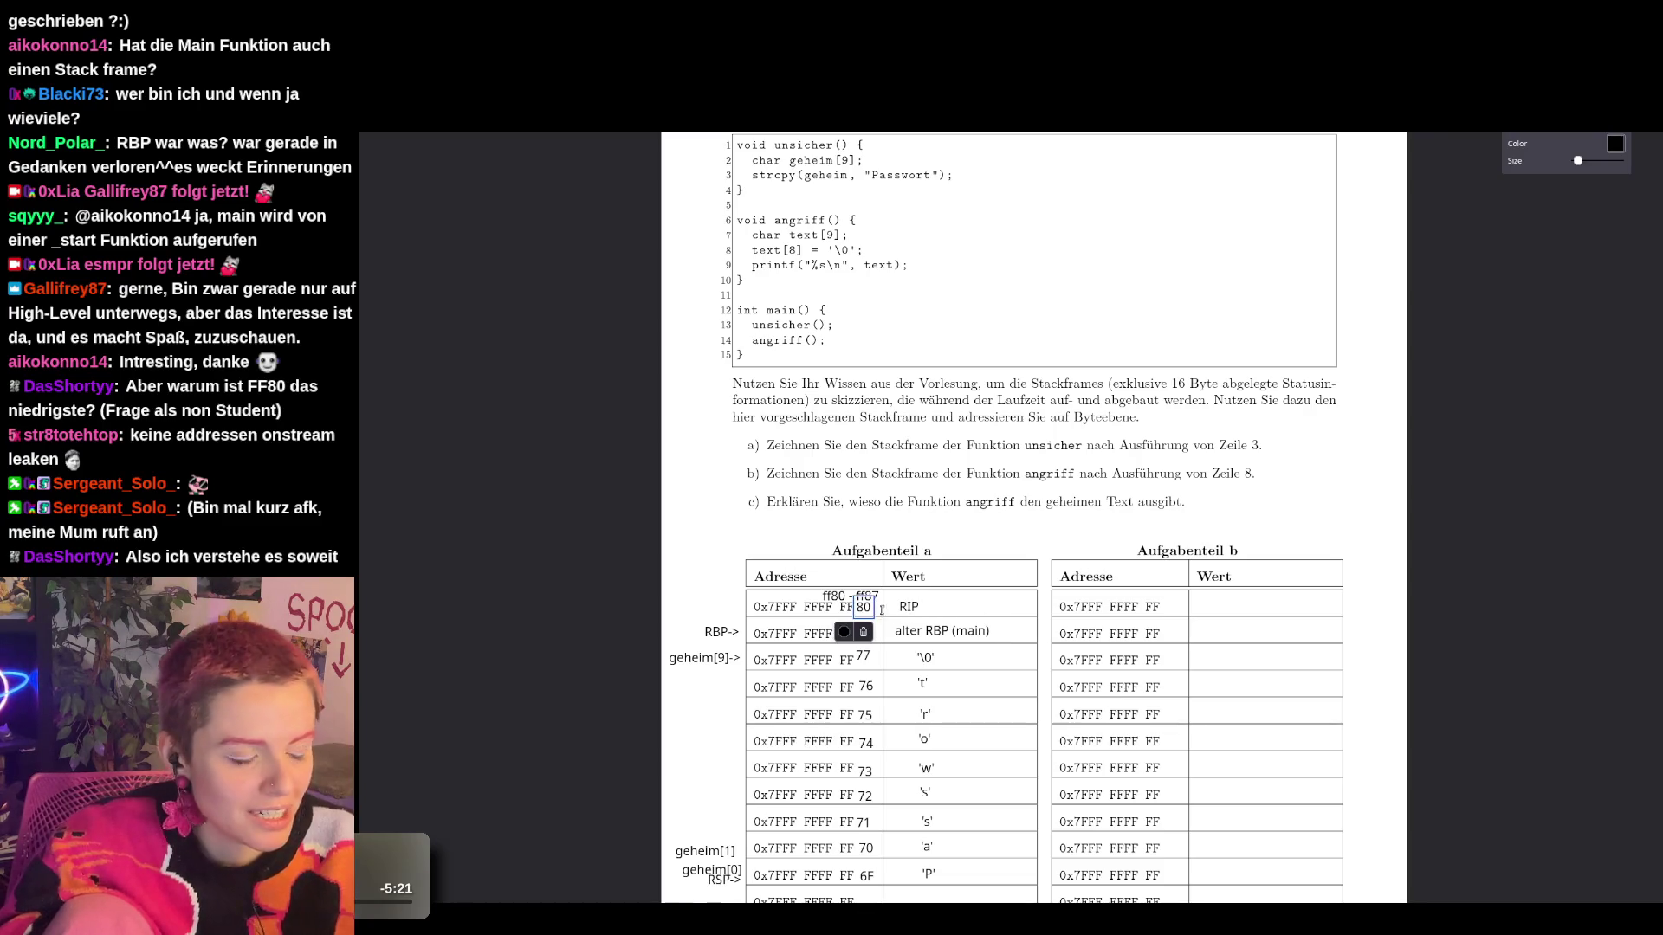
pyautogui.click(1165, 607)
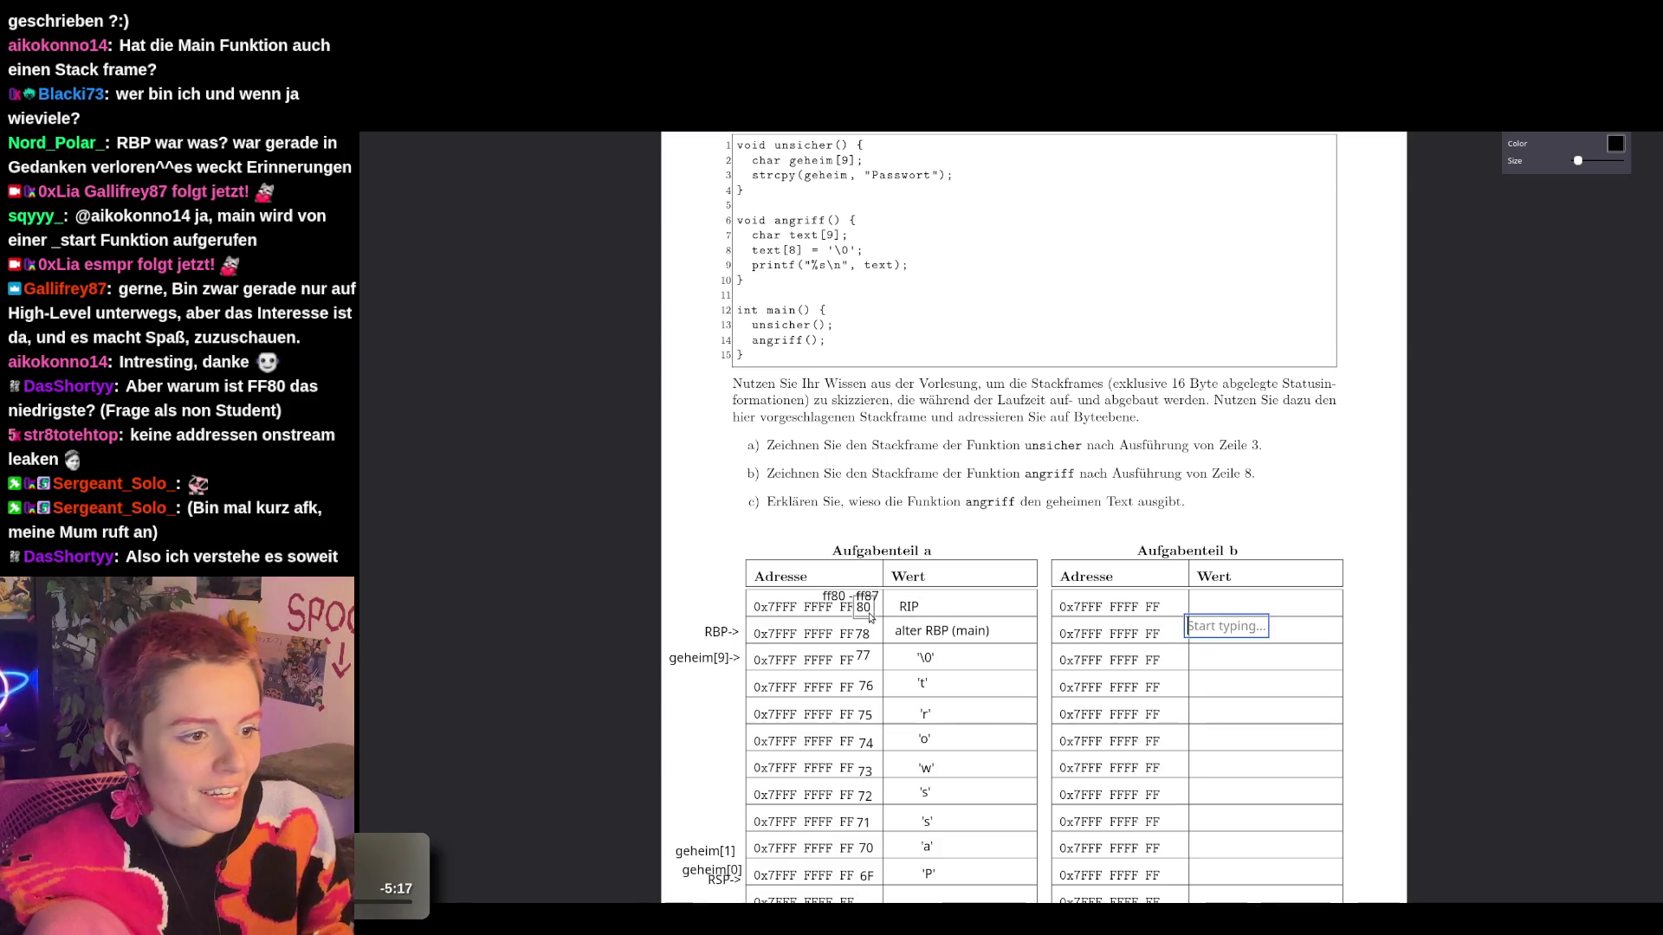
pyautogui.click(869, 612)
pyautogui.hotkey('ctrl', 'c')
pyautogui.hotkey('ctrl', 'v')
pyautogui.moveTo(893, 662)
pyautogui.mouseDown()
pyautogui.moveTo(1039, 616)
pyautogui.moveTo(1174, 613)
pyautogui.mouseUp()
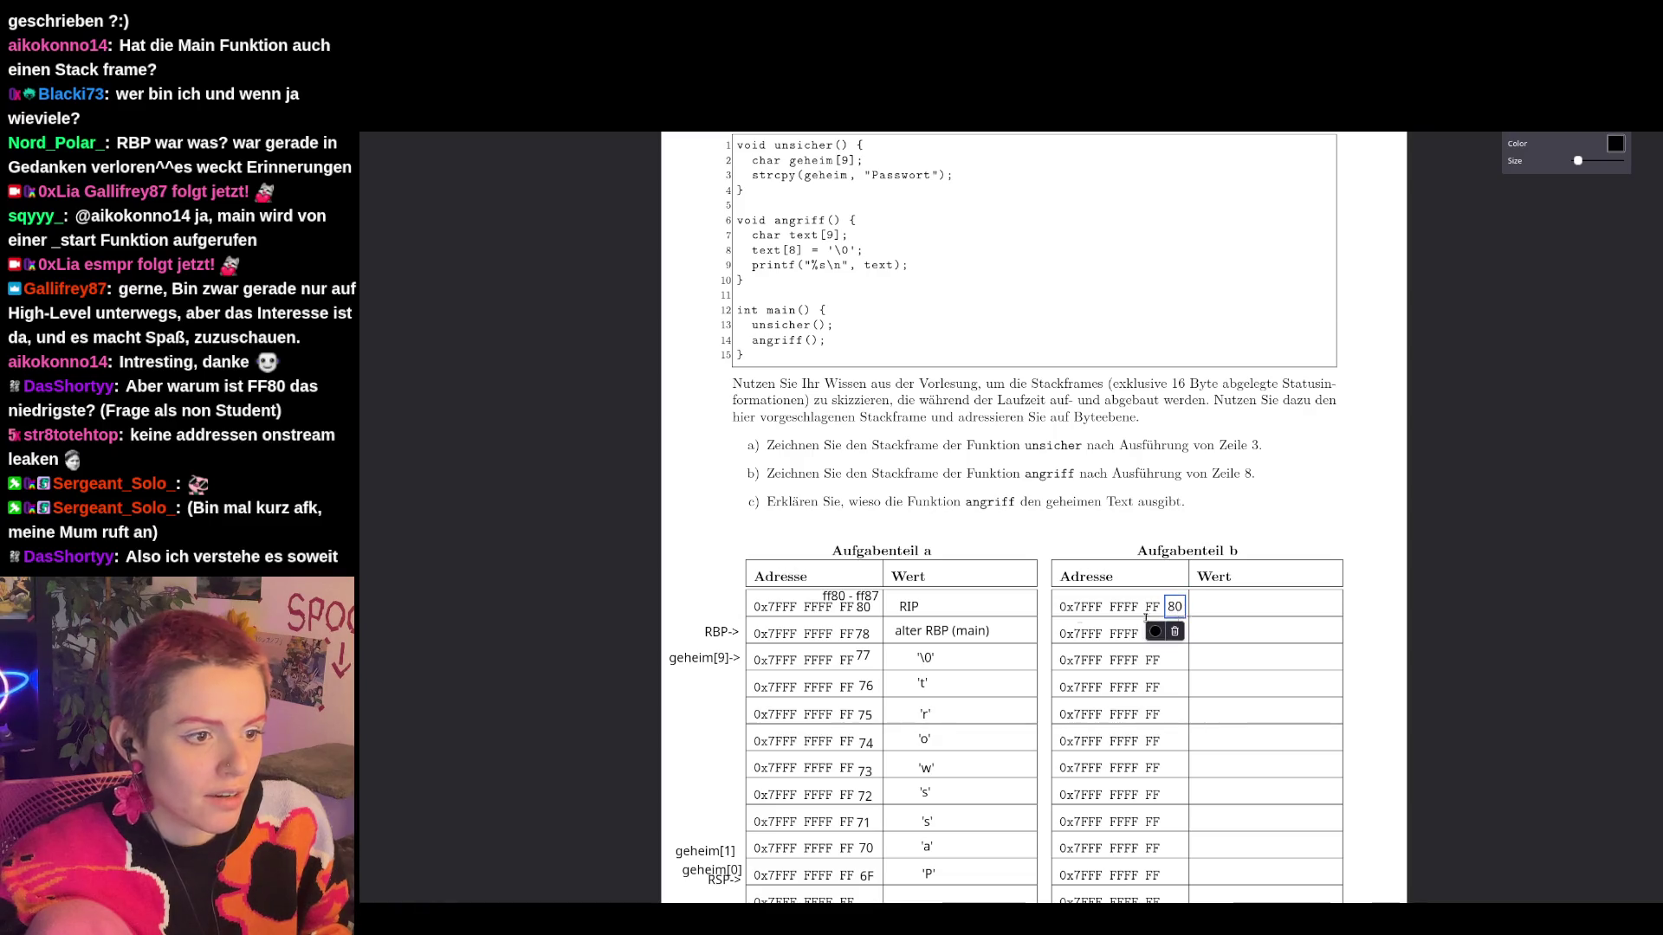
# Copy the 78 and 77 endings into table b's second and third address rows.
pyautogui.click(863, 634)
pyautogui.hotkey('ctrl', 'c')
pyautogui.hotkey('ctrl', 'v')
pyautogui.moveTo(892, 650); pyautogui.dragTo(1177, 637)
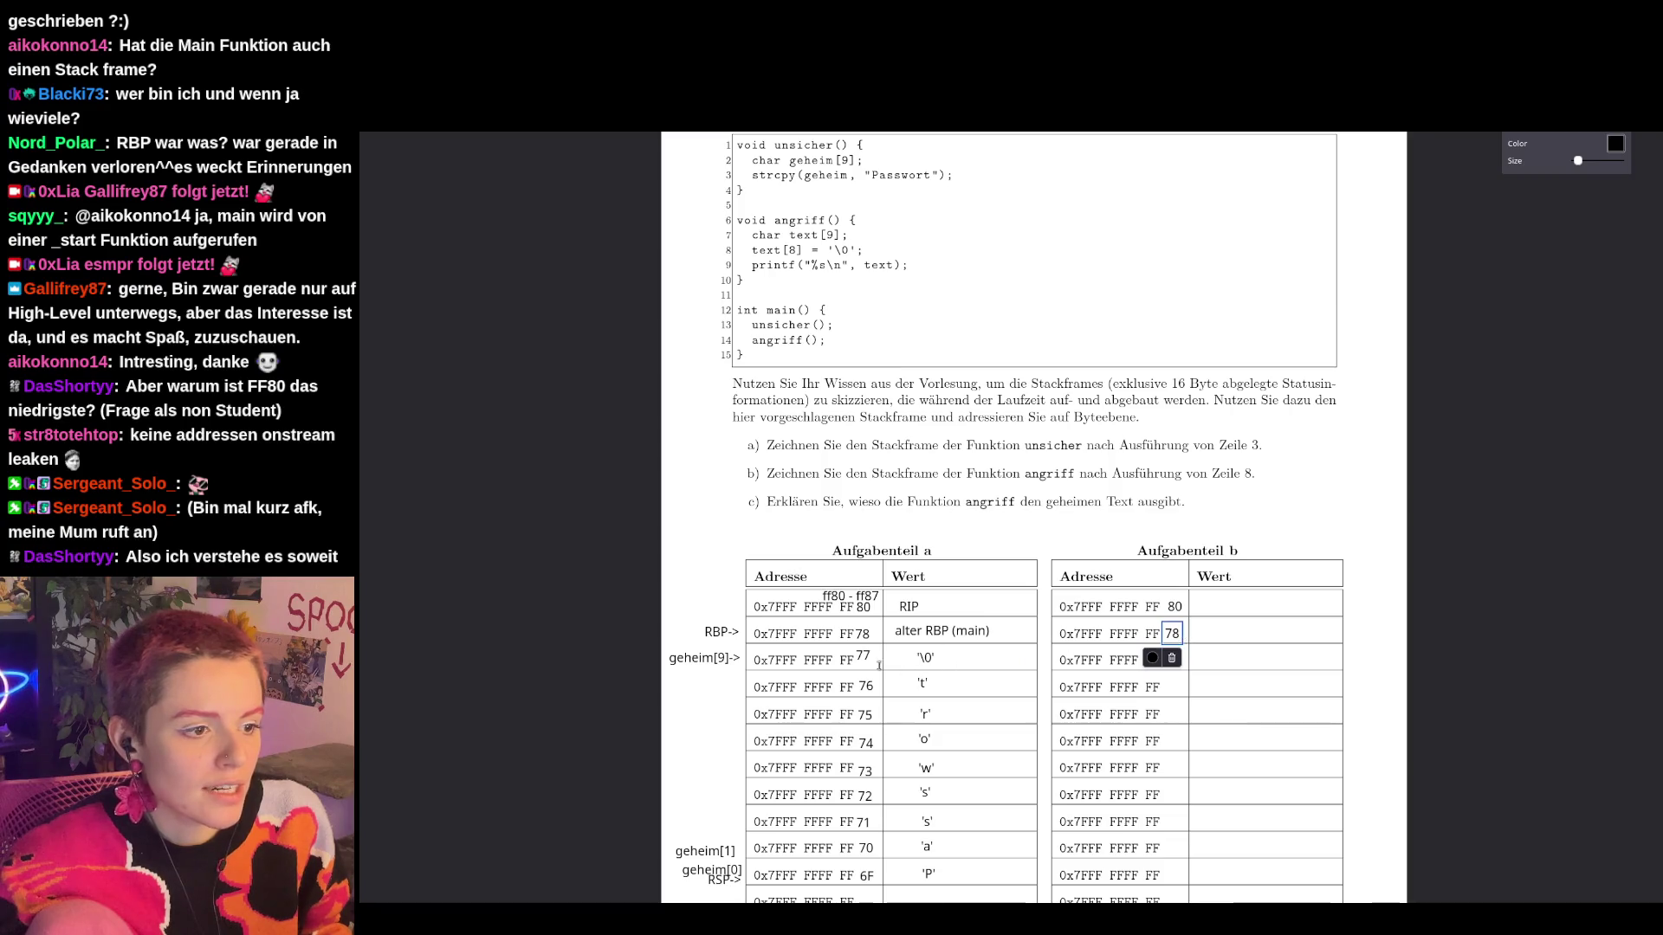
pyautogui.click(863, 656)
pyautogui.hotkey('ctrl', 'c')
pyautogui.hotkey('ctrl', 'v')
pyautogui.moveTo(892, 658); pyautogui.dragTo(1178, 663)
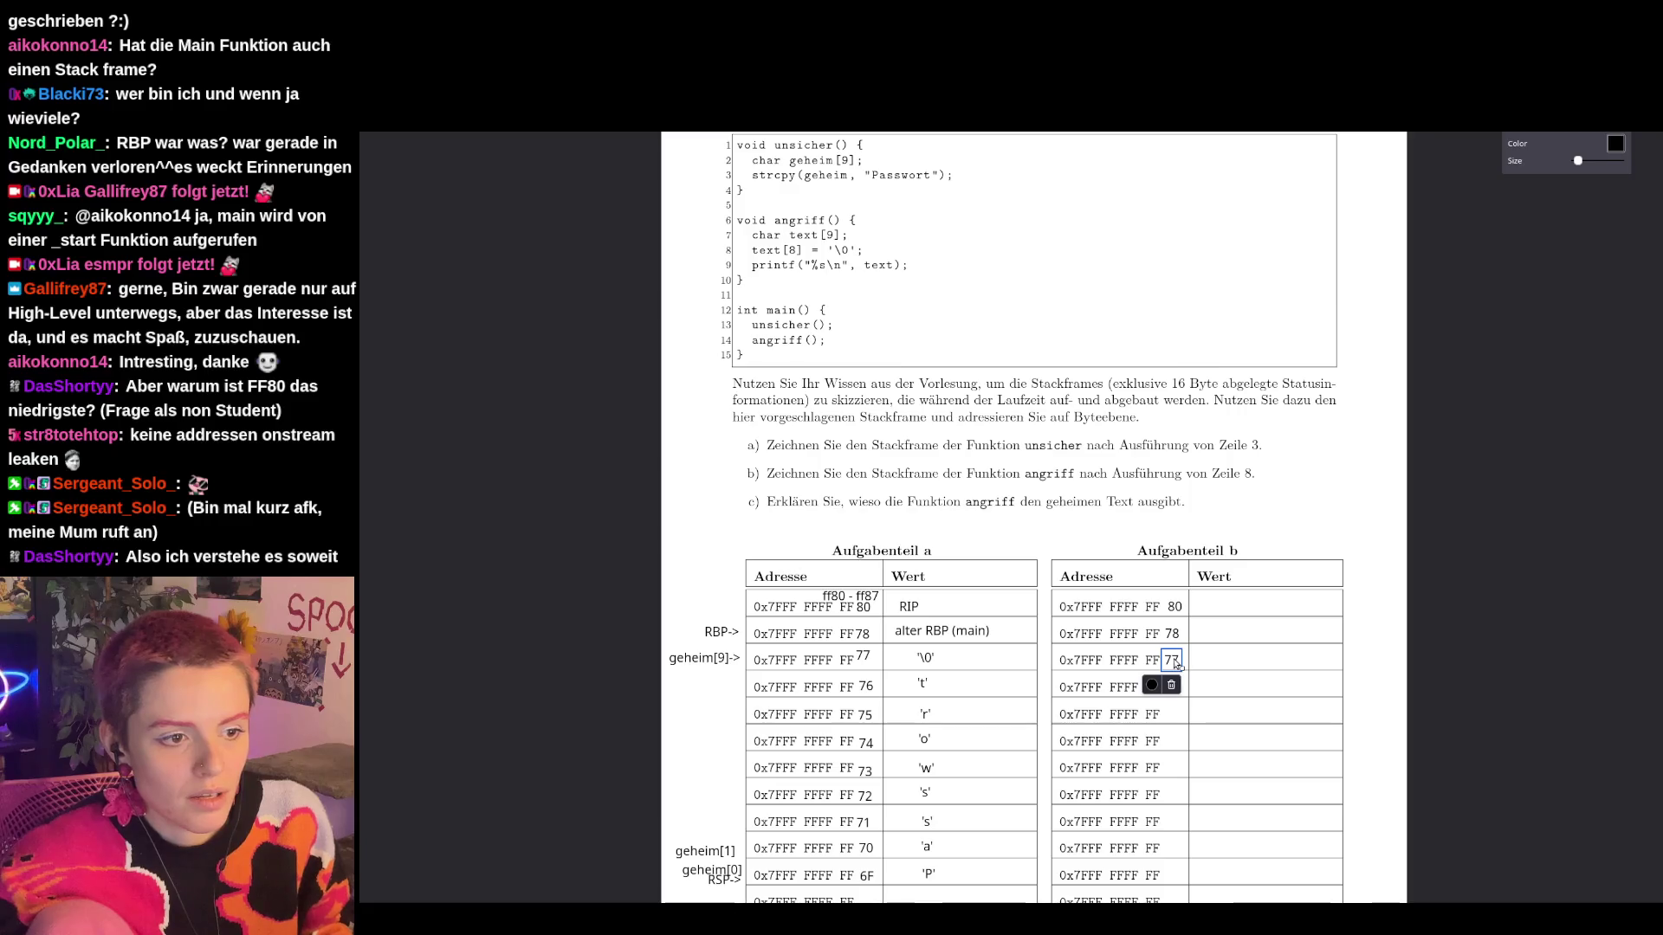
# Copy RIP from table a into table b's first Wert cell.
pyautogui.click(969, 627)
pyautogui.hotkey('ctrl', 'c')
pyautogui.hotkey('ctrl', 'v')
pyautogui.moveTo(935, 636); pyautogui.dragTo(1222, 610)
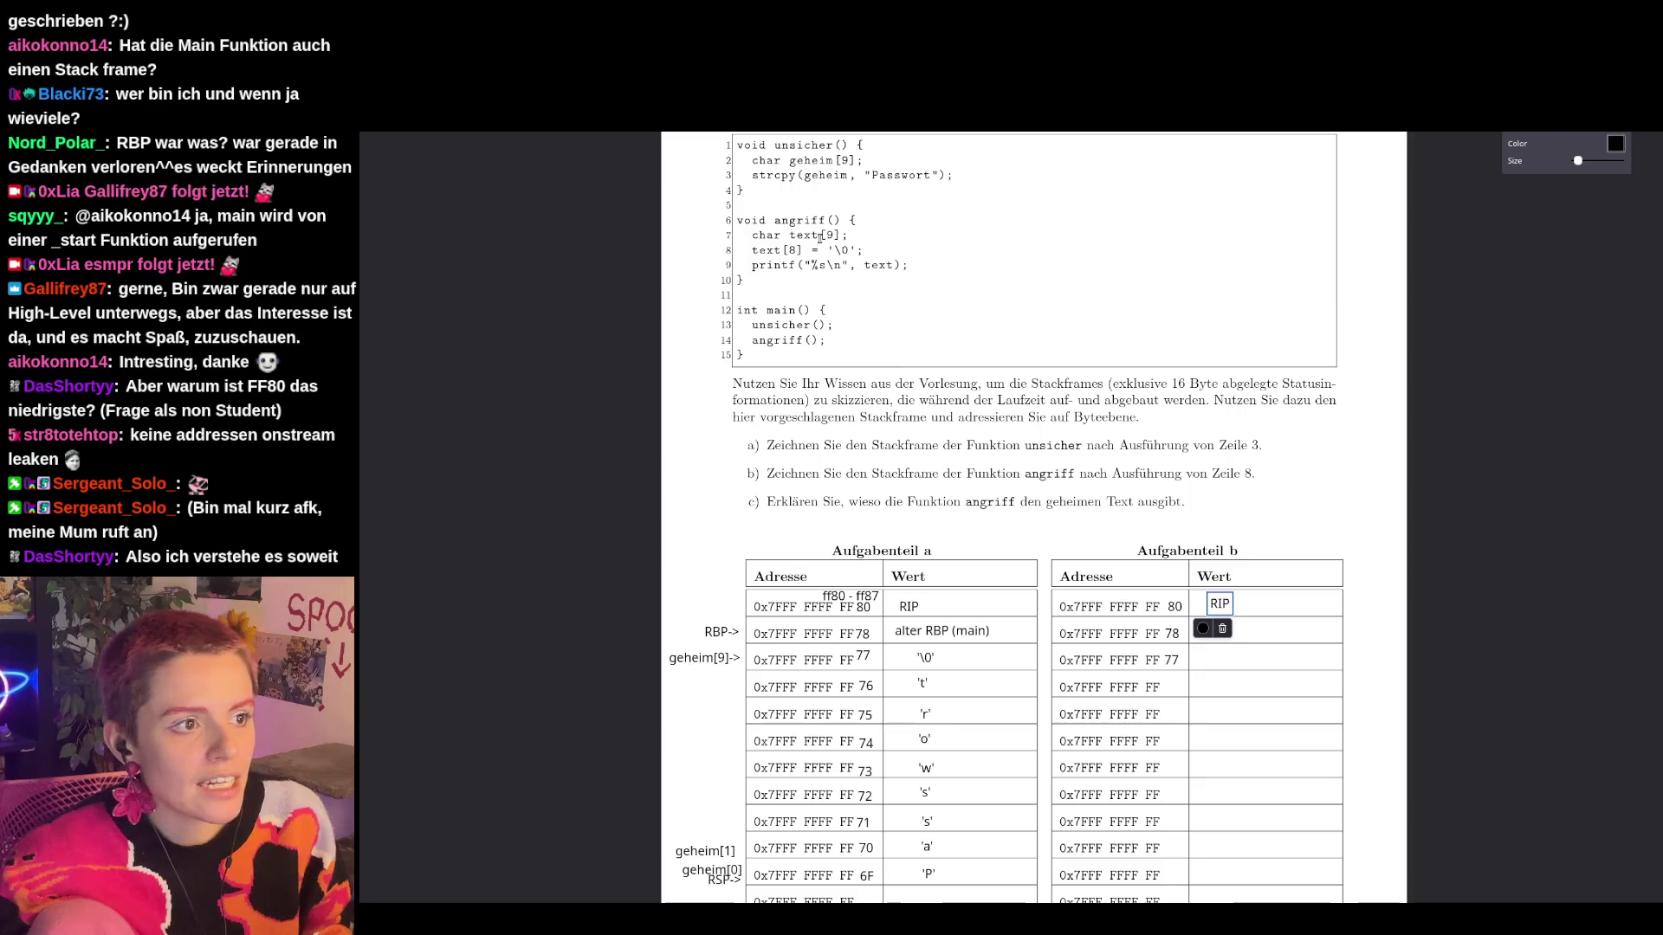
# Copy 'alter RBP (main)' from table a into table b's 78 row.
pyautogui.click(826, 371)
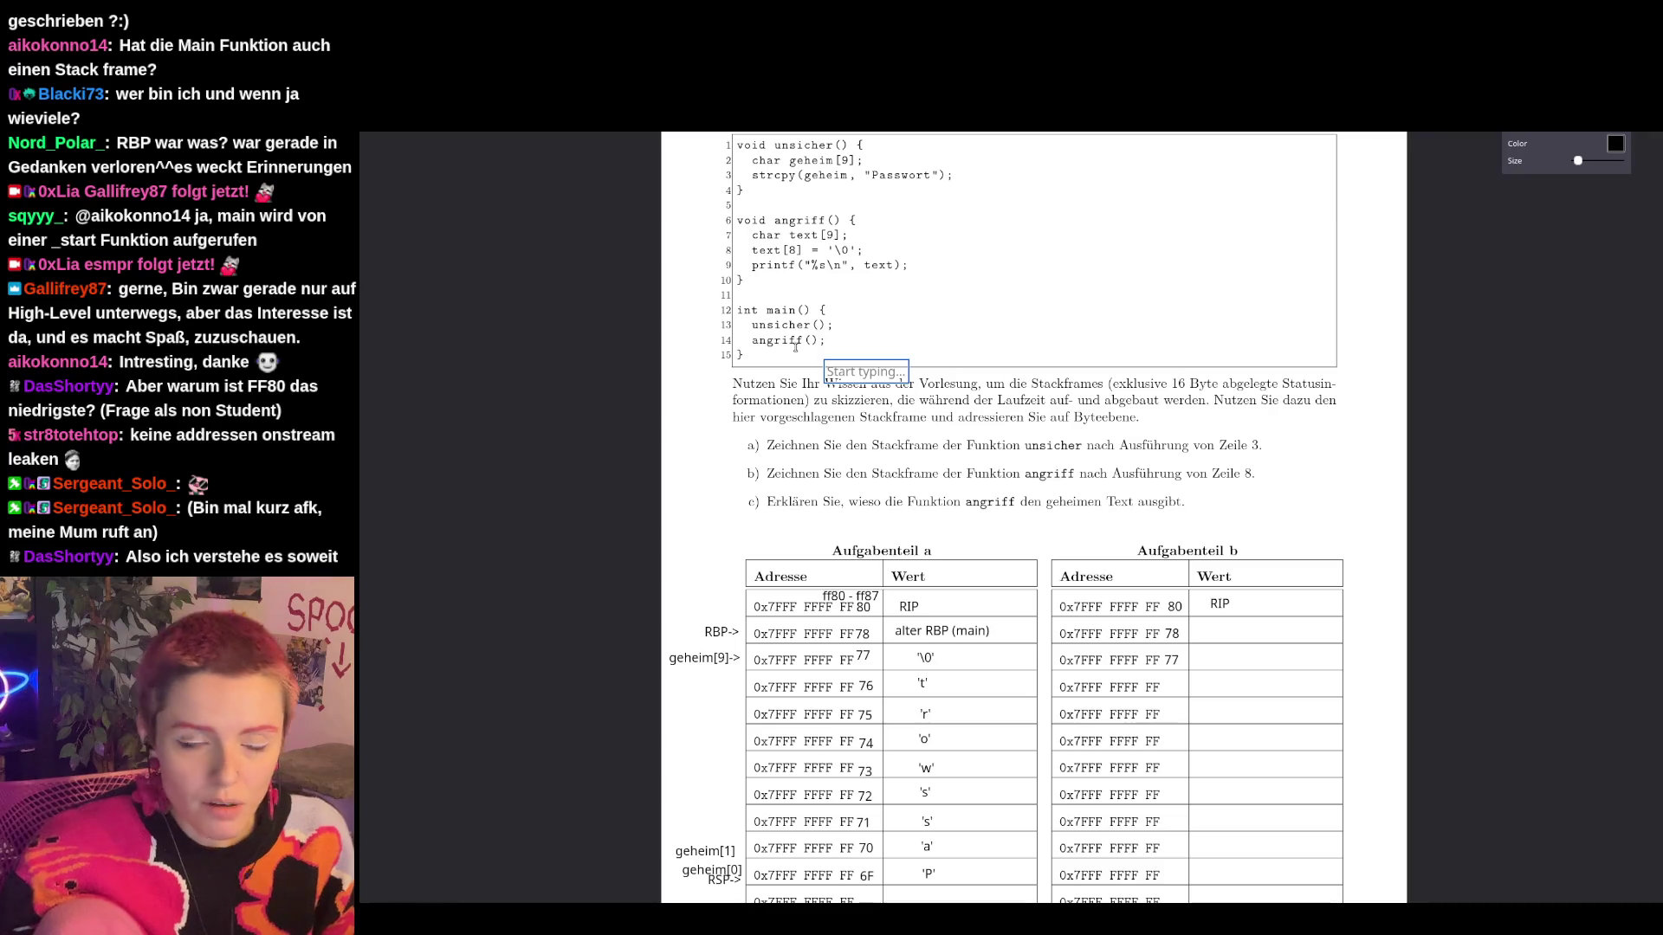
pyautogui.click(823, 345)
pyautogui.click(823, 343)
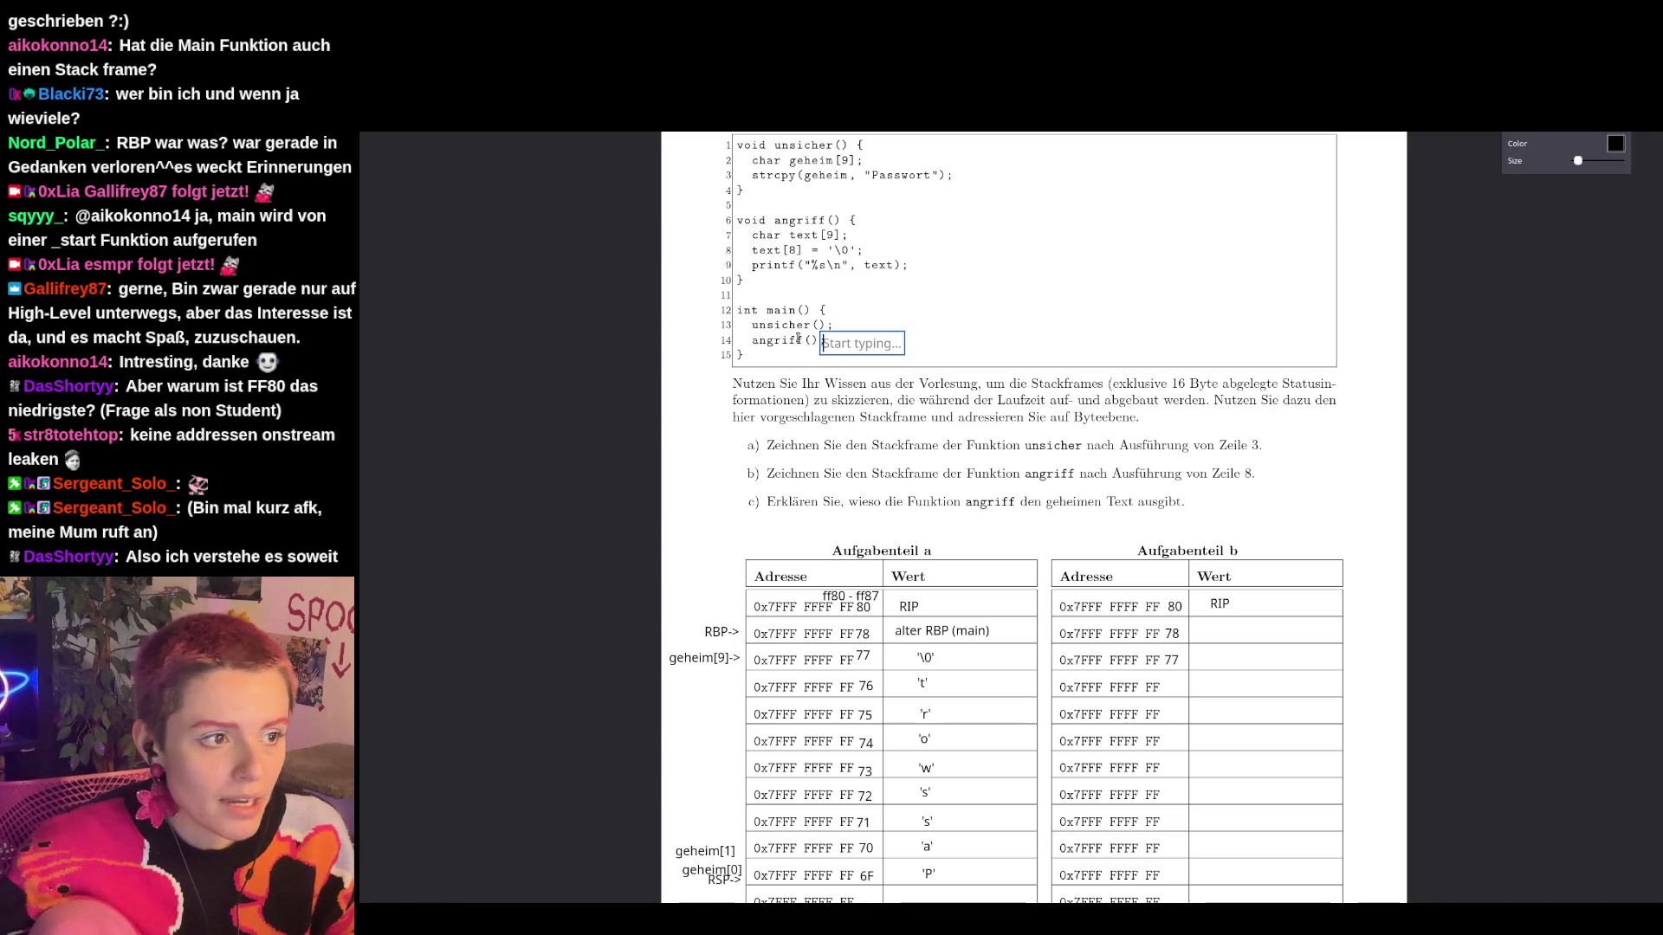
pyautogui.click(762, 350)
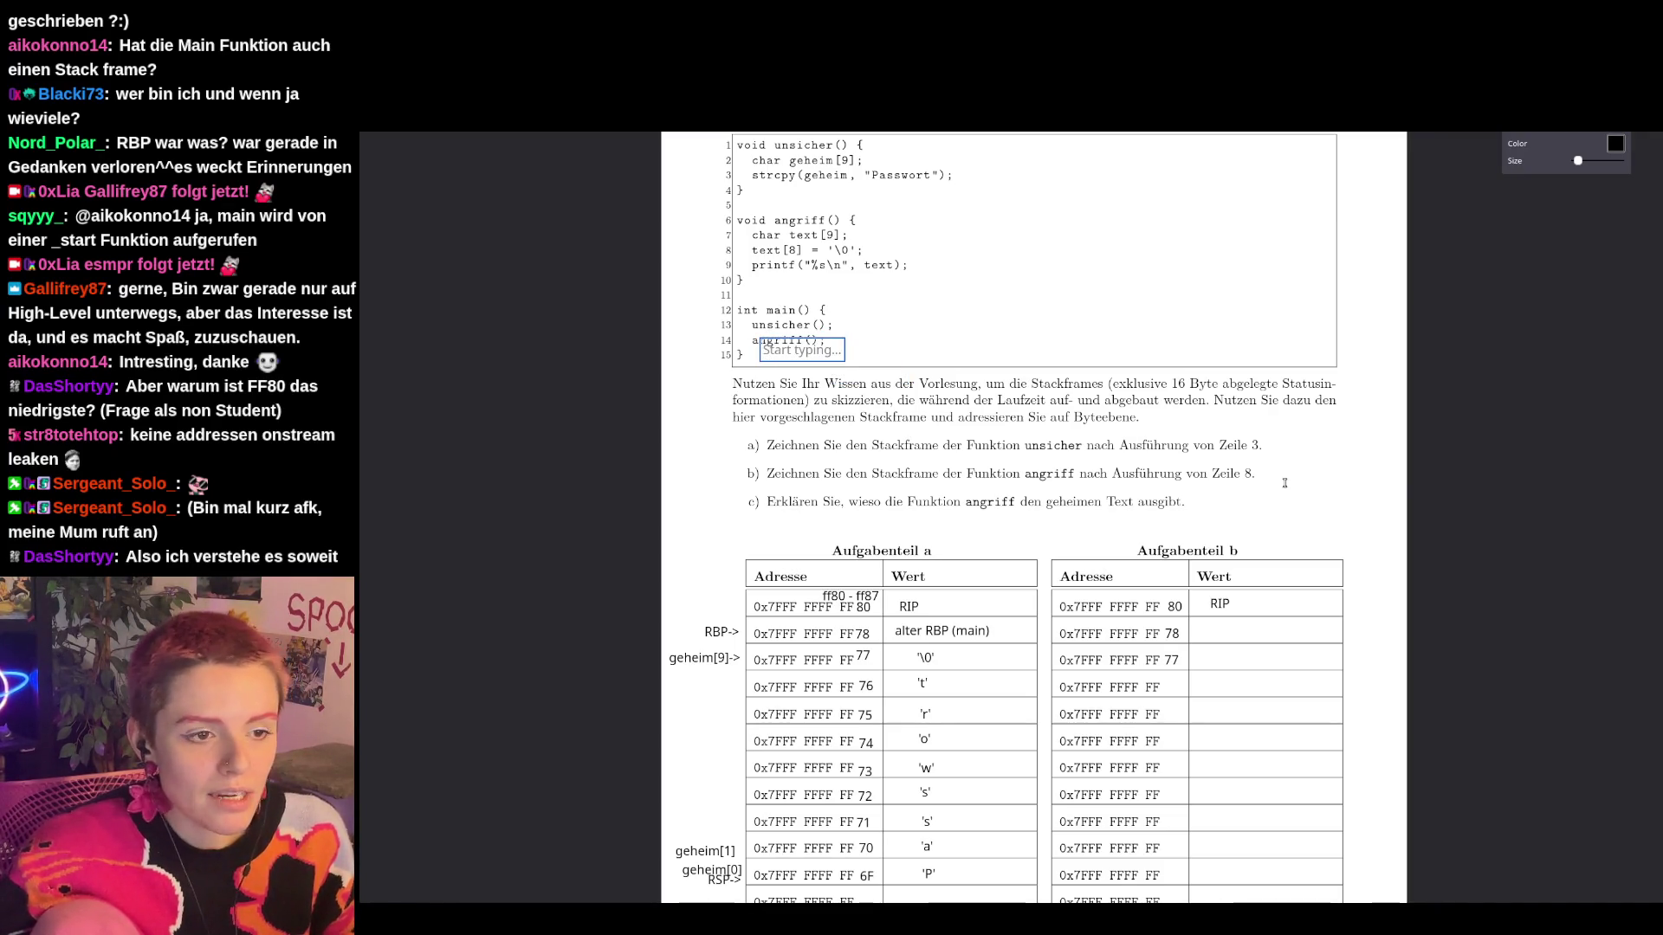
pyautogui.click(1333, 472)
pyautogui.click(908, 638)
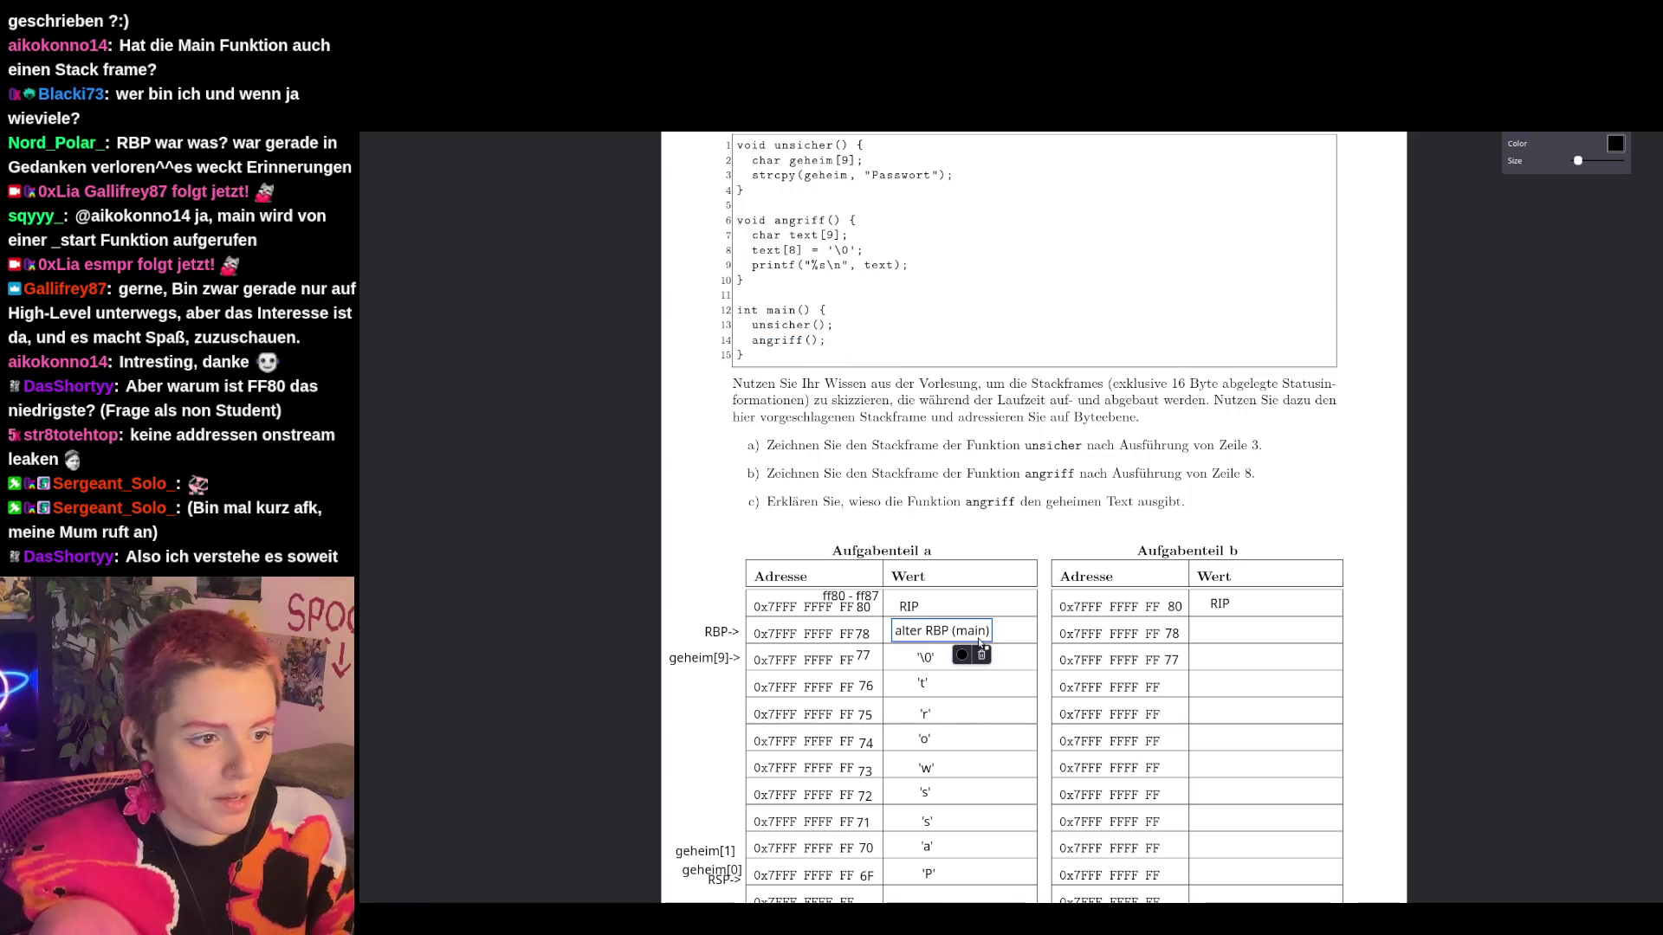
pyautogui.hotkey('ctrl', 'c')
pyautogui.hotkey('ctrl', 'v')
pyautogui.moveTo(1026, 659)
pyautogui.mouseDown()
pyautogui.moveTo(1269, 648)
pyautogui.moveTo(1226, 638)
pyautogui.mouseUp()
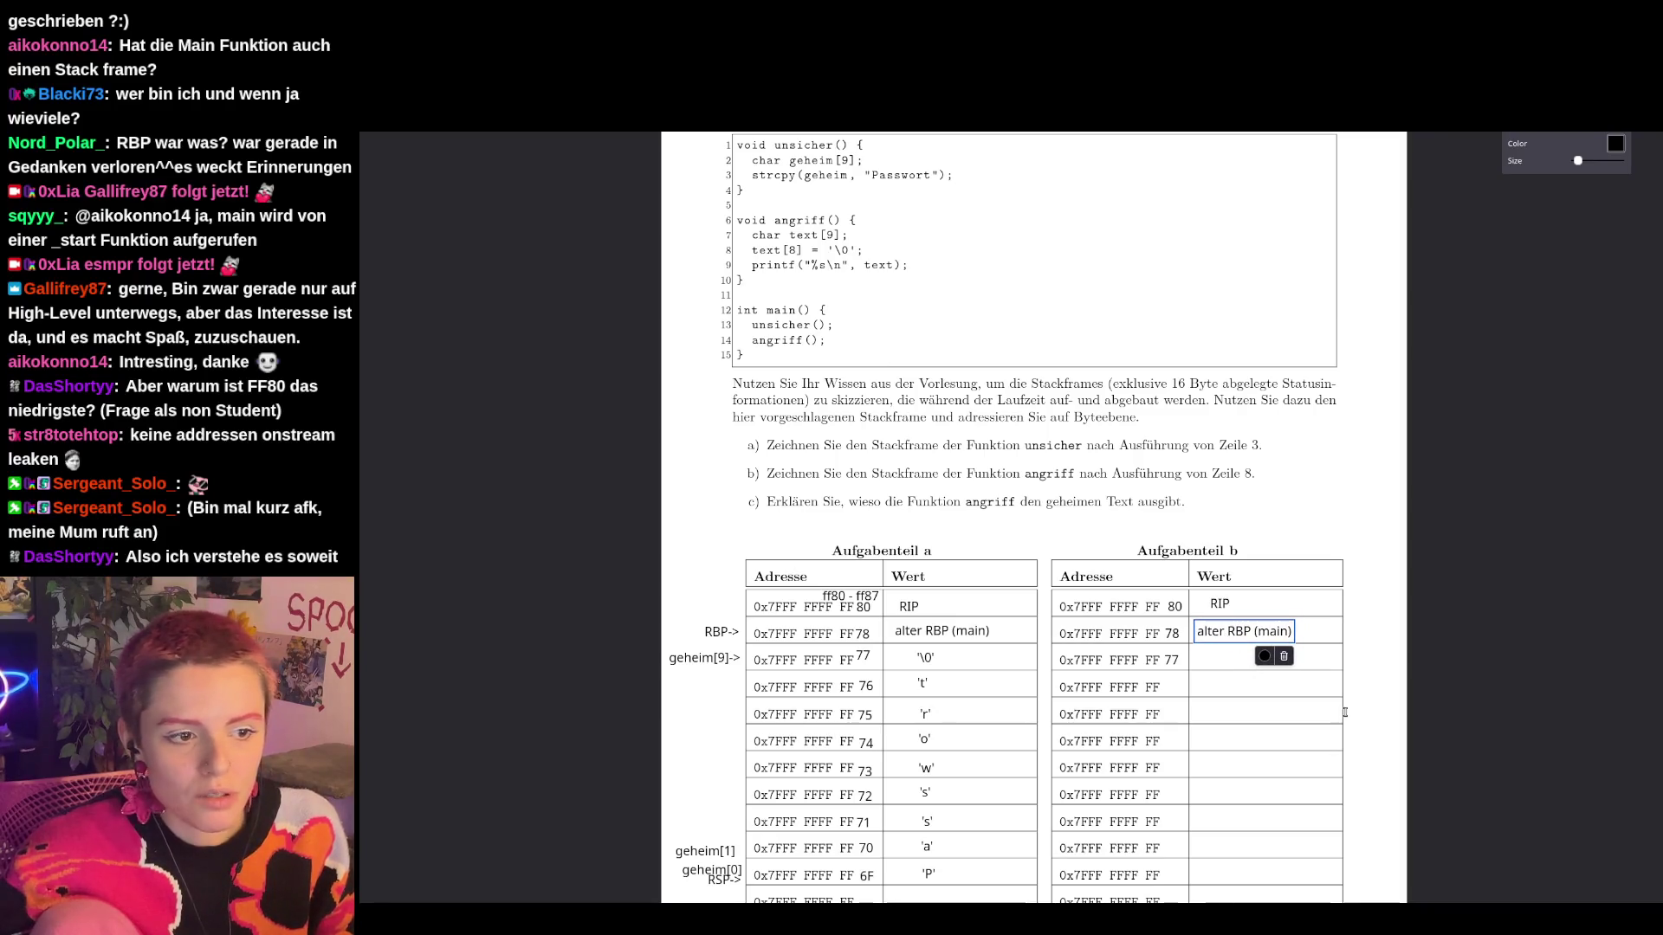
# Duplicate the RBP-> label beside table b's 78 row and change it to <-RBP.
pyautogui.click(721, 631)
pyautogui.hotkey('ctrl', 'c')
pyautogui.hotkey('ctrl', 'v')
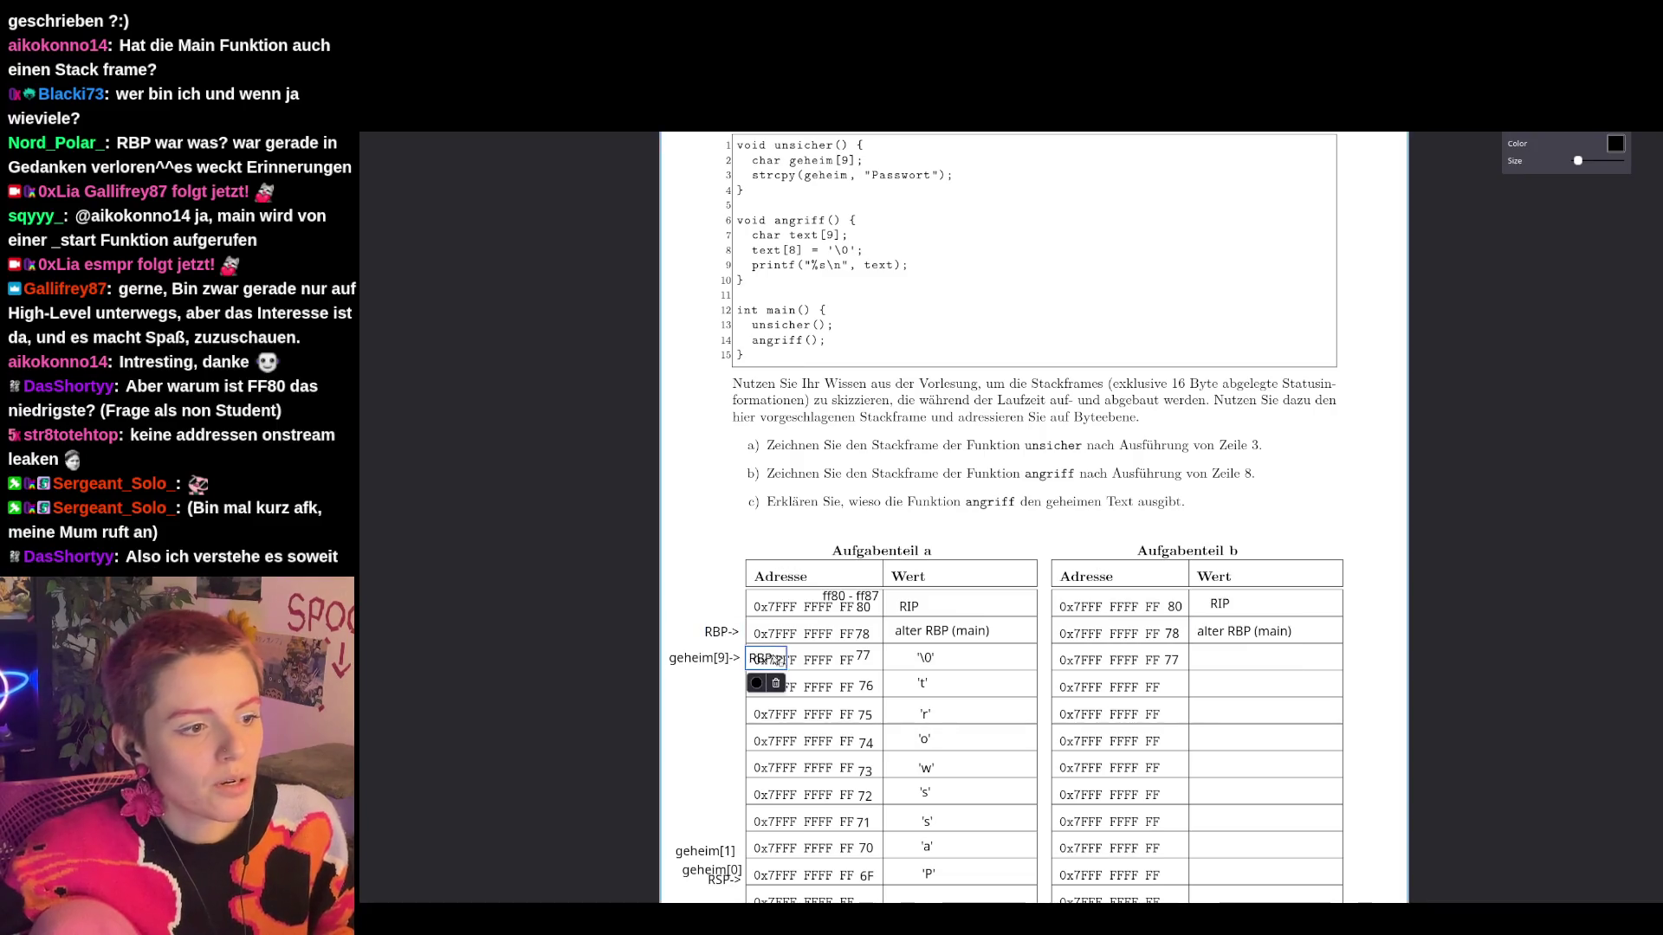
pyautogui.moveTo(763, 660)
pyautogui.mouseDown()
pyautogui.moveTo(1270, 640)
pyautogui.moveTo(1059, 631)
pyautogui.moveTo(1354, 630)
pyautogui.mouseUp()
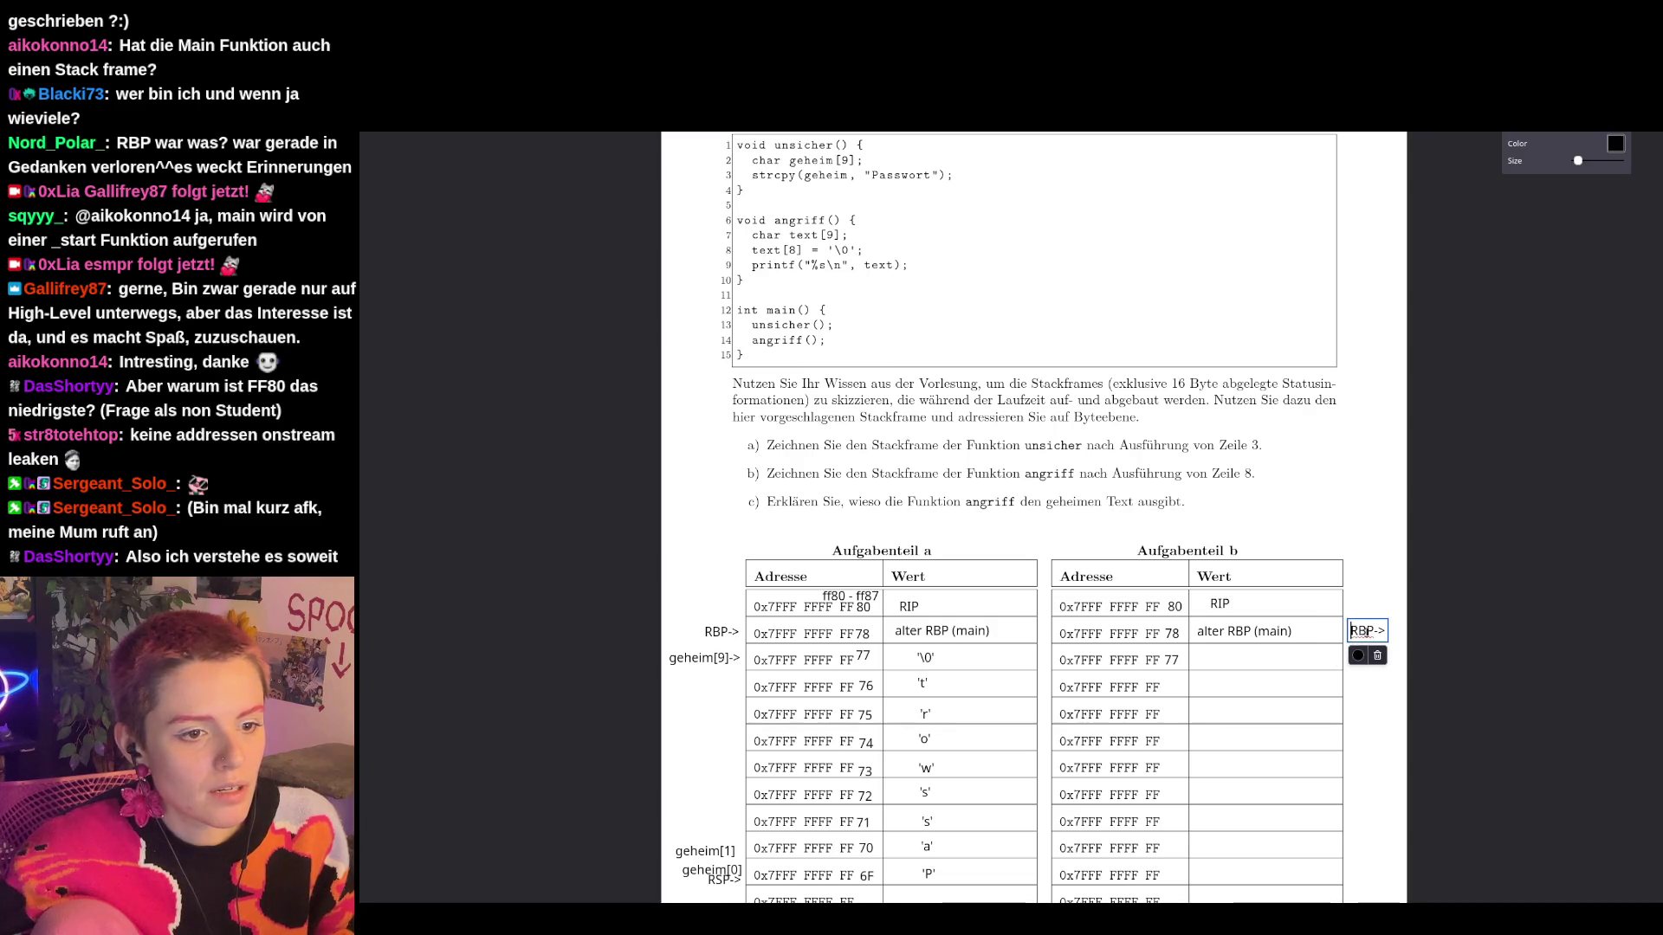
pyautogui.write('<-')
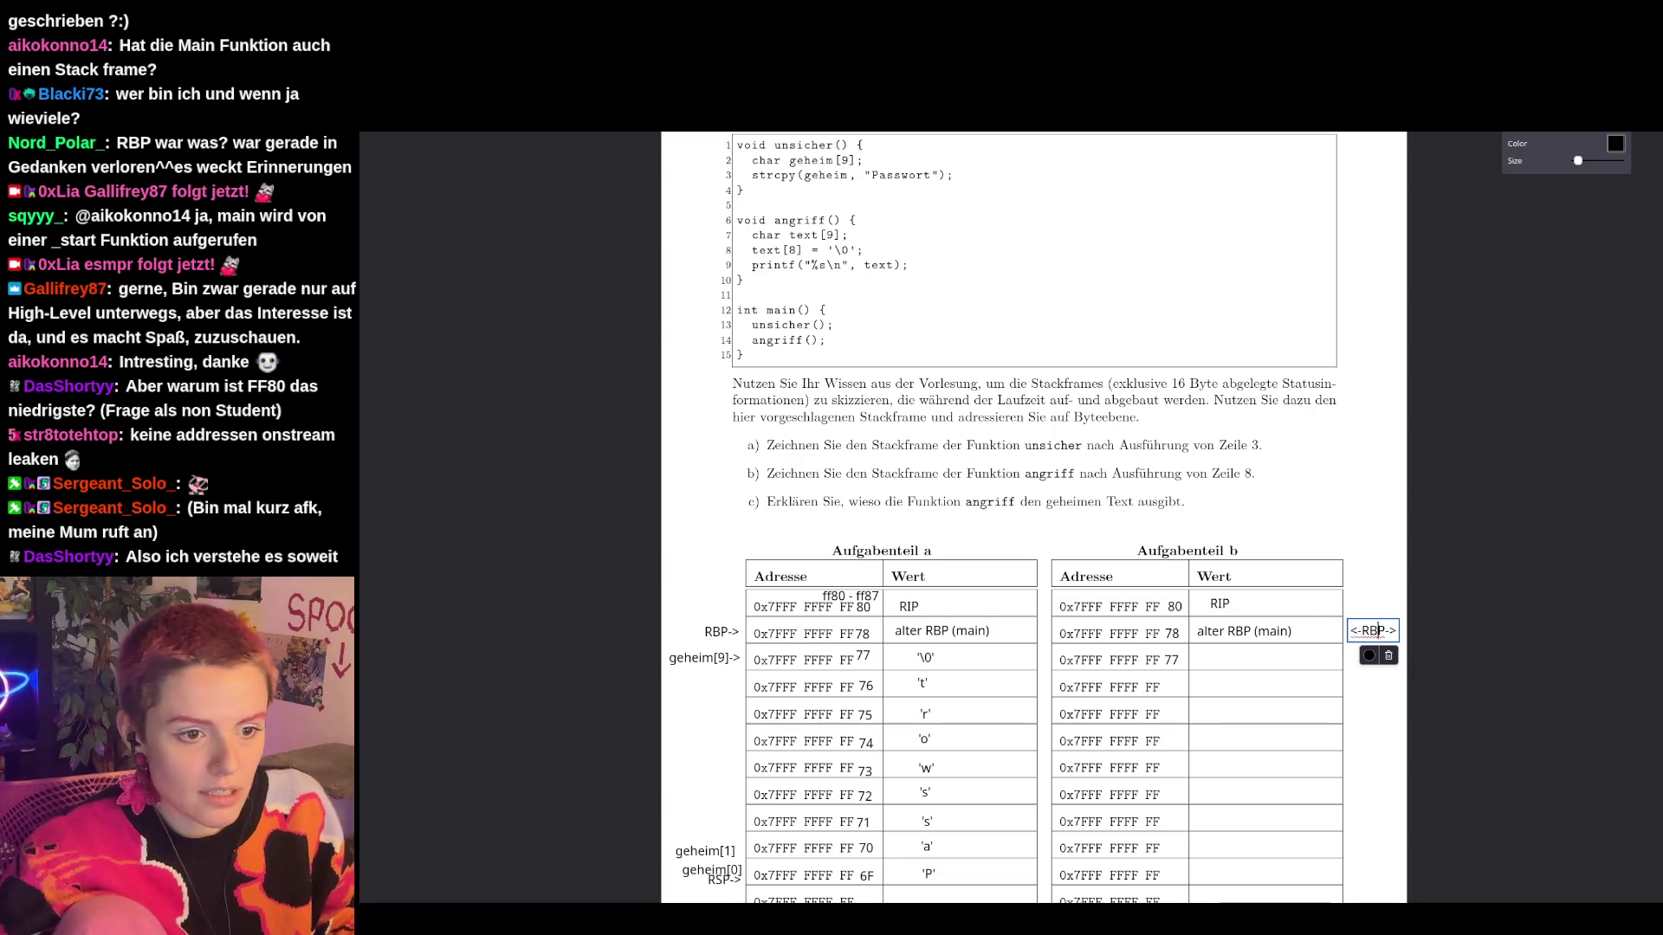
pyautogui.press('BackSpace')
pyautogui.press('BackSpace')
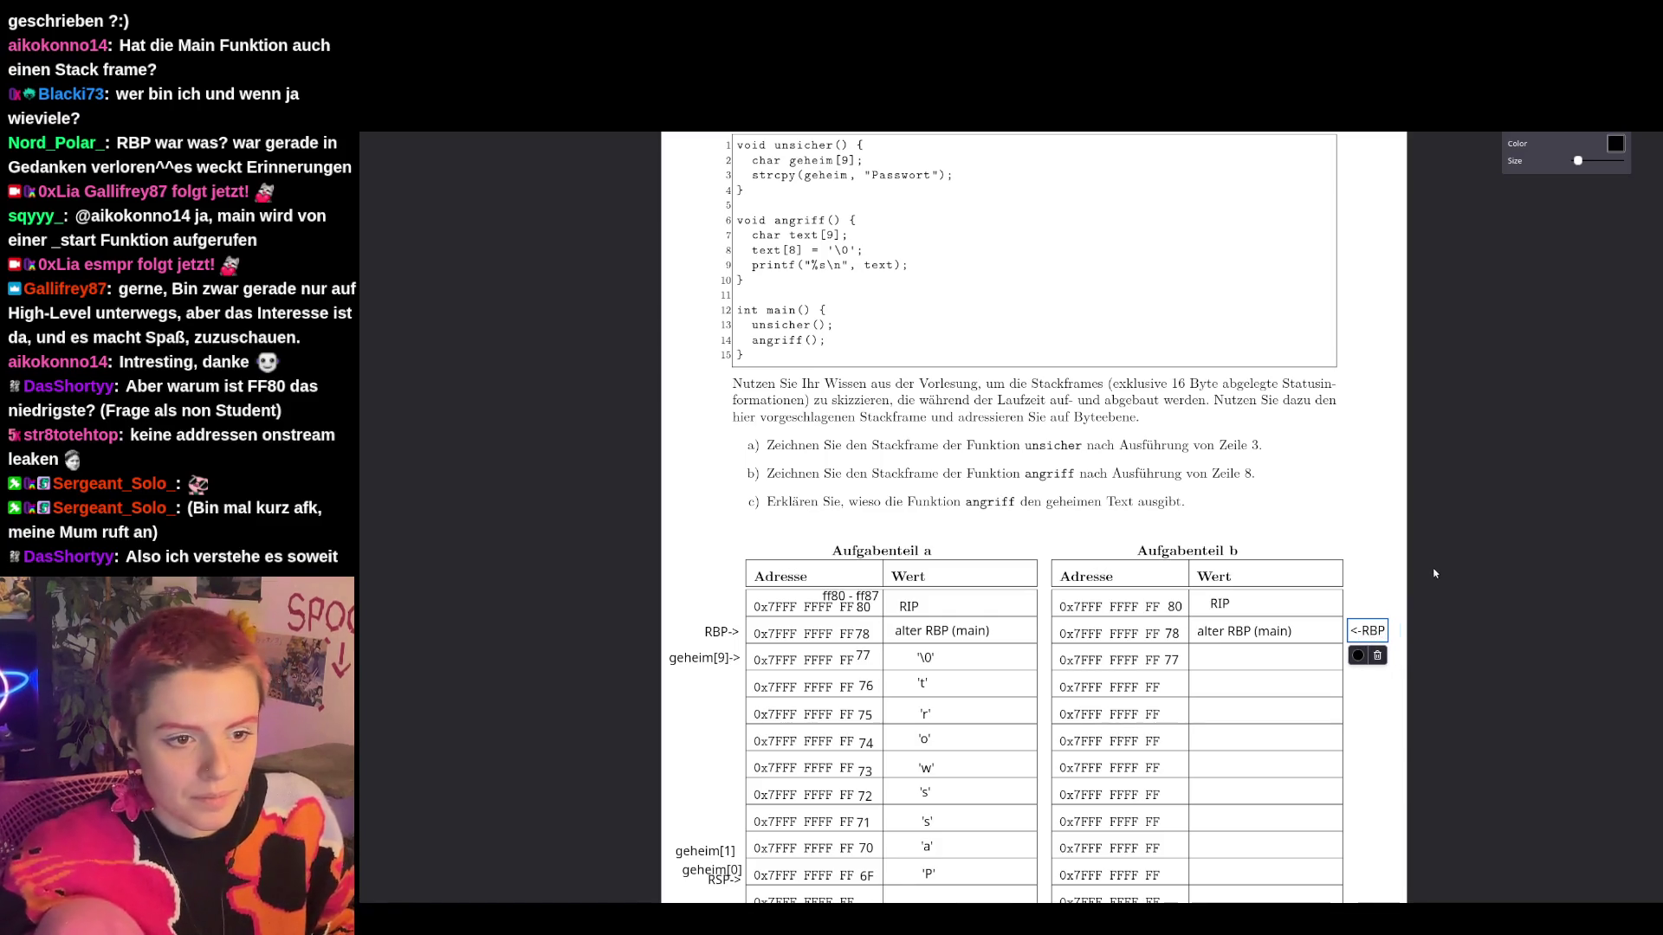
pyautogui.click(1400, 568)
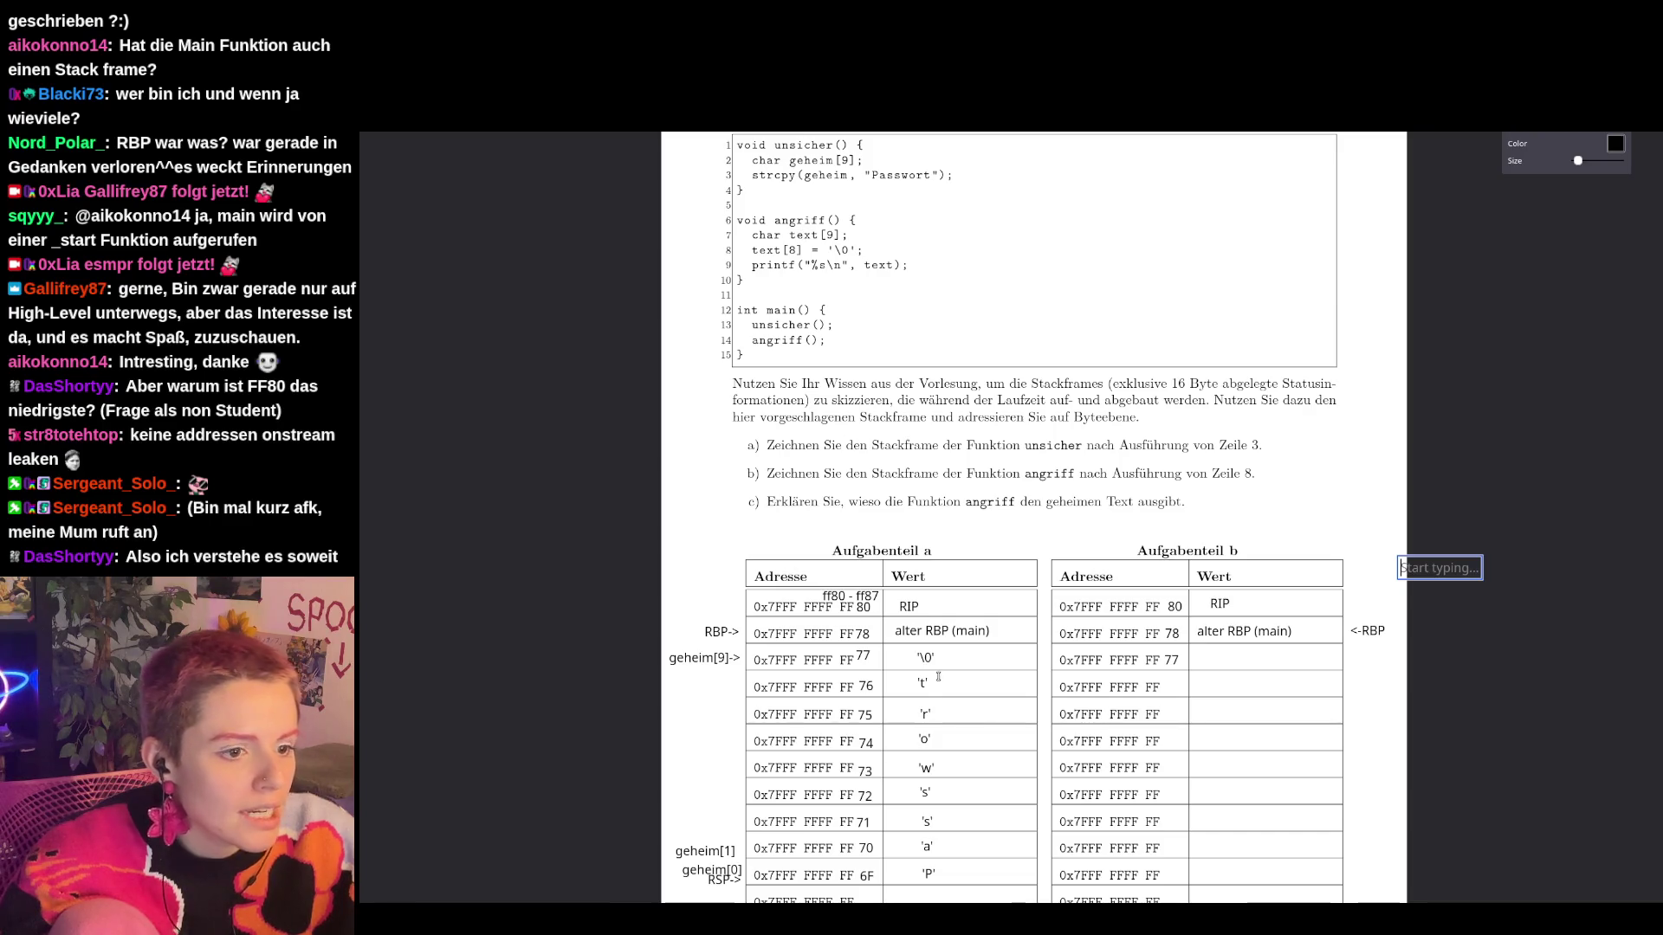
# Correct part a's address labels to 73 and 76, and add 76 to part b's fourth row.
pyautogui.click(864, 656)
pyautogui.press('BackSpace')
pyautogui.write('3')
pyautogui.click(865, 686)
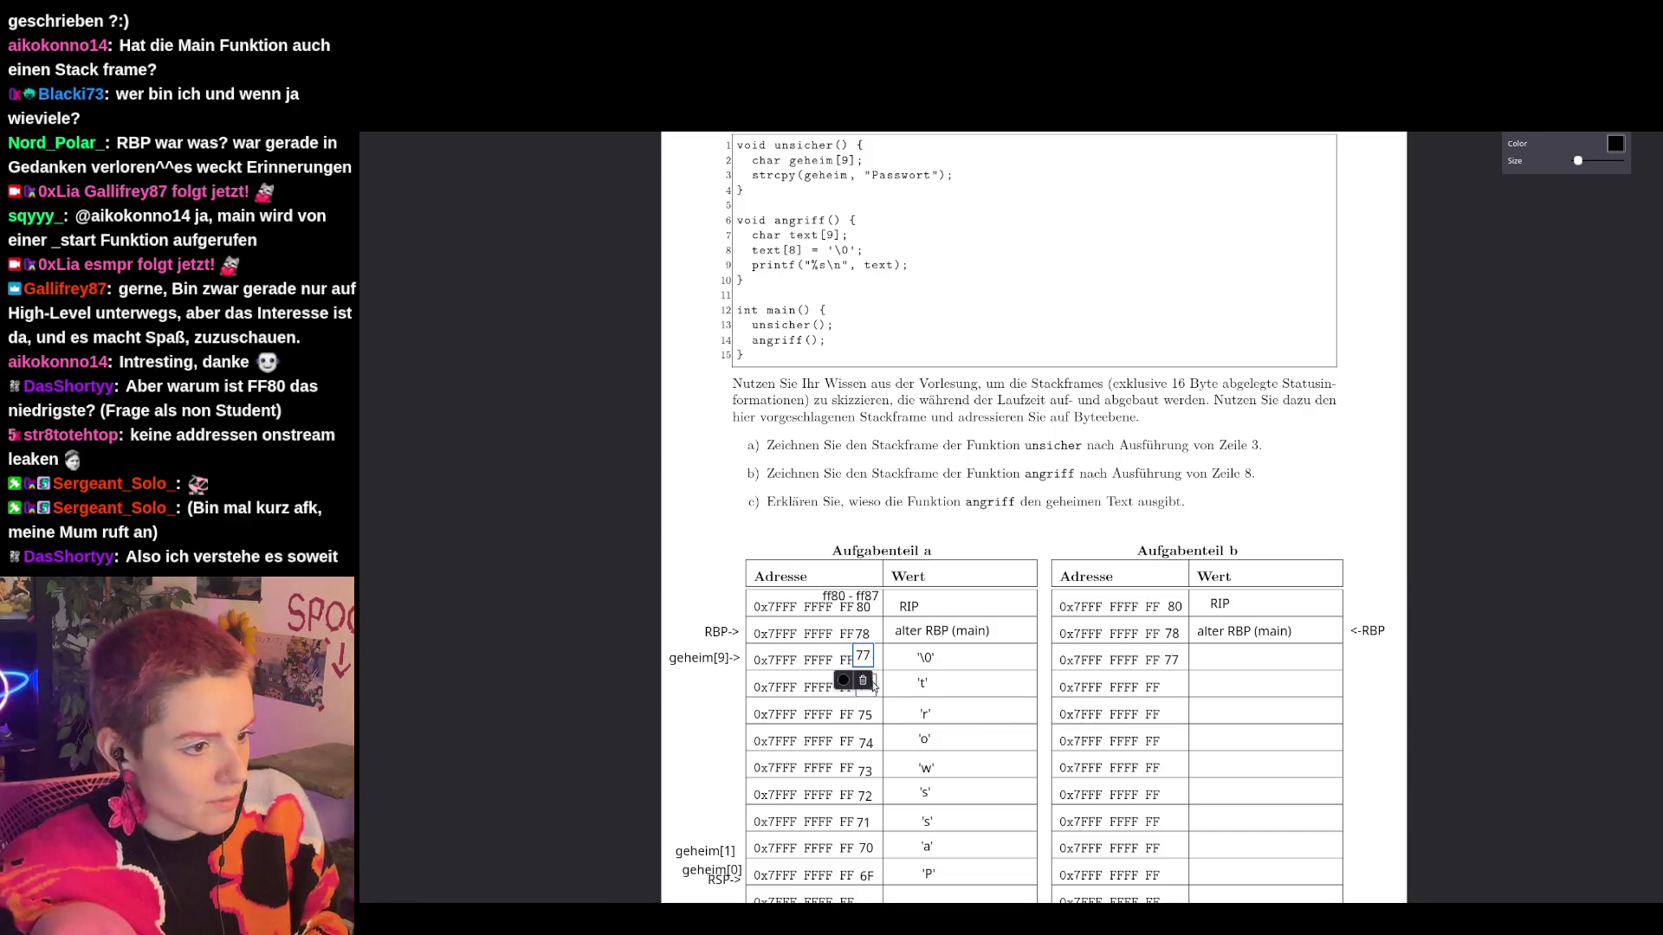
pyautogui.write('76')
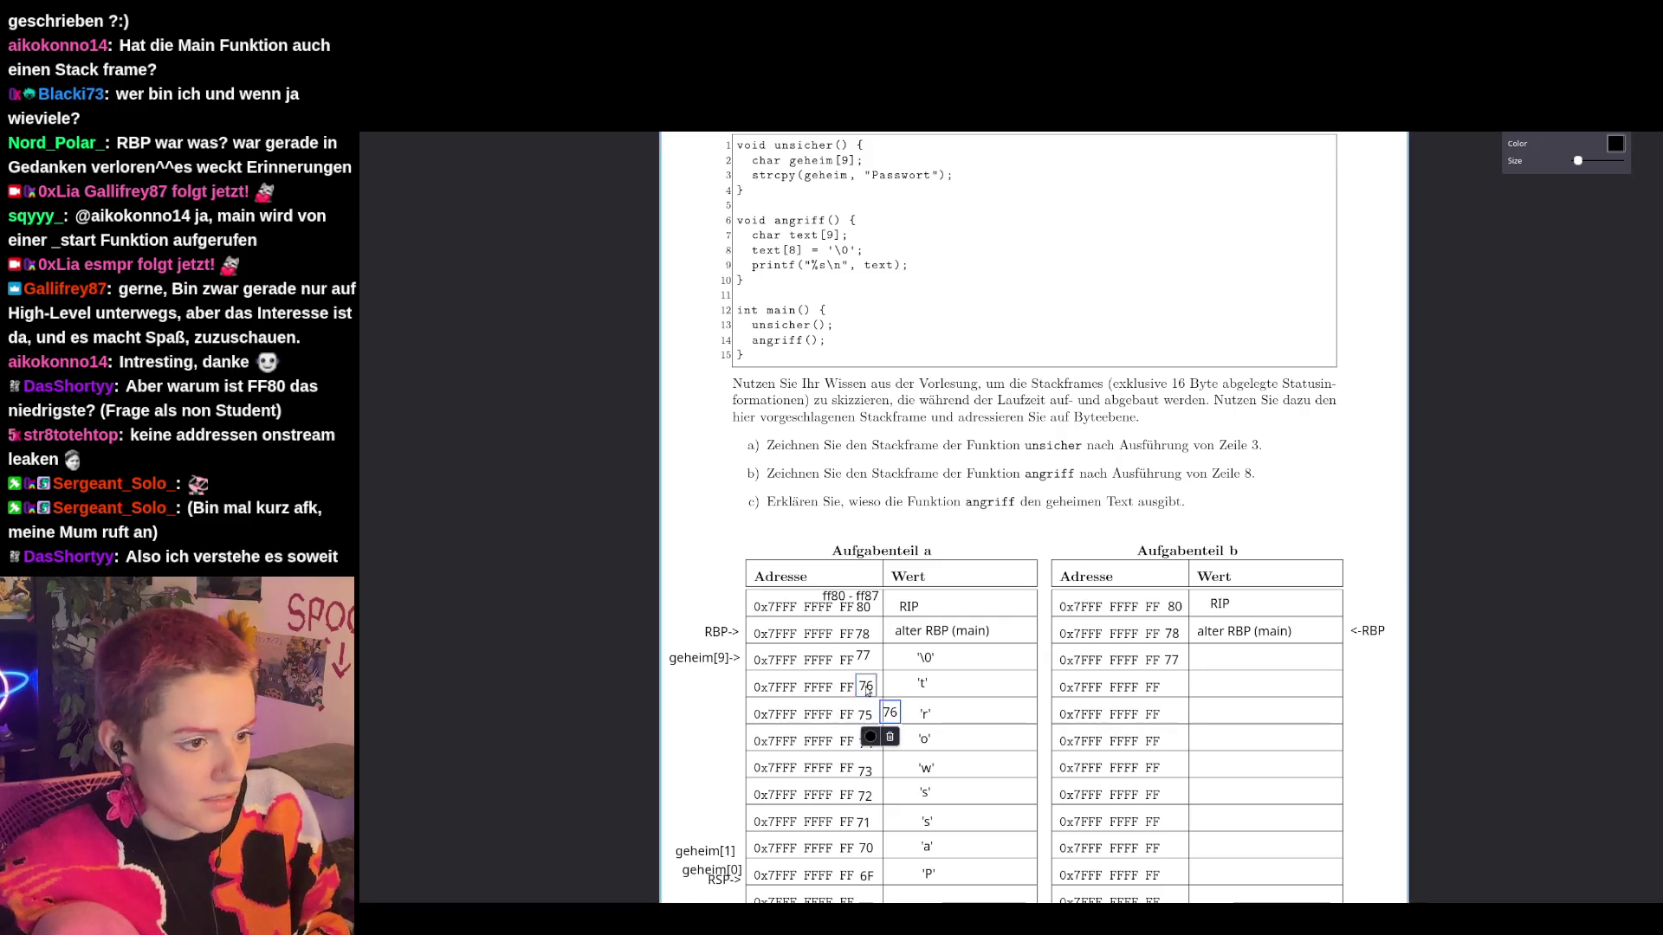
pyautogui.click(1171, 687)
pyautogui.write('76')
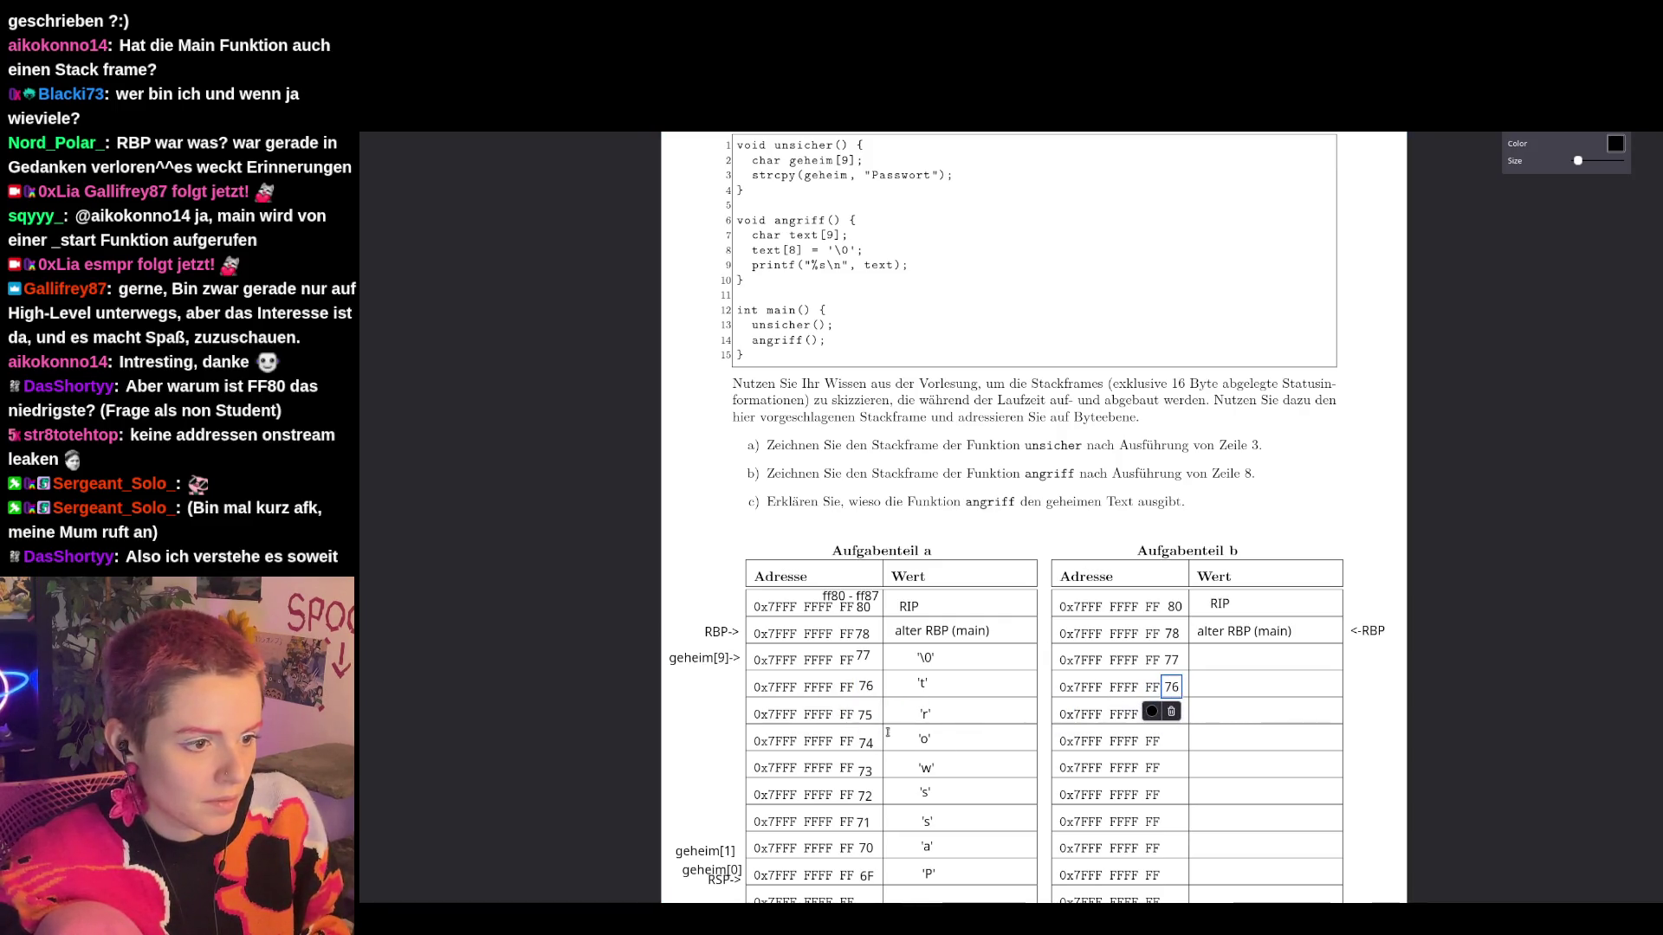
# Copy the 75 and 74 address endings into part b's next rows.
pyautogui.click(865, 715)
pyautogui.hotkey('ctrl', 'c')
pyautogui.hotkey('ctrl', 'v')
pyautogui.moveTo(866, 740)
pyautogui.mouseDown()
pyautogui.moveTo(1065, 742)
pyautogui.moveTo(1184, 719)
pyautogui.mouseUp()
pyautogui.click(866, 742)
pyautogui.hotkey('ctrl', 'c')
pyautogui.hotkey('ctrl', 'v')
pyautogui.moveTo(866, 771); pyautogui.dragTo(1173, 742)
# Copy the 73, 72 and 71 address endings into part b's matching rows.
pyautogui.click(866, 770)
pyautogui.hotkey('ctrl', 'c')
pyautogui.hotkey('ctrl', 'v')
pyautogui.moveTo(866, 770); pyautogui.dragTo(1168, 767)
pyautogui.moveTo(867, 848)
pyautogui.mouseDown()
pyautogui.moveTo(893, 823)
pyautogui.moveTo(1173, 795)
pyautogui.mouseUp()
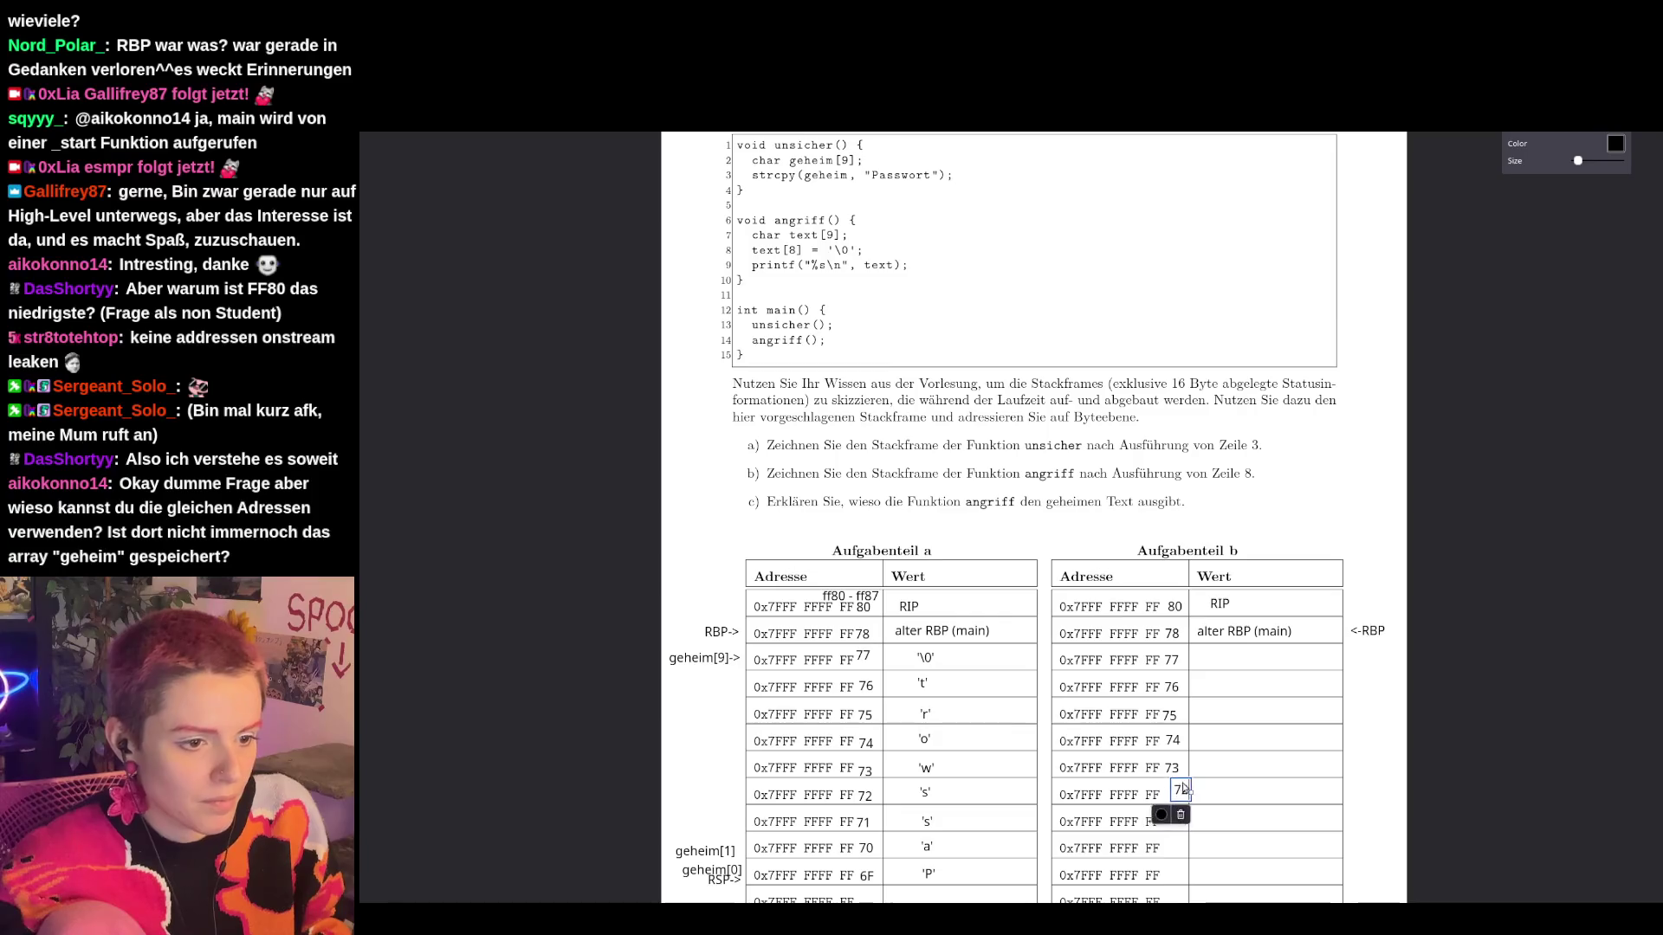
pyautogui.click(864, 822)
pyautogui.hotkey('ctrl', 'c')
pyautogui.hotkey('ctrl', 'v')
pyautogui.moveTo(863, 822); pyautogui.dragTo(1171, 822)
# Copy the 70 ending into part b and duplicate the 6F label.
pyautogui.click(865, 847)
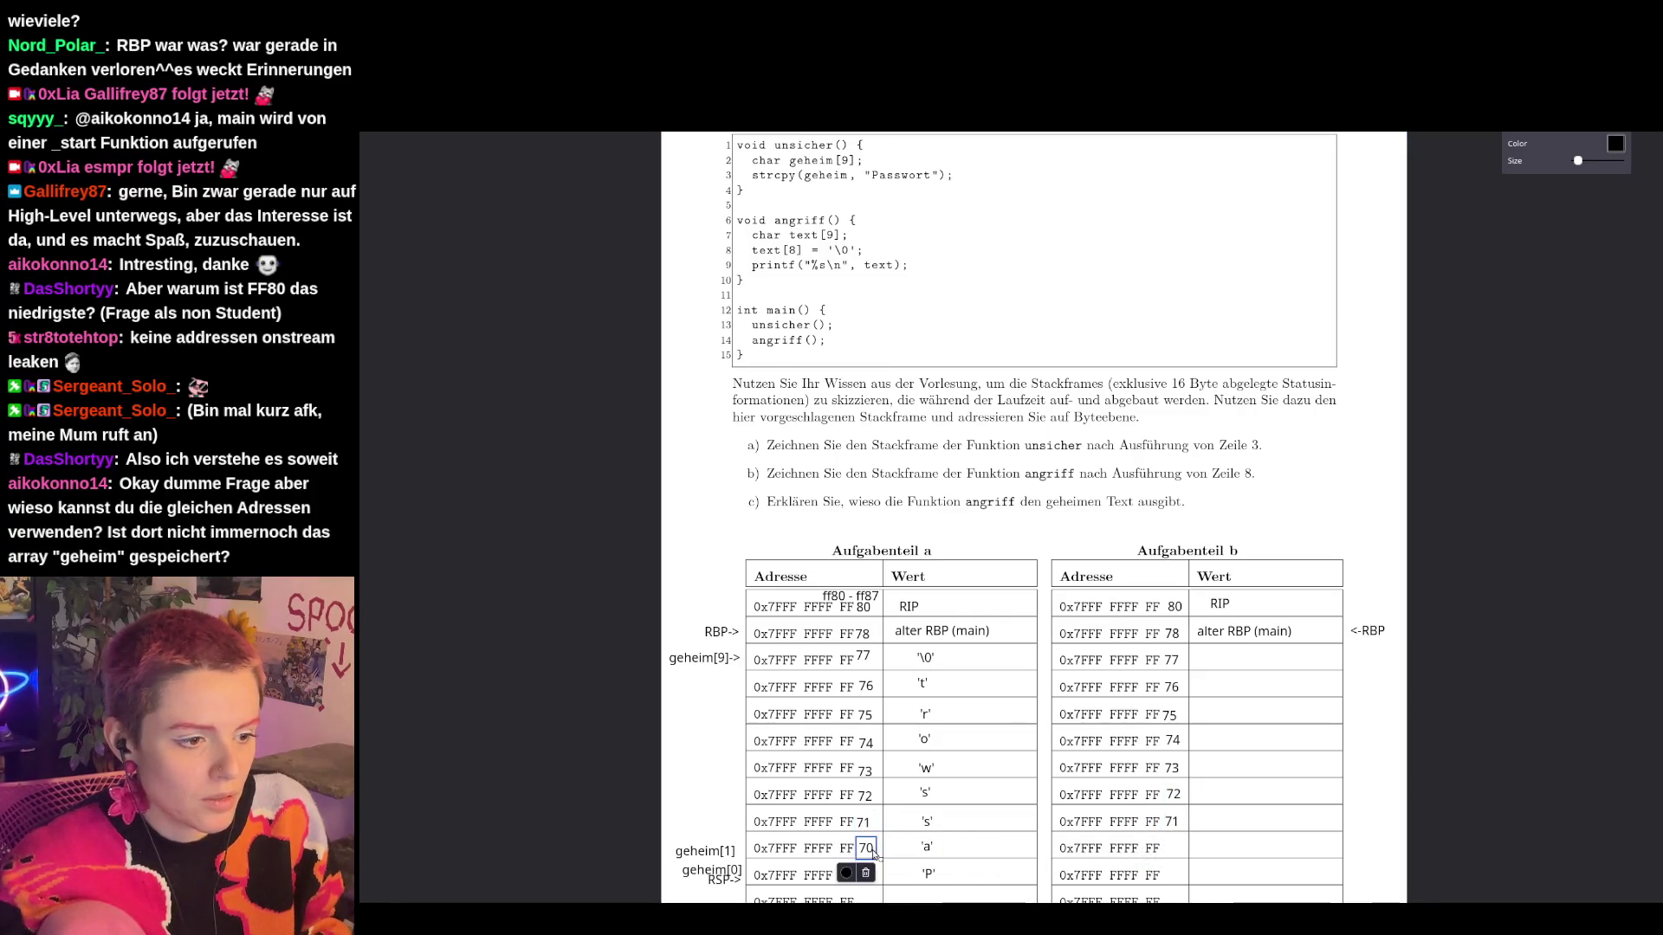
pyautogui.hotkey('ctrl', 'c')
pyautogui.hotkey('ctrl', 'v')
pyautogui.moveTo(864, 847); pyautogui.dragTo(1175, 848)
pyautogui.click(866, 876)
pyautogui.hotkey('ctrl', 'c')
pyautogui.hotkey('ctrl', 'v')
# Drag the 6F copy into part b's row below 70.
pyautogui.scroll(-1, 883, 861)
pyautogui.moveTo(866, 863); pyautogui.dragTo(1174, 875)
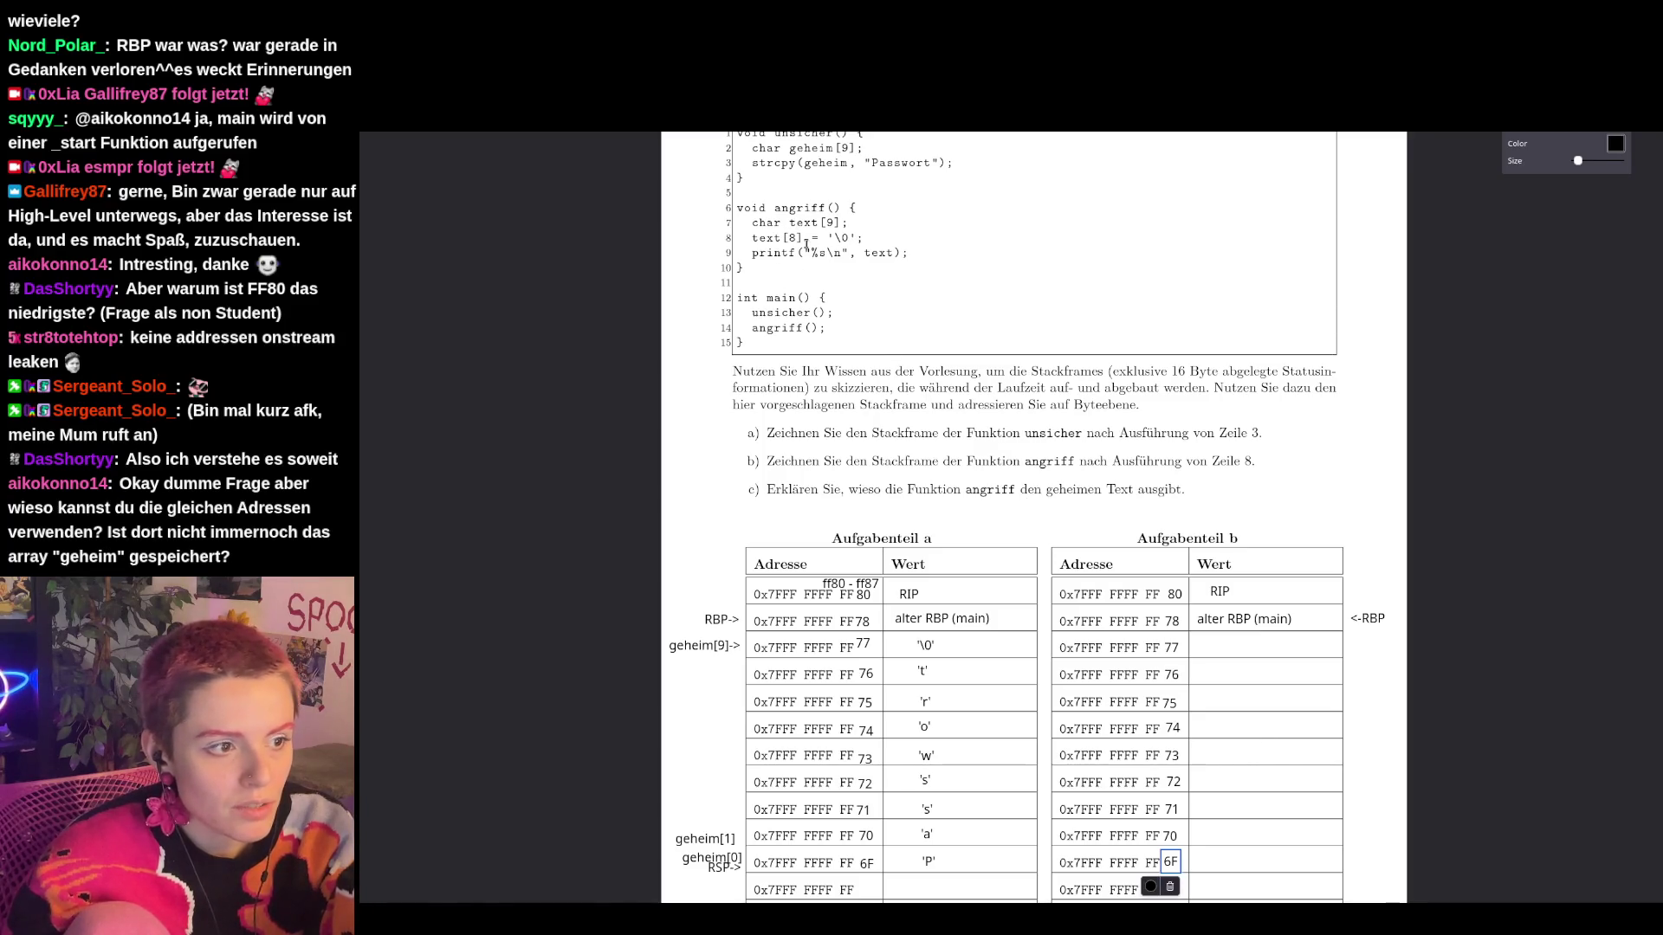
# Change part a's geheim[9]-> label to geheim[8]->.
pyautogui.click(726, 646)
pyautogui.doubleClick(726, 646)
pyautogui.click(719, 645)
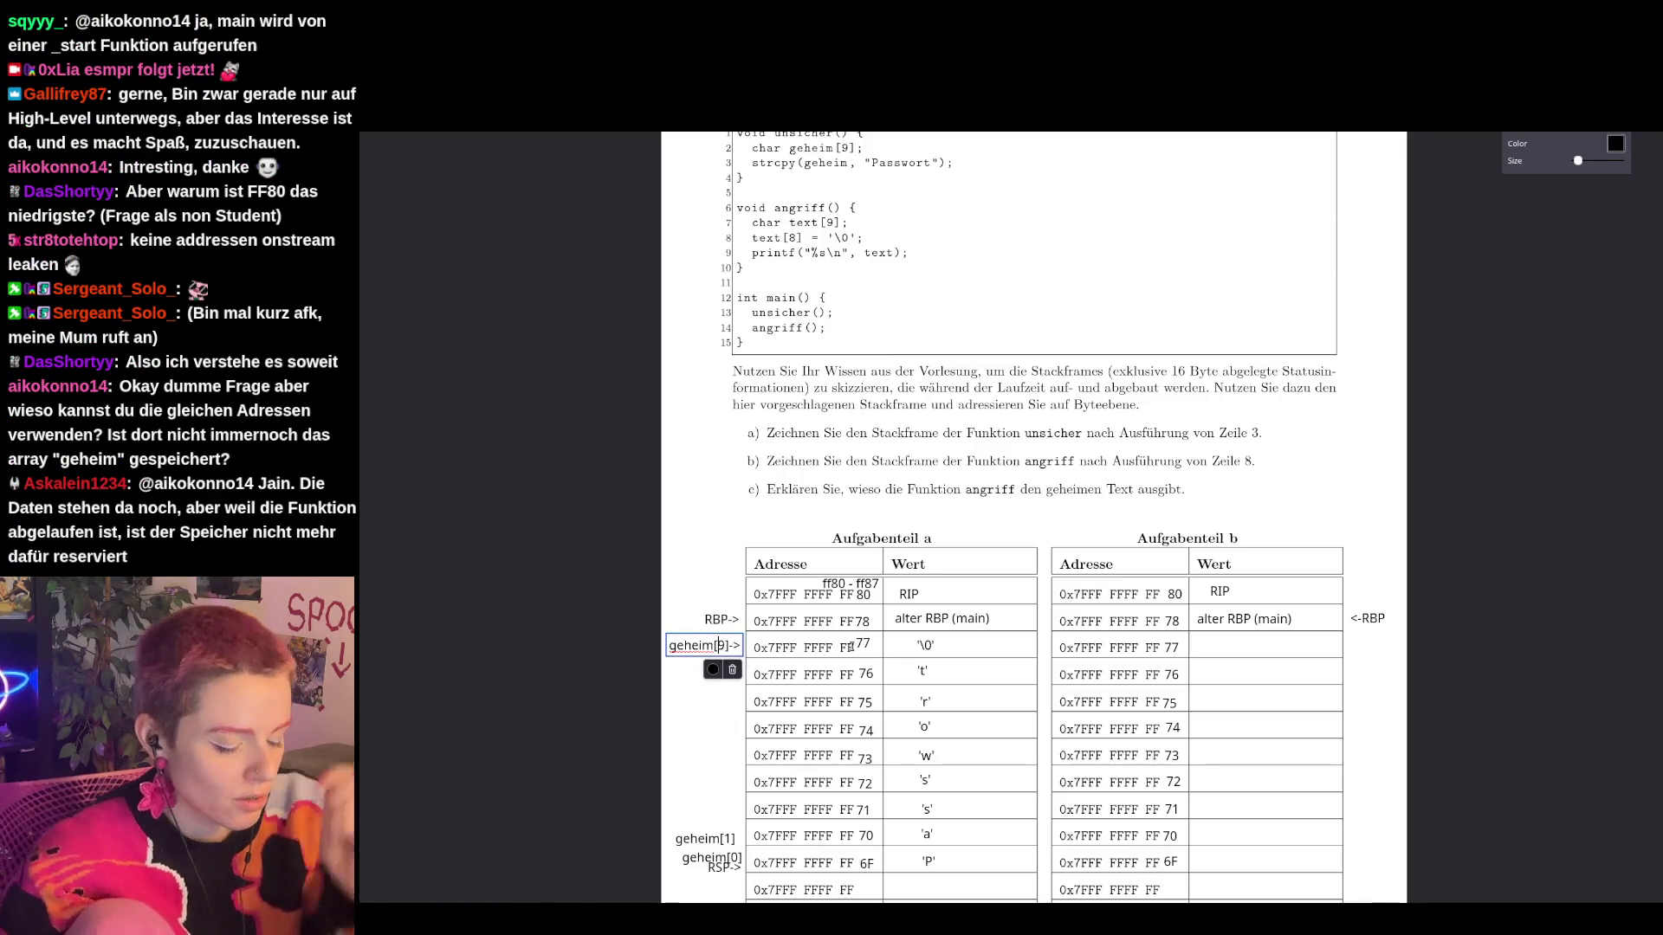
pyautogui.press('BackSpace')
pyautogui.write('8')
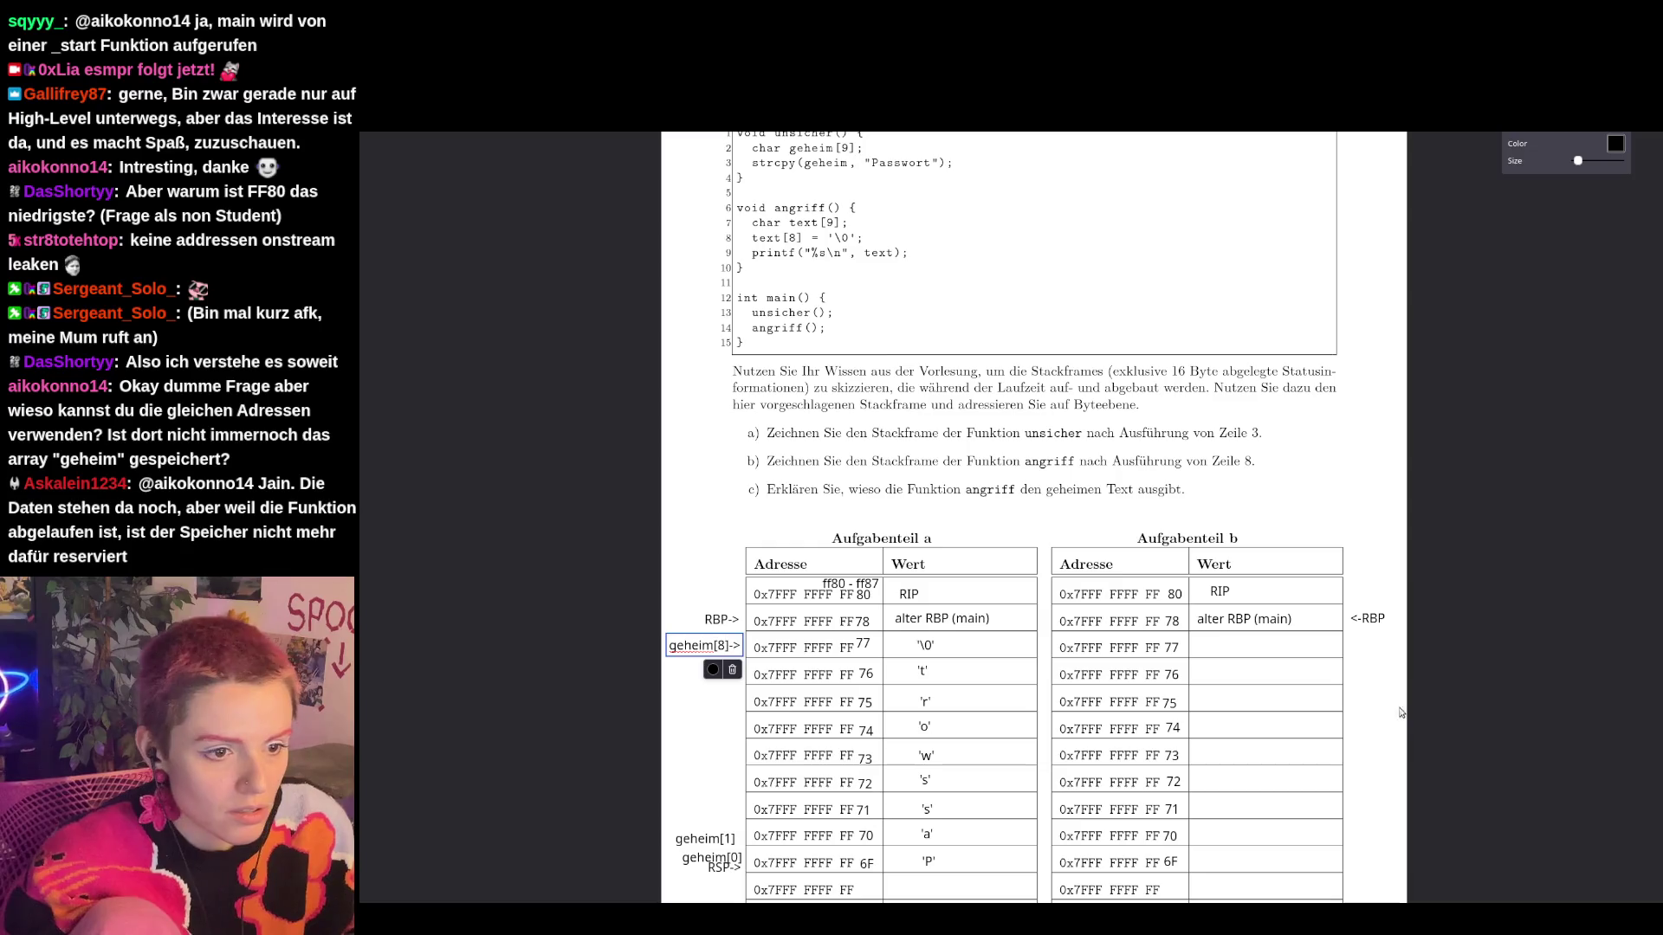
# Add <-text[8] beside part b's 77 row, and <-text[0] and <-rsp beside its 6F row.
pyautogui.click(1347, 645)
pyautogui.write('<-text')
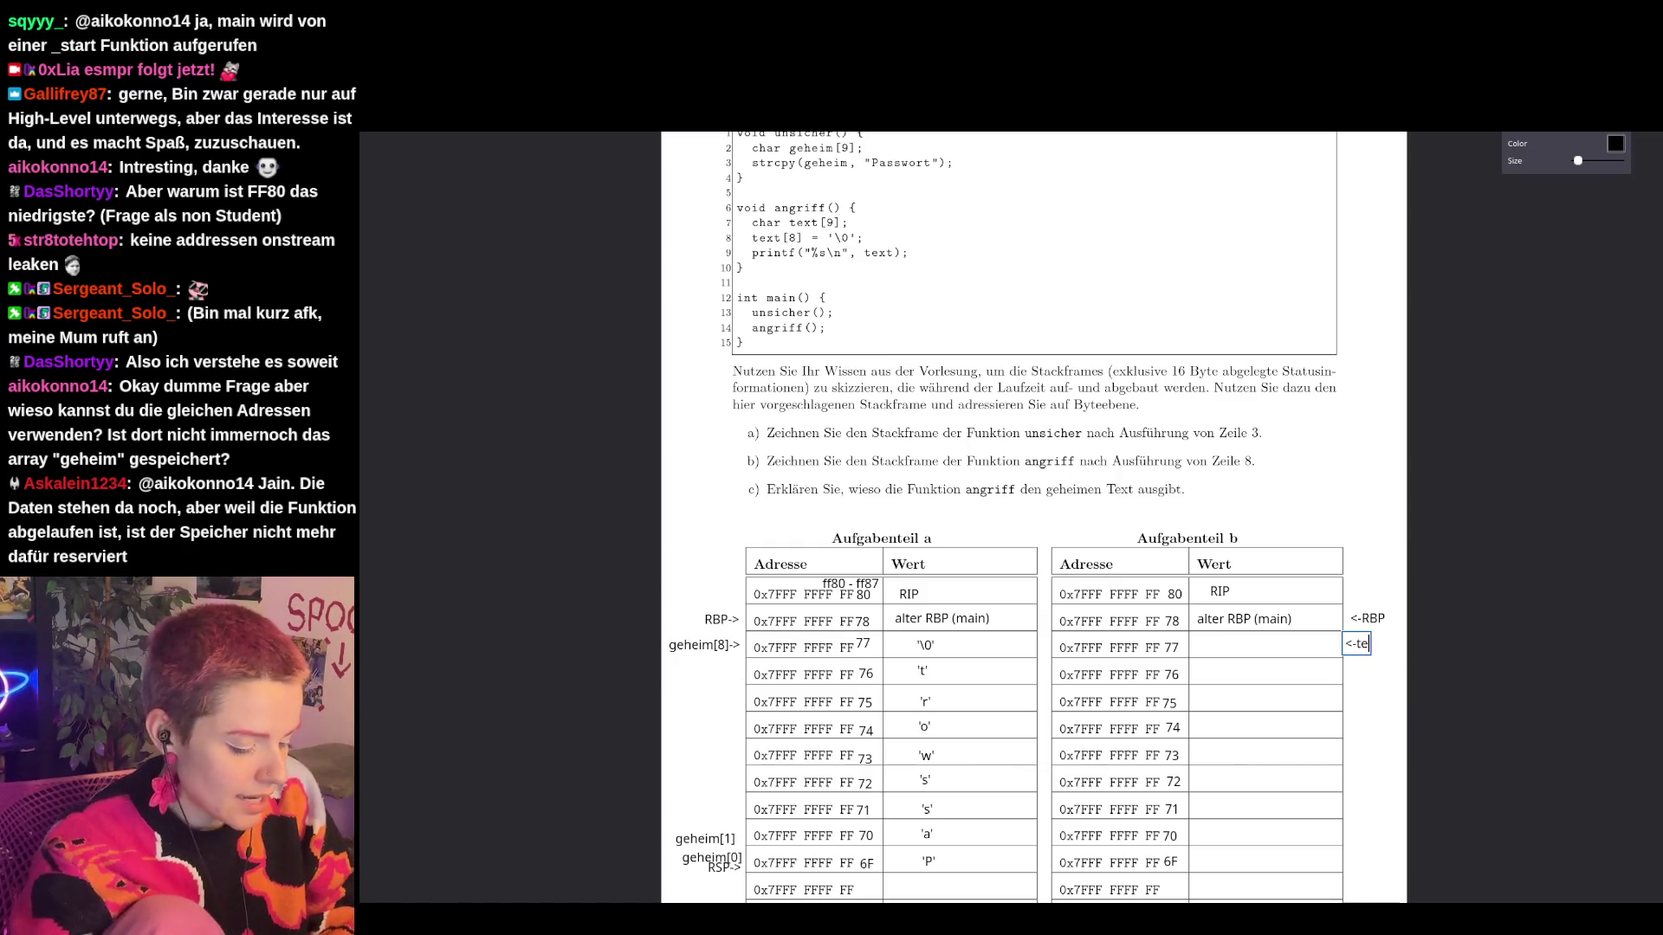
pyautogui.write('[8]')
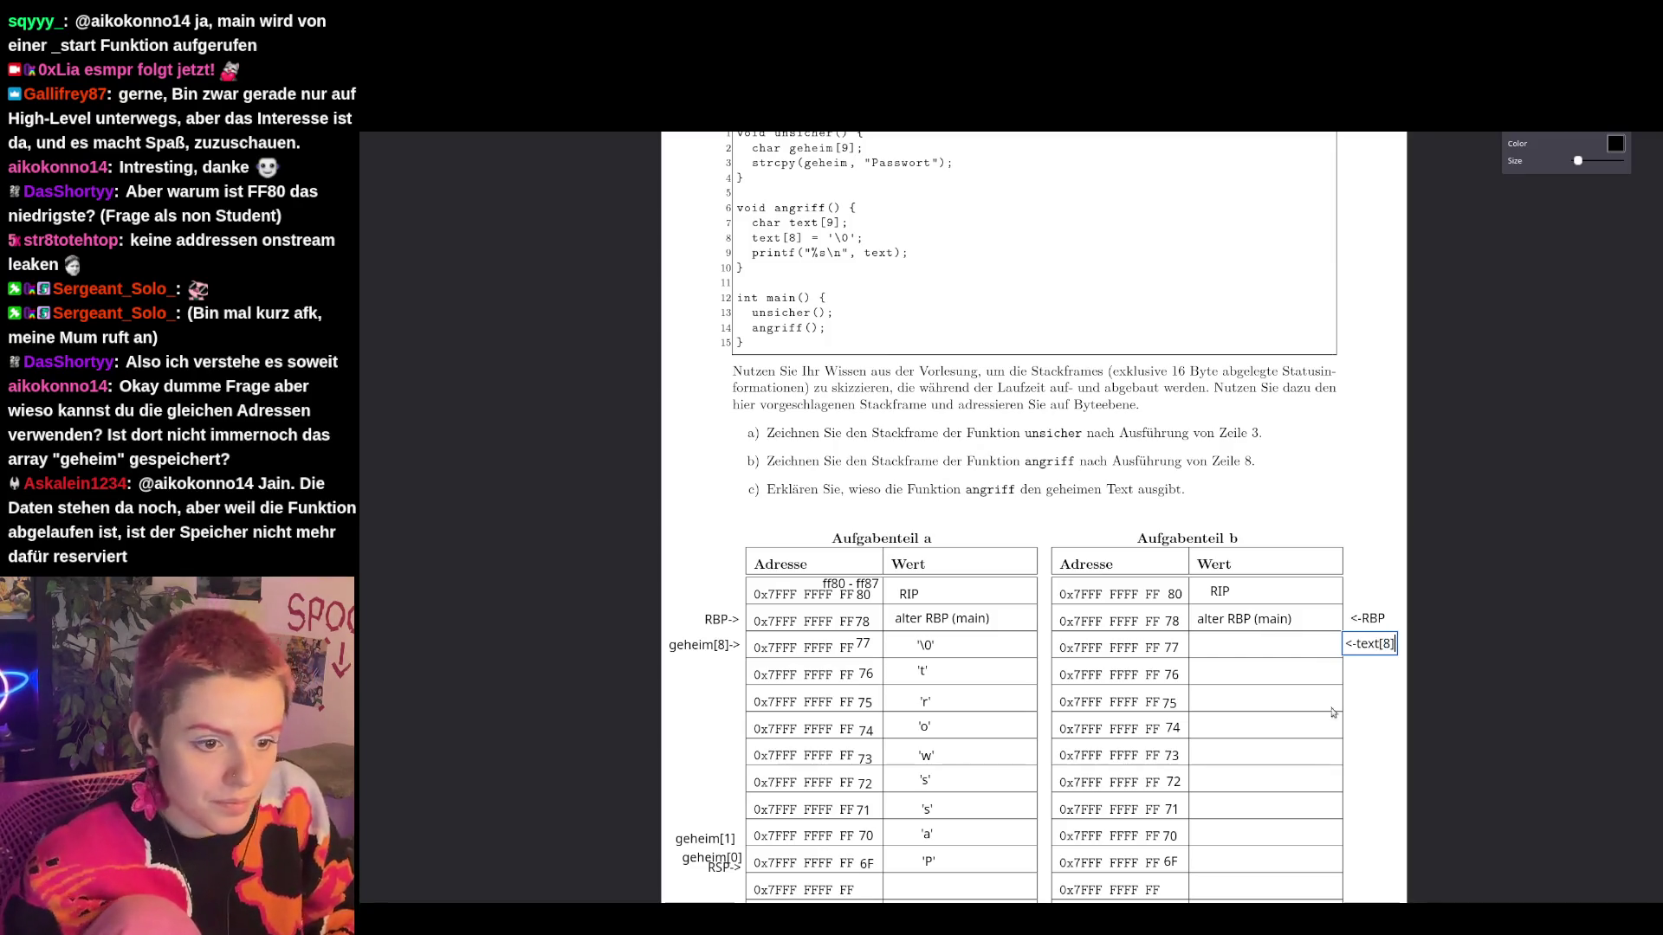
pyautogui.click(1347, 860)
pyautogui.write('<-text[')
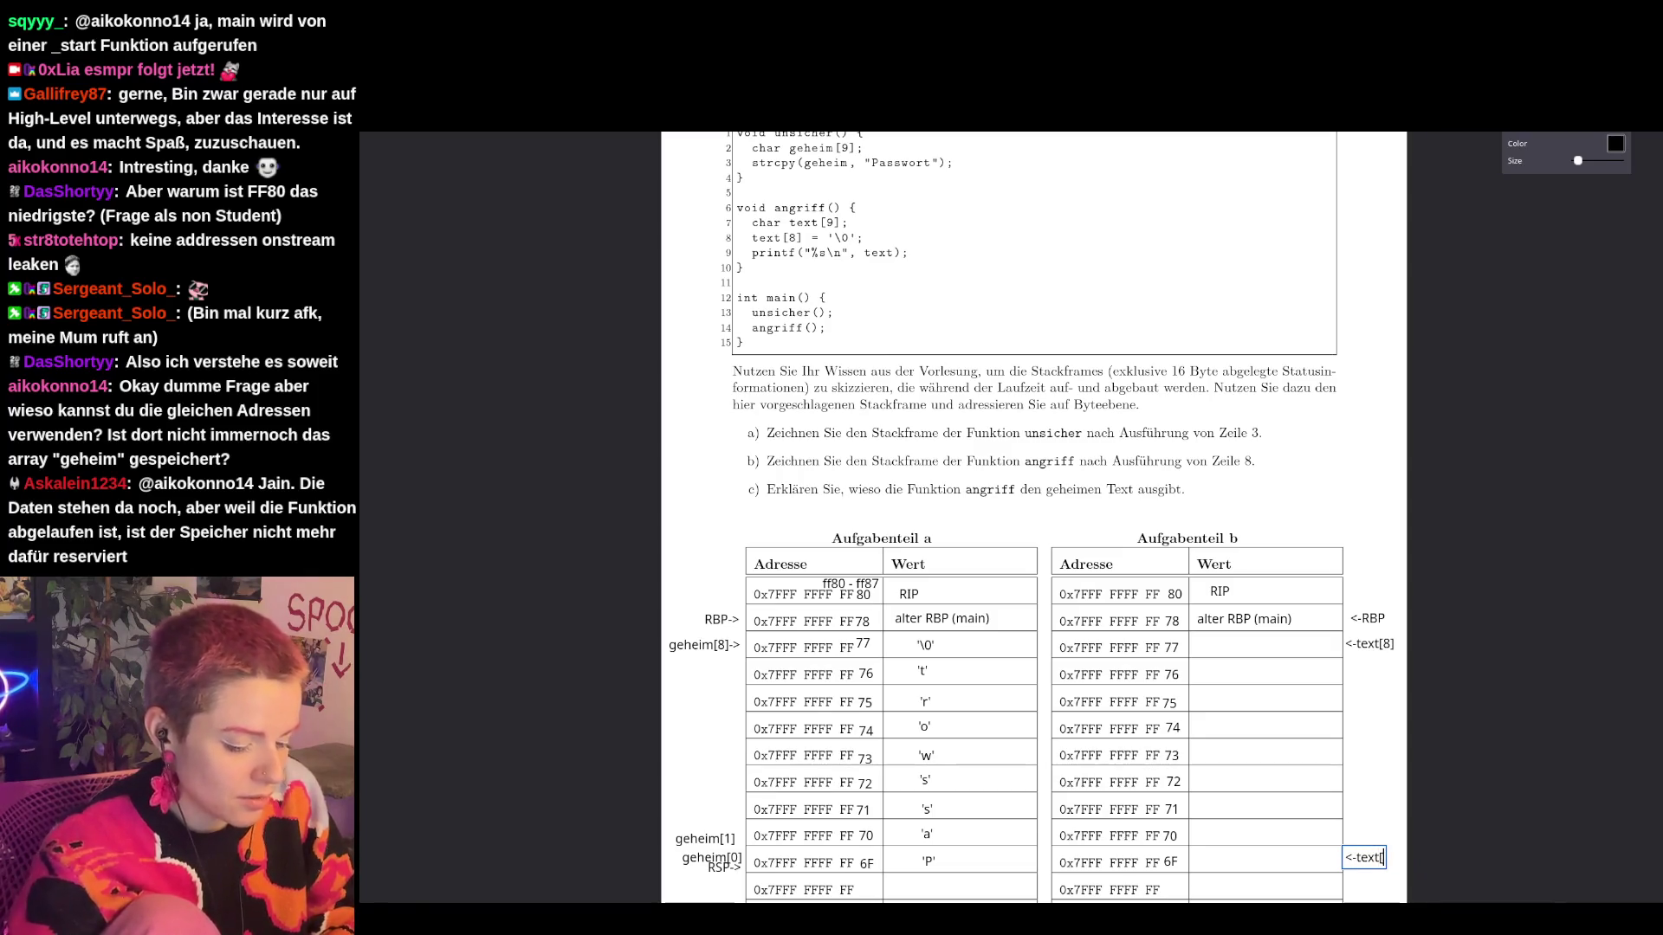
pyautogui.write('0')
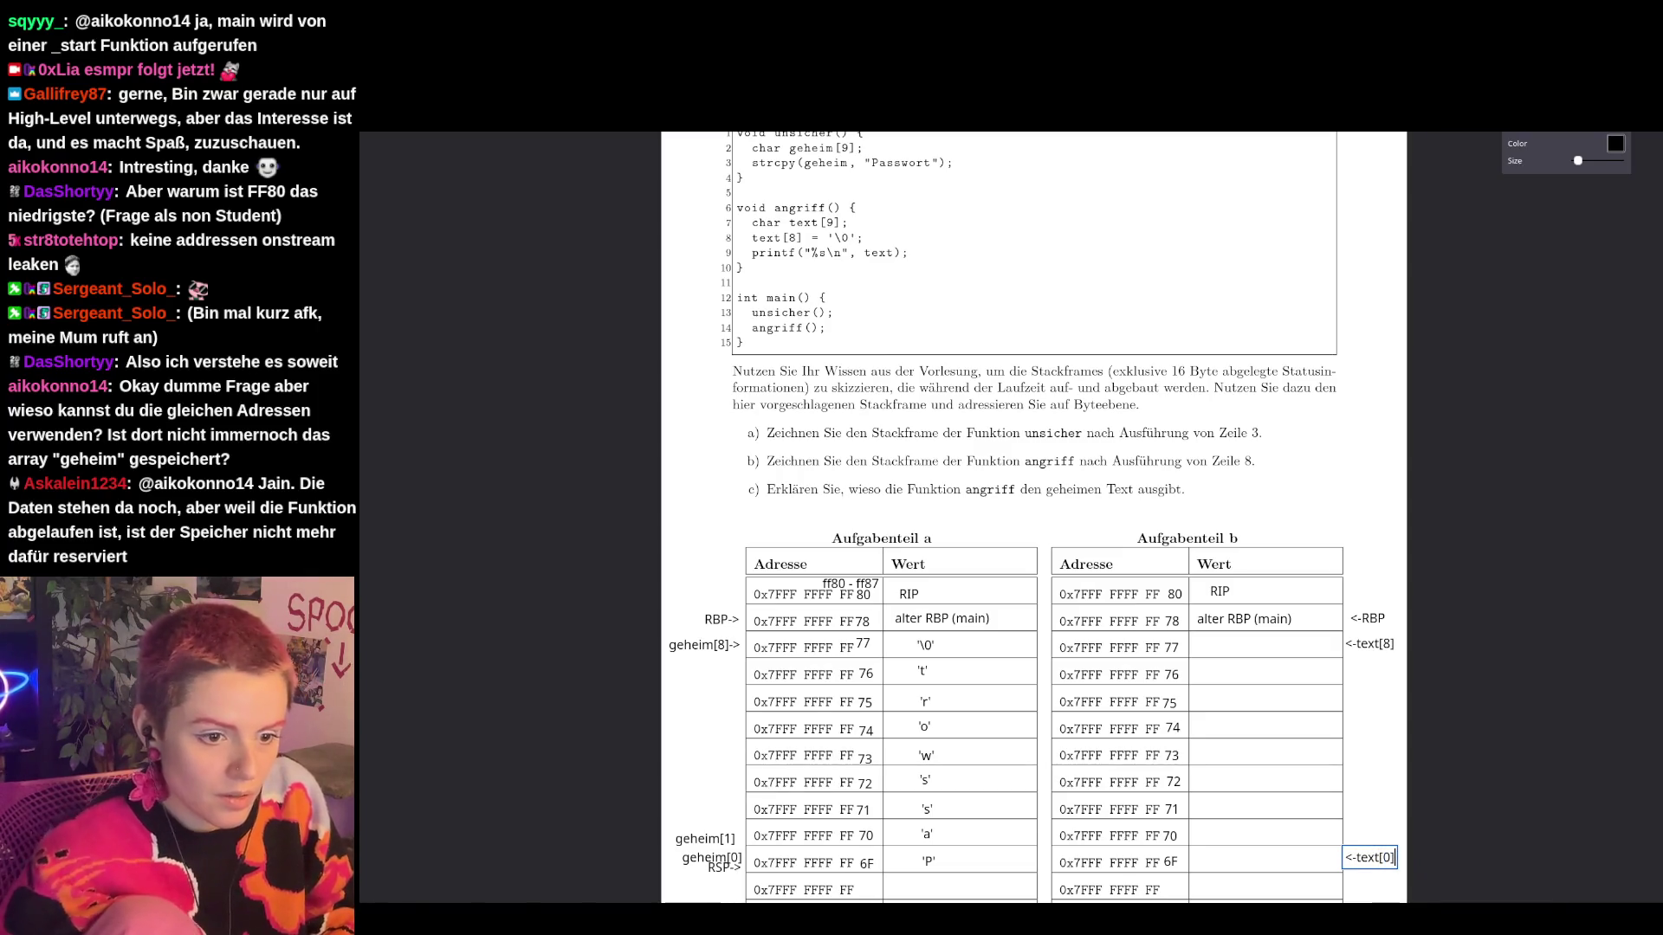
pyautogui.click(1380, 889)
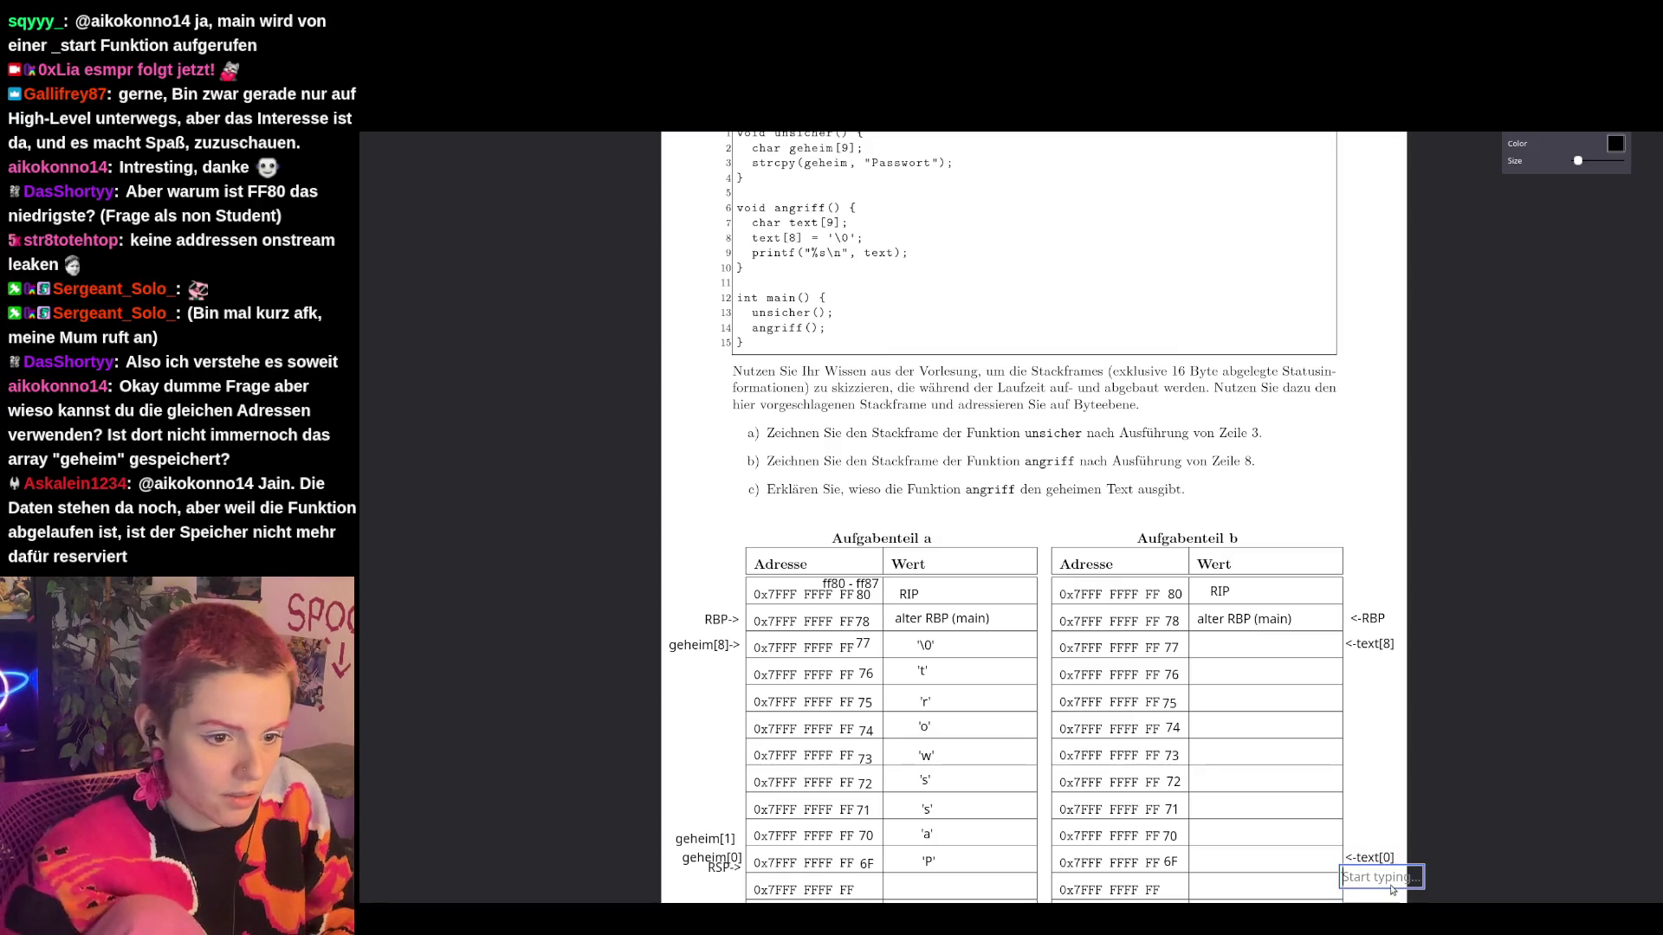
pyautogui.write('<-rsp')
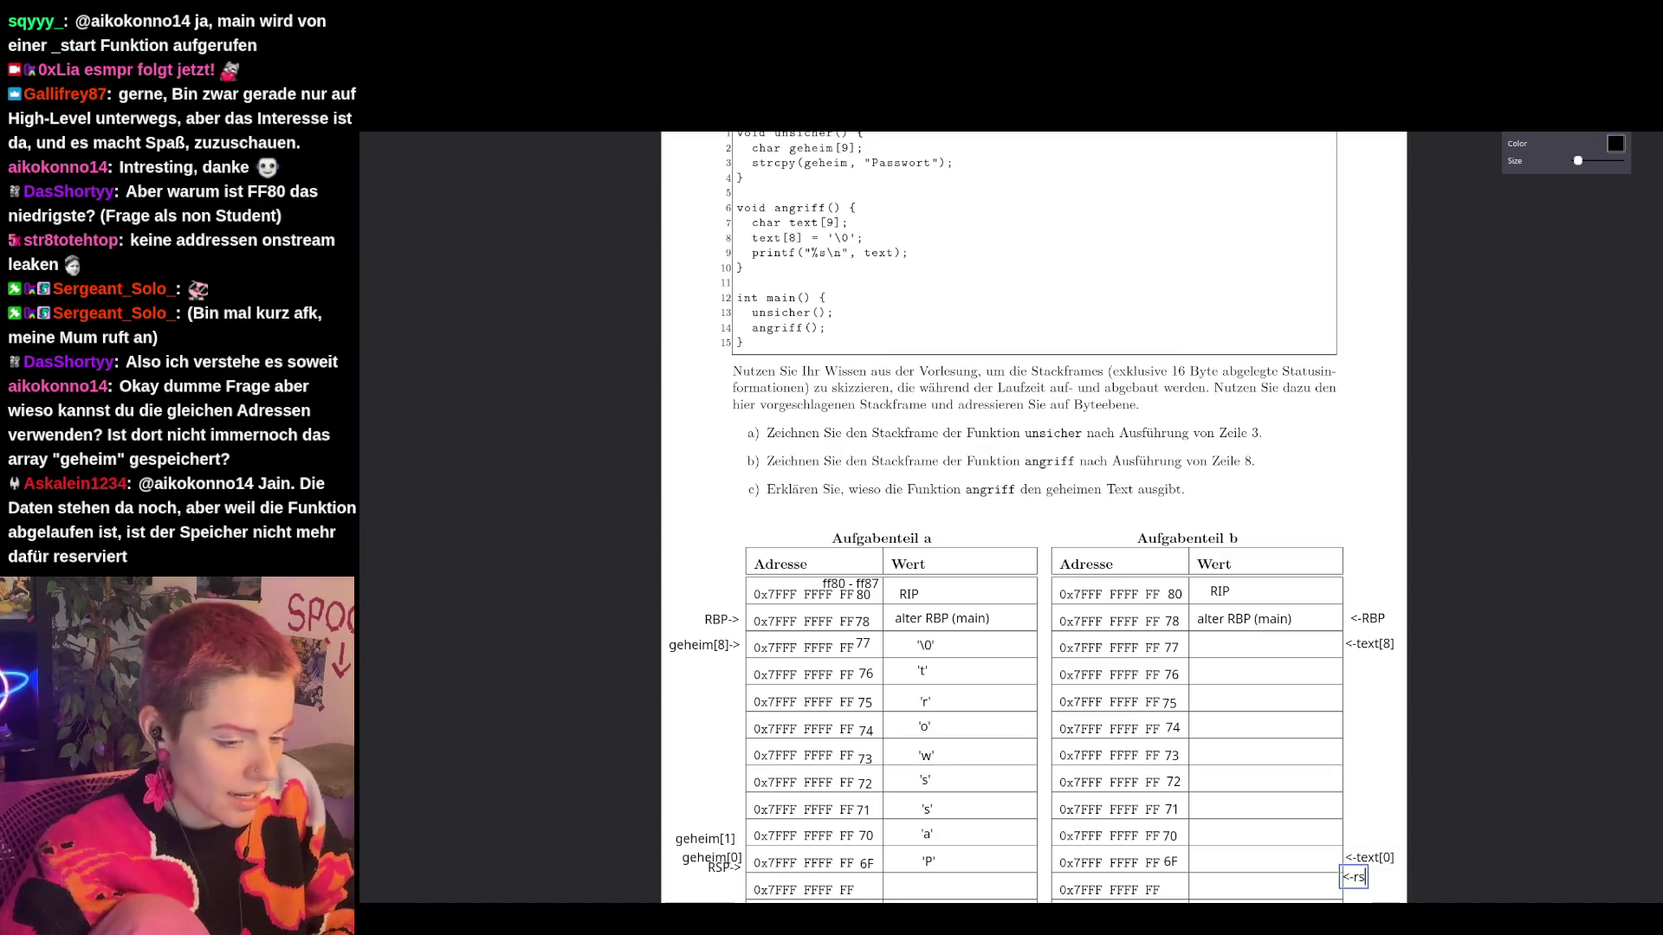
pyautogui.moveTo(1361, 881); pyautogui.dragTo(1363, 872)
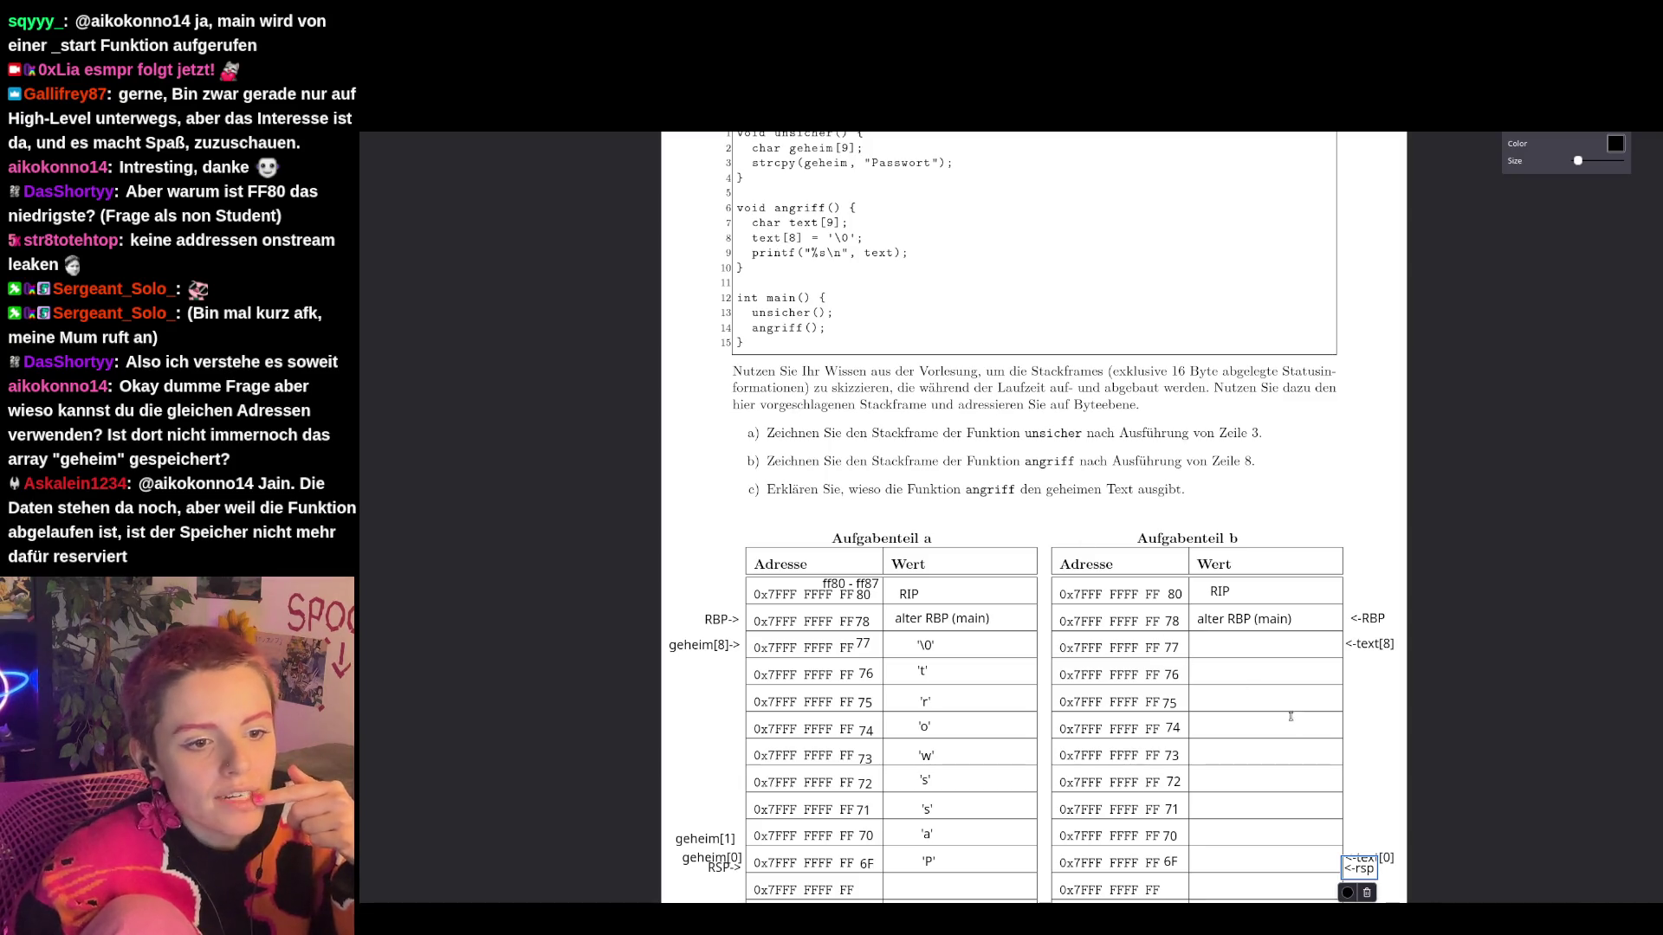
pyautogui.click(1237, 645)
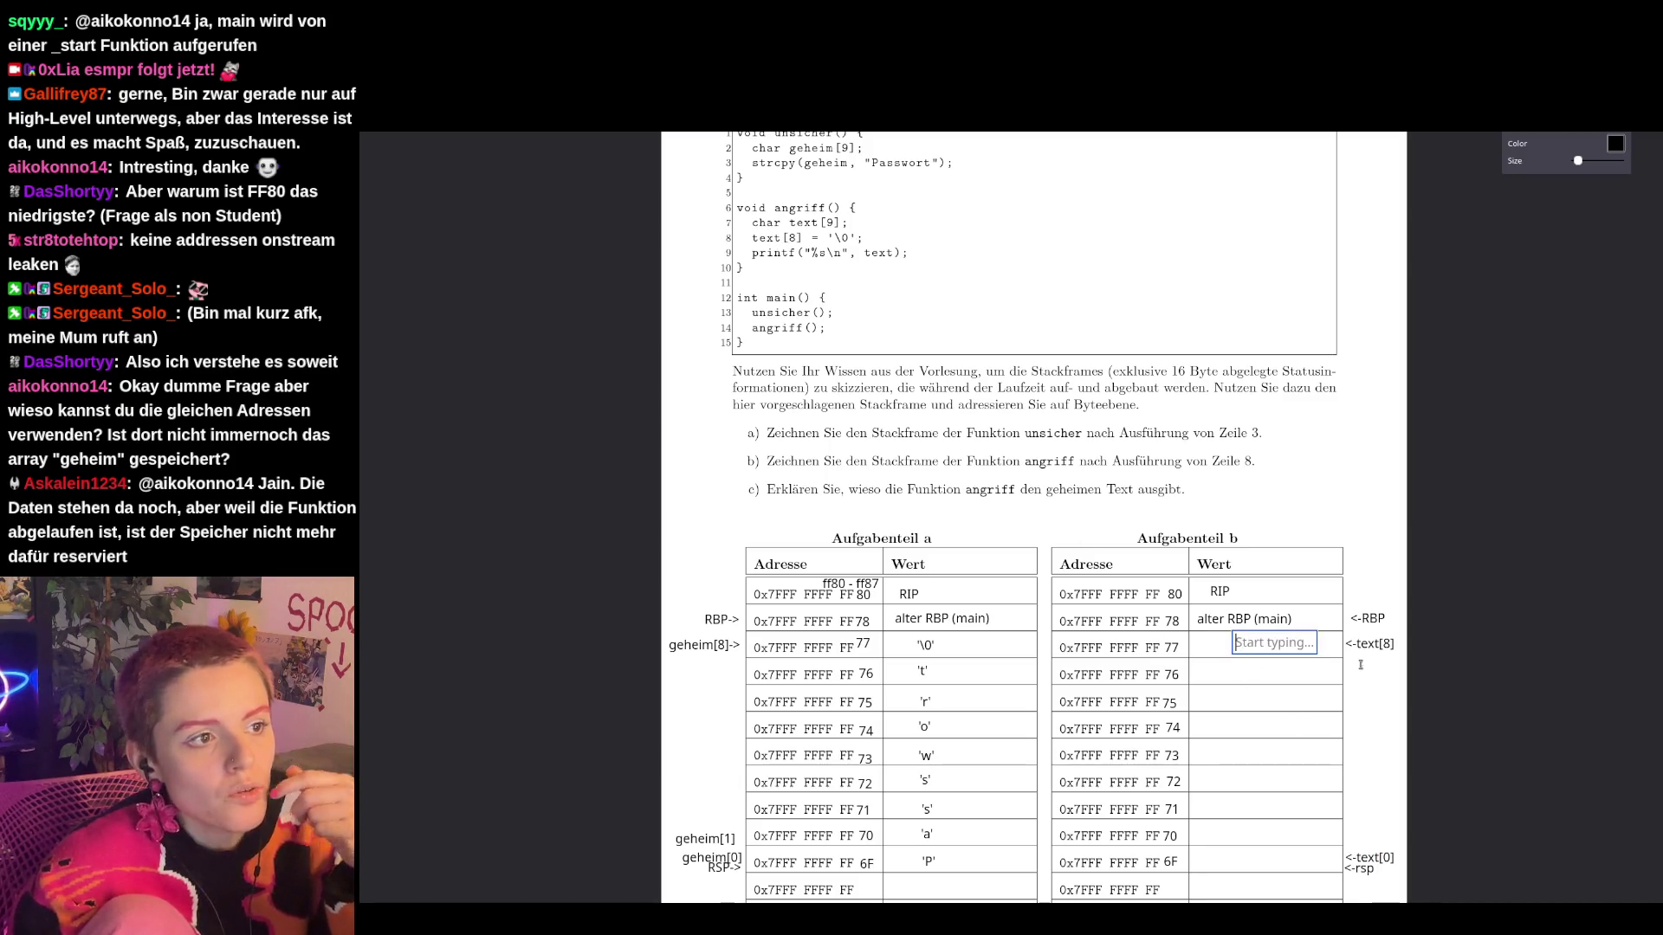
# Enter '\0' in part b's Wert cell for address FF 77.
pyautogui.write("'\\0")
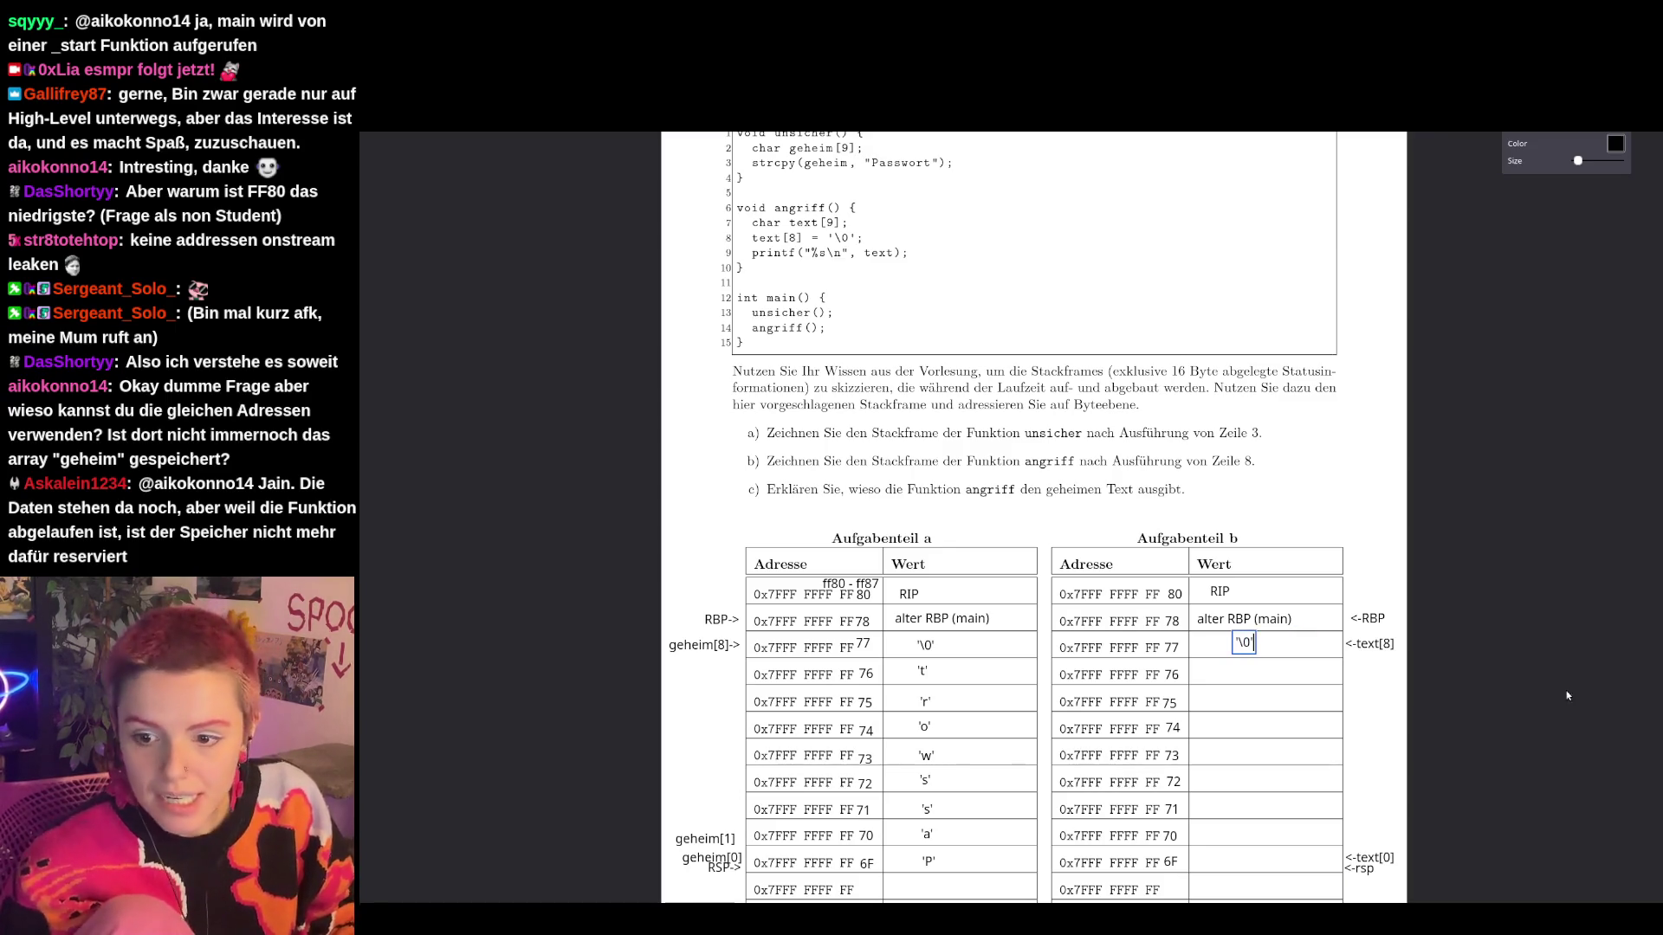
pyautogui.moveTo(1244, 642)
pyautogui.mouseDown()
pyautogui.moveTo(1239, 665)
pyautogui.moveTo(1248, 646)
pyautogui.mouseUp()
pyautogui.click(1384, 741)
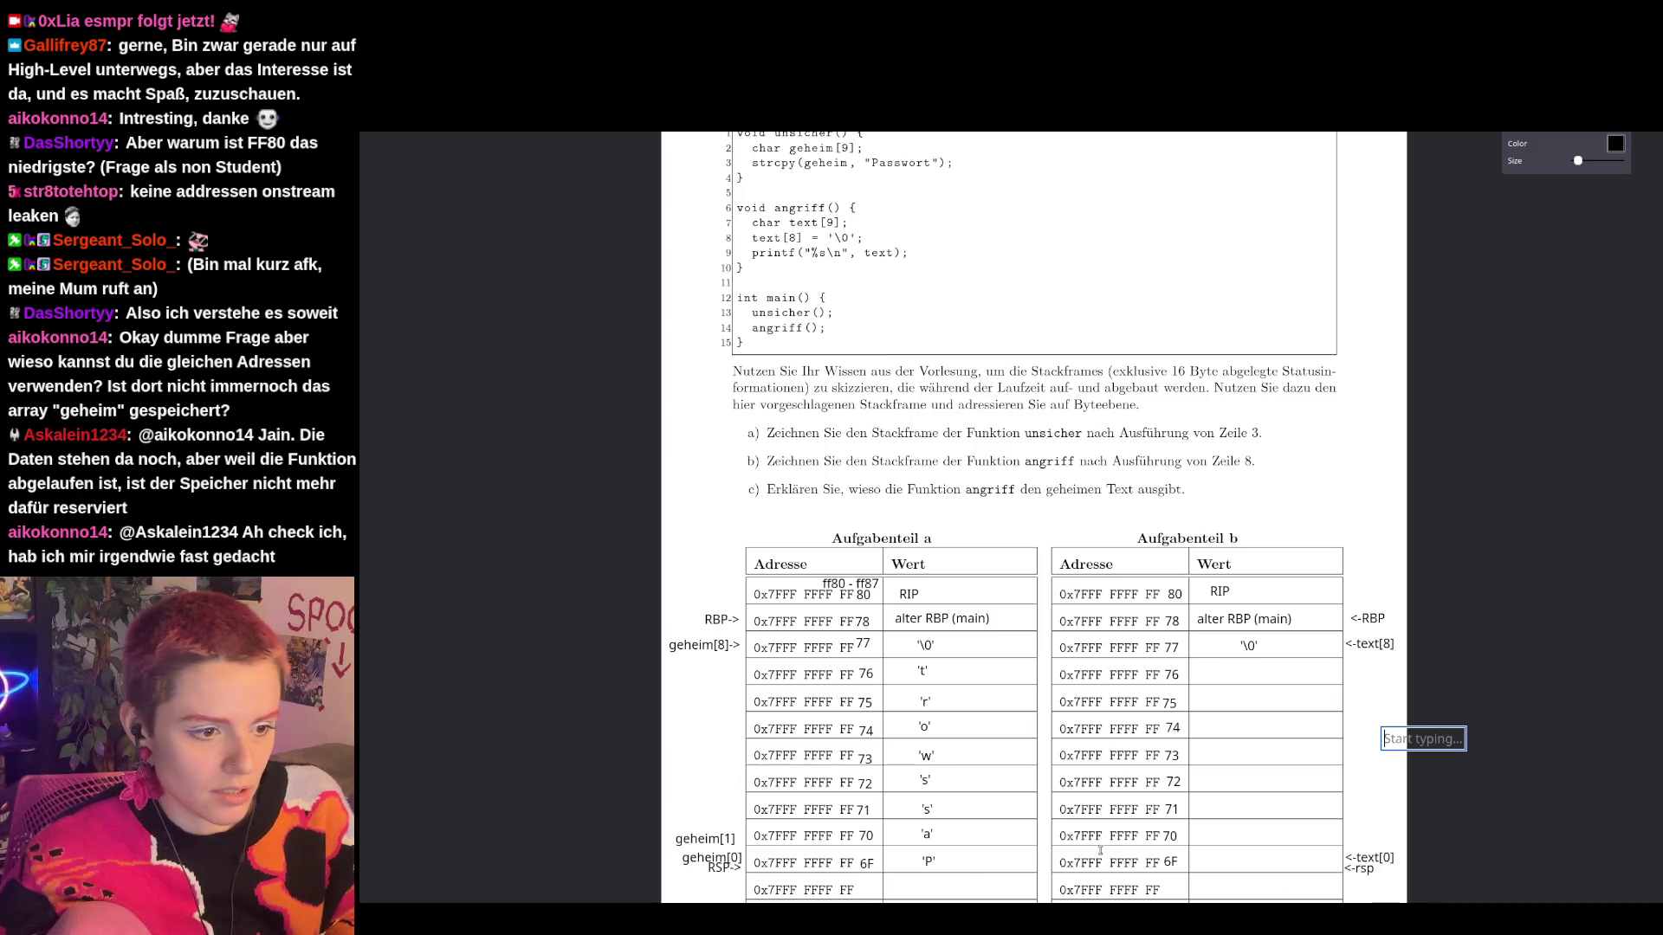
pyautogui.click(928, 861)
# Copy 'P' into part b's FF 6F Wert cell and 'a' into FF 70.
pyautogui.moveTo(948, 883); pyautogui.dragTo(1264, 861)
pyautogui.click(926, 835)
pyautogui.hotkey('ctrl', 'c')
pyautogui.hotkey('ctrl', 'v')
pyautogui.moveTo(955, 866); pyautogui.dragTo(1259, 831)
# Copy 't' into part b's FF 76 Wert cell and discard the empty note.
pyautogui.click(922, 672)
pyautogui.hotkey('ctrl', 'c')
pyautogui.hotkey('ctrl', 'v')
pyautogui.moveTo(948, 698)
pyautogui.mouseDown()
pyautogui.moveTo(1159, 706)
pyautogui.moveTo(1252, 684)
pyautogui.mouseUp()
pyautogui.click(1408, 745)
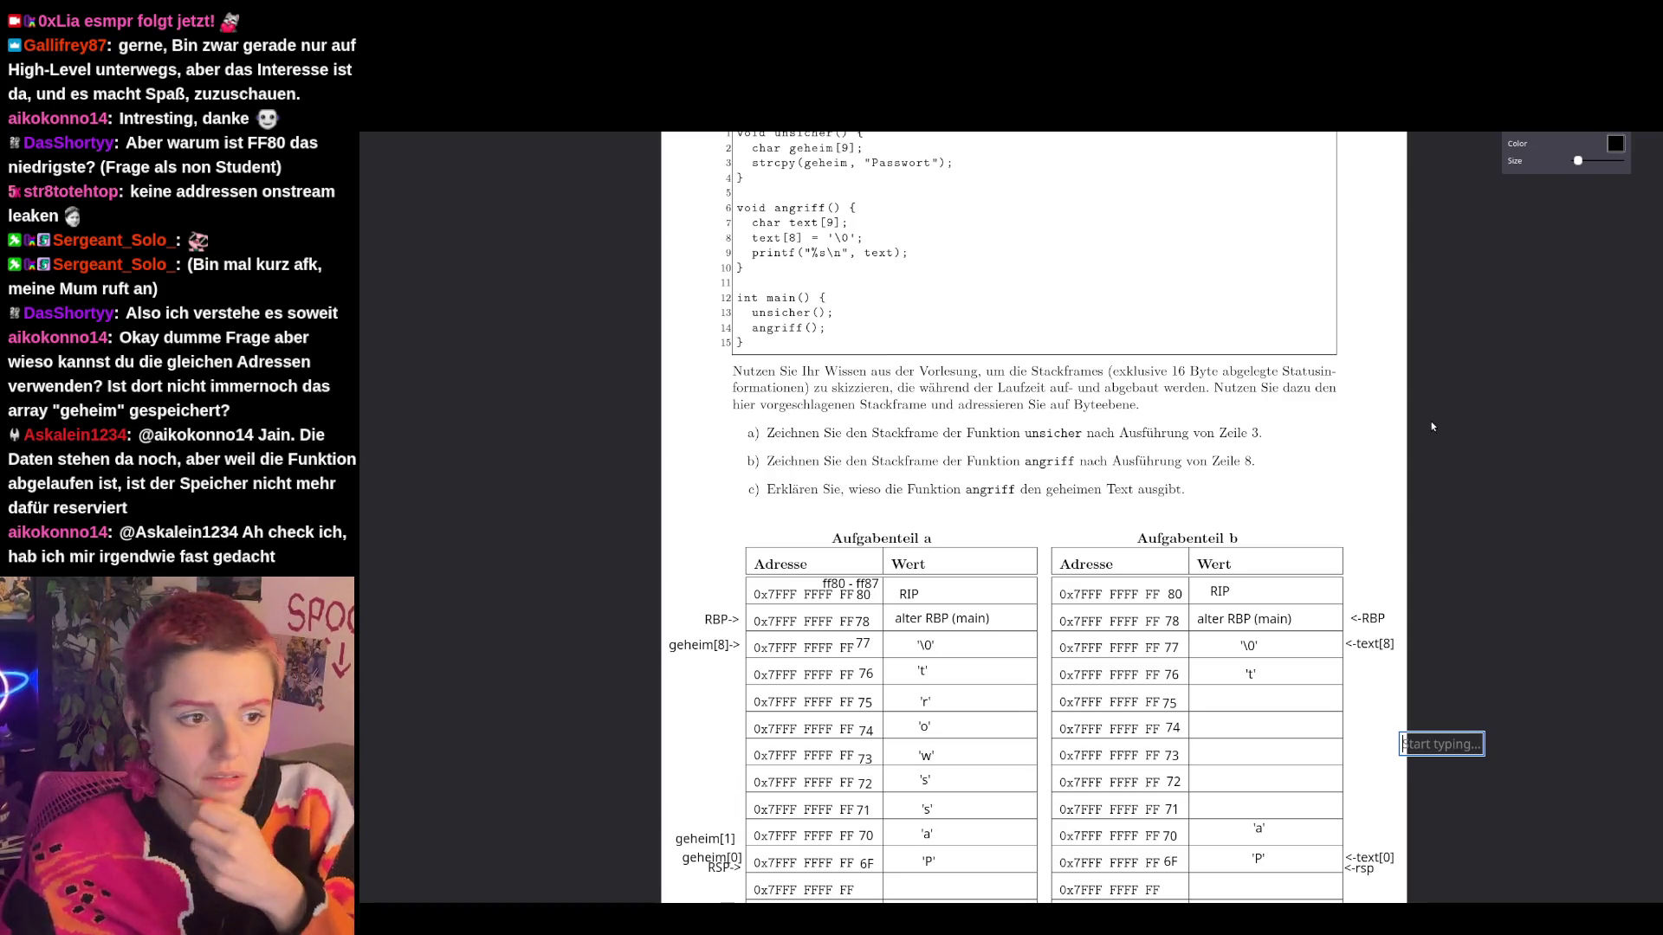
pyautogui.press('Escape')
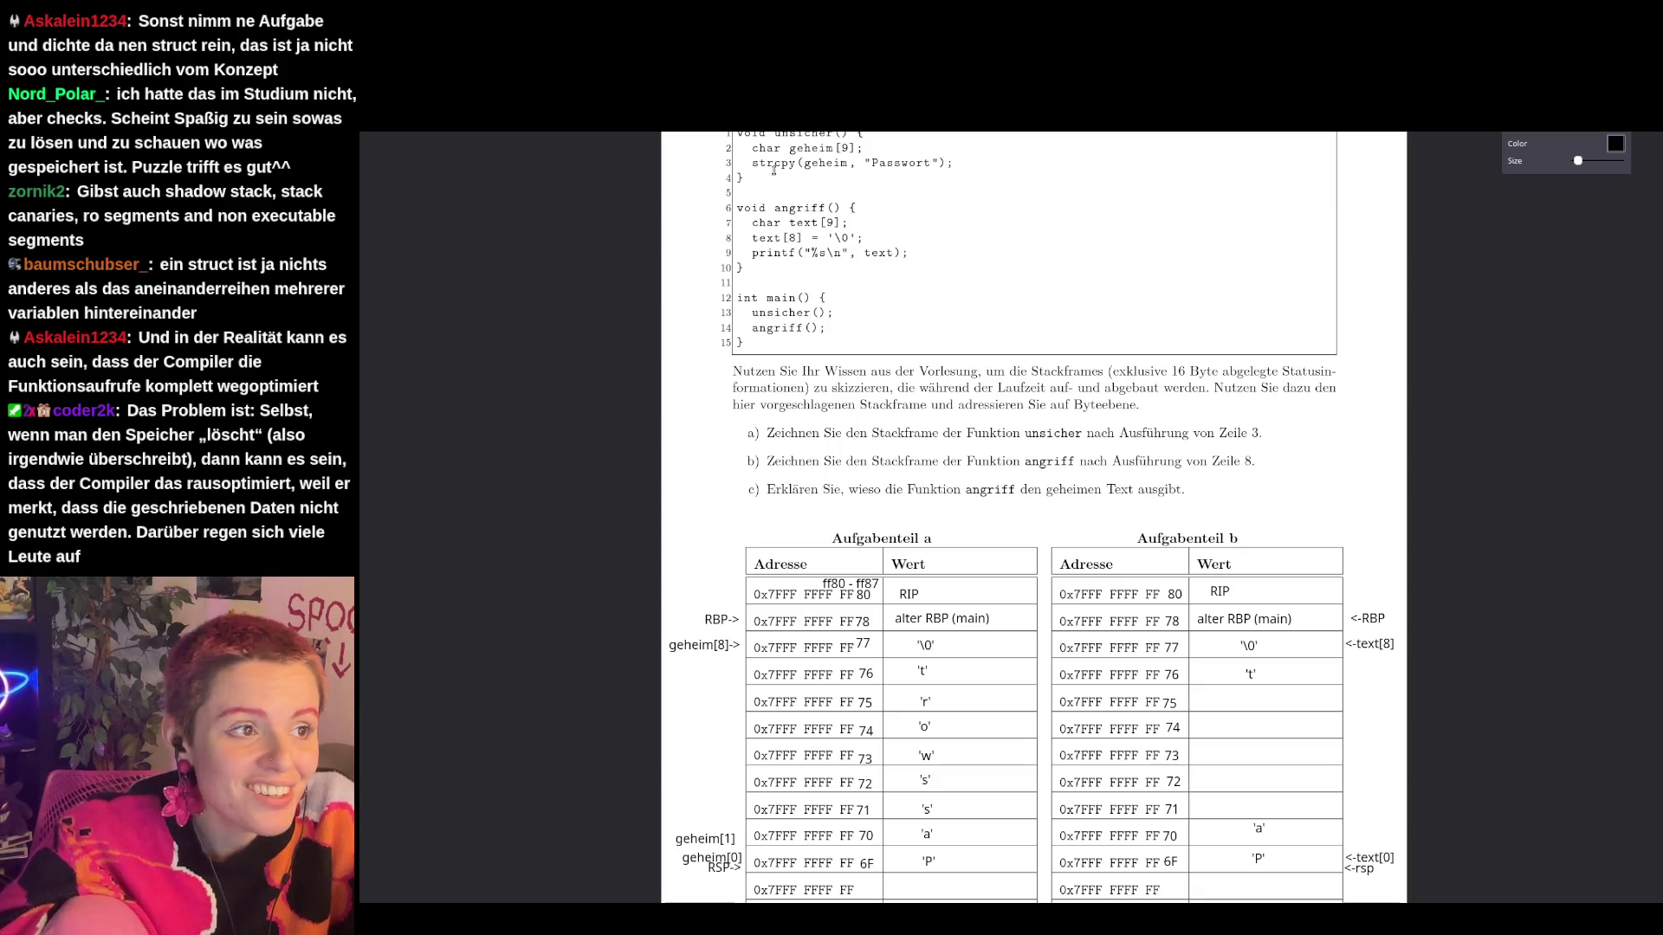
pyautogui.click(968, 157)
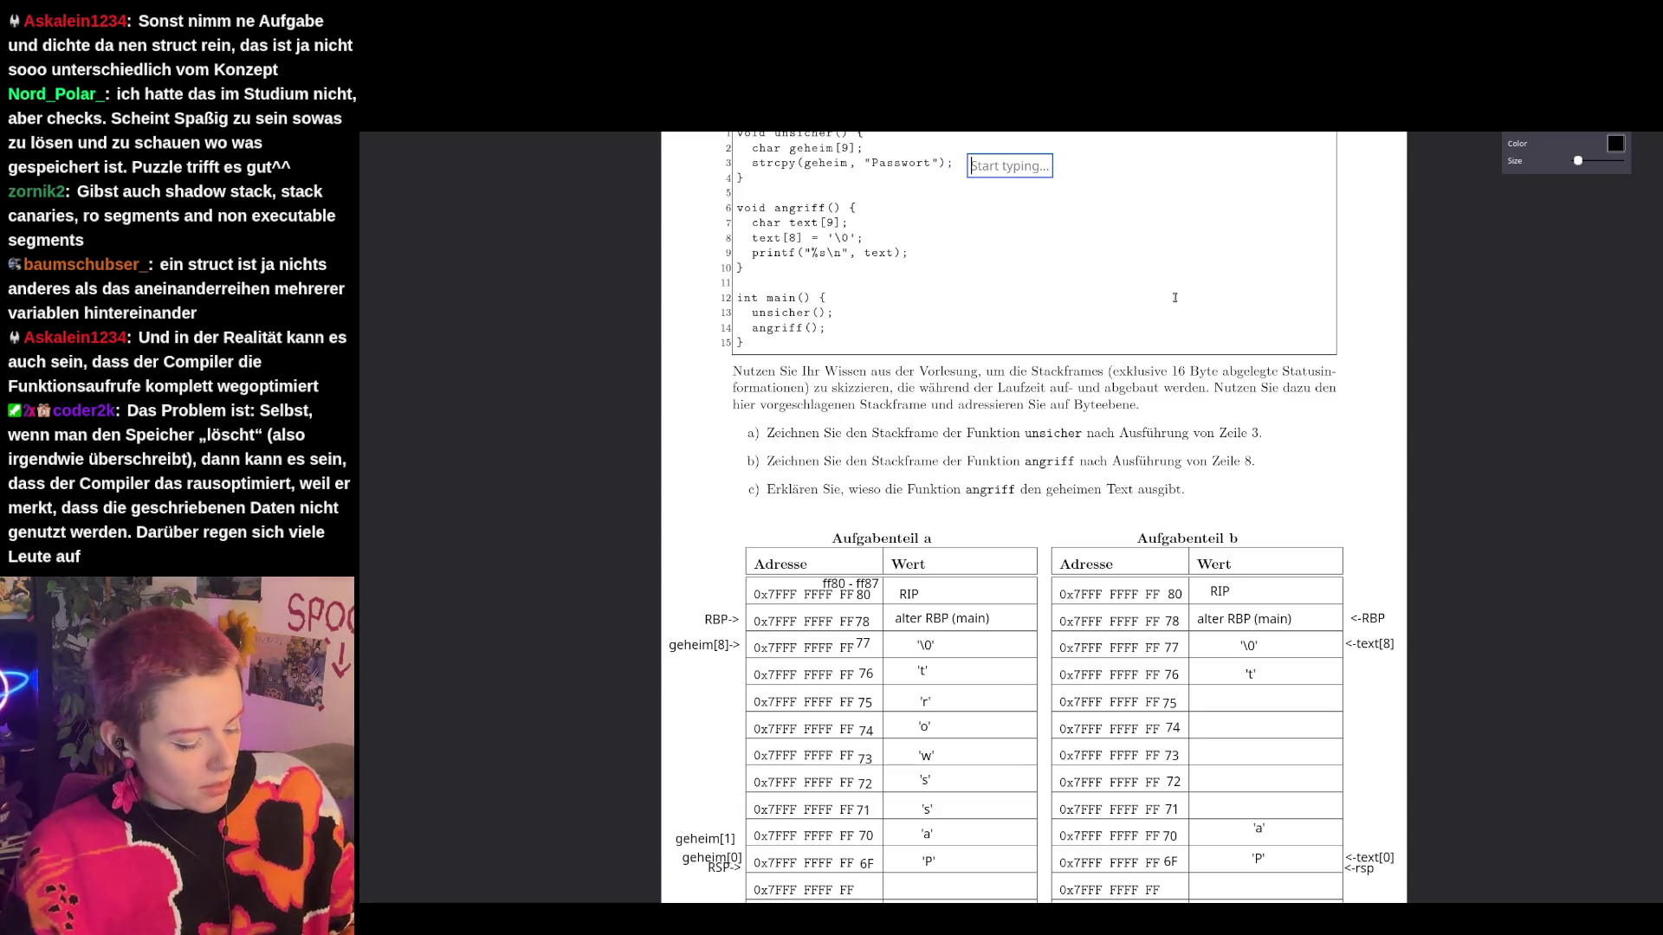
# Switch to the lecture window showing the Bufferoverflowangriff slide, page 20/21.
pyautogui.press('super')
pyautogui.click(830, 438)
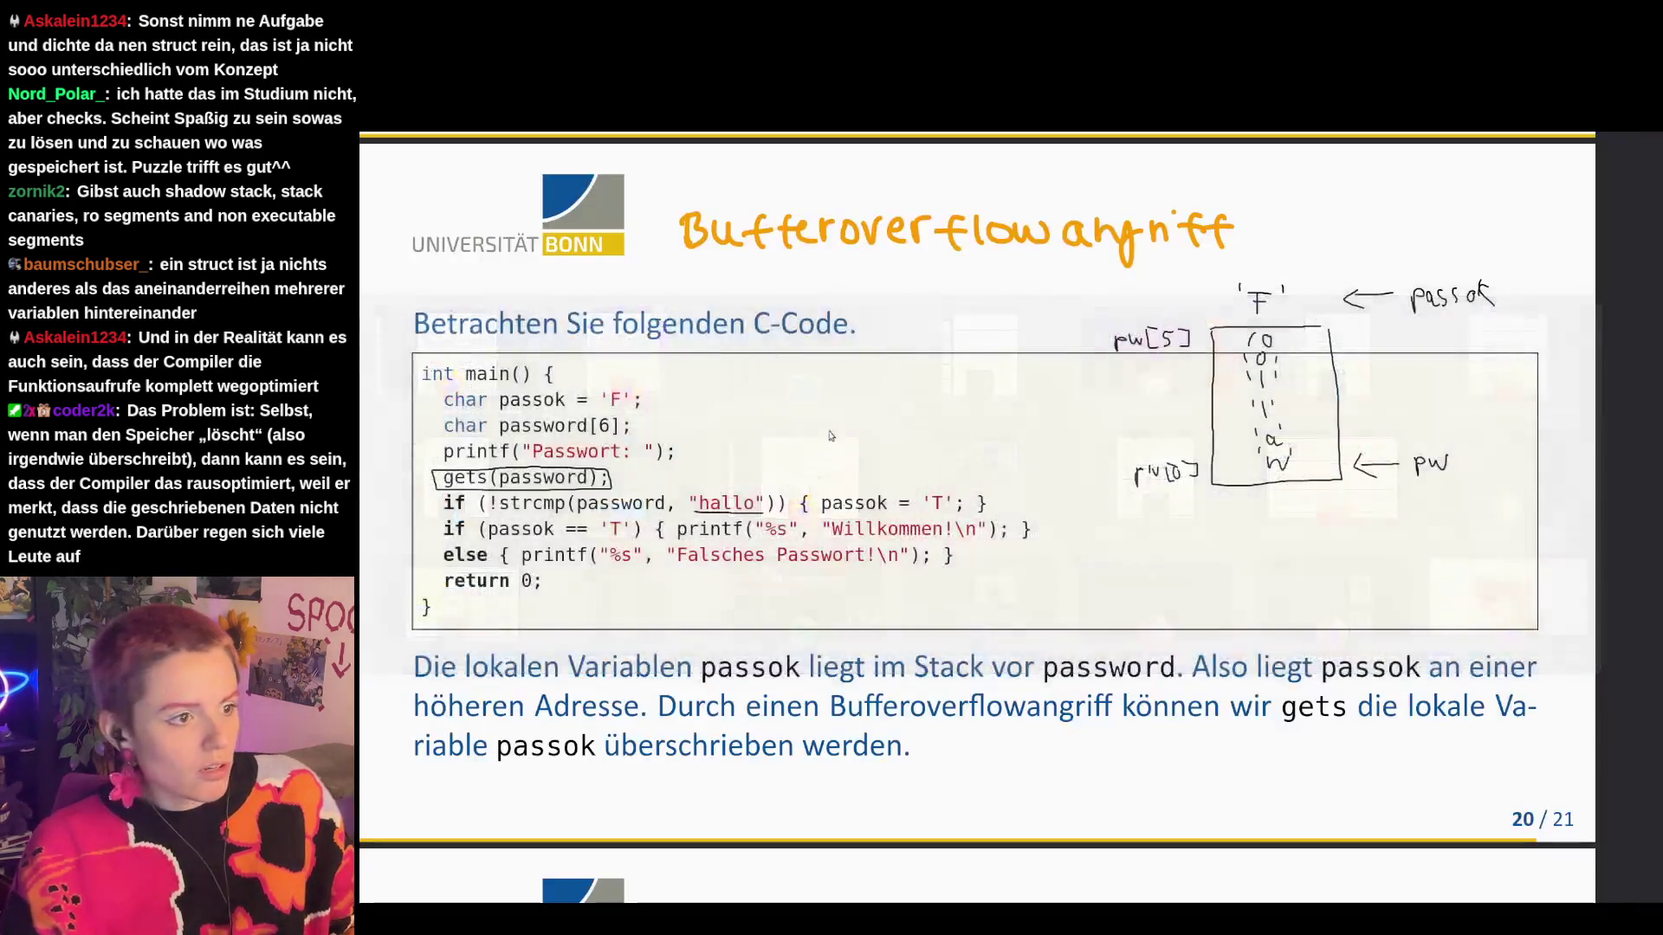
# Browse the open lecture decks to slide 13/21 'Adressen und Speicher', then return to the exercise sheet.
pyautogui.scroll(15, 830, 437)
pyautogui.scroll(10, 851, 437)
pyautogui.scroll(-5, 851, 436)
pyautogui.scroll(10, 852, 437)
pyautogui.hotkey('alt', 'Tab')
pyautogui.scroll(20, 851, 434)
pyautogui.hotkey('alt', 'Tab')
pyautogui.scroll(10, 852, 437)
pyautogui.hotkey('alt', 'Tab')
pyautogui.scroll(10, 851, 436)
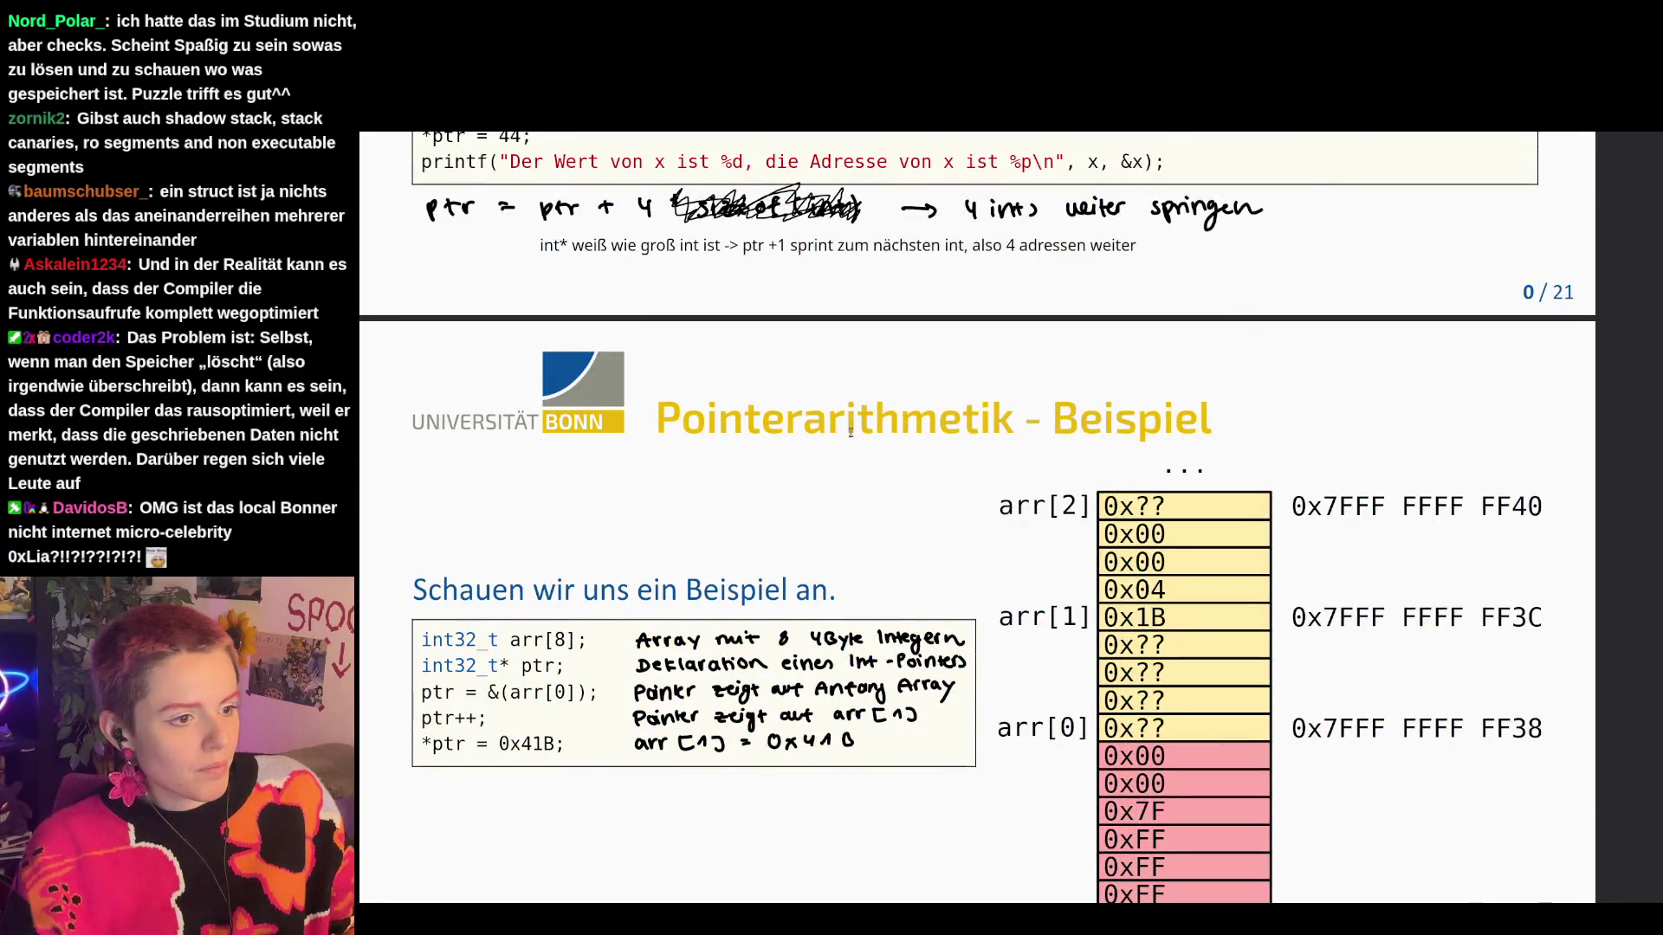
pyautogui.scroll(-5, 852, 431)
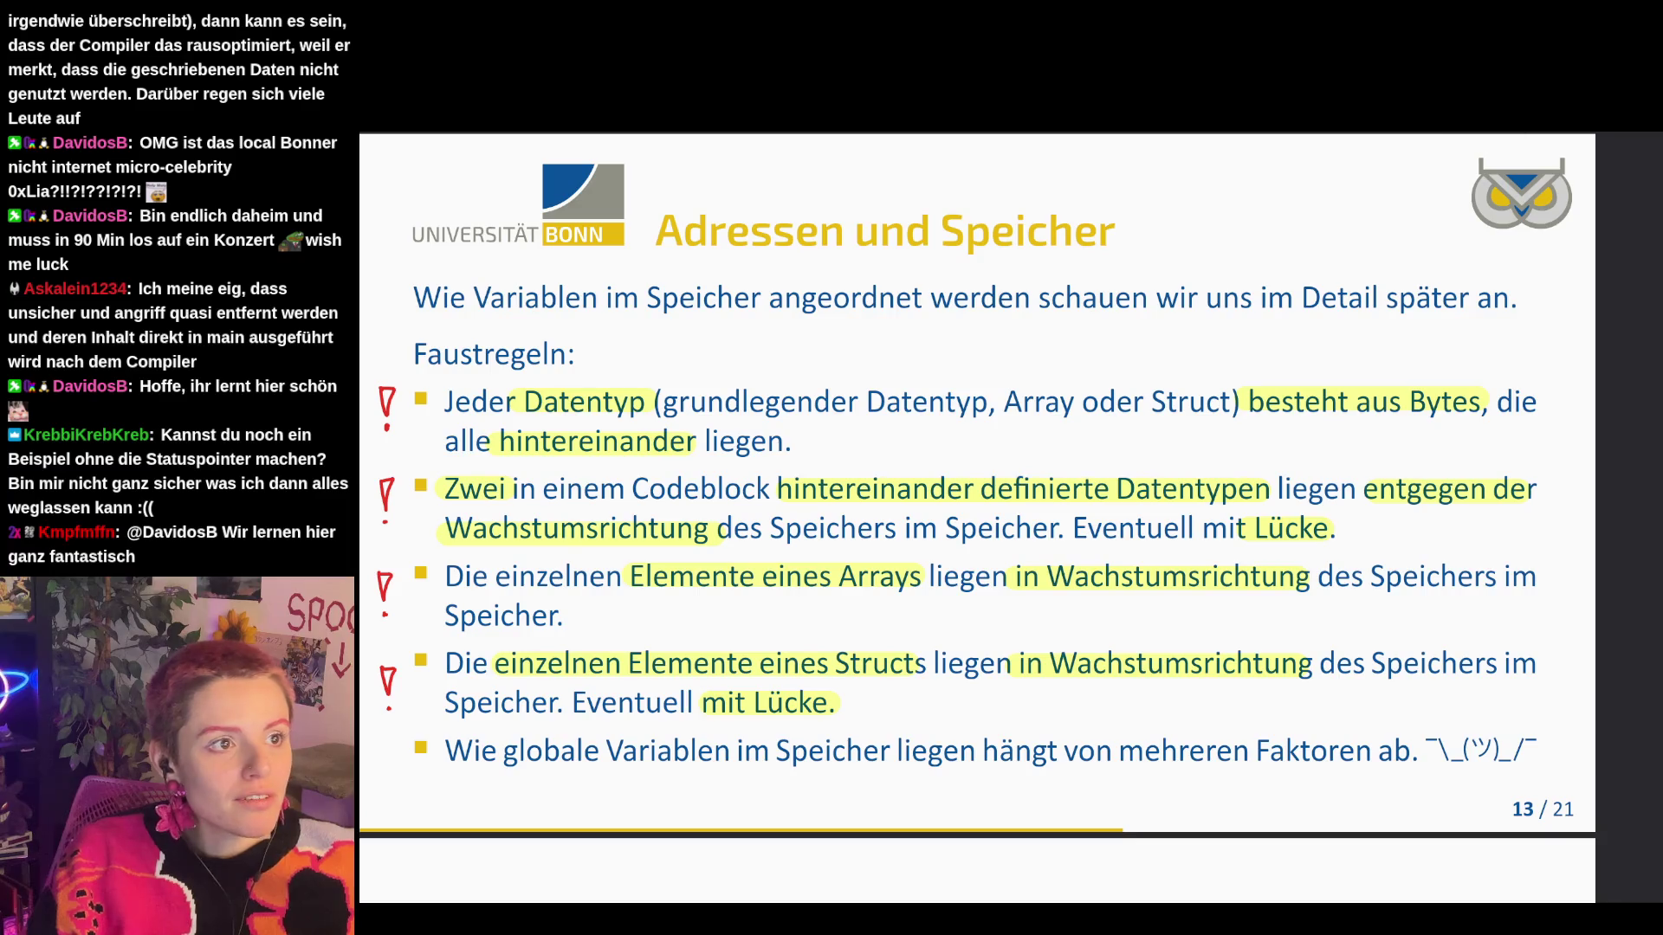
pyautogui.hotkey('alt', 'Tab')
# Delete the 78, 80 and RIP annotations from table b.
pyautogui.scroll(-5, 1245, 684)
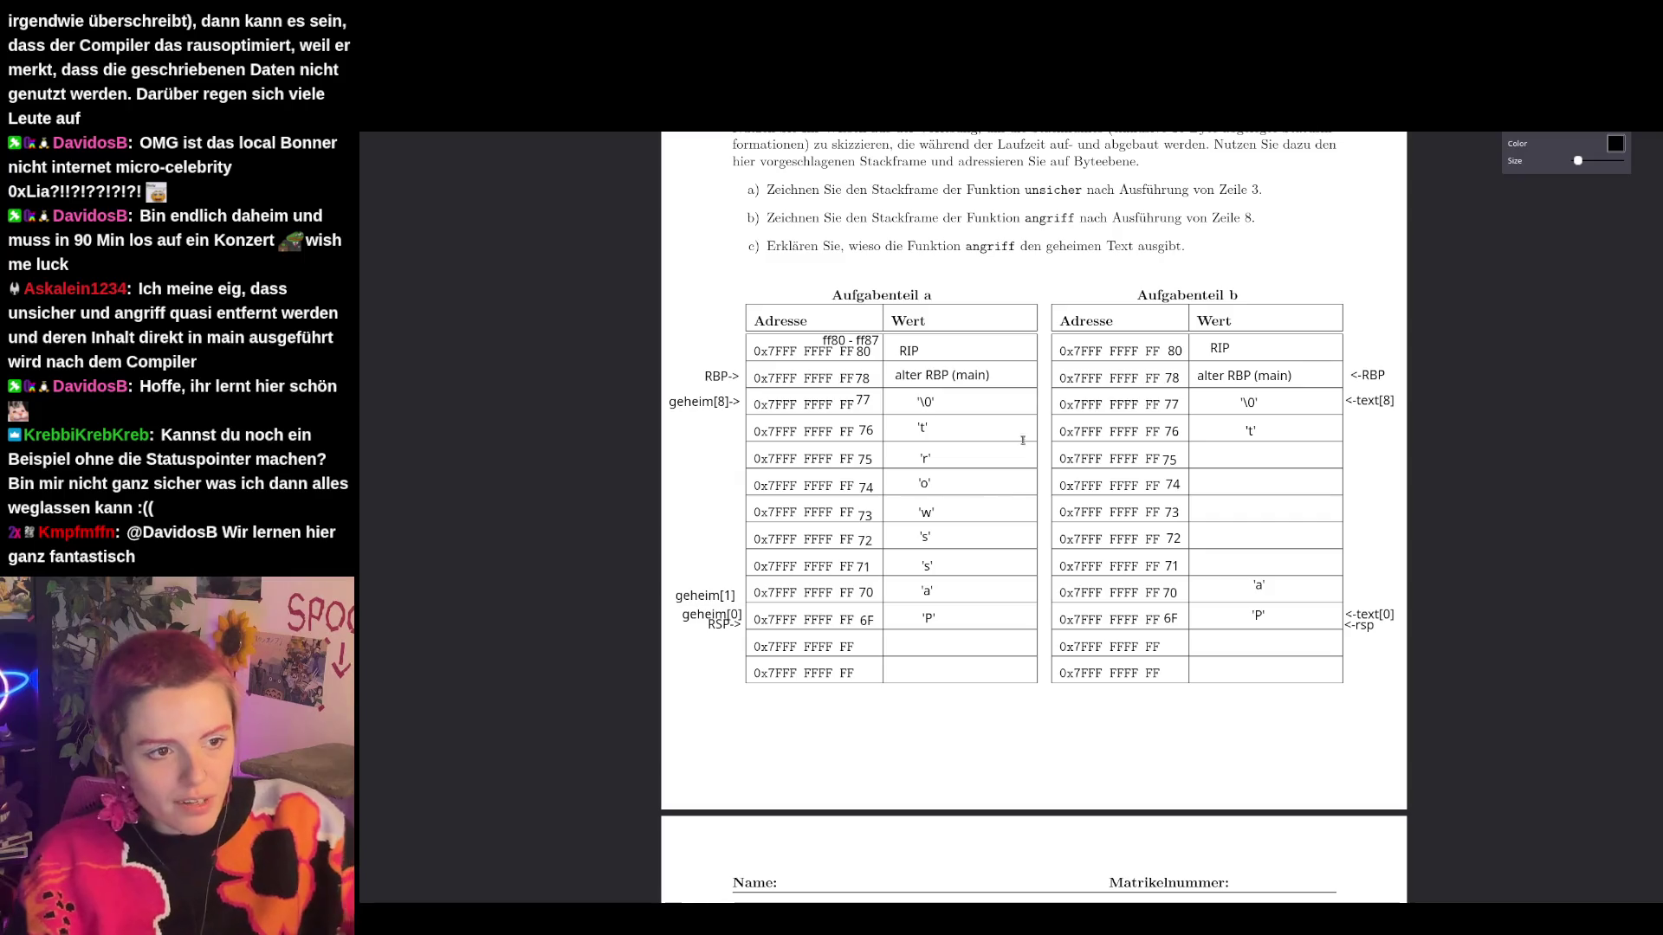
pyautogui.click(1173, 378)
pyautogui.press('Delete')
pyautogui.click(1175, 351)
pyautogui.press('Delete')
pyautogui.click(1219, 347)
pyautogui.press('Delete')
# Delete the alter RBP (main) entry and the <-RBP and <-rsp labels beside table b.
pyautogui.click(1244, 375)
pyautogui.press('Delete')
pyautogui.click(1369, 374)
pyautogui.press('Delete')
pyautogui.click(1359, 625)
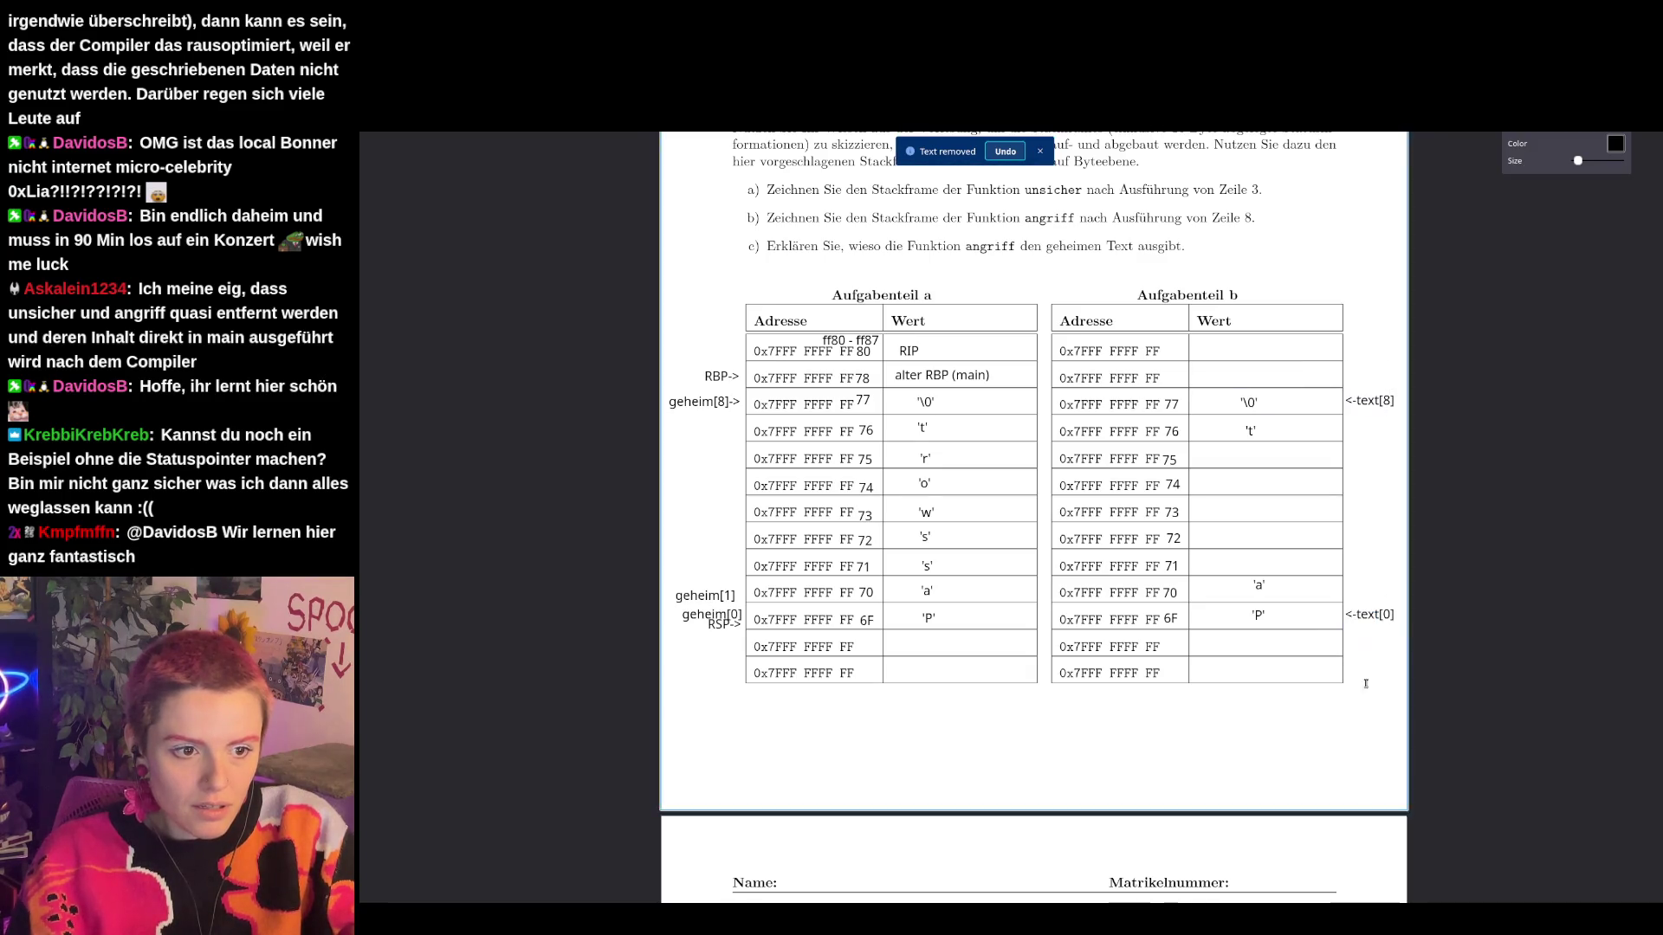
pyautogui.press('Delete')
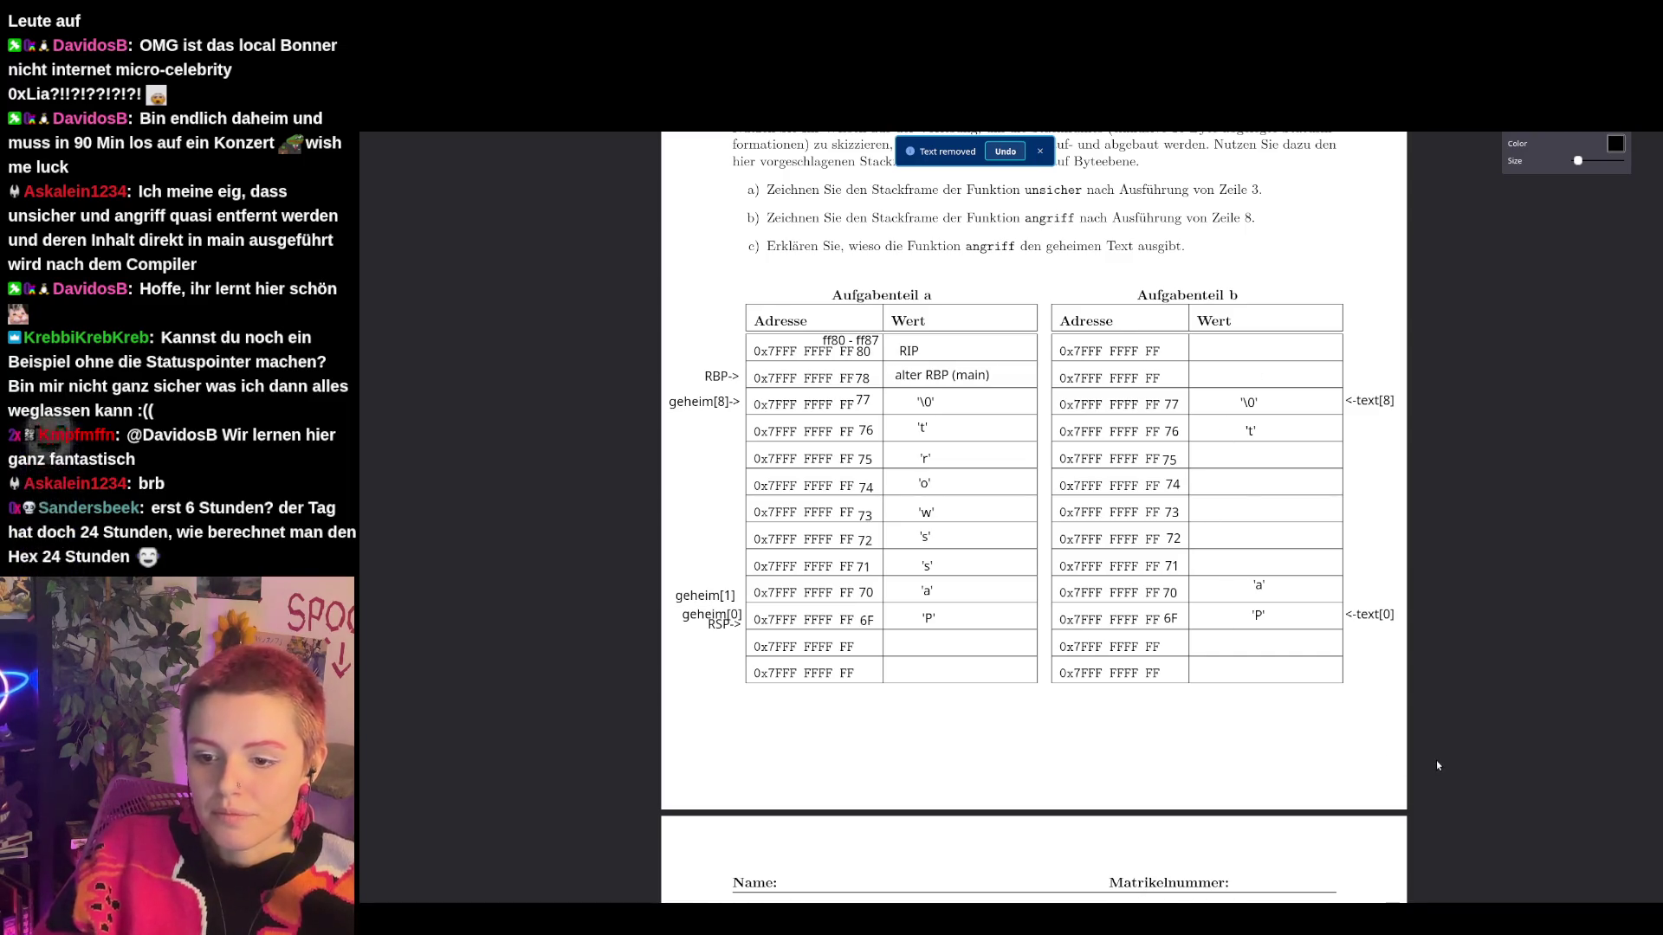
# Start text annotations near the code listing and beside task a).
pyautogui.scroll(2, 1429, 797)
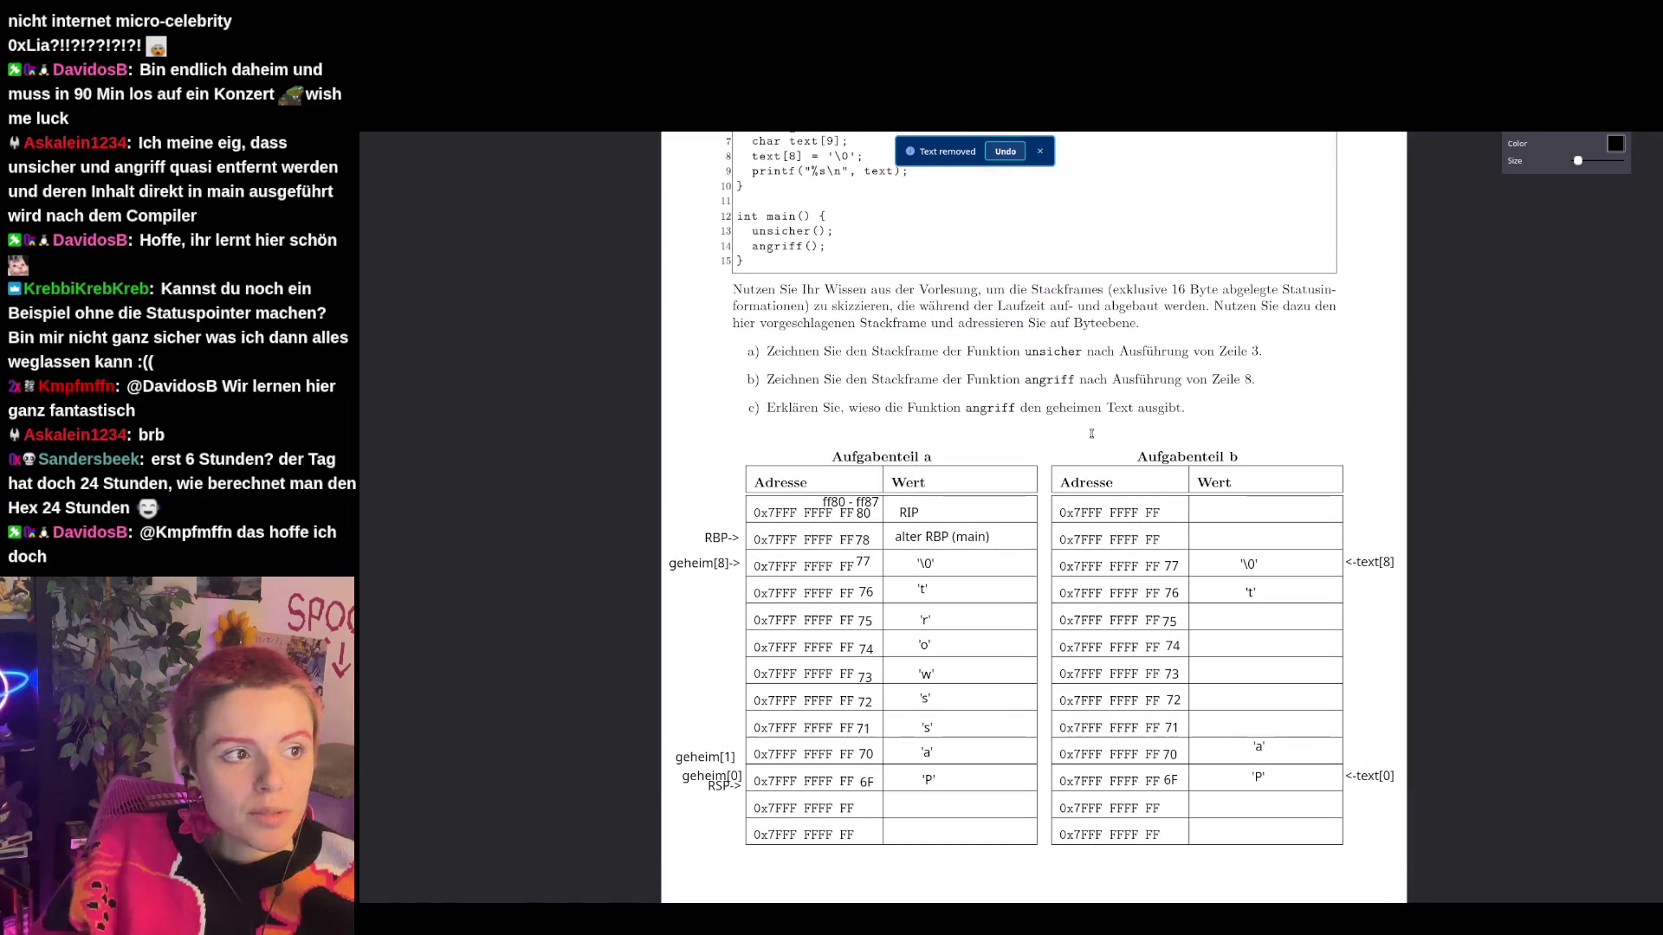
pyautogui.scroll(1, 1434, 807)
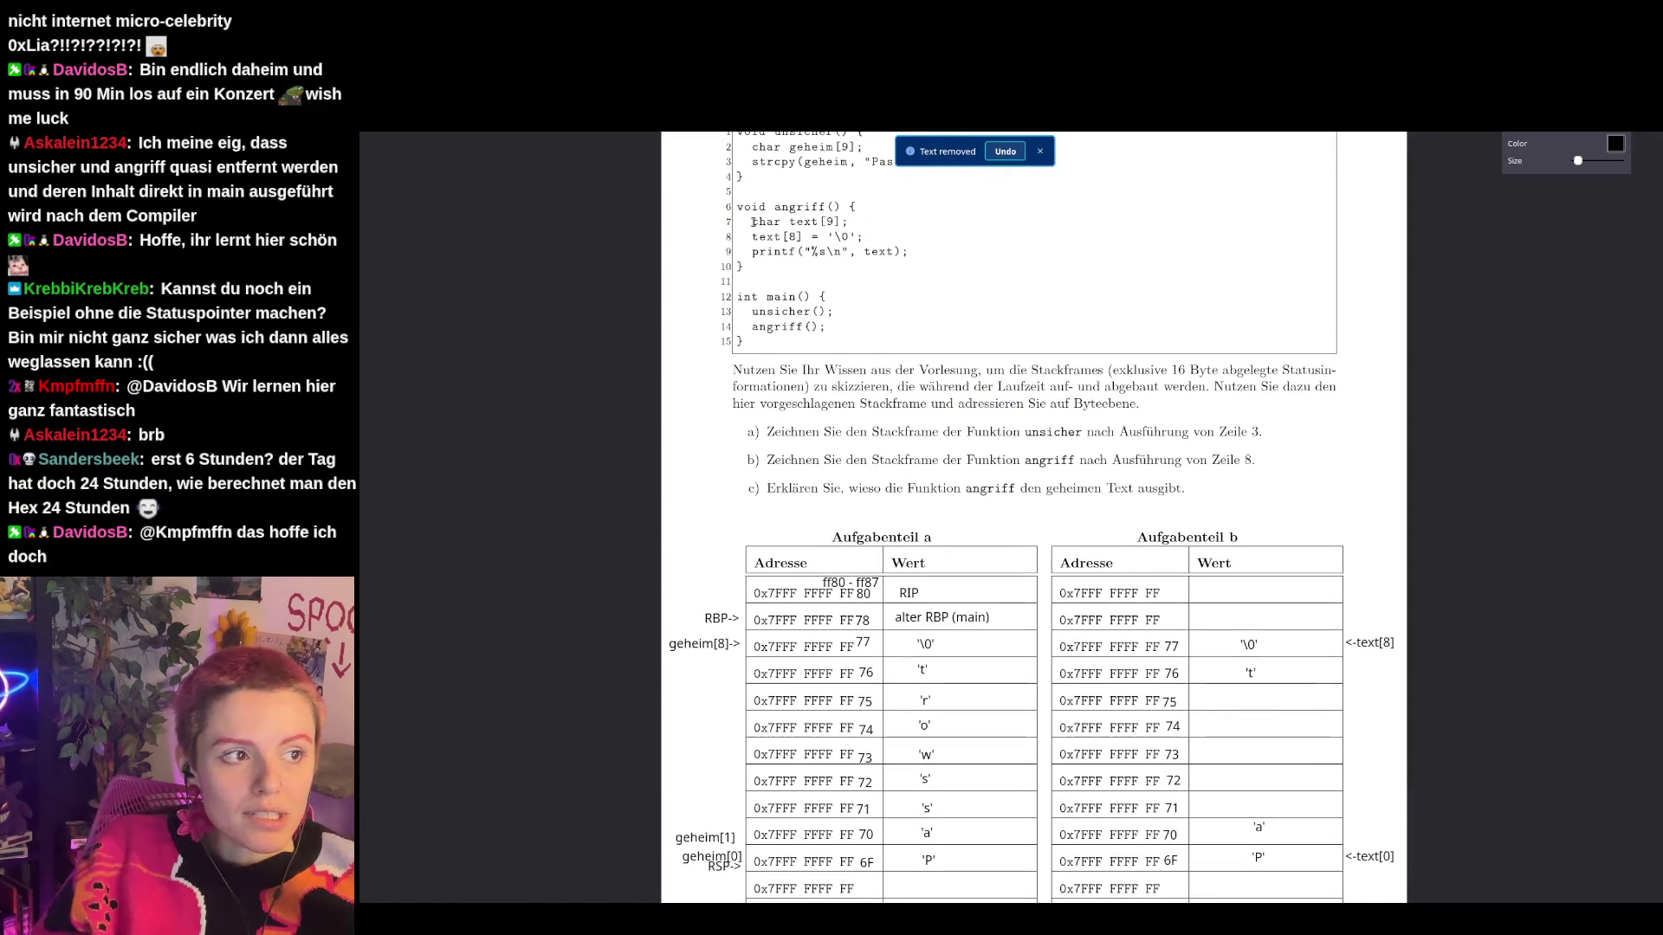
pyautogui.click(858, 256)
pyautogui.click(1007, 437)
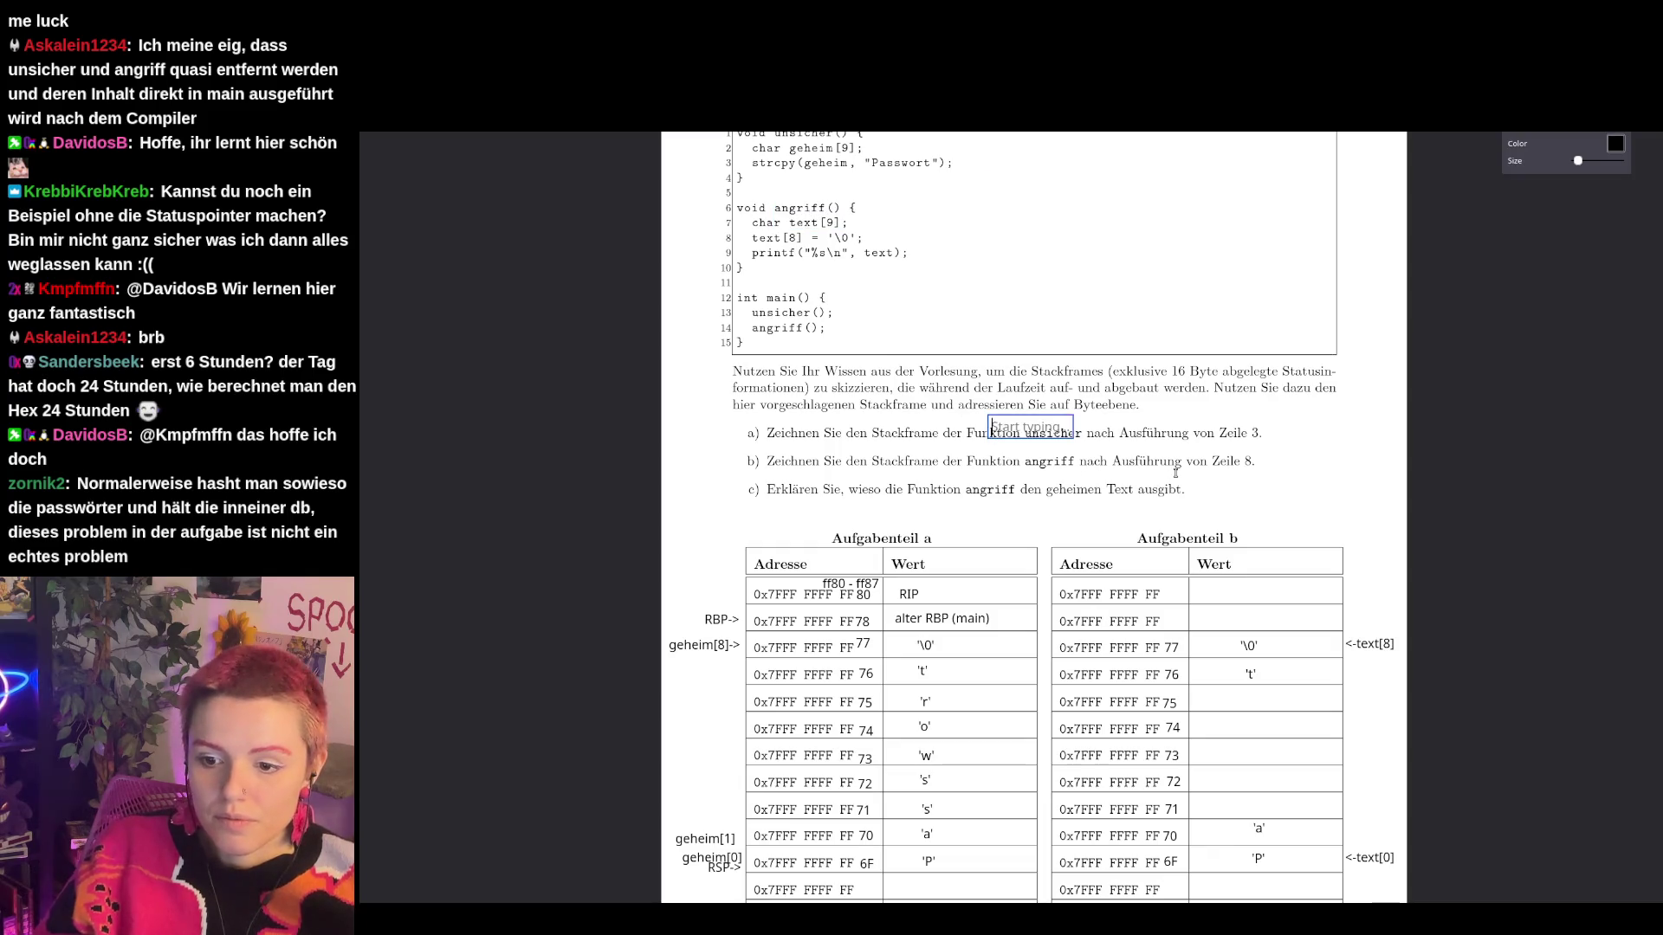
pyautogui.scroll(-1, 1009, 442)
pyautogui.scroll(1, 916, 310)
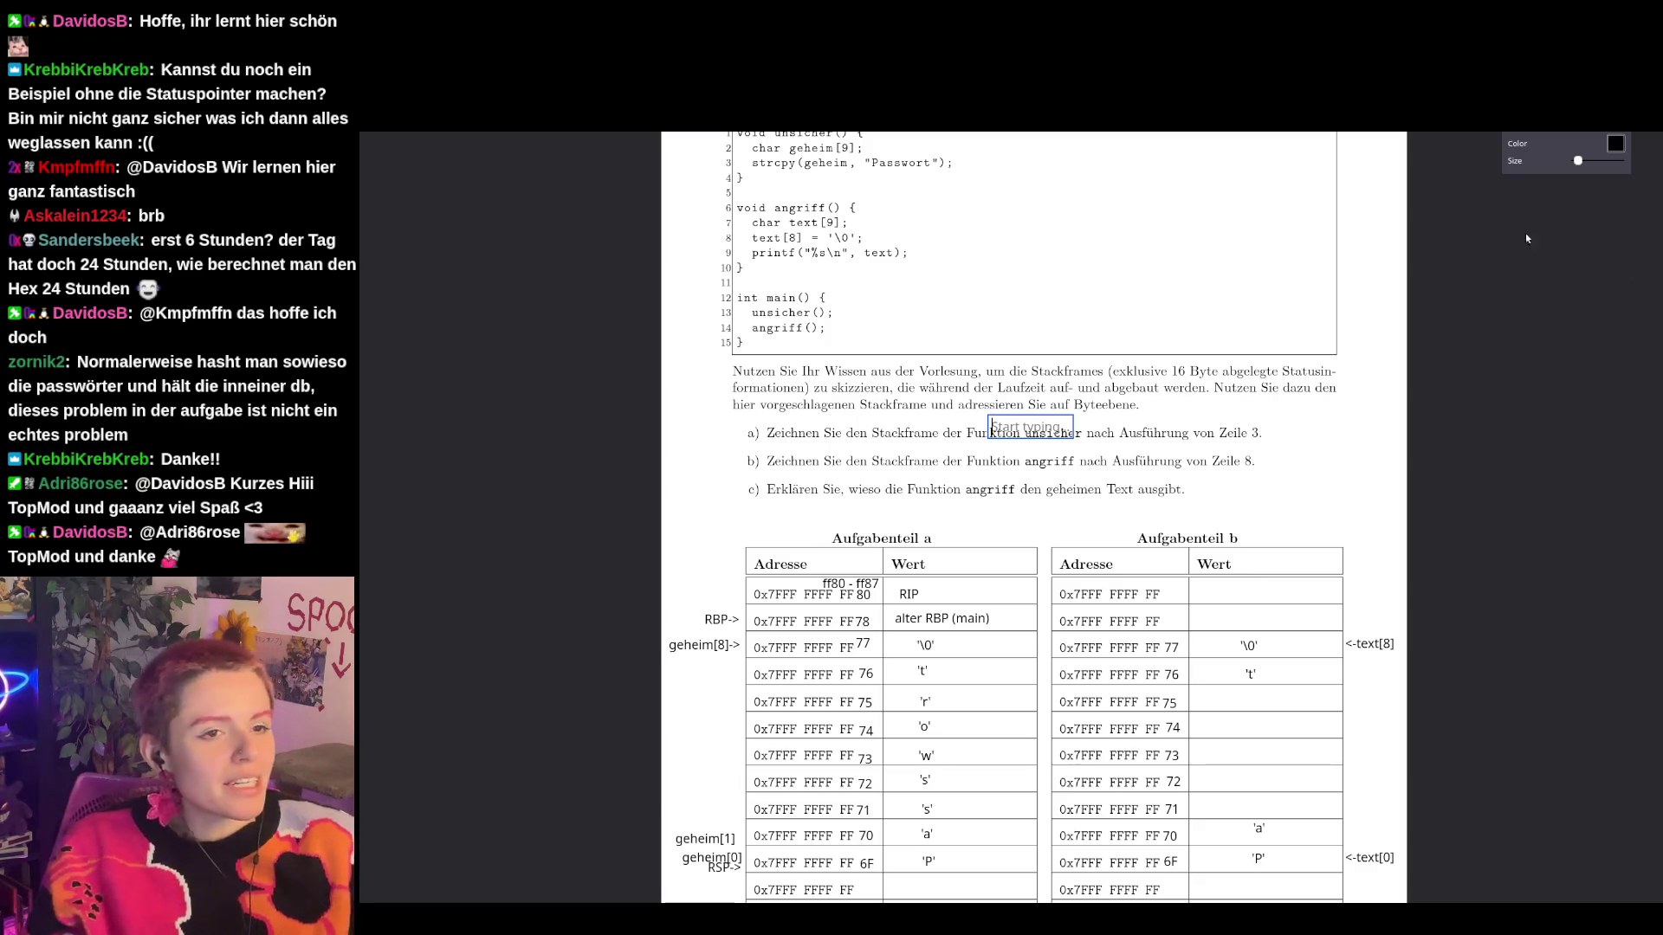
pyautogui.scroll(1, 1129, 326)
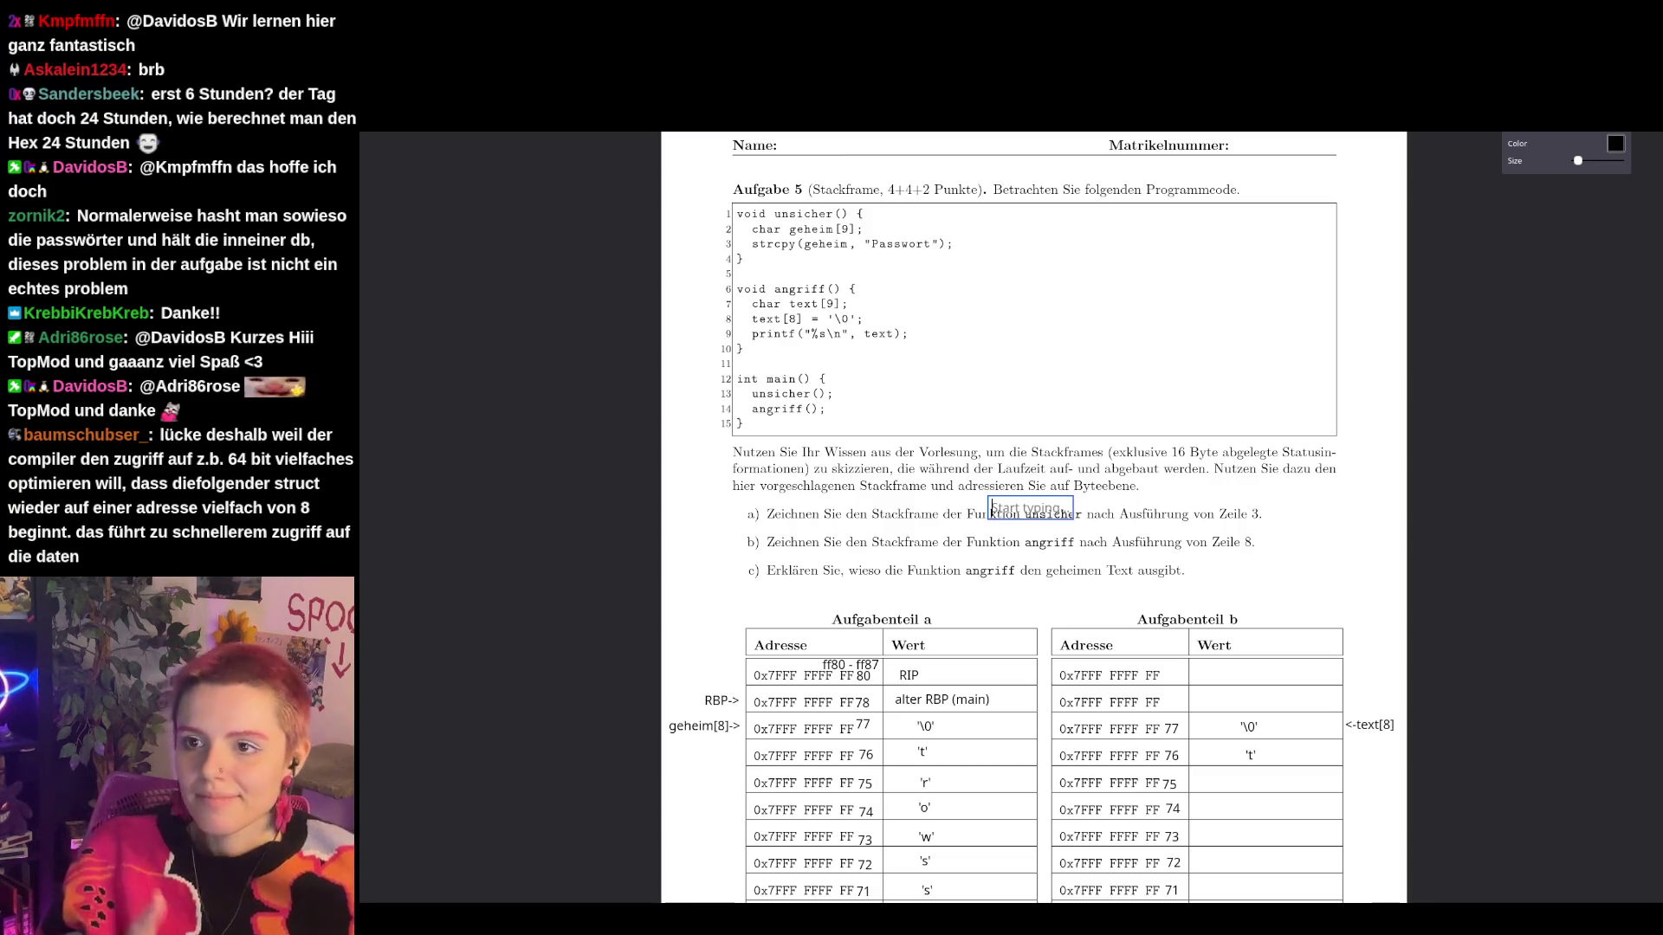
pyautogui.press('Escape')
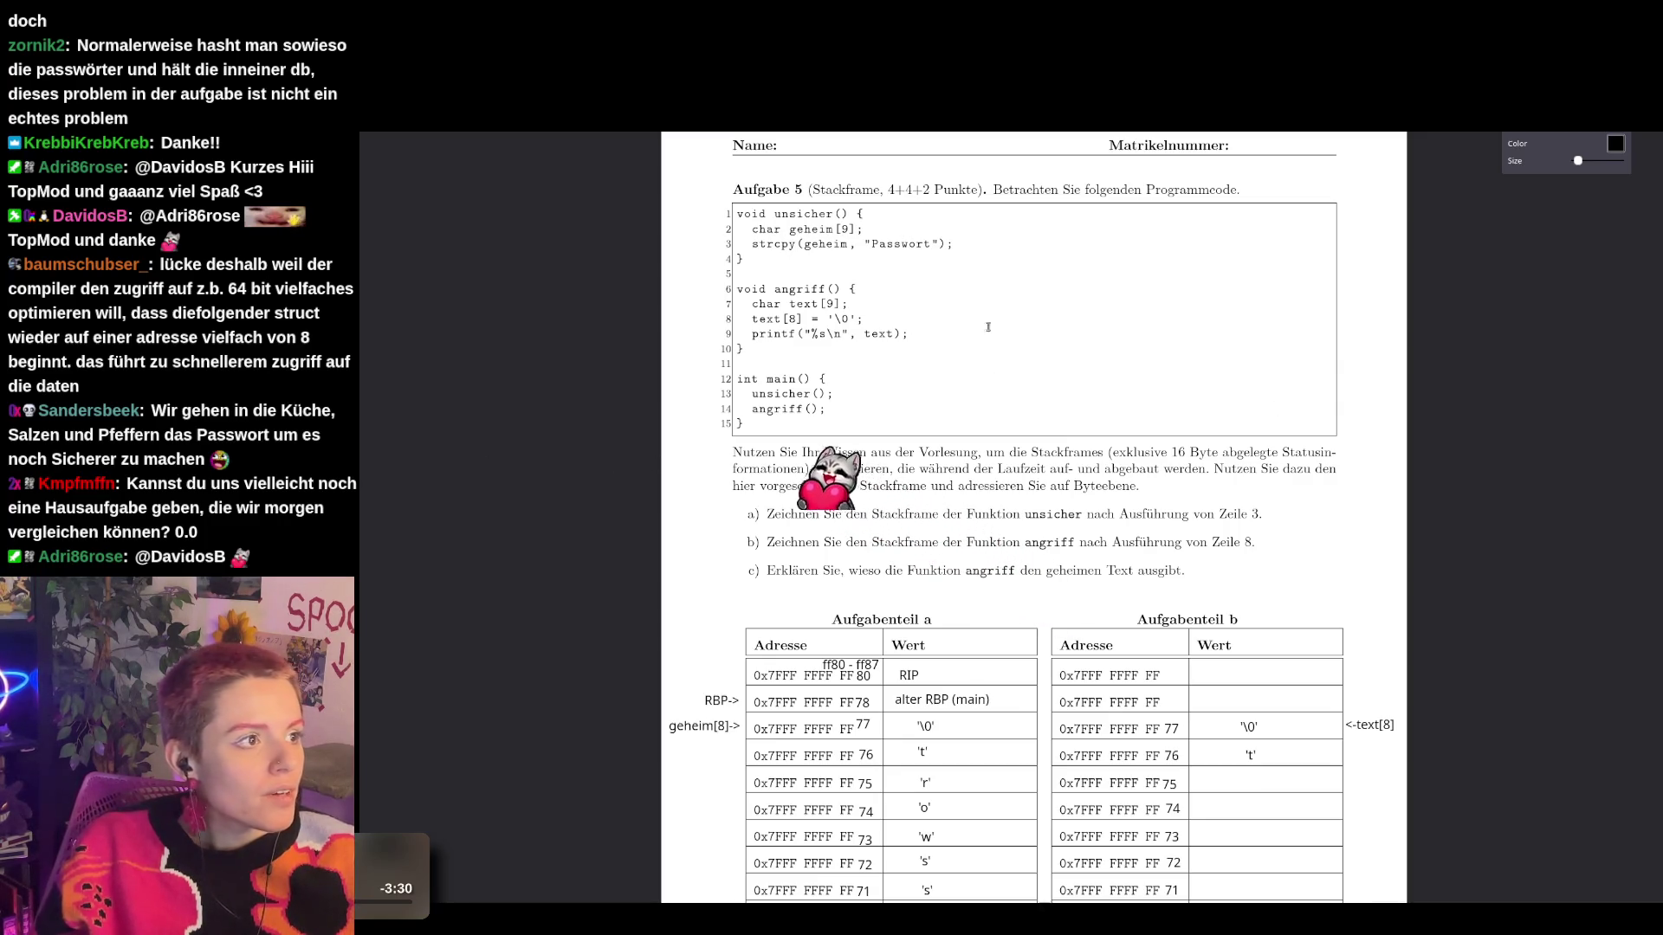
# Return to the old exams folder and briefly view itsi24_25_probeklausur.pdf, then close it.
pyautogui.hotkey('ctrl', 'w')
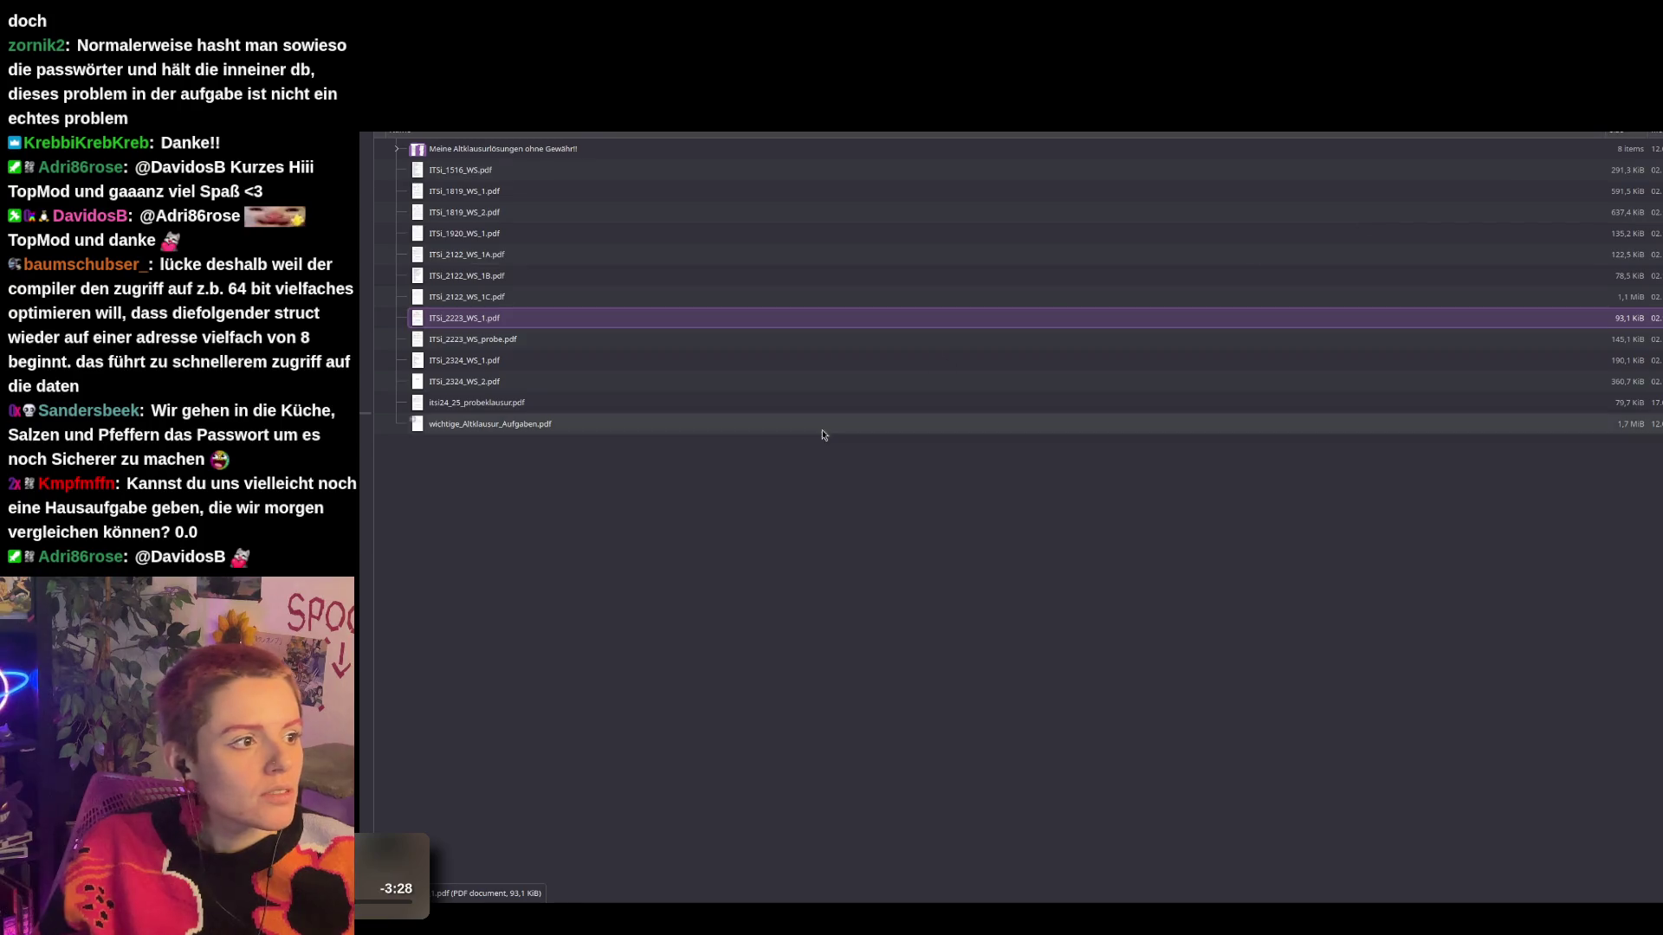
pyautogui.click(504, 409)
pyautogui.scroll(-10, 1064, 286)
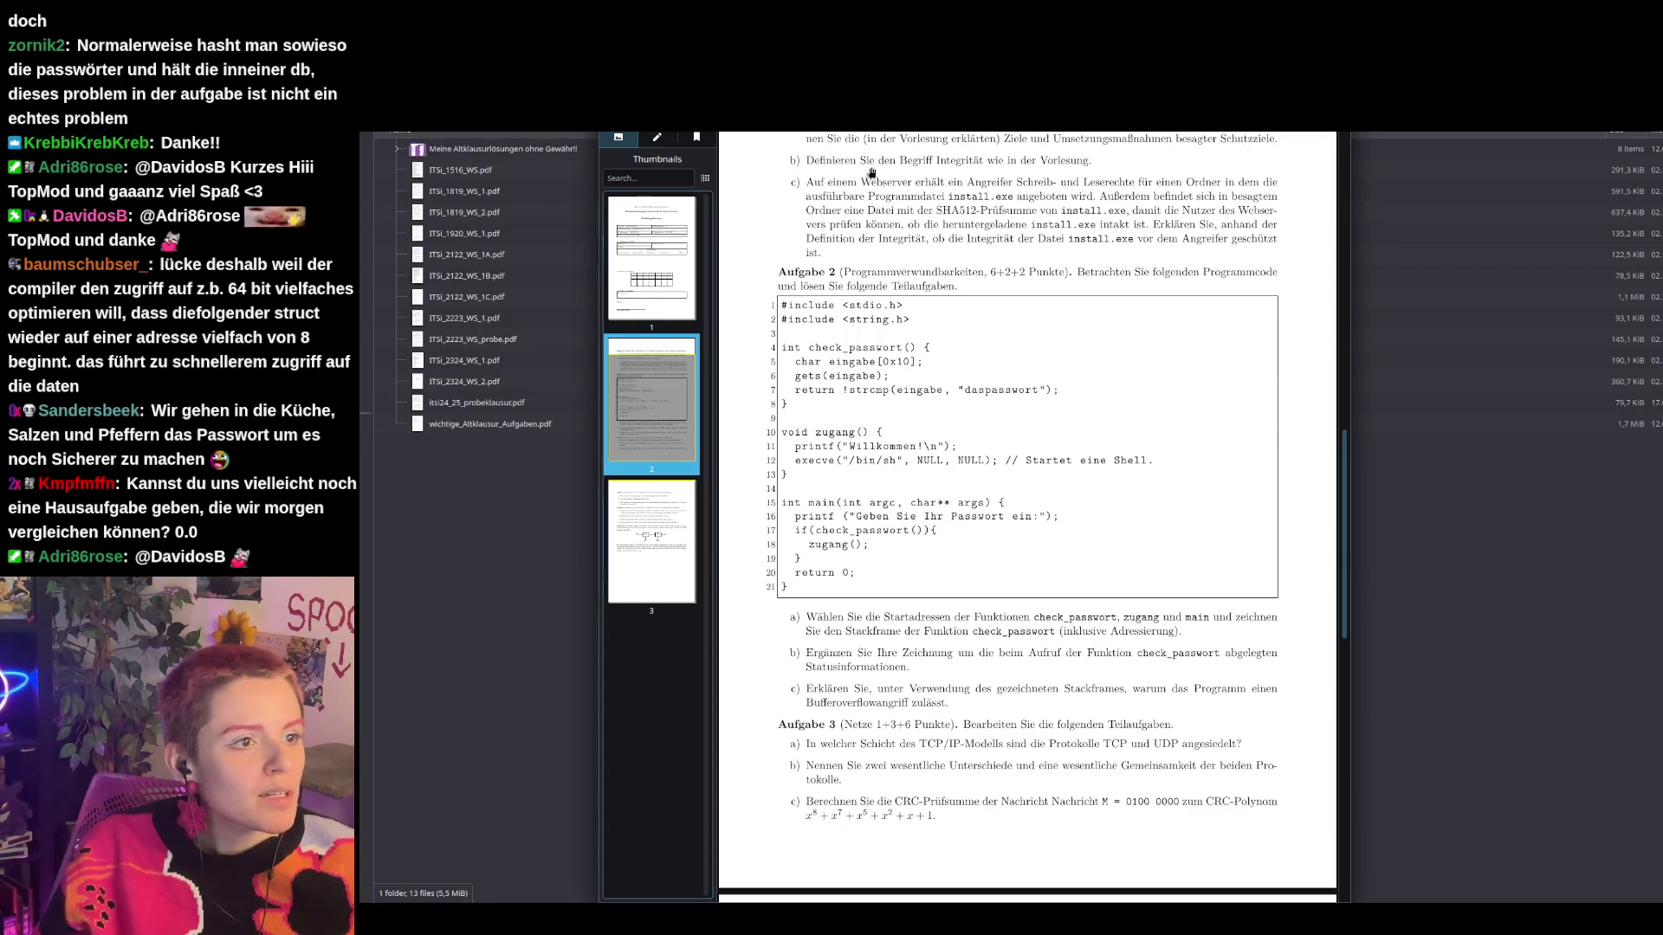
pyautogui.press('Escape')
# Open ITSi_2324_WS_2.pdf and scroll down through the exam to its Aufgabe 5 stack-frame task.
pyautogui.click(736, 381)
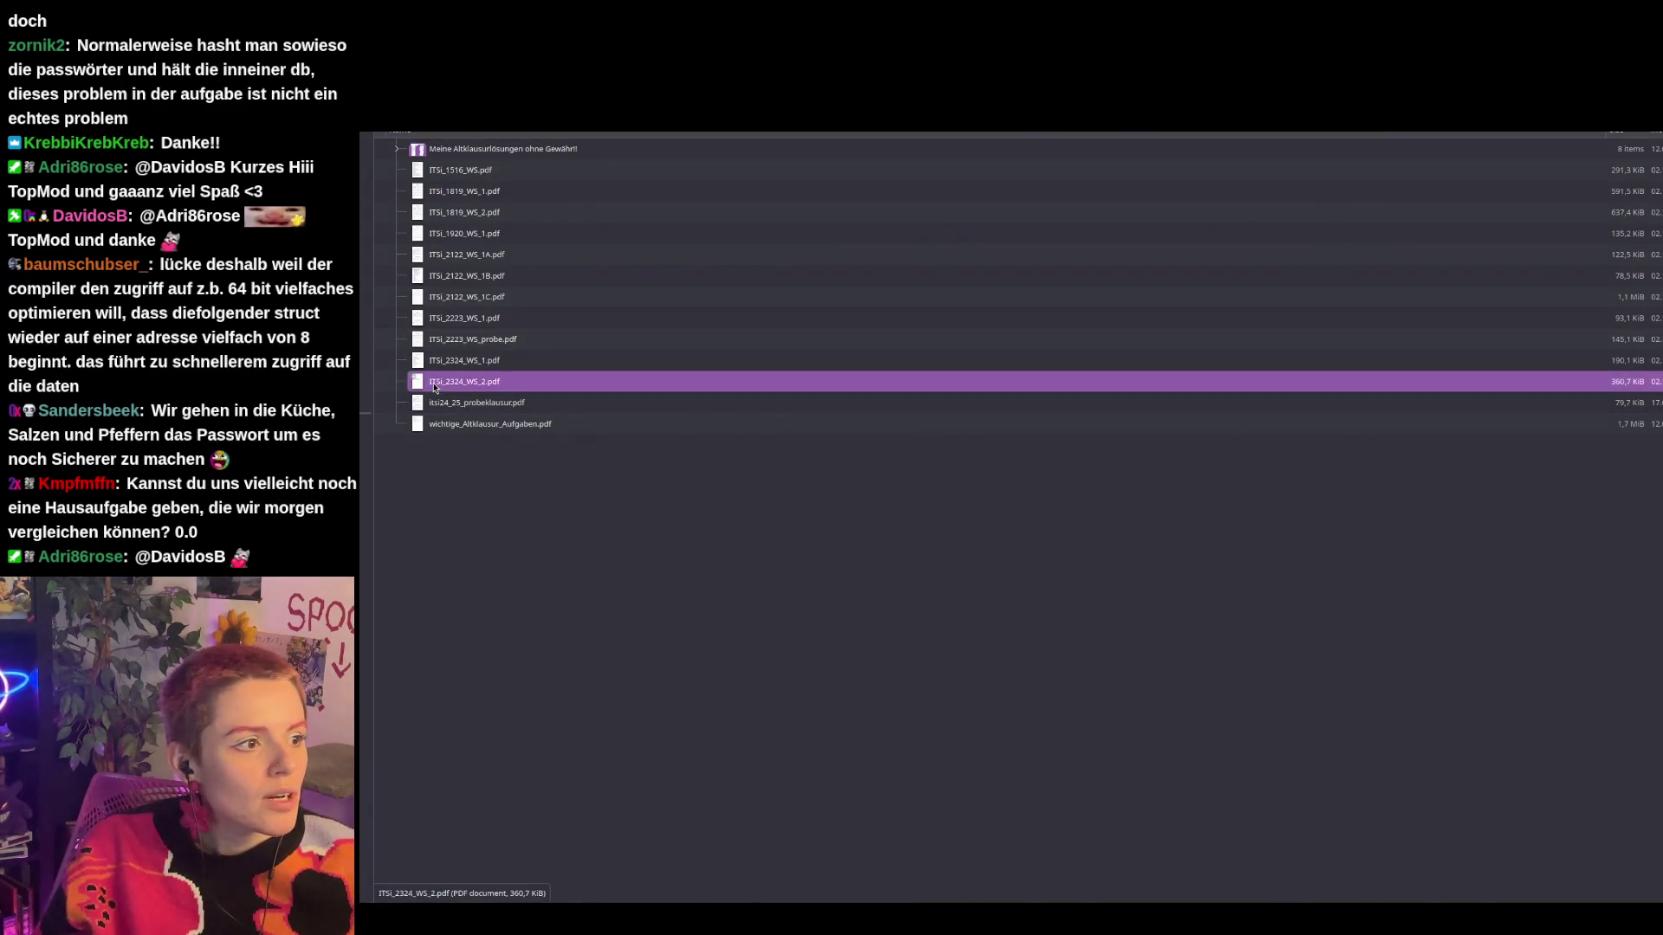
pyautogui.scroll(-3, 843, 556)
pyautogui.scroll(-5, 843, 556)
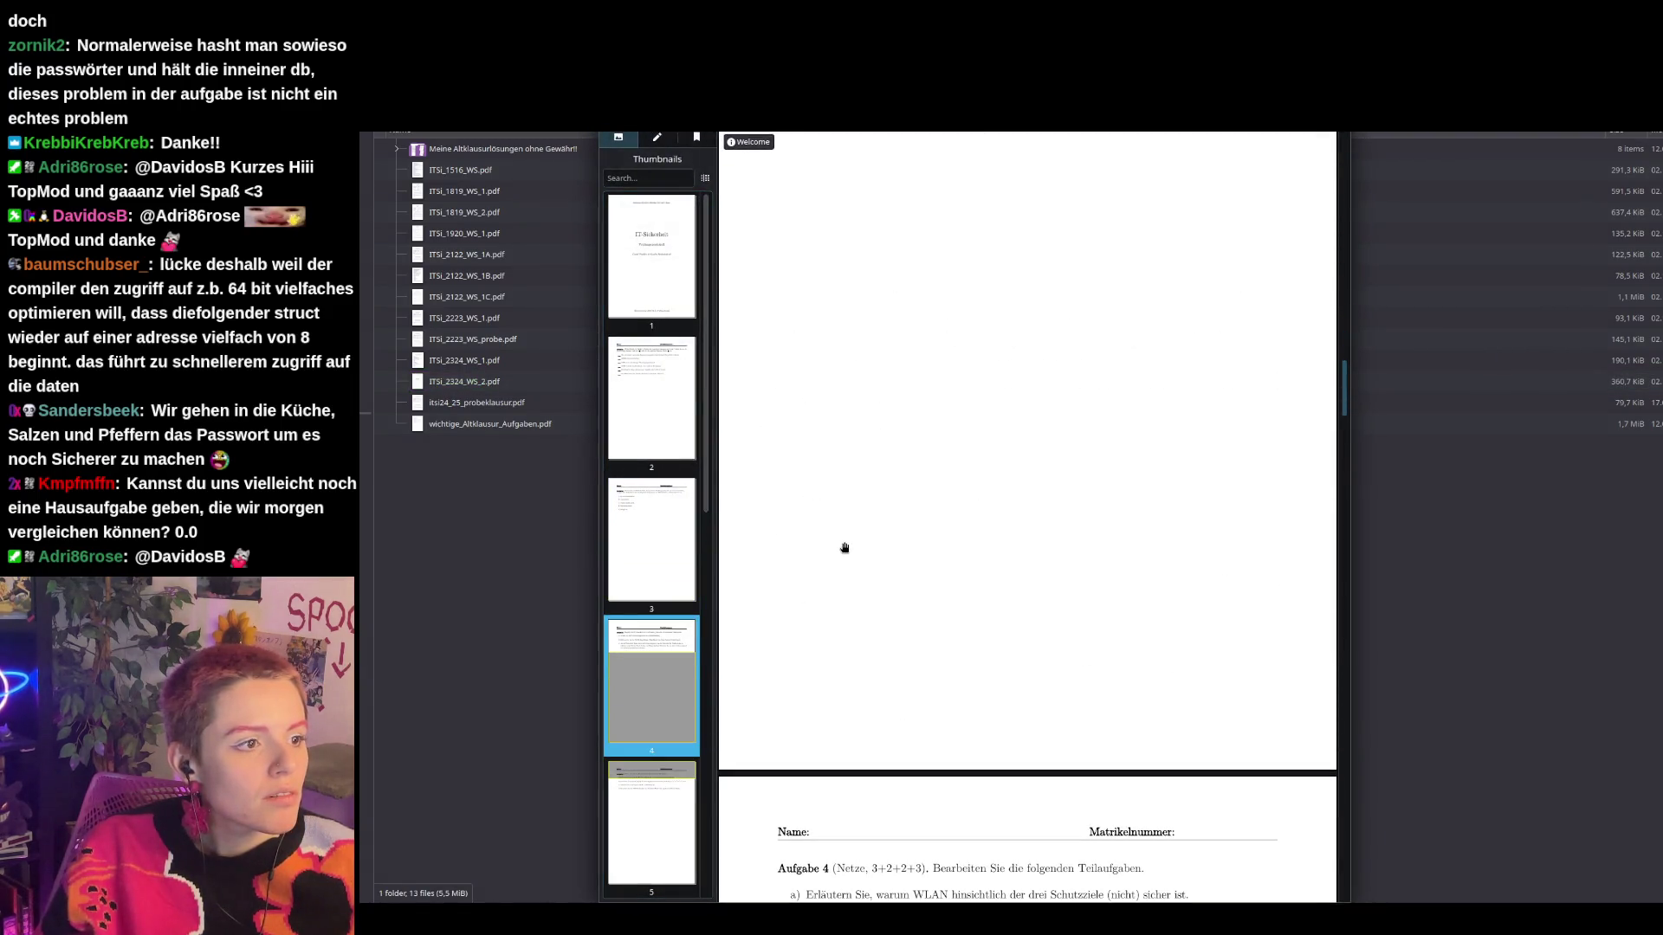
pyautogui.scroll(-2, 667, 426)
pyautogui.scroll(-10, 952, 540)
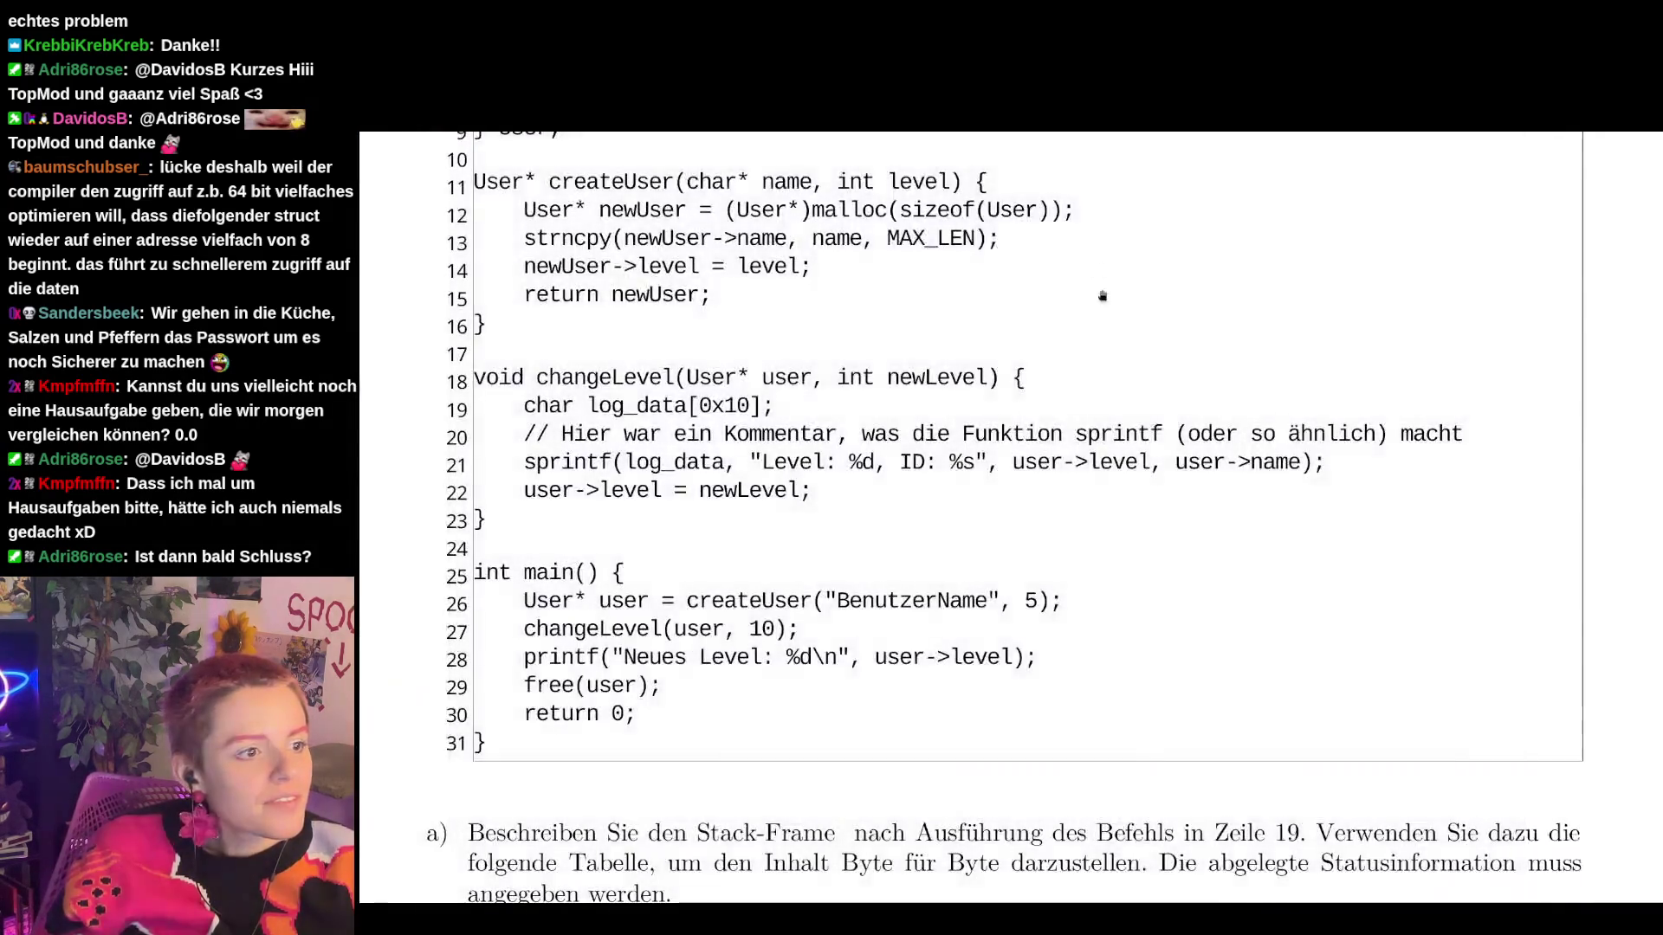
# Scroll to Aufgabe 5's createUser/changeLevel code and questions on the line-19 stack frame and attack.
pyautogui.scroll(-5, 1143, 504)
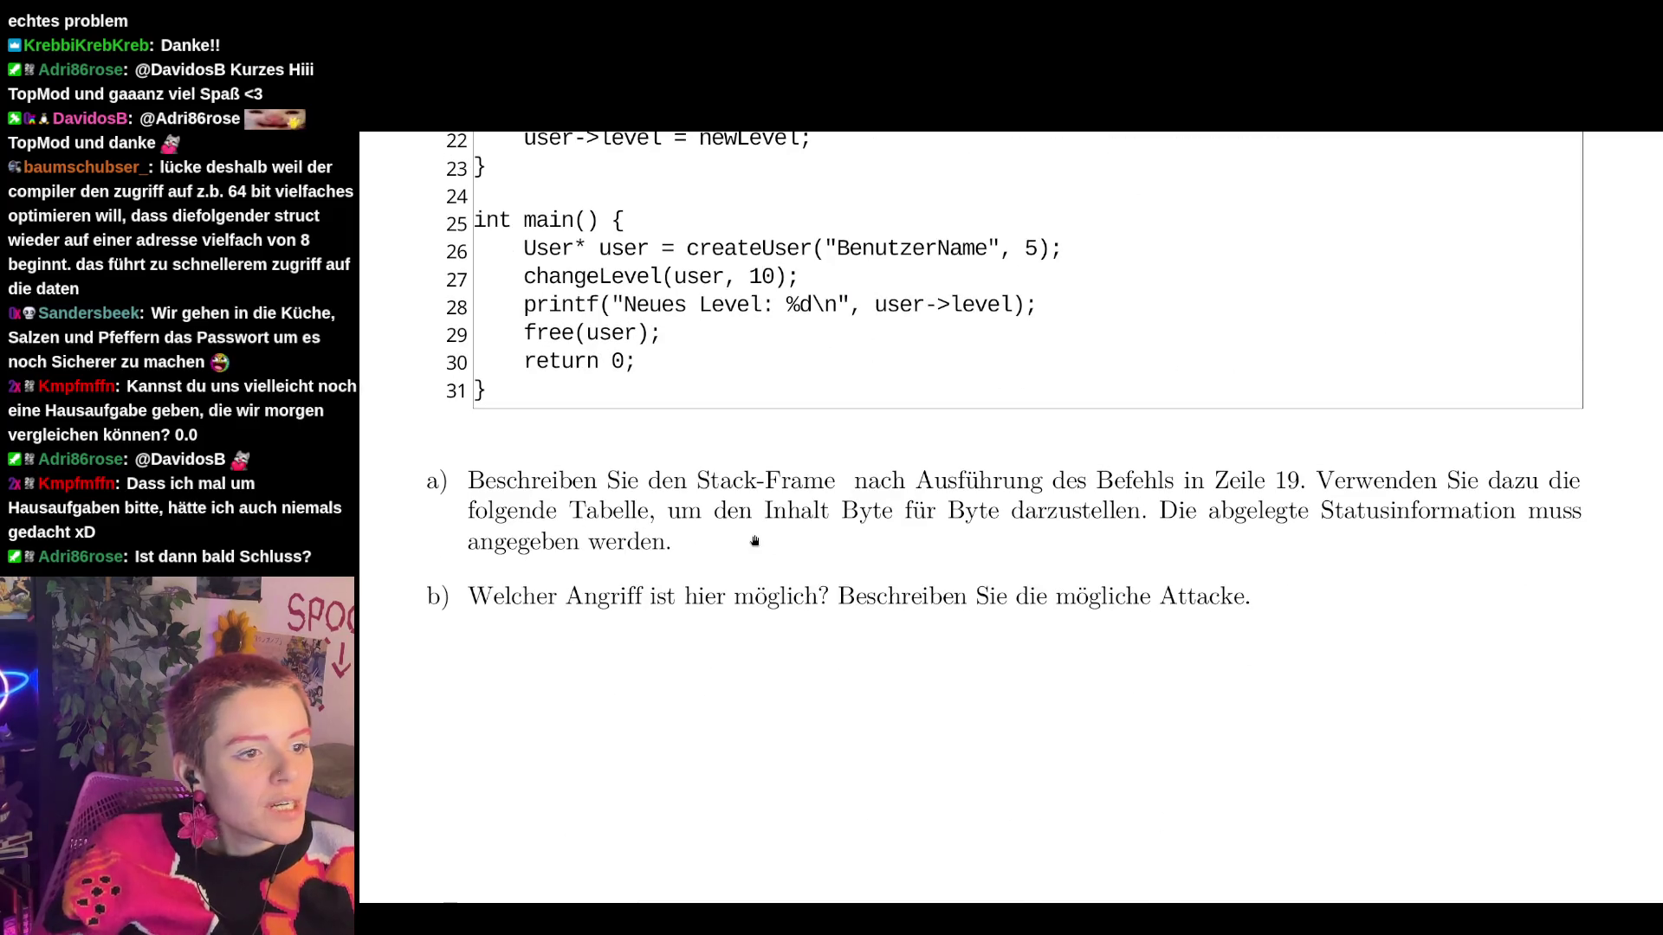